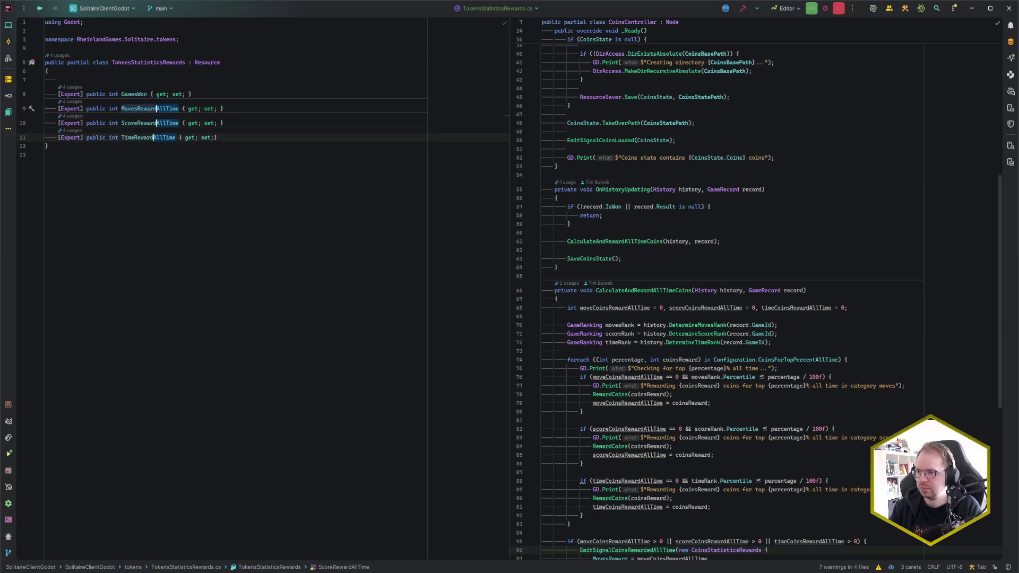
Remove the 'AllTime' suffix from the moves, score and time reward properties with multiple carets.
{"action": "key", "text": "End"}
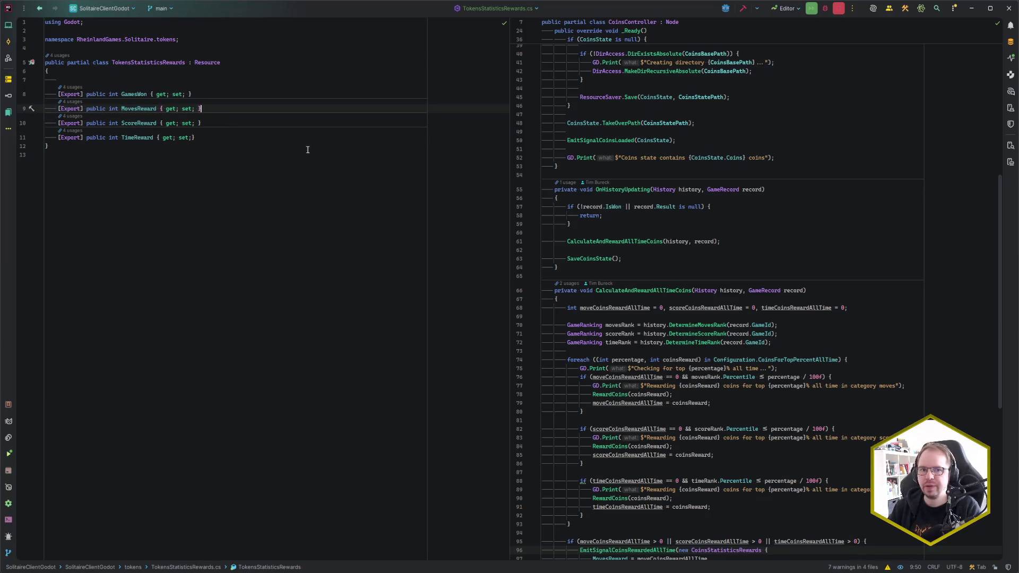
{"action": "key", "text": "alt+Tab"}
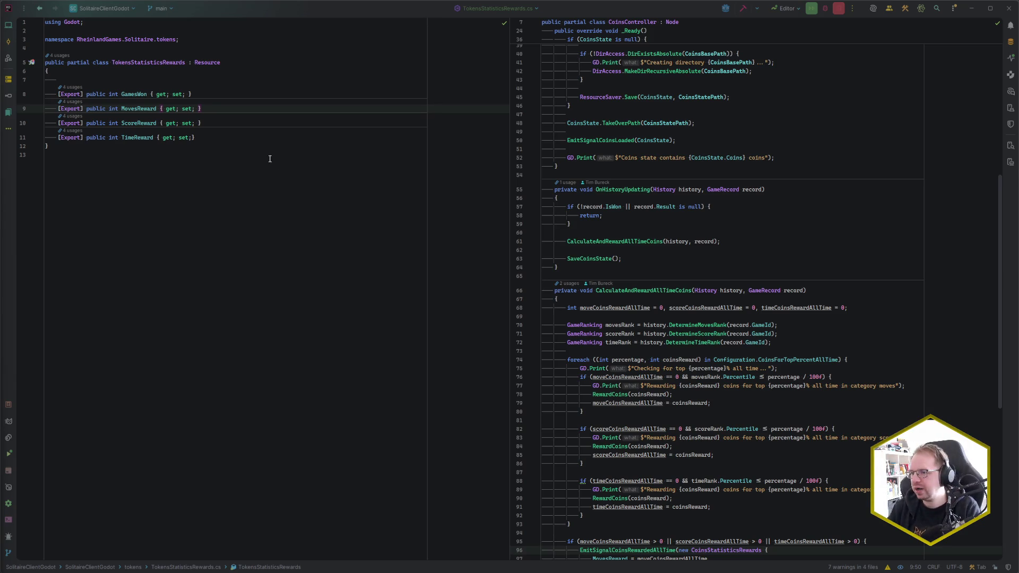
{"action": "left_click", "coordinate": [229, 146]}
Open TokenController.cs from the Recent Files list.
{"action": "left_click", "coordinate": [220, 162]}
{"action": "key", "text": "ctrl+e"}
{"action": "key", "text": "Return"}
{"action": "scroll", "coordinate": [290, 337], "scroll_direction": "down", "scroll_amount": 5}
{"action": "scroll", "coordinate": [290, 337], "scroll_direction": "down", "scroll_amount": 9}
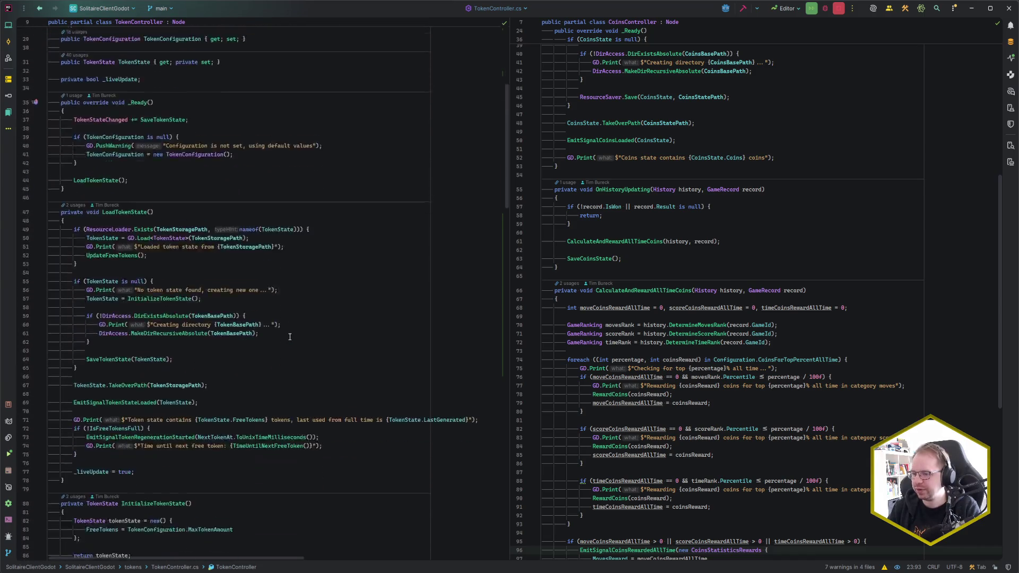
{"action": "scroll", "coordinate": [289, 337], "scroll_direction": "down", "scroll_amount": 6}
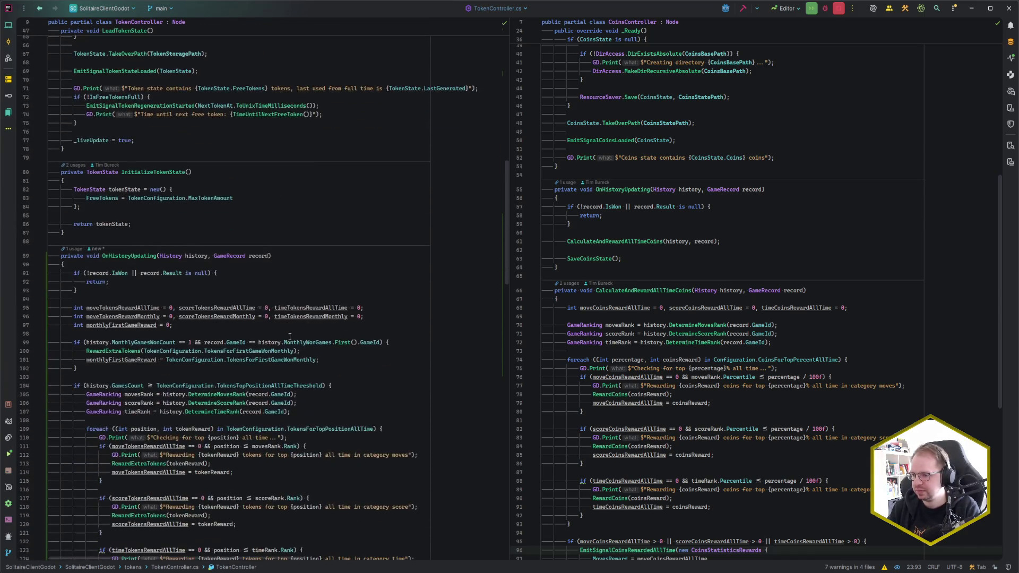
{"action": "scroll", "coordinate": [290, 336], "scroll_direction": "down", "scroll_amount": 8}
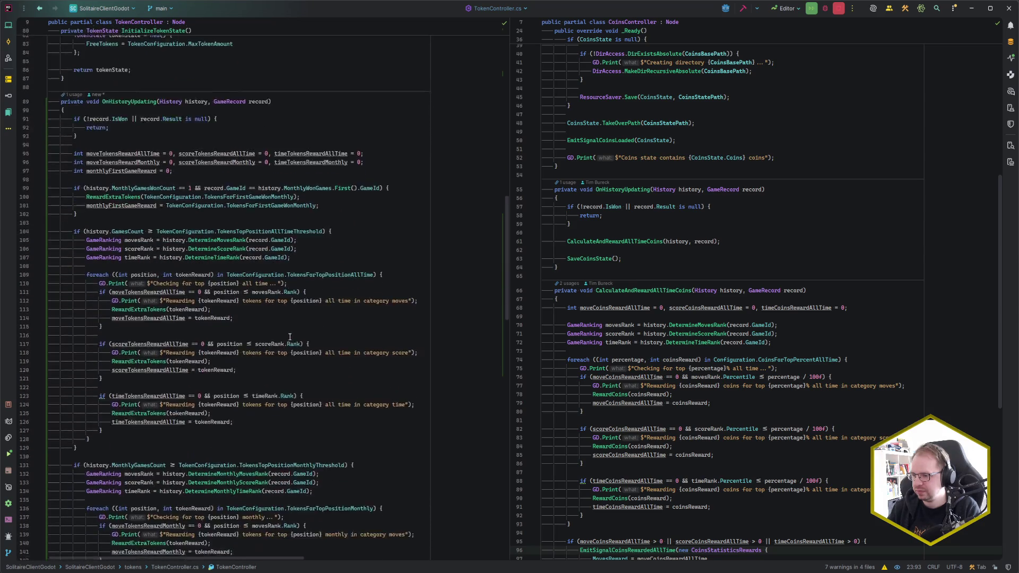
{"action": "scroll", "coordinate": [290, 337], "scroll_direction": "down", "scroll_amount": 7}
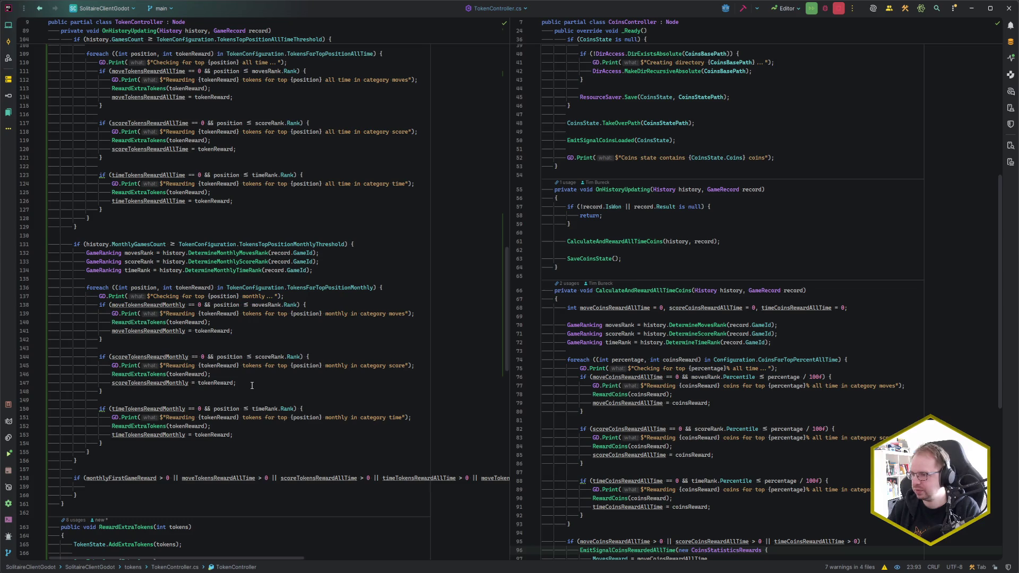
{"action": "scroll", "coordinate": [252, 386], "scroll_direction": "up", "scroll_amount": 20}
{"action": "scroll", "coordinate": [289, 251], "scroll_direction": "up", "scroll_amount": 3}
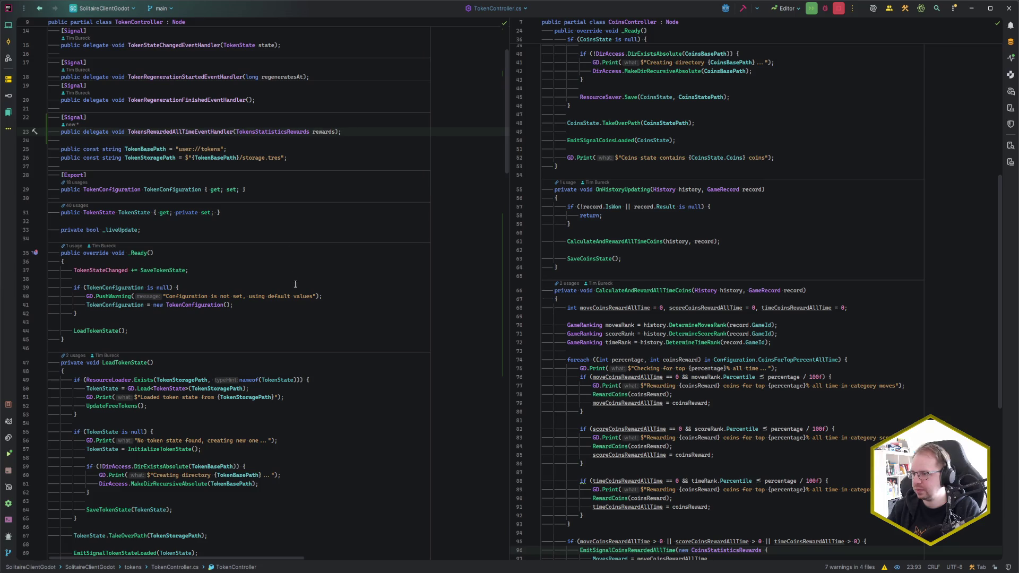
{"action": "scroll", "coordinate": [296, 280], "scroll_direction": "down", "scroll_amount": 20}
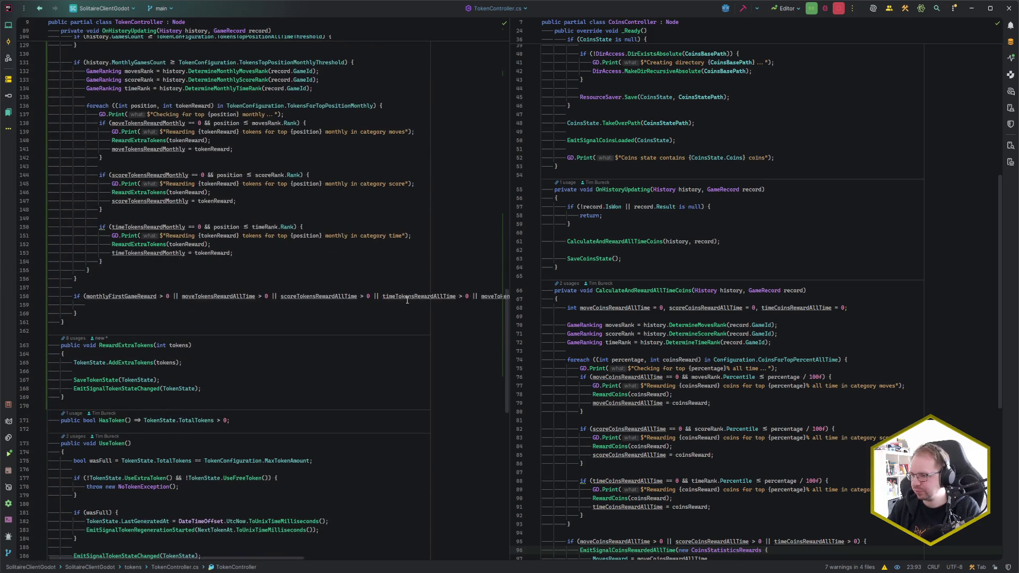
{"action": "left_click_drag", "start_coordinate": [182, 296], "coordinate": [86, 296]}
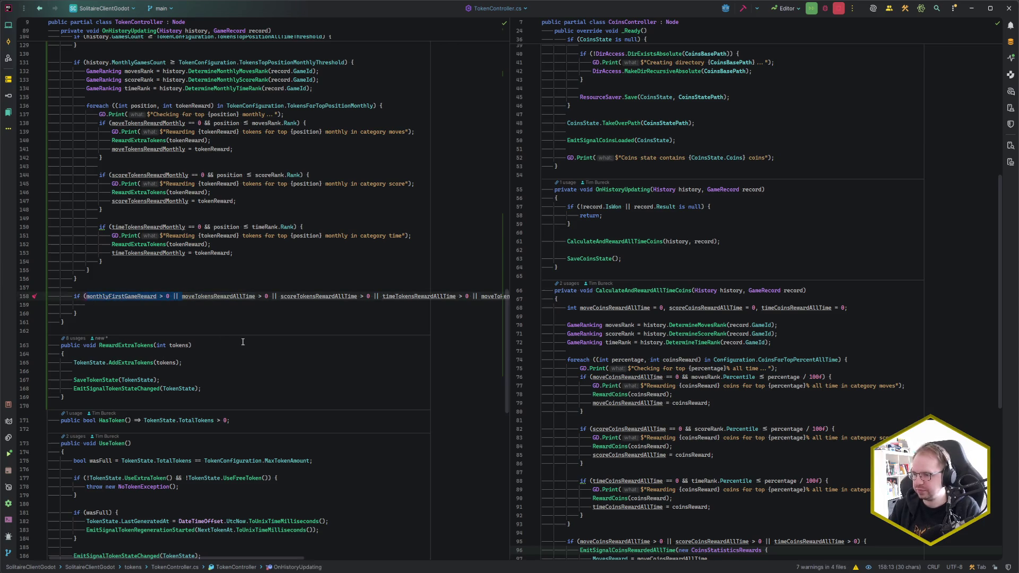
{"action": "key", "text": "Delete"}
Delete the three monthly reward conditions and leftover '||' from the line 158 check.
{"action": "scroll", "coordinate": [287, 297], "scroll_direction": "right", "scroll_amount": 5}
{"action": "double_click", "coordinate": [489, 296]}
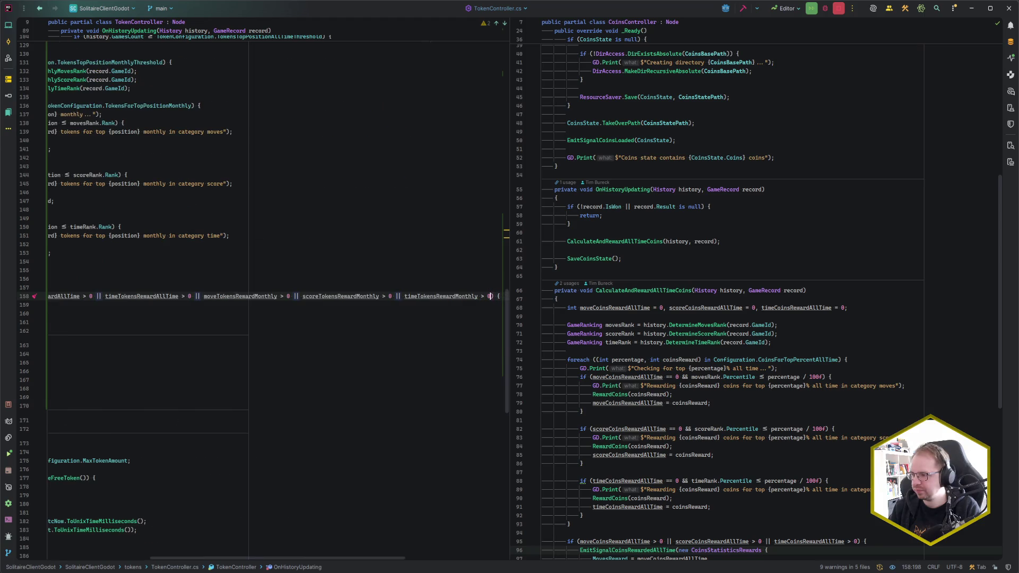
{"action": "left_click_drag", "start_coordinate": [489, 296], "coordinate": [204, 296]}
{"action": "key", "text": "Delete"}
{"action": "key", "text": "BackSpace"}
{"action": "key", "text": "BackSpace"}
{"action": "key", "text": "BackSpace"}
{"action": "key", "text": "Home"}
{"action": "key", "text": "Down"}
Start an EmitSignalTokensRewardedAllTime call passing a new TokensStatisticsRewards initializer.
{"action": "type", "text": "EmitSign"}
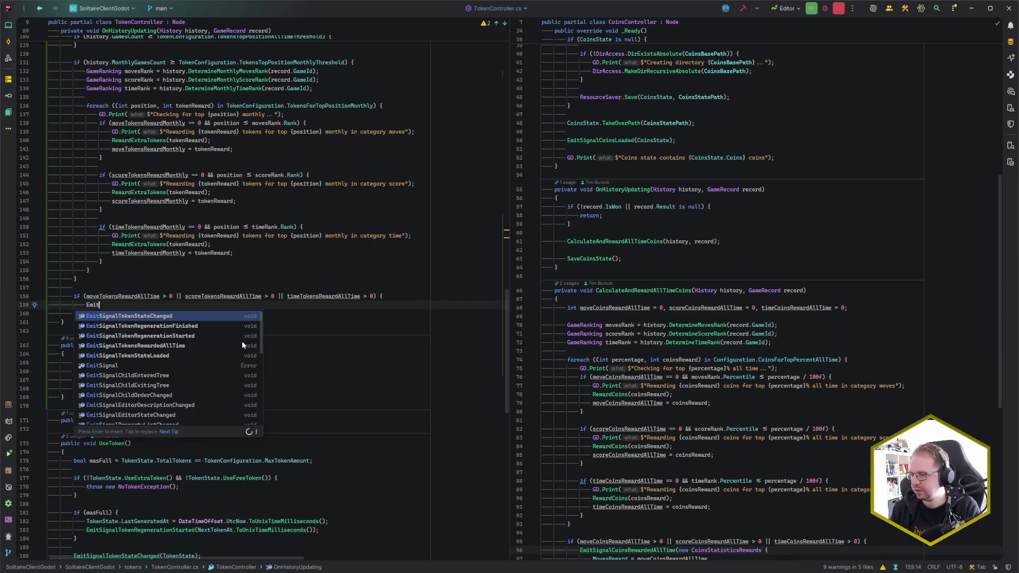
{"action": "left_click", "coordinate": [242, 345]}
{"action": "key", "text": "Return"}
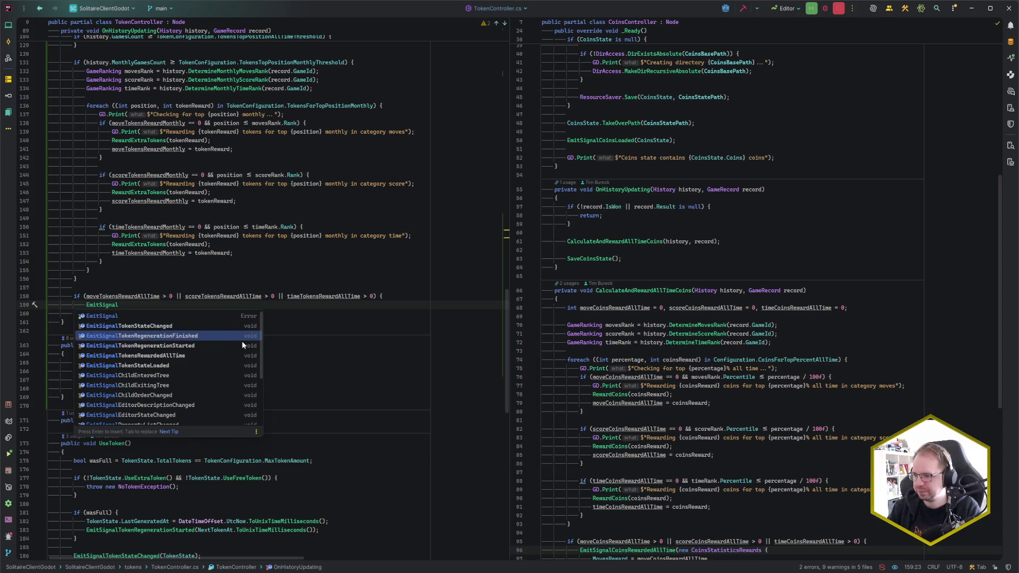
{"action": "type", "text": "(new );"}
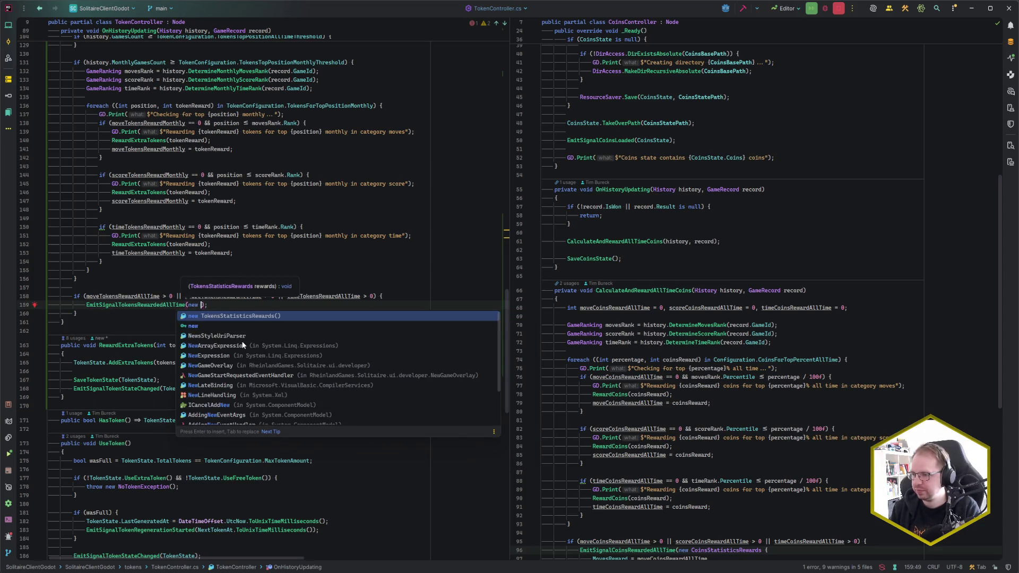
{"action": "key", "text": "Return"}
{"action": "type", "text": "{"}
{"action": "key", "text": "Return"}
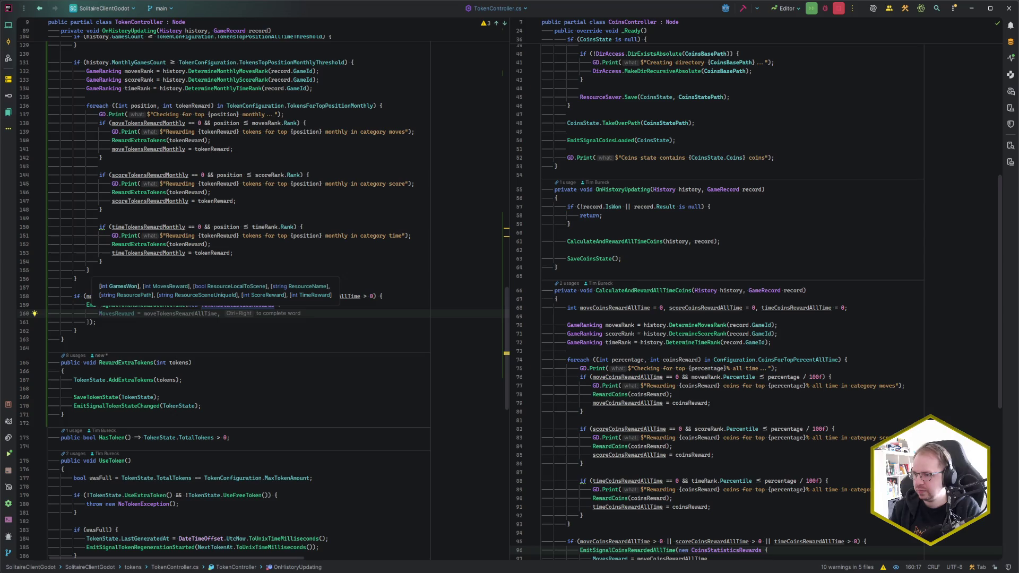
Fill the initializer with all-time MovesReward, ScoreReward and TimeReward assignments.
{"action": "key", "text": "Tab"}
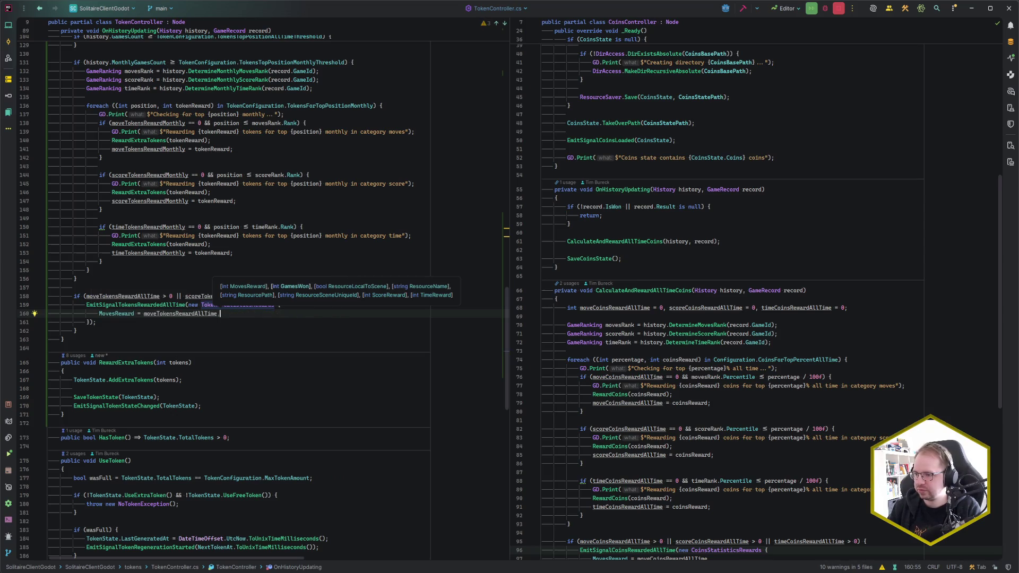
{"action": "key", "text": "Return"}
{"action": "key", "text": "Tab"}
{"action": "key", "text": "Return"}
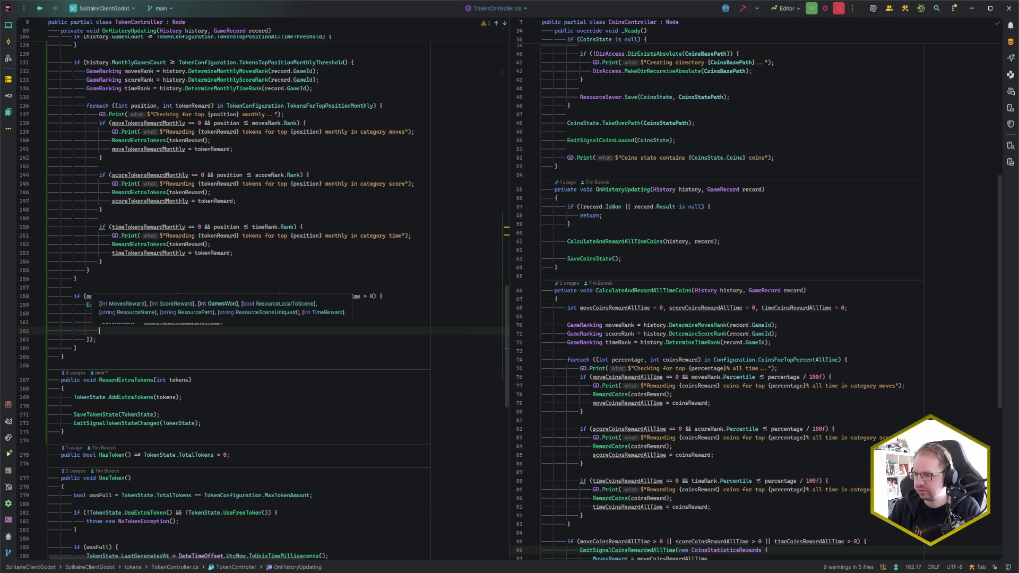
{"action": "type", "text": "tim"}
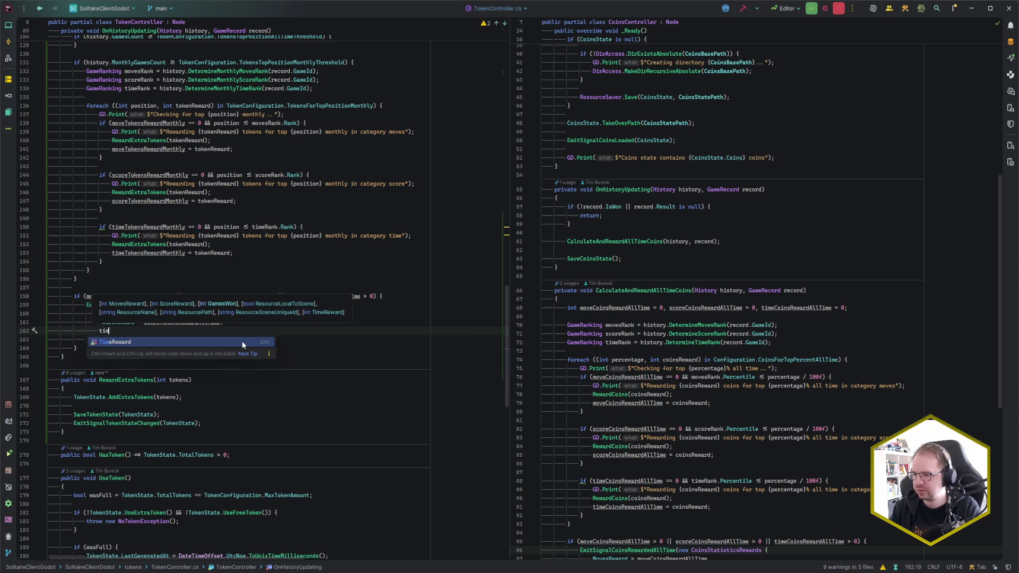
{"action": "key", "text": "Return"}
{"action": "key", "text": "Tab"}
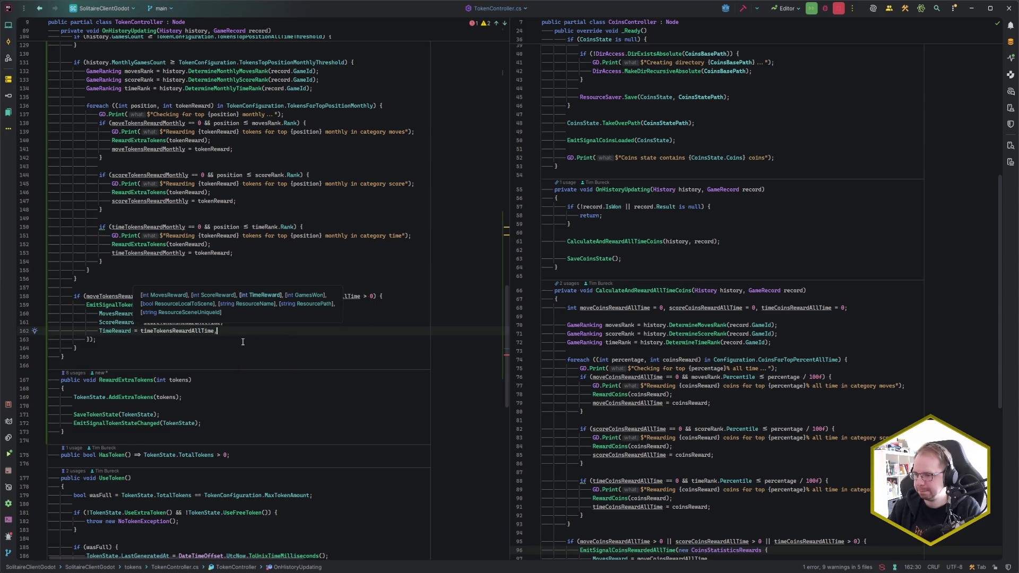
{"action": "key", "text": "Down"}
{"action": "key", "text": "Down"}
Add an empty if block checking the monthly rewards below the all-time block.
{"action": "key", "text": "Return"}
{"action": "key", "text": "Return"}
{"action": "type", "text": "if ("}
{"action": "key", "text": "Tab"}
{"action": "type", "text": "{"}
{"action": "key", "text": "Return"}
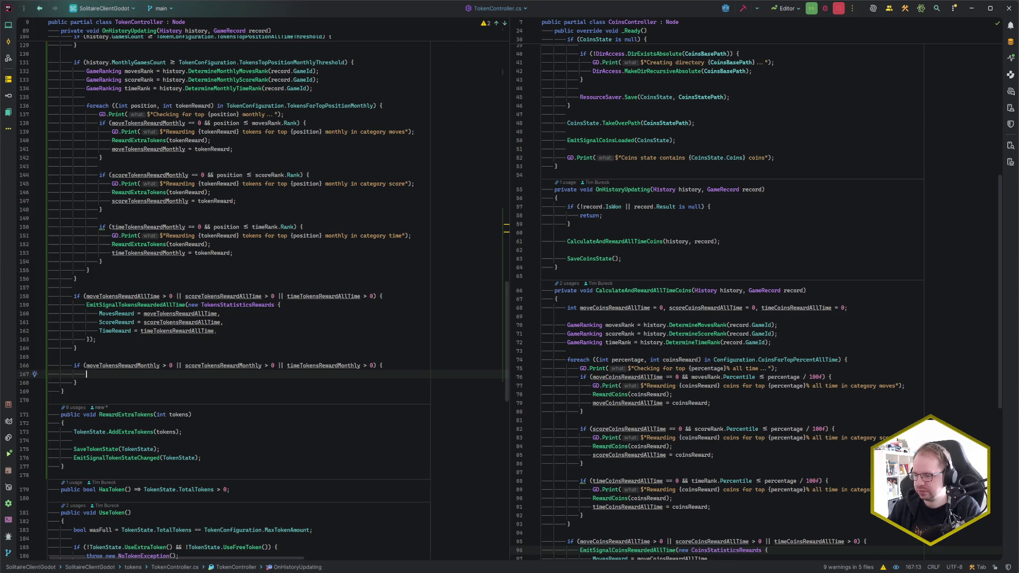
{"action": "type", "text": "Emit"}
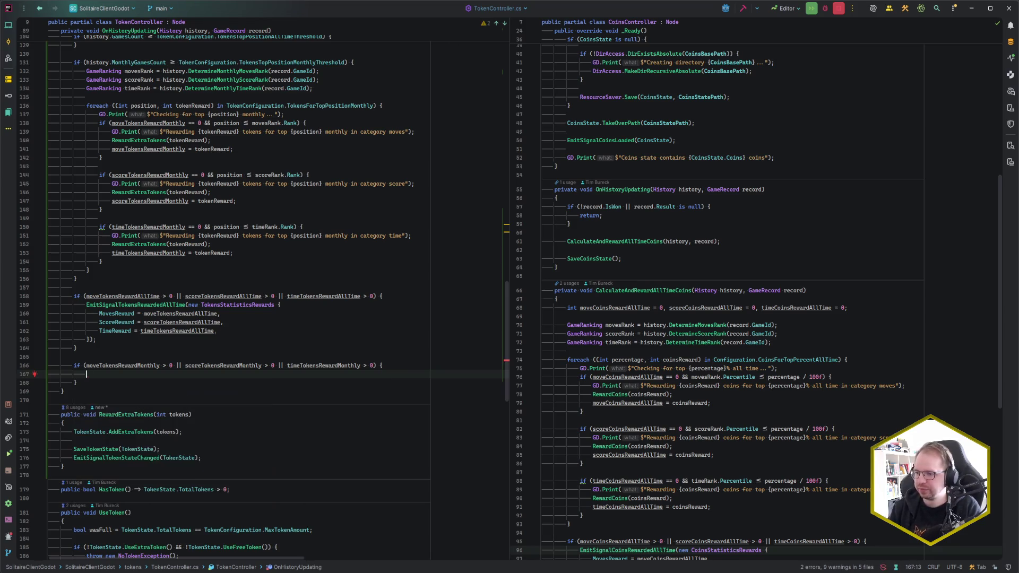
{"action": "key", "text": "ctrl+Home"}
{"action": "left_click", "coordinate": [364, 230]}
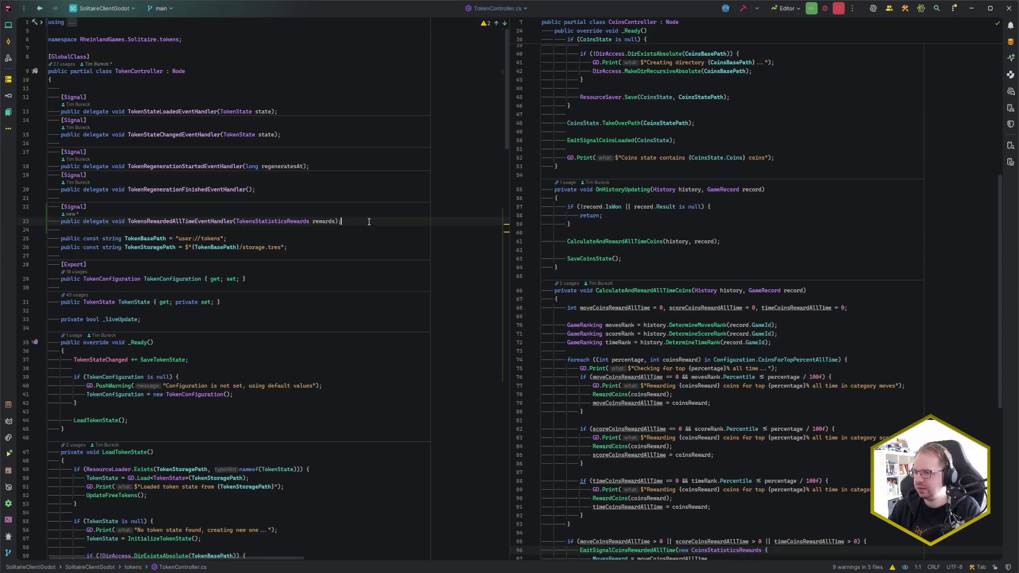
Add a [Signal] public delegate void TokensRewardedMonthlyEventHandler(TokensStatisticsRewards rewards) declaration.
{"action": "key", "text": "Return"}
{"action": "type", "text": "[Signal];"}
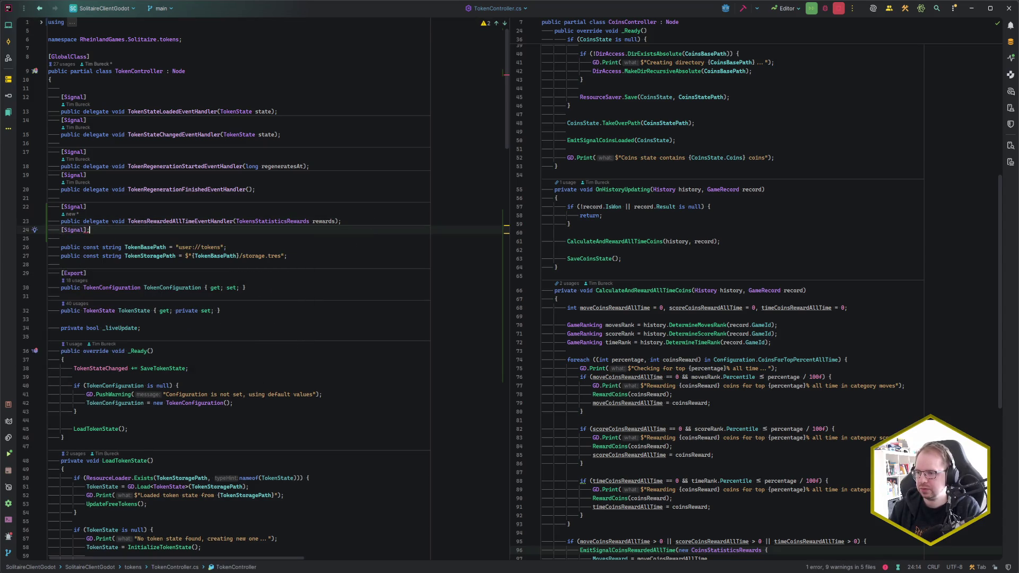
{"action": "key", "text": "BackSpace"}
{"action": "key", "text": "Return"}
{"action": "type", "text": "public delegate vo"}
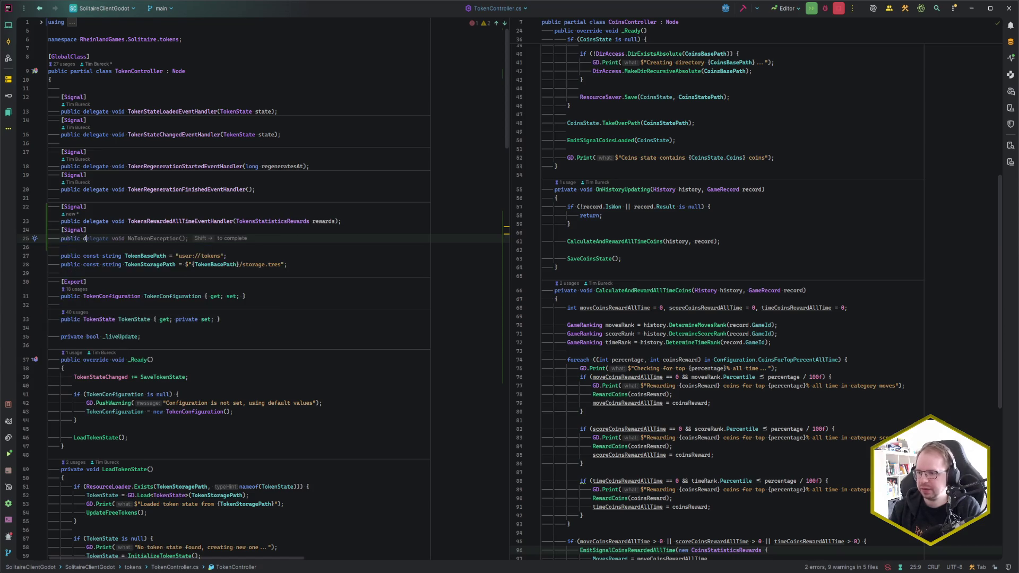
{"action": "type", "text": "id TokensRewarded"}
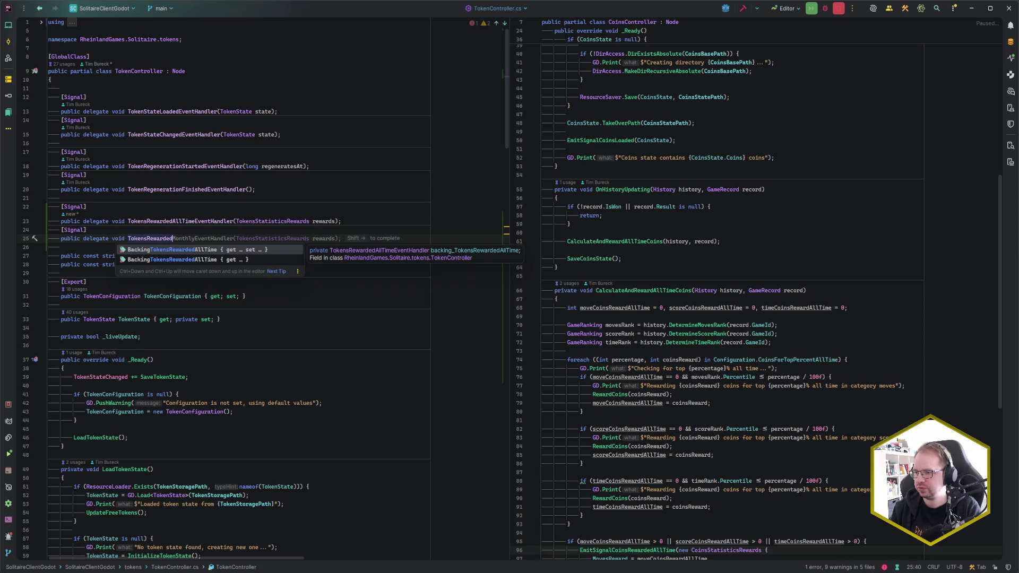
{"action": "type", "text": "Month"}
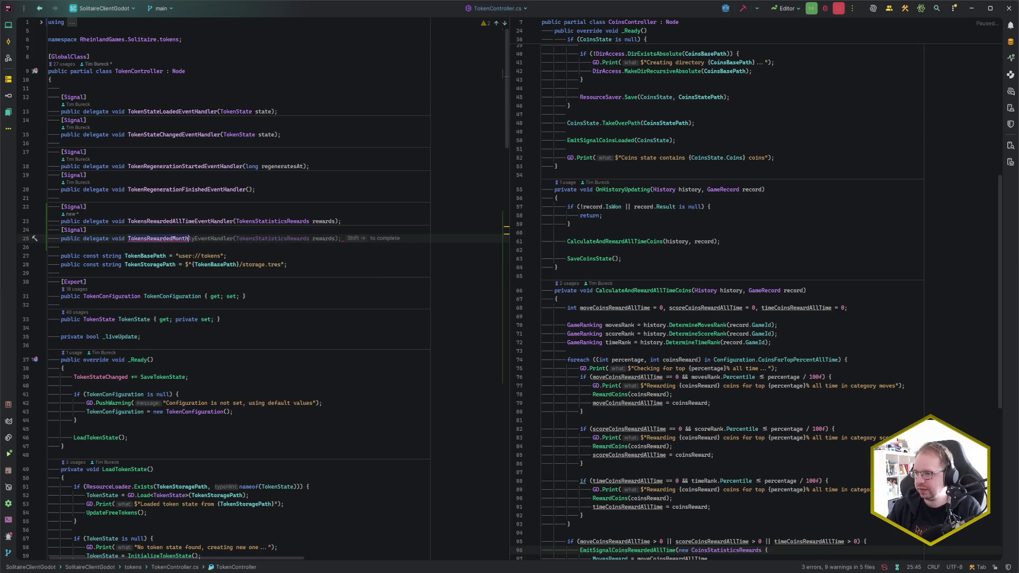
{"action": "key", "text": "shift+Right"}
{"action": "key", "text": "Return"}
{"action": "key", "text": "BackSpace"}
{"action": "key", "text": "ctrl+End"}
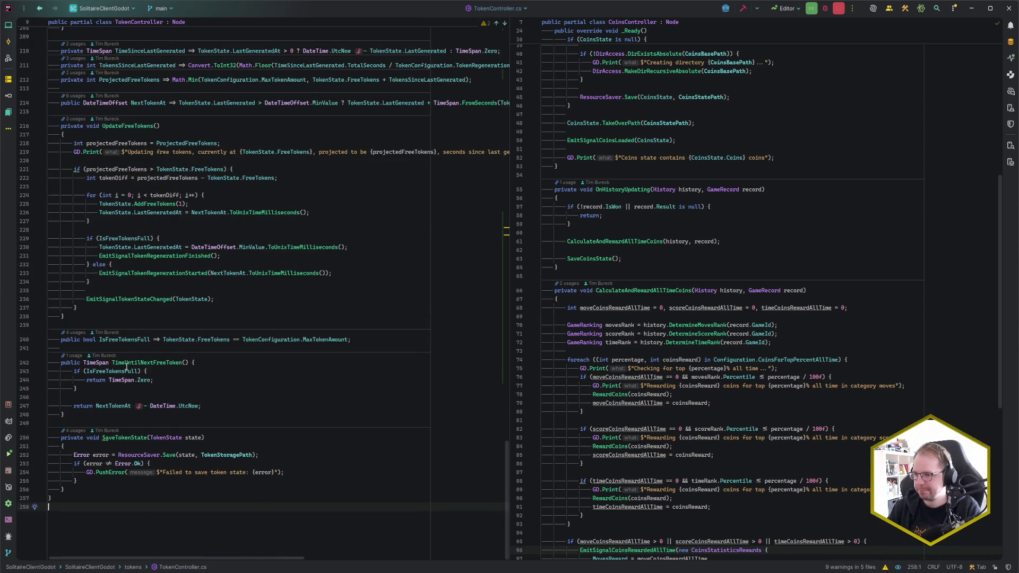
{"action": "scroll", "coordinate": [134, 345], "scroll_direction": "up", "scroll_amount": 10}
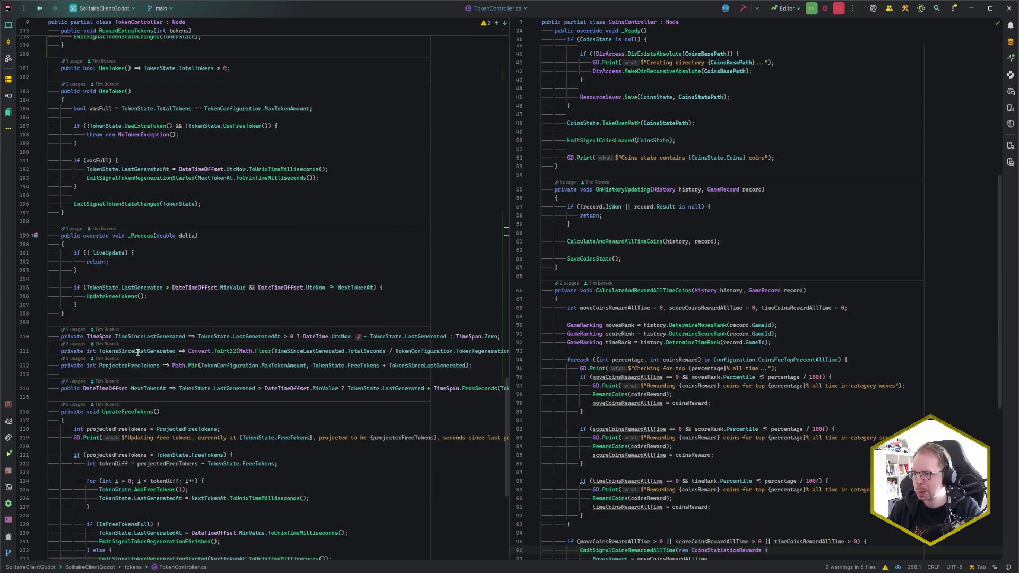
Prepend 'monthlyFirstGameReward > 0 ||' to the monthly reward condition on line 168.
{"action": "scroll", "coordinate": [138, 352], "scroll_direction": "up", "scroll_amount": 12}
{"action": "left_click", "coordinate": [85, 334]}
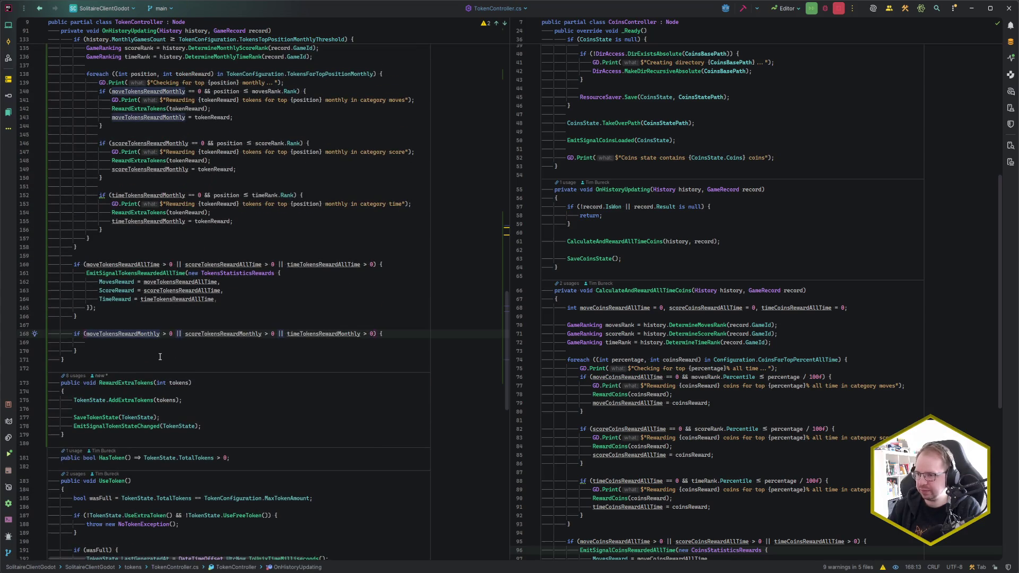
{"action": "type", "text": "games"}
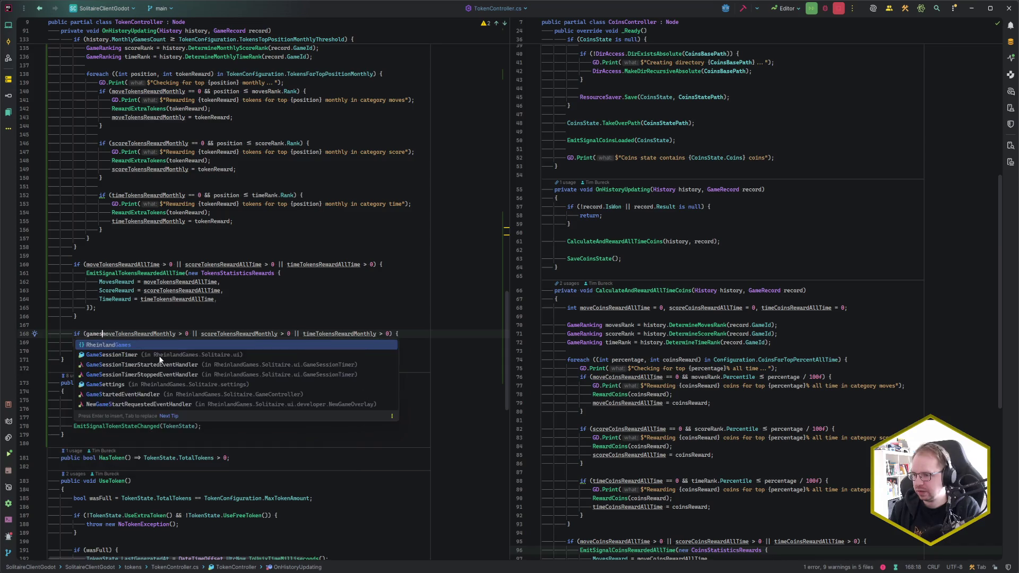
{"action": "key", "text": "BackSpace"}
{"action": "key", "text": "BackSpace"}
{"action": "key", "text": "BackSpace"}
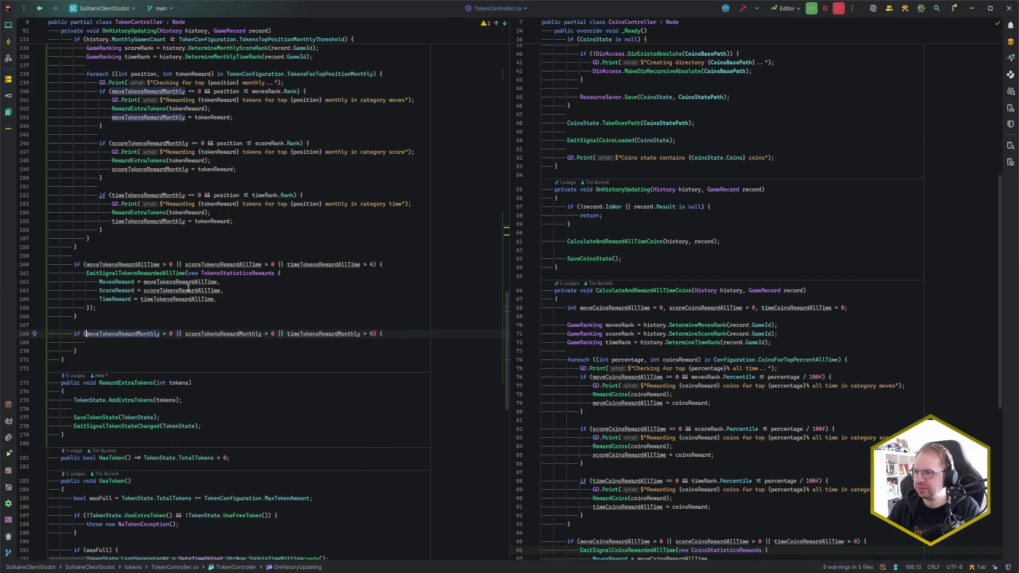
{"action": "scroll", "coordinate": [183, 343], "scroll_direction": "up", "scroll_amount": 10}
{"action": "scroll", "coordinate": [183, 344], "scroll_direction": "up", "scroll_amount": 1}
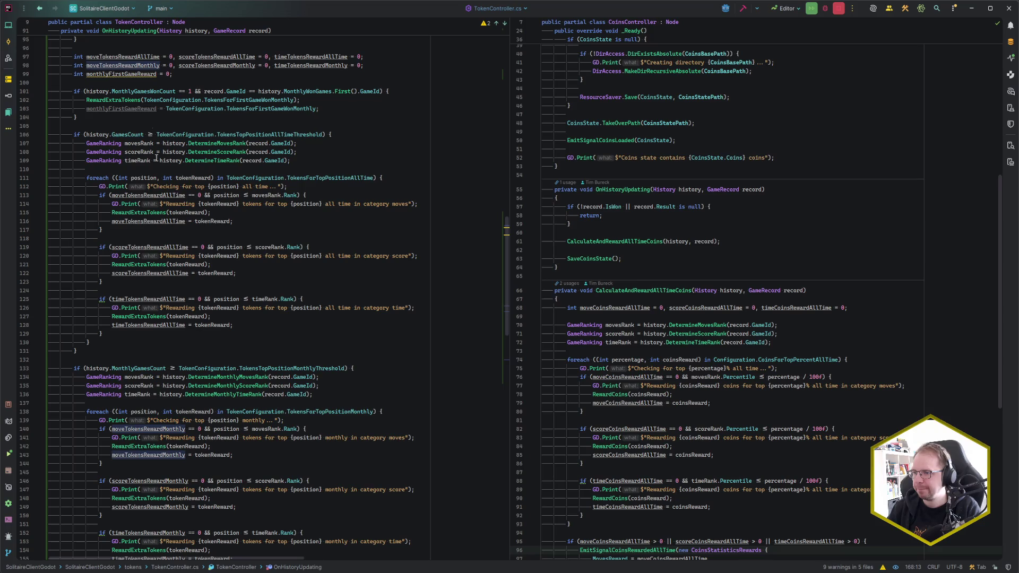
{"action": "type", "text": "monthlyFirstGameReward"}
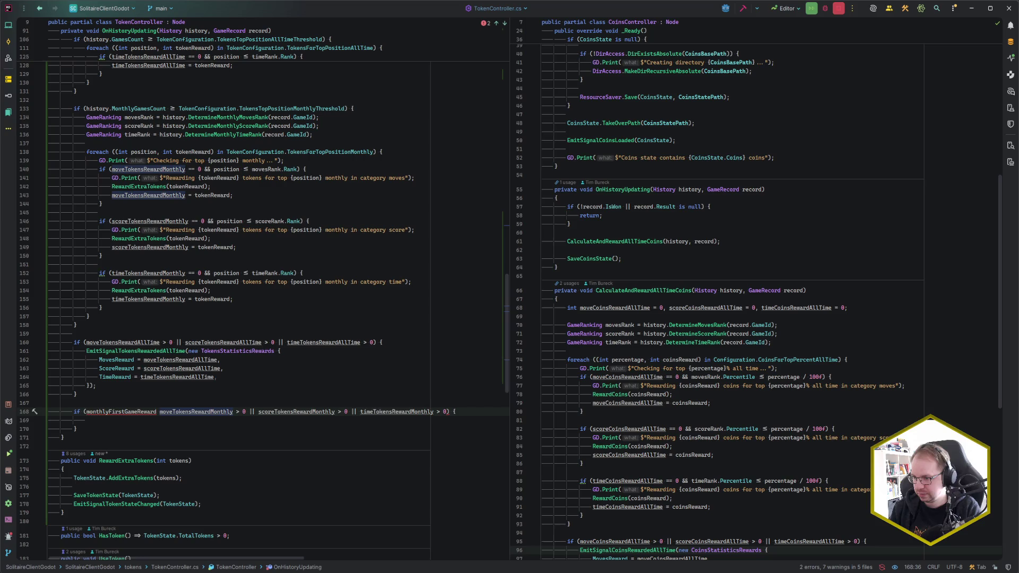
{"action": "type", "text": " > 0 ||"}
{"action": "key", "text": "Down"}
Start an EmitSignalTokensRewardedMonthly call with a new TokensStatisticsRewards initializer.
{"action": "type", "text": "EmitSi"}
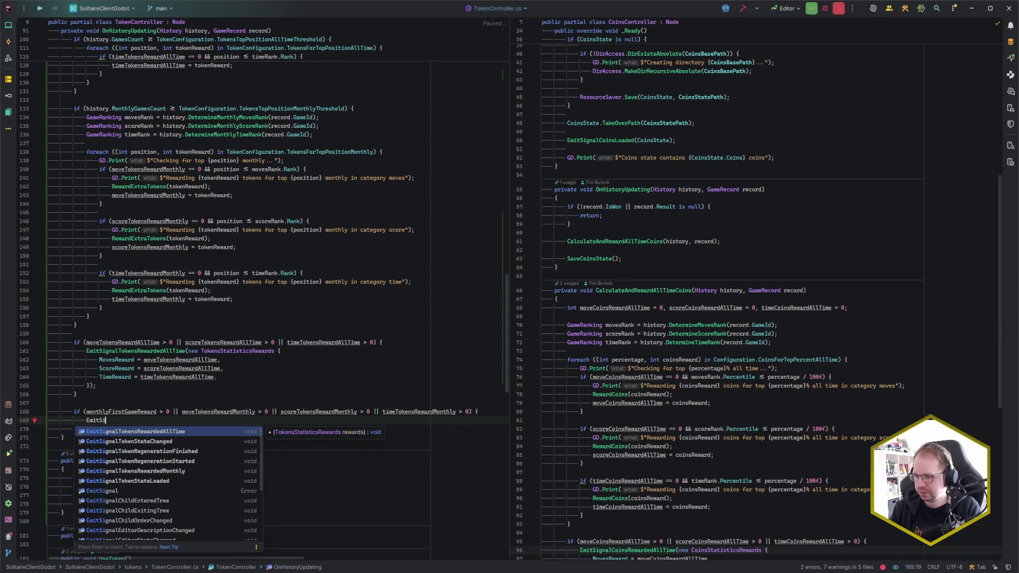
{"action": "type", "text": "Month"}
{"action": "key", "text": "Return"}
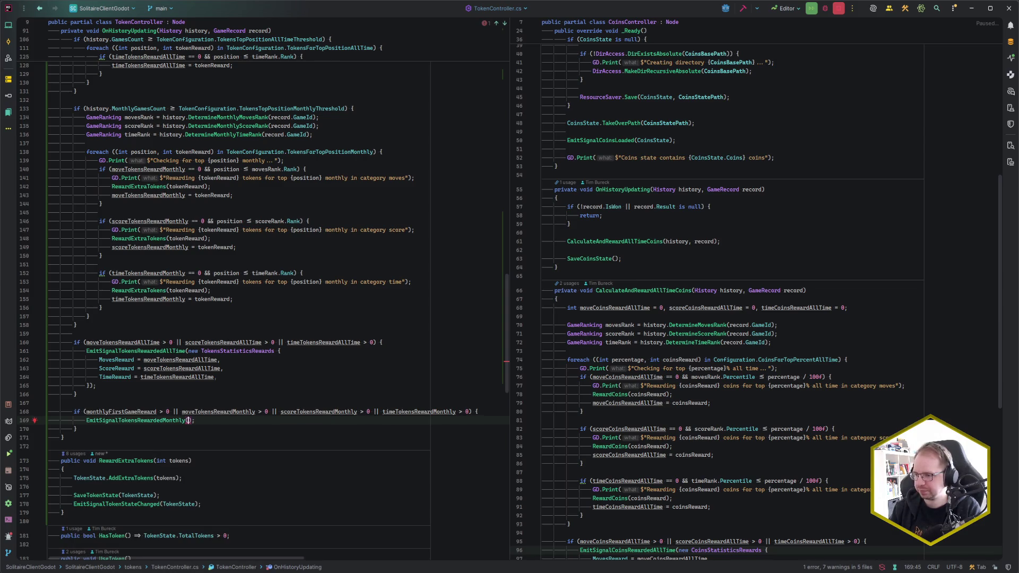
{"action": "type", "text": "new"}
{"action": "key", "text": "Return"}
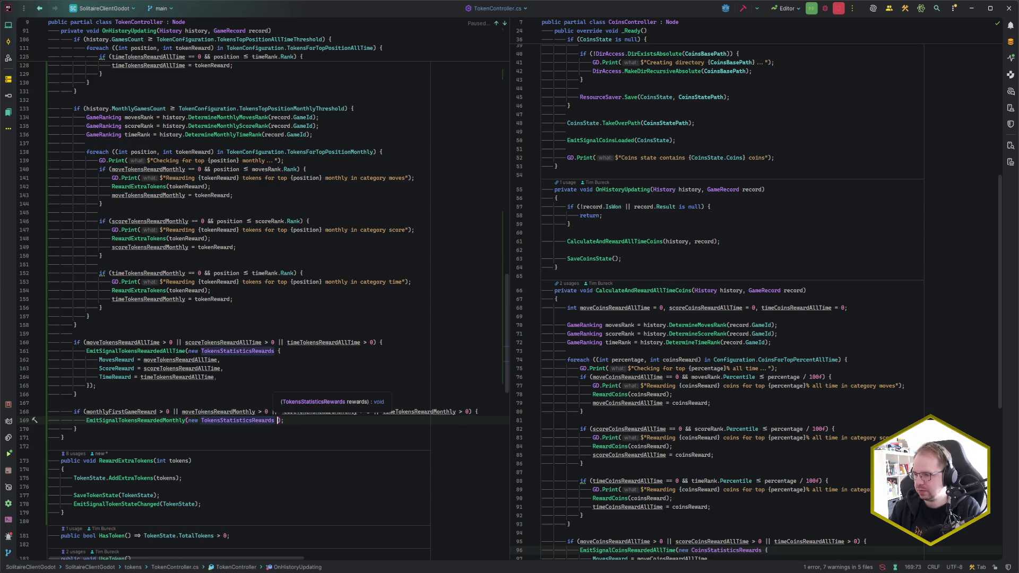
{"action": "type", "text": "{"}
{"action": "key", "text": "Return"}
Set GamesWon to monthlyFirstGameReward plus monthly MovesReward, ScoreReward and TimeReward in the initializer.
{"action": "type", "text": "Ga"}
{"action": "key", "text": "Return"}
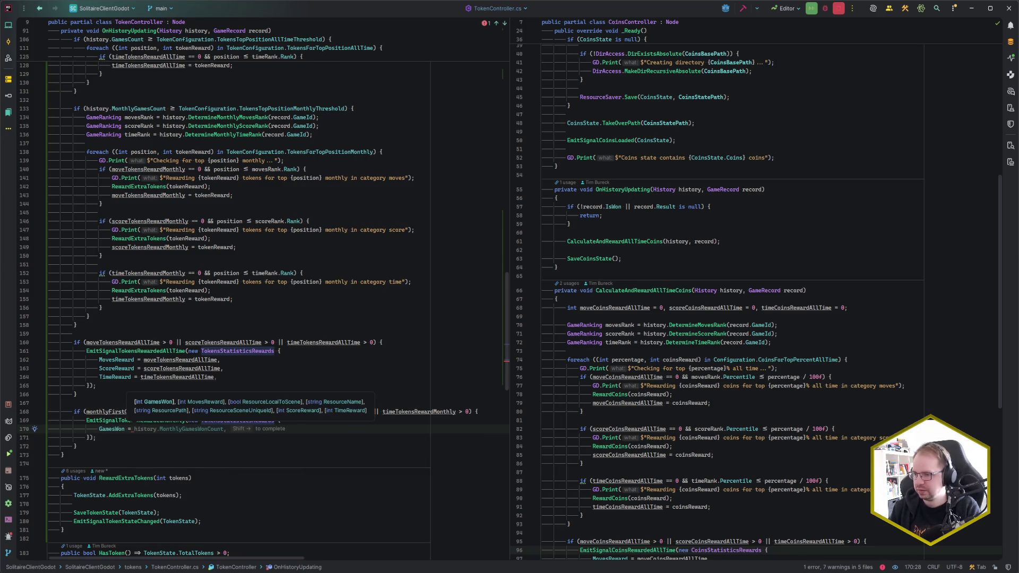
{"action": "type", "text": "month"}
{"action": "key", "text": "Return"}
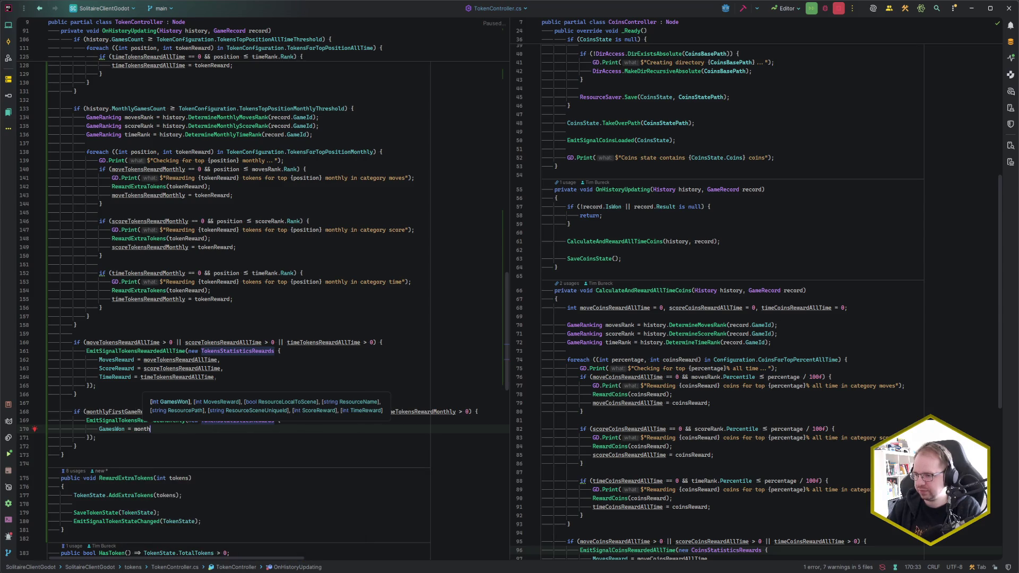
{"action": "type", "text": ","}
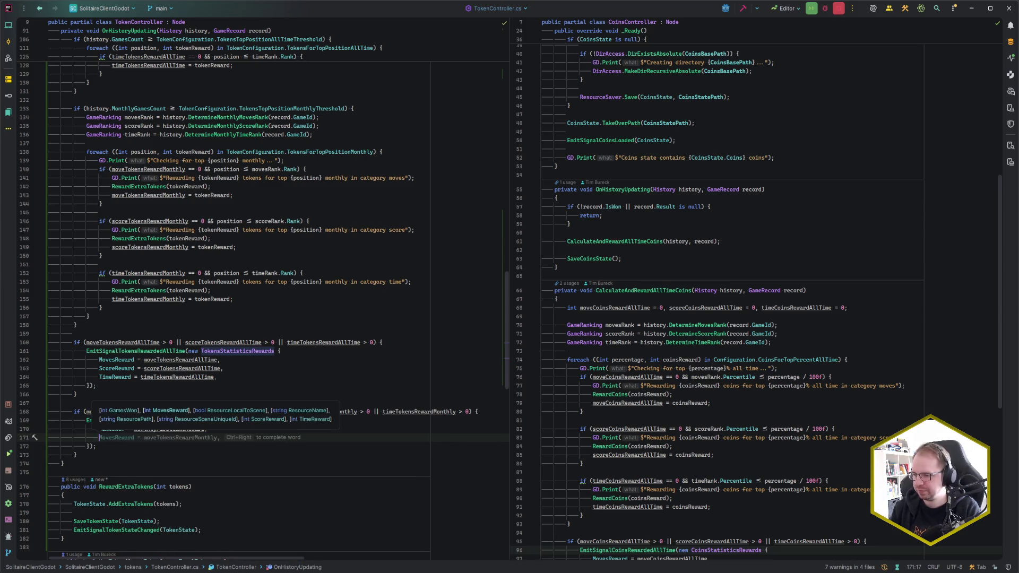
{"action": "key", "text": "Return"}
{"action": "key", "text": "shift+Right"}
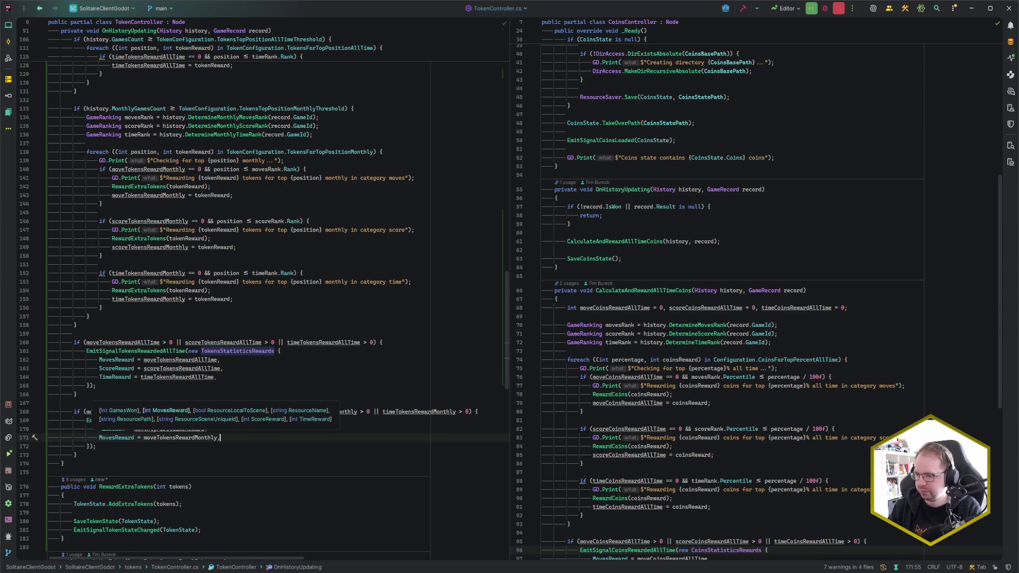
{"action": "key", "text": "Return"}
{"action": "key", "text": "shift+Right"}
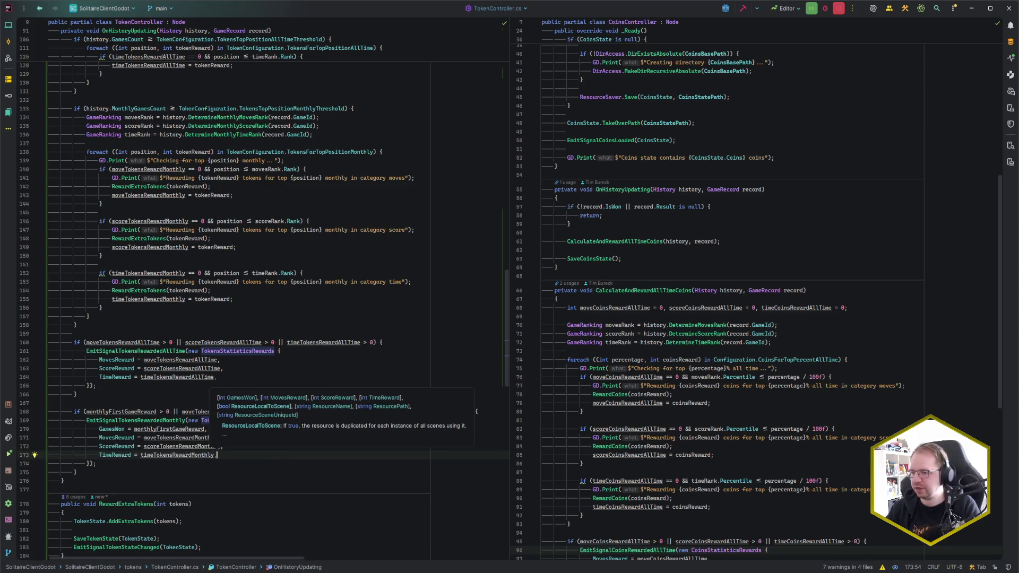
{"action": "left_click", "coordinate": [109, 471]}
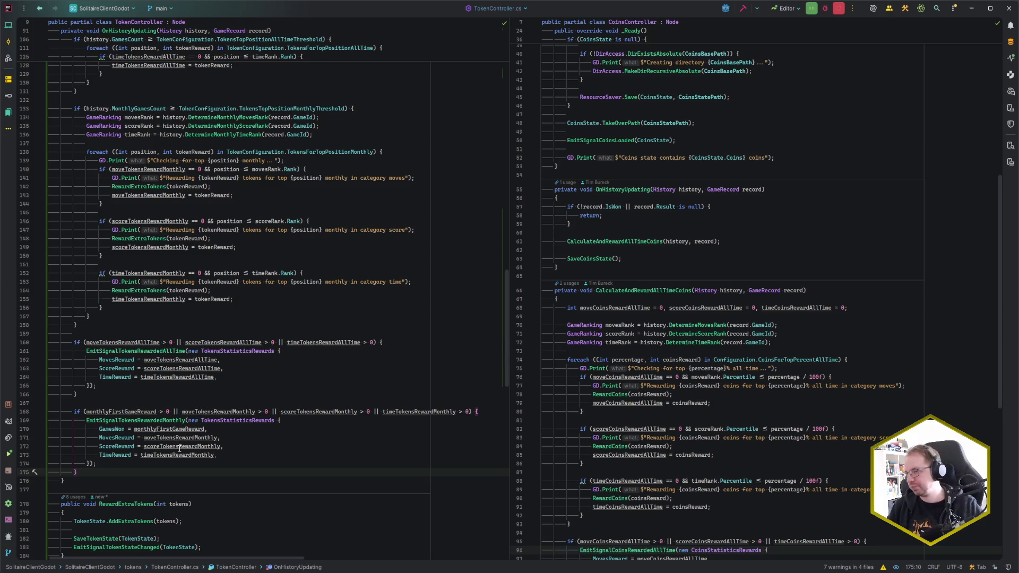
{"action": "scroll", "coordinate": [178, 389], "scroll_direction": "up", "scroll_amount": 15}
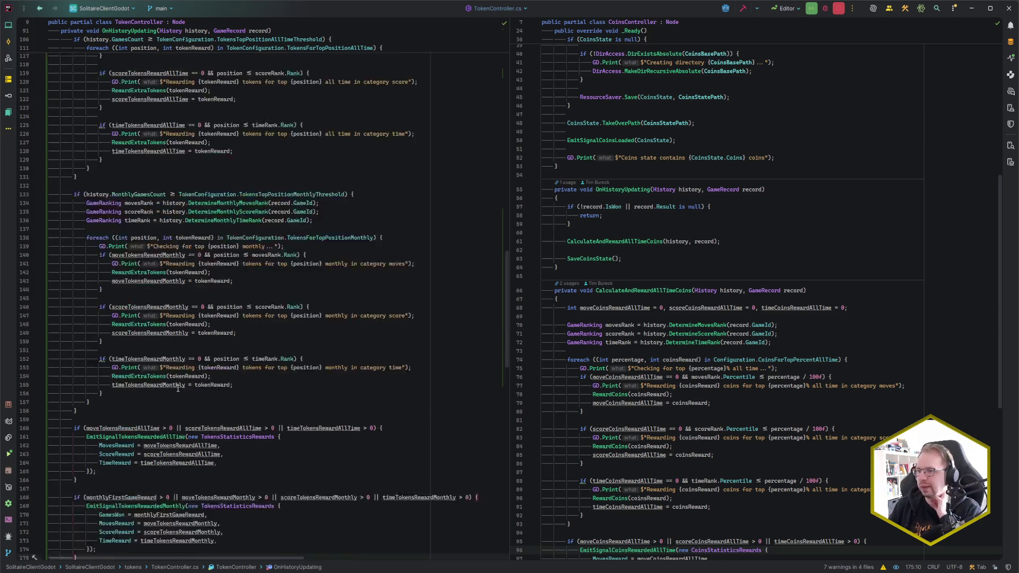
{"action": "scroll", "coordinate": [178, 389], "scroll_direction": "down", "scroll_amount": 15}
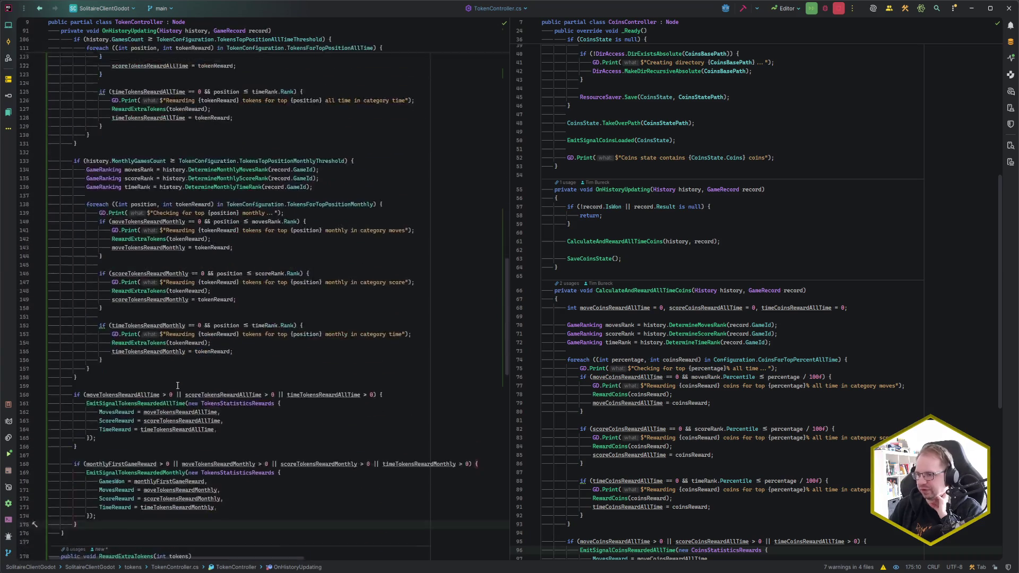
{"action": "scroll", "coordinate": [102, 400], "scroll_direction": "up", "scroll_amount": 10}
{"action": "left_click_drag", "start_coordinate": [102, 400], "coordinate": [74, 109]}
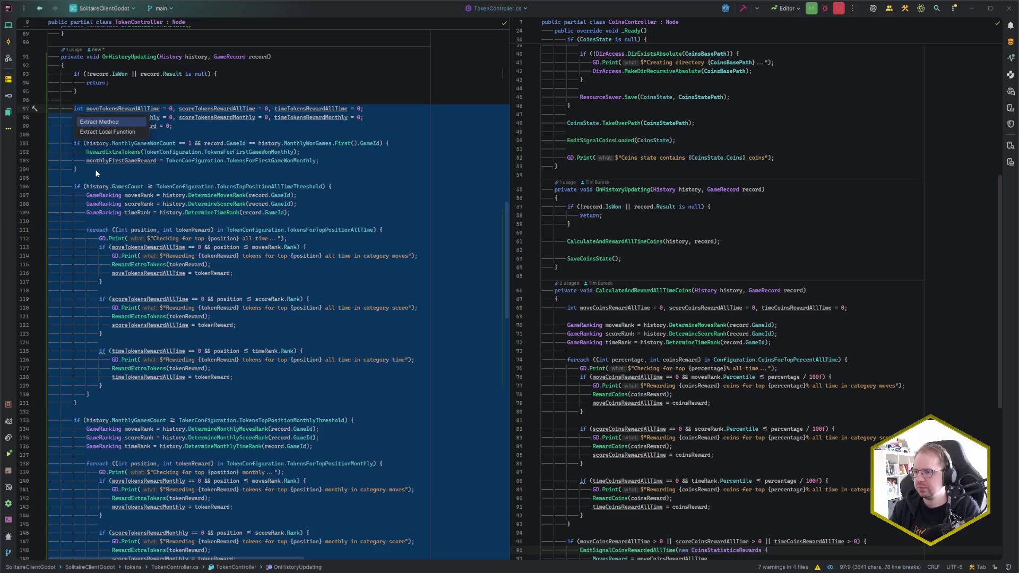
Extract the selected reward logic with Ctrl+Alt+M into a method named CalculateAndRewardTokens.
{"action": "key", "text": "ctrl+alt+m"}
{"action": "type", "text": "CalculateAndReward"}
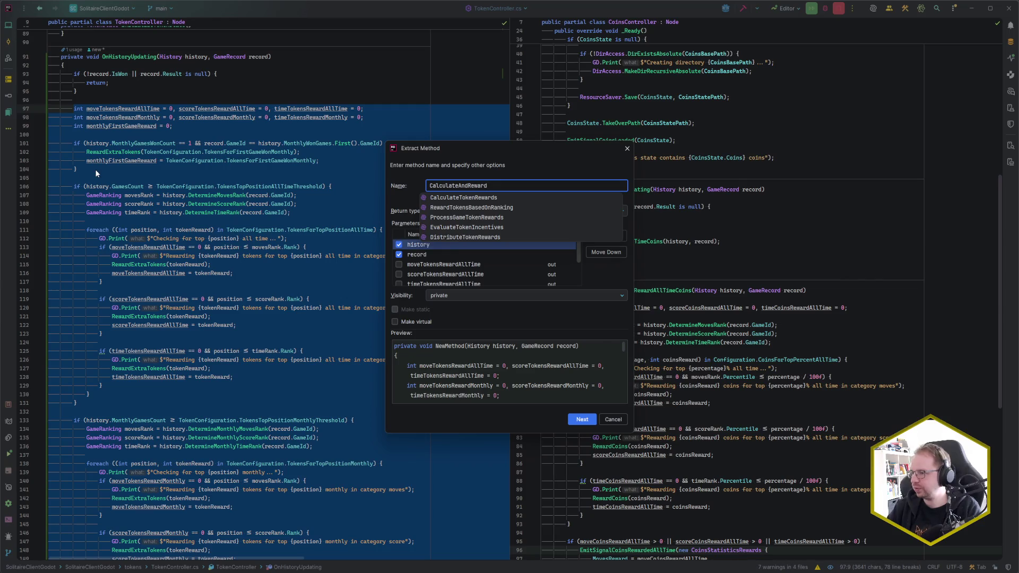
{"action": "left_click_drag", "start_coordinate": [508, 147], "coordinate": [365, 150]}
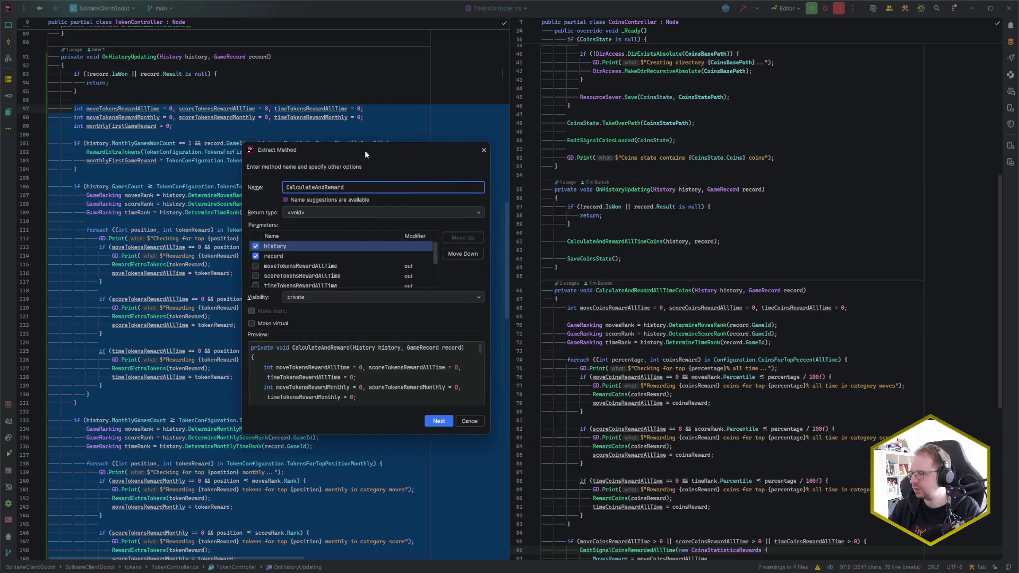
{"action": "mouse_move", "coordinate": [365, 150]}
{"action": "left_mouse_down"}
{"action": "mouse_move", "coordinate": [314, 152]}
{"action": "mouse_move", "coordinate": [620, 151]}
{"action": "left_mouse_up"}
{"action": "type", "text": "Tokens"}
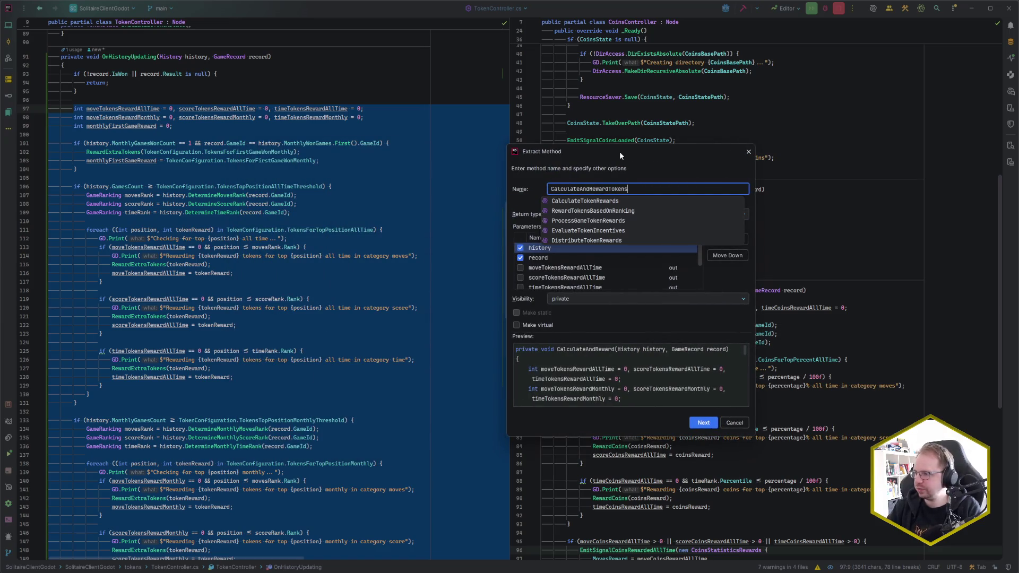
{"action": "key", "text": "Return"}
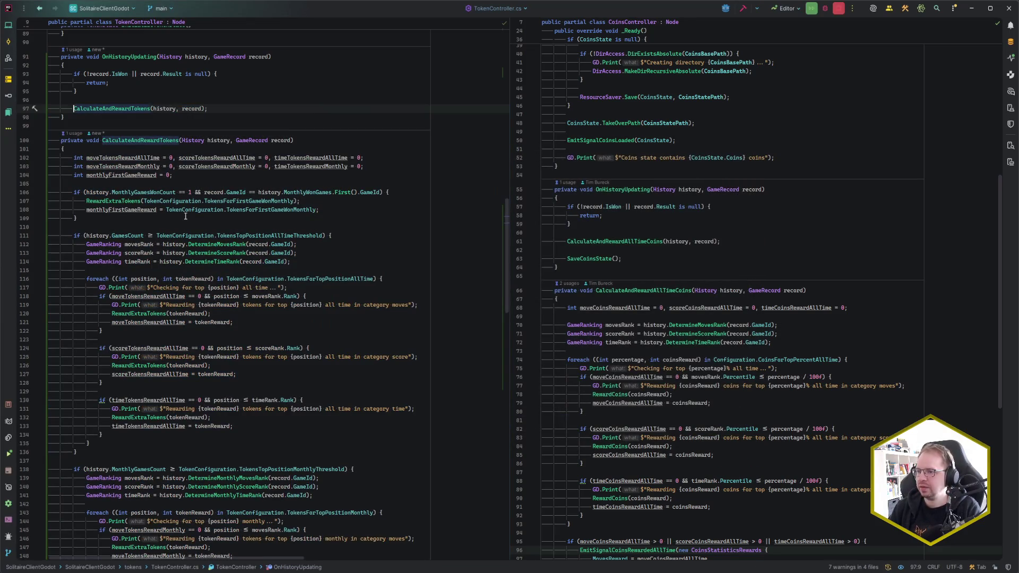
Scroll through TokenController to review OnHistoryUpdating and the extracted CalculateAndRewardTokens method.
{"action": "scroll", "coordinate": [109, 408], "scroll_direction": "down", "scroll_amount": 2}
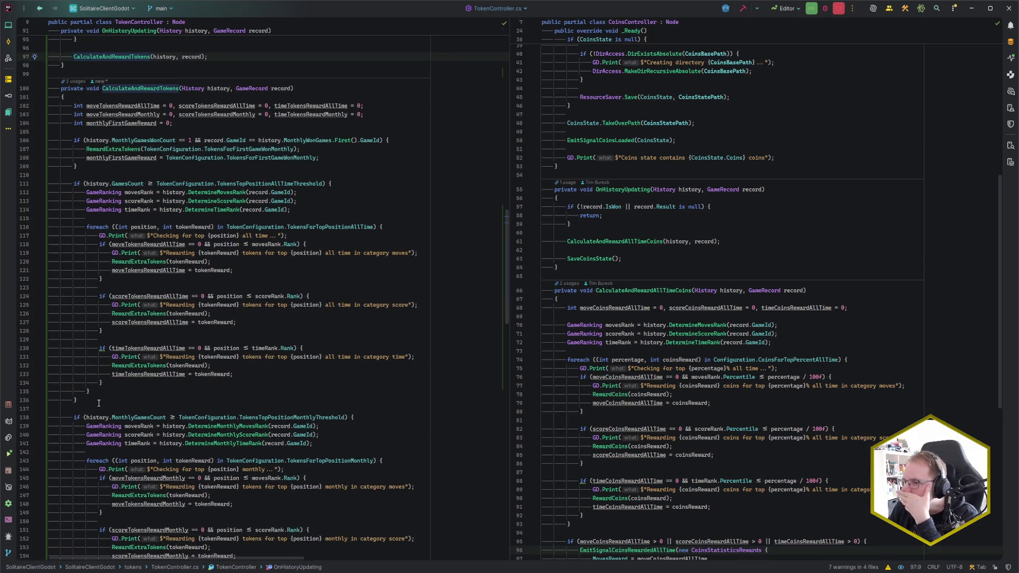
{"action": "scroll", "coordinate": [99, 404], "scroll_direction": "down", "scroll_amount": 7}
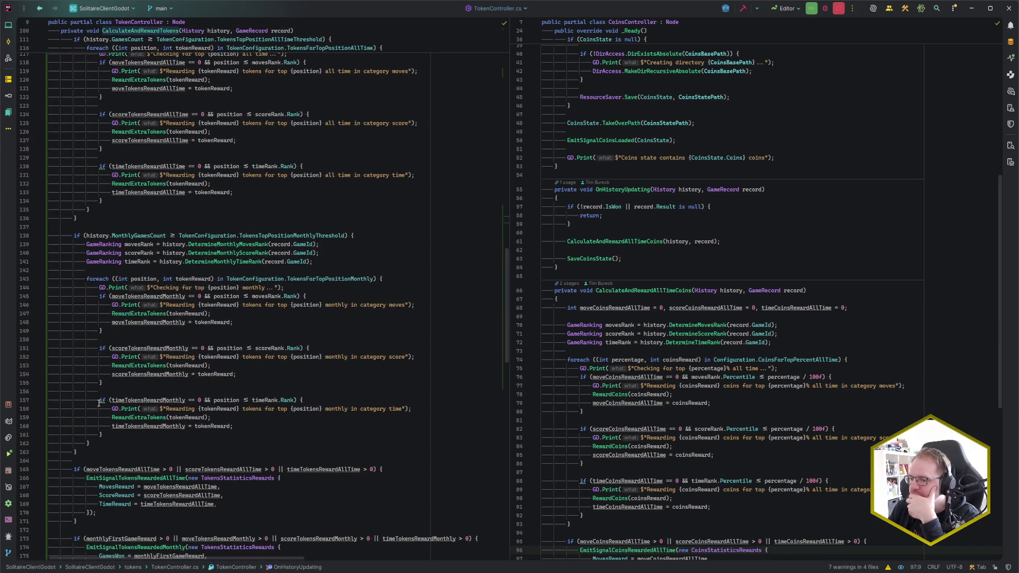
{"action": "scroll", "coordinate": [98, 403], "scroll_direction": "down", "scroll_amount": 4}
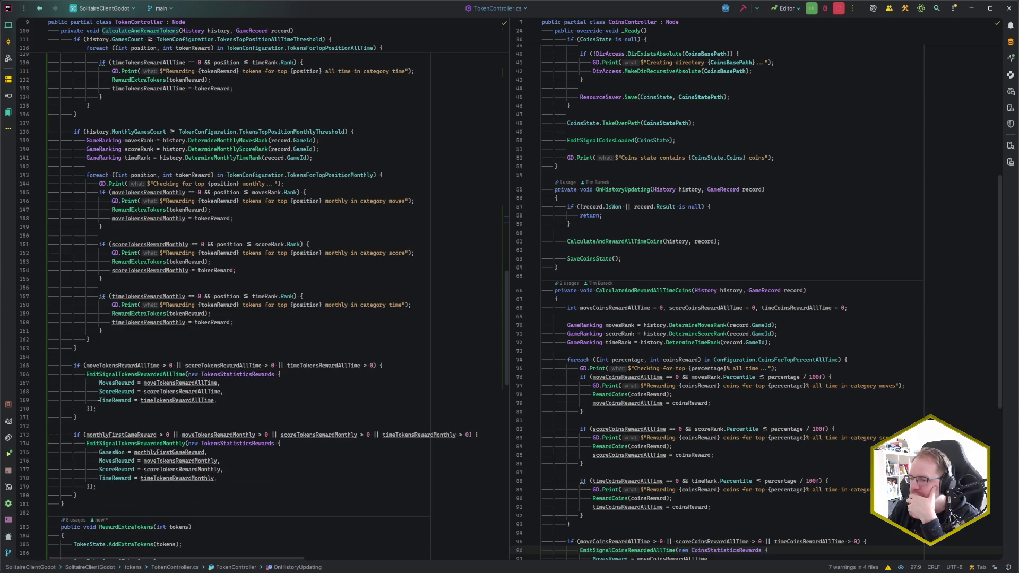
{"action": "scroll", "coordinate": [98, 403], "scroll_direction": "up", "scroll_amount": 10}
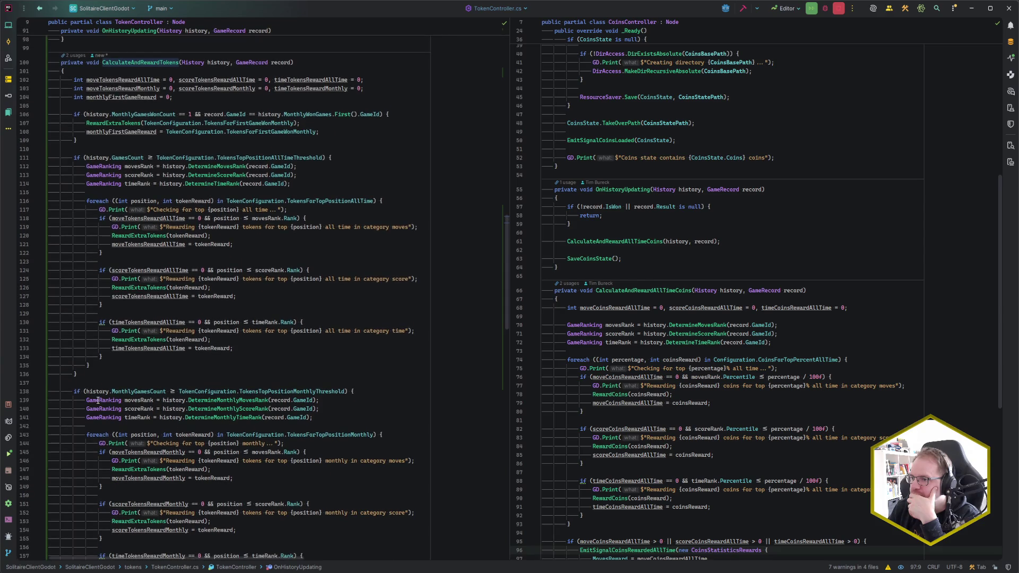
{"action": "scroll", "coordinate": [98, 400], "scroll_direction": "down", "scroll_amount": 11}
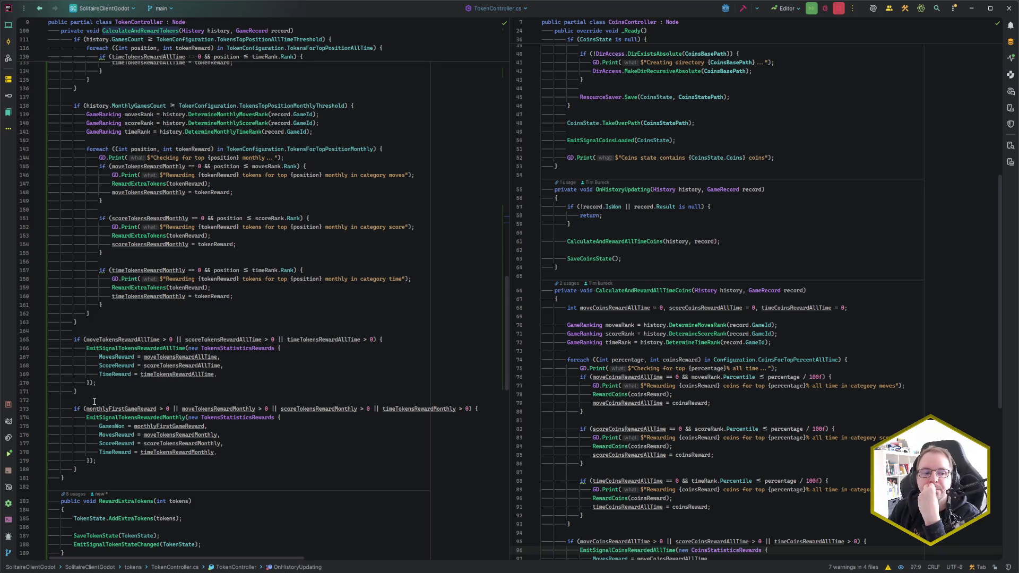
{"action": "scroll", "coordinate": [95, 401], "scroll_direction": "up", "scroll_amount": 14}
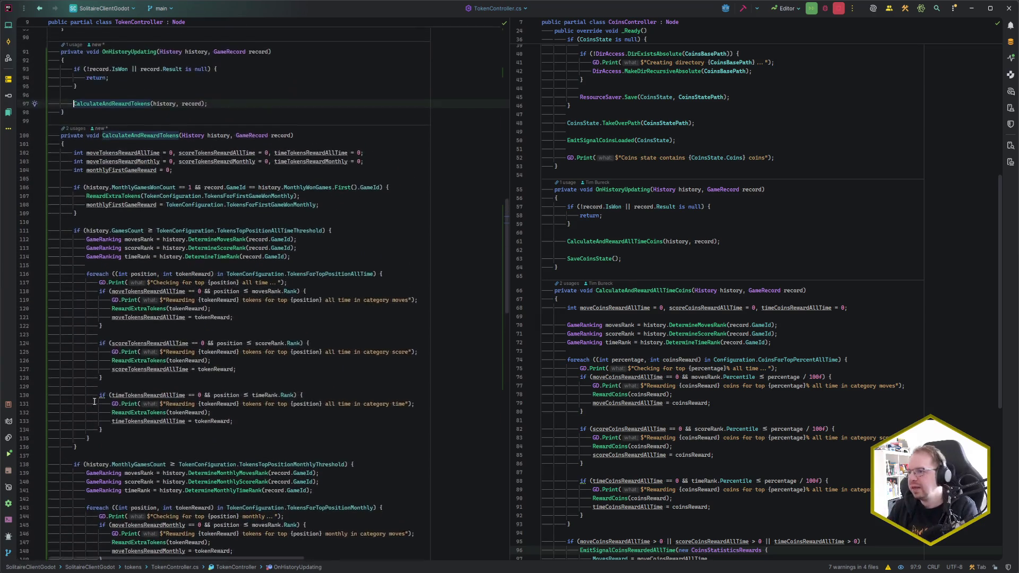
{"action": "scroll", "coordinate": [263, 275], "scroll_direction": "up", "scroll_amount": 4}
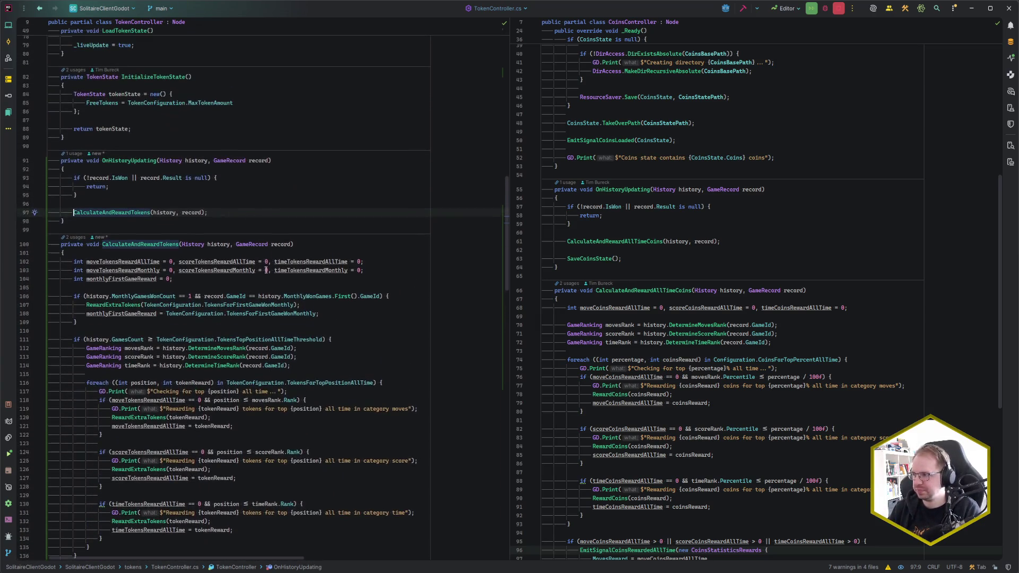
{"action": "left_click", "coordinate": [239, 212]}
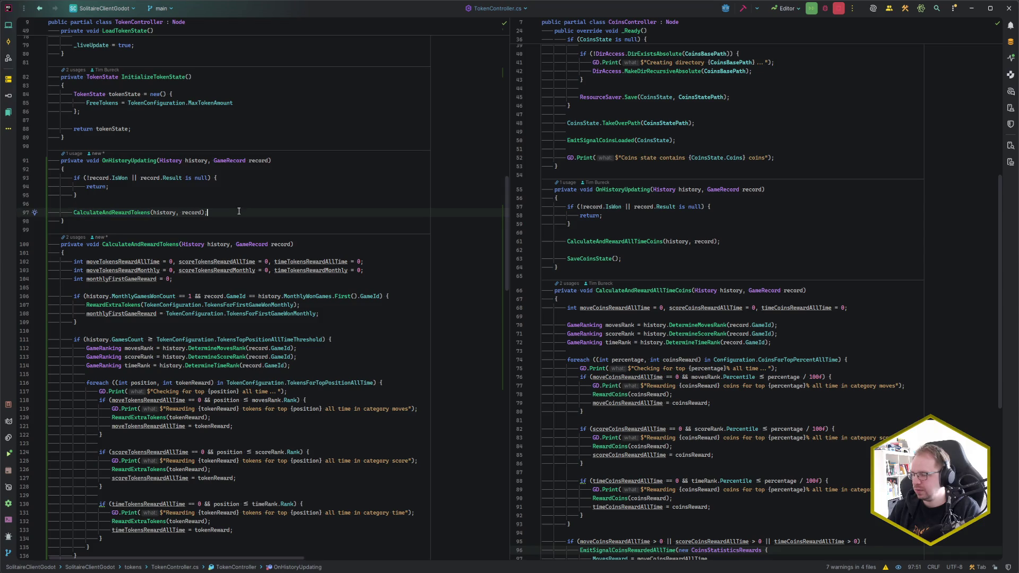
{"action": "scroll", "coordinate": [240, 221], "scroll_direction": "down", "scroll_amount": 18}
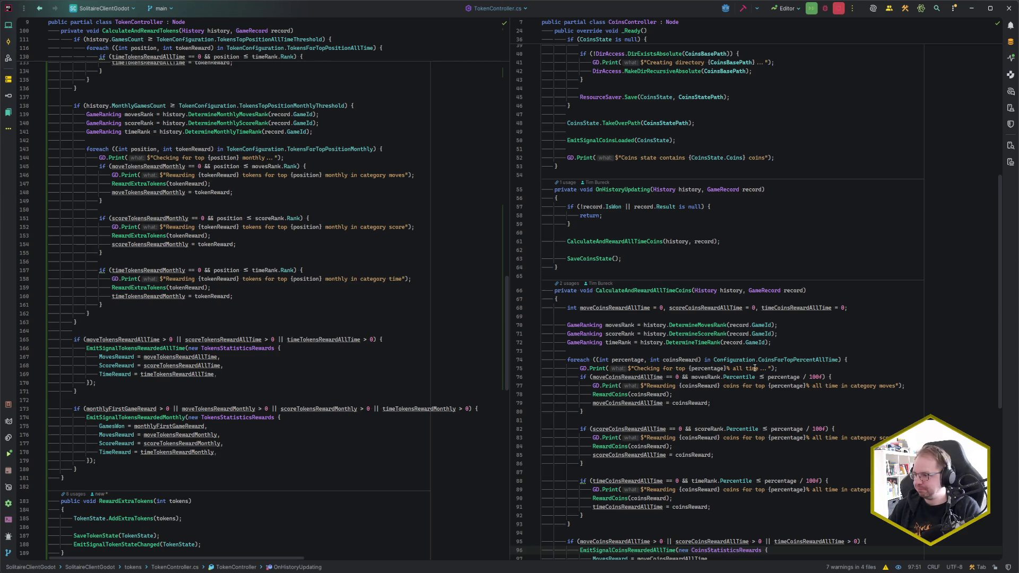
{"action": "scroll", "coordinate": [667, 356], "scroll_direction": "down", "scroll_amount": 8}
{"action": "scroll", "coordinate": [798, 382], "scroll_direction": "up", "scroll_amount": 8}
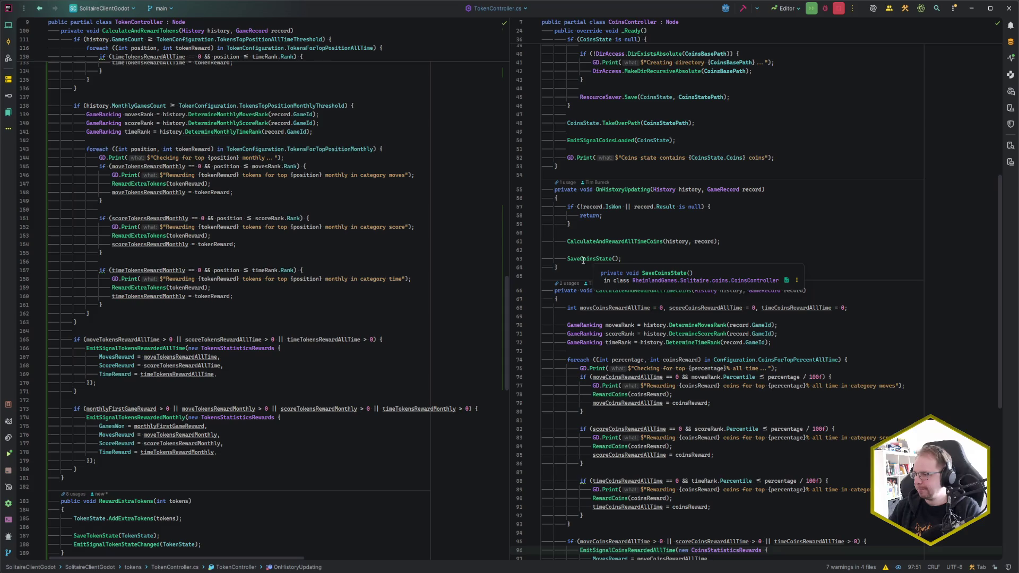
{"action": "scroll", "coordinate": [130, 256], "scroll_direction": "up", "scroll_amount": 10}
{"action": "scroll", "coordinate": [220, 201], "scroll_direction": "up", "scroll_amount": 4}
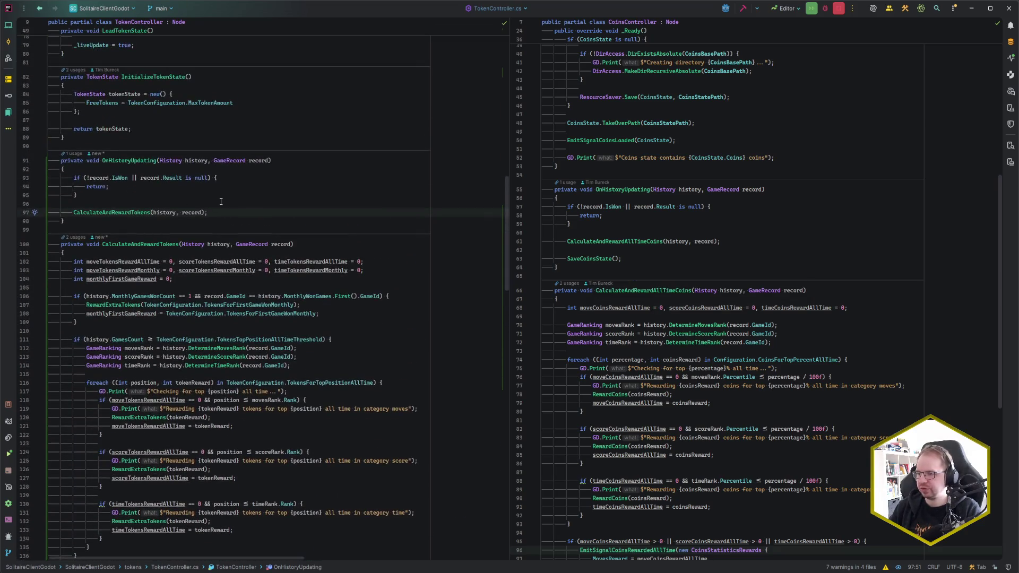
{"action": "scroll", "coordinate": [210, 336], "scroll_direction": "down", "scroll_amount": 13}
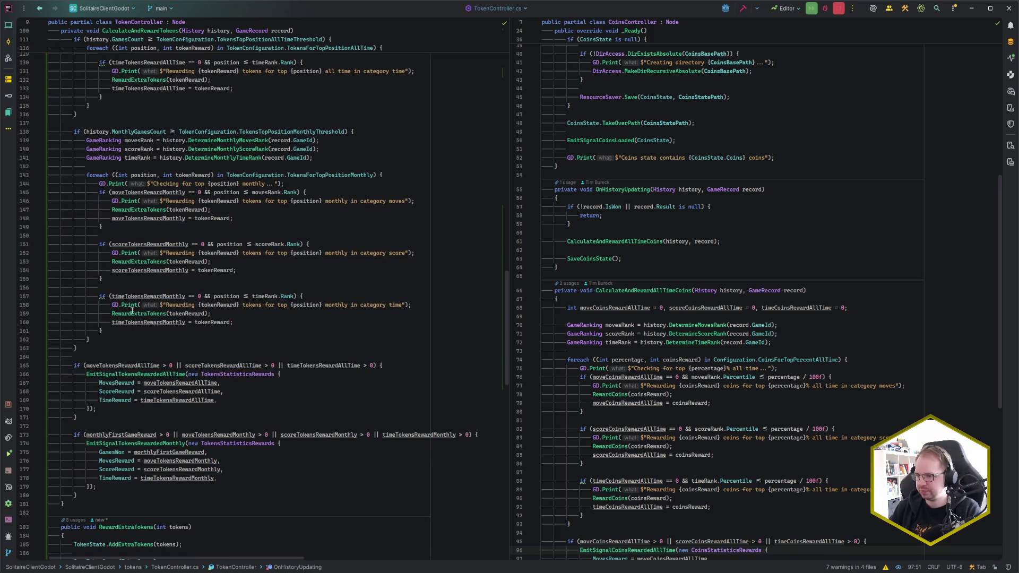
Return to the top of TokenController.cs, then switch to the Godot editor.
{"action": "mouse_move", "coordinate": [164, 314]}
{"action": "scroll", "coordinate": [164, 314], "scroll_direction": "up", "scroll_amount": 15}
{"action": "scroll", "coordinate": [216, 393], "scroll_direction": "up", "scroll_amount": 1}
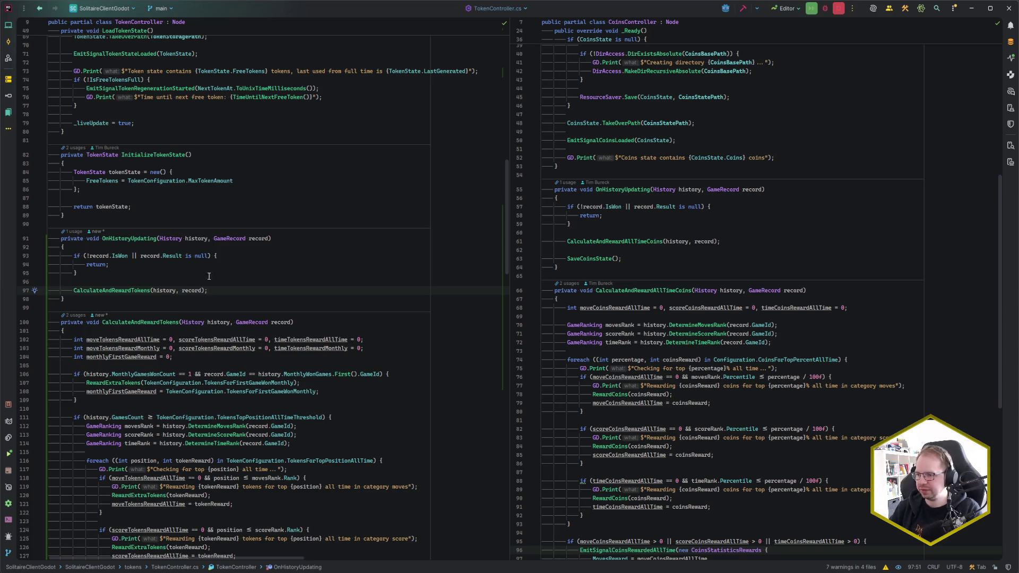
{"action": "scroll", "coordinate": [286, 316], "scroll_direction": "up", "scroll_amount": 5}
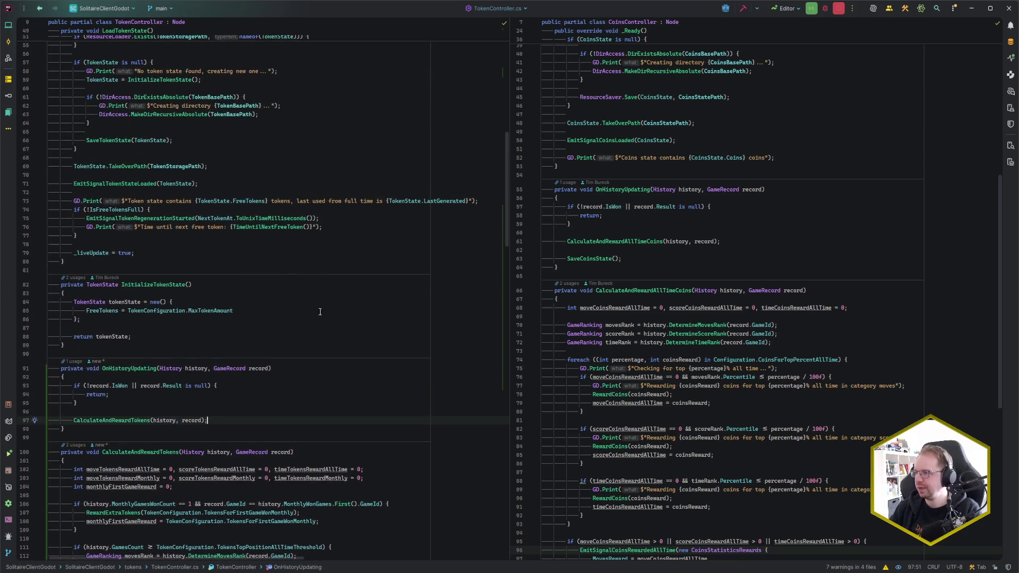
{"action": "scroll", "coordinate": [386, 346], "scroll_direction": "up", "scroll_amount": 15}
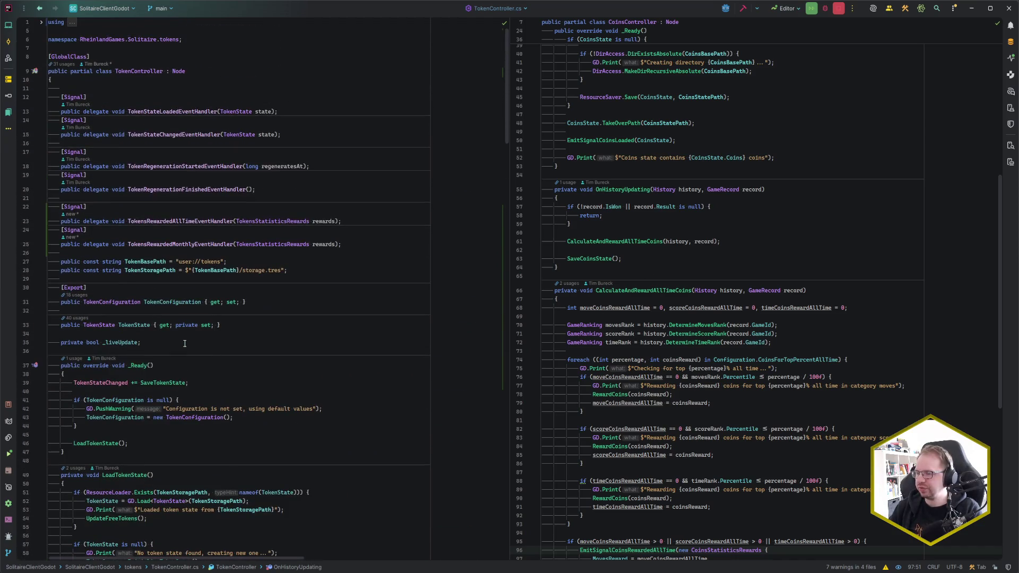
{"action": "left_click", "coordinate": [180, 279]}
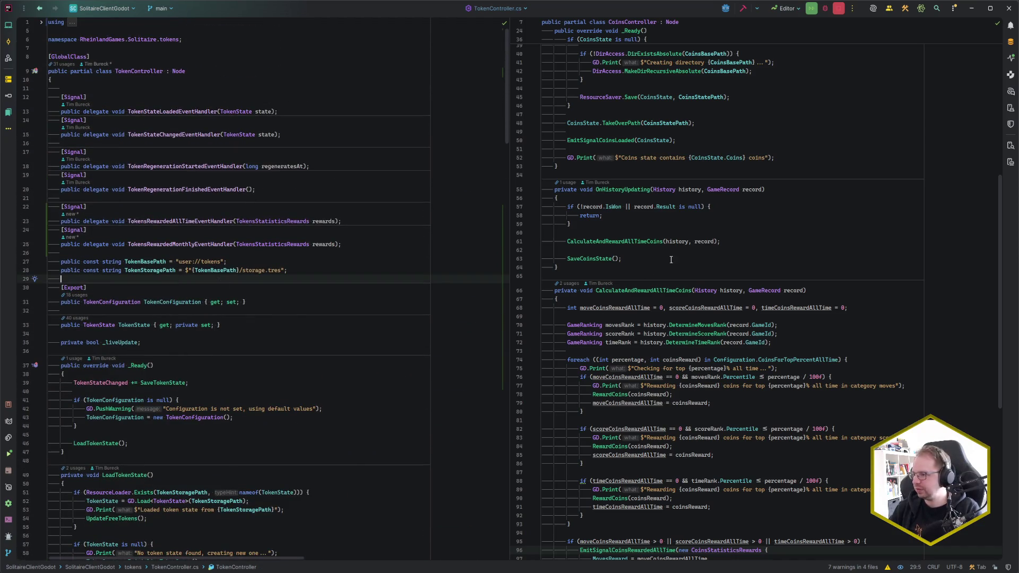
{"action": "scroll", "coordinate": [165, 365], "scroll_direction": "down", "scroll_amount": 9}
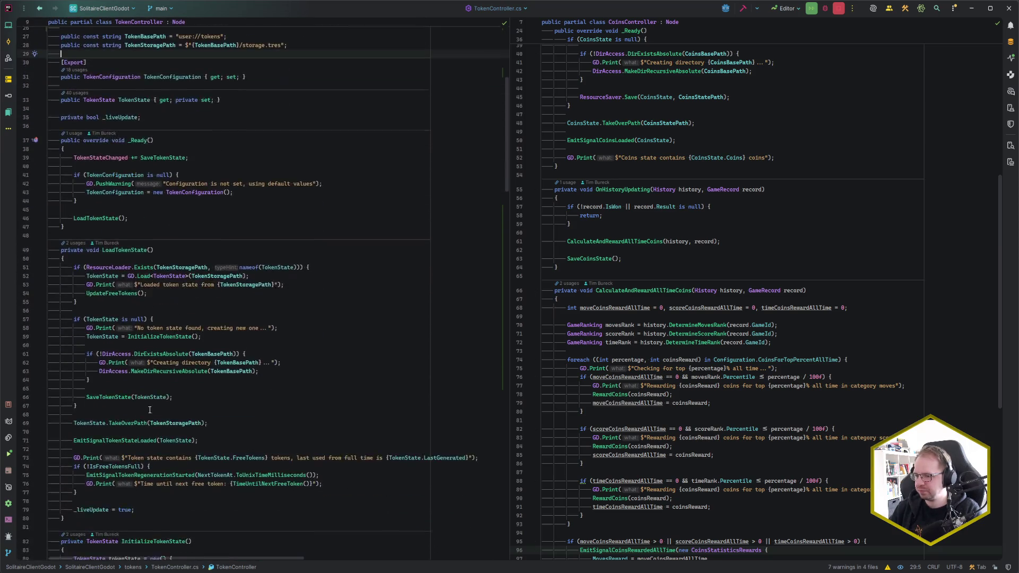
{"action": "left_click", "coordinate": [91, 537]}
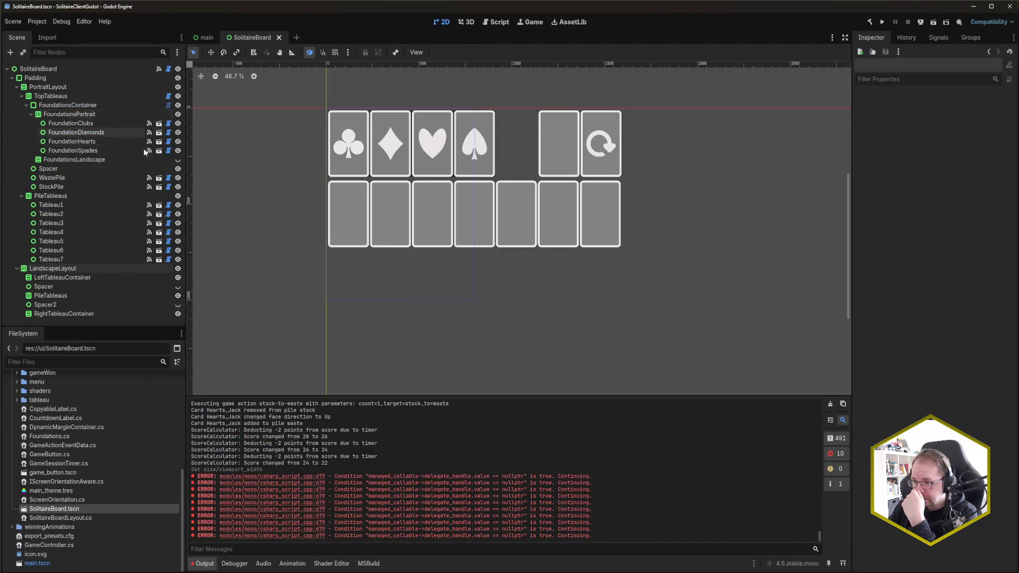
In the main Game scene, begin connecting HistoryController's HistoryUpdating signal to the TokenController node.
{"action": "left_click", "coordinate": [208, 39]}
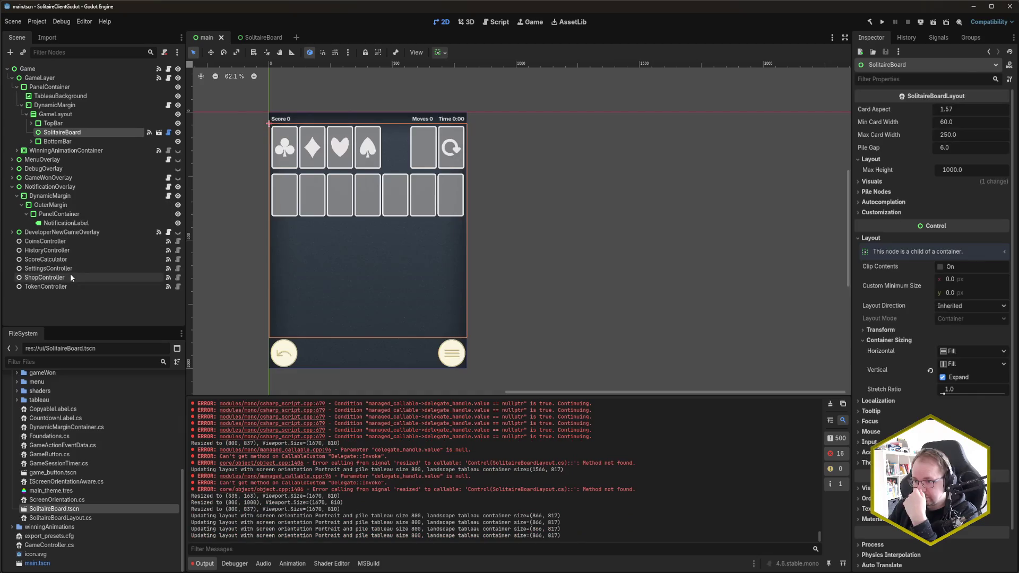
{"action": "left_click", "coordinate": [97, 250]}
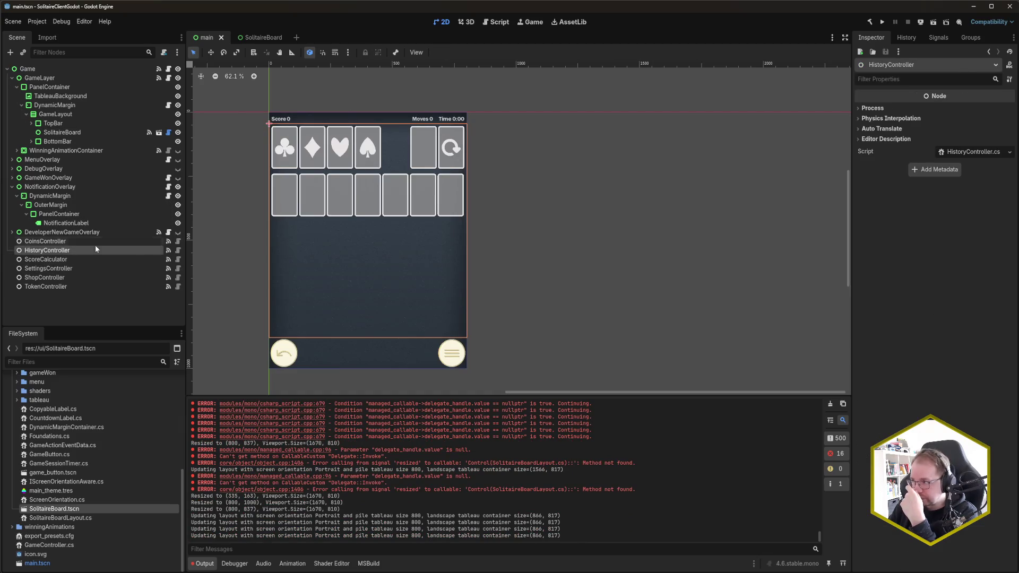
{"action": "left_click", "coordinate": [938, 38]}
{"action": "double_click", "coordinate": [925, 122]}
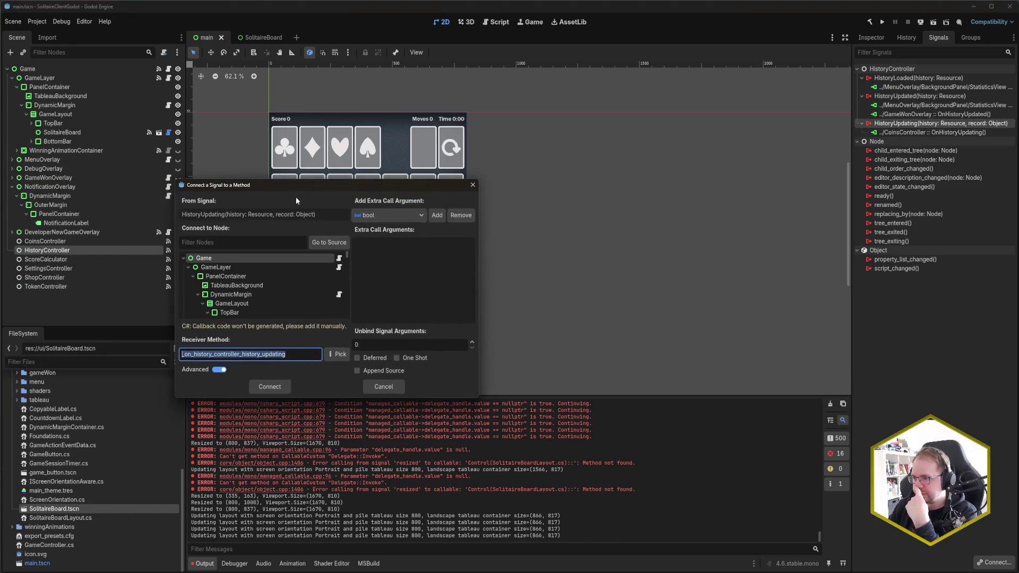
{"action": "left_click", "coordinate": [258, 242]}
{"action": "type", "text": "Tokjen"}
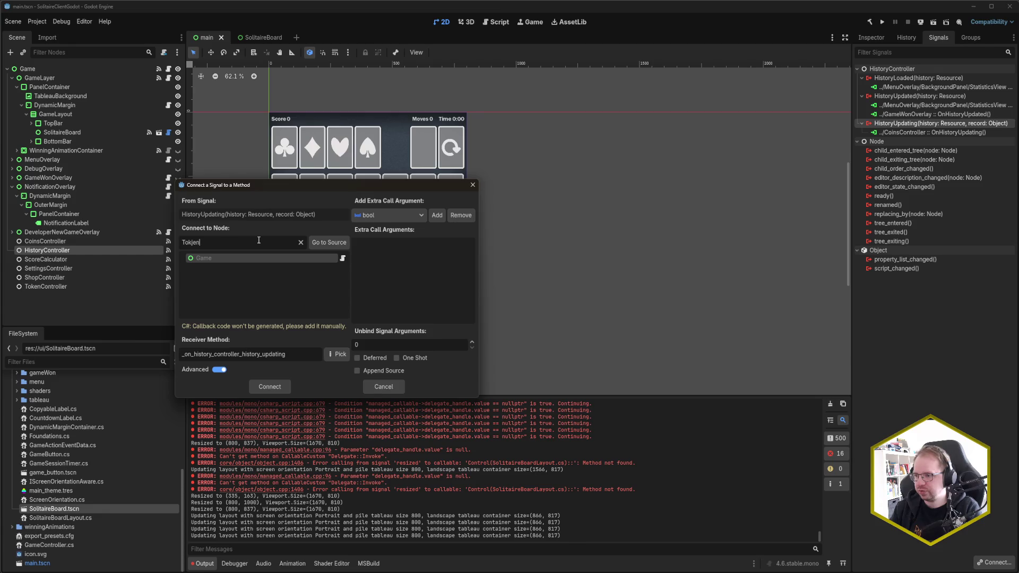
{"action": "key", "text": "BackSpace"}
{"action": "key", "text": "BackSpace"}
{"action": "key", "text": "BackSpace"}
{"action": "type", "text": "enCon"}
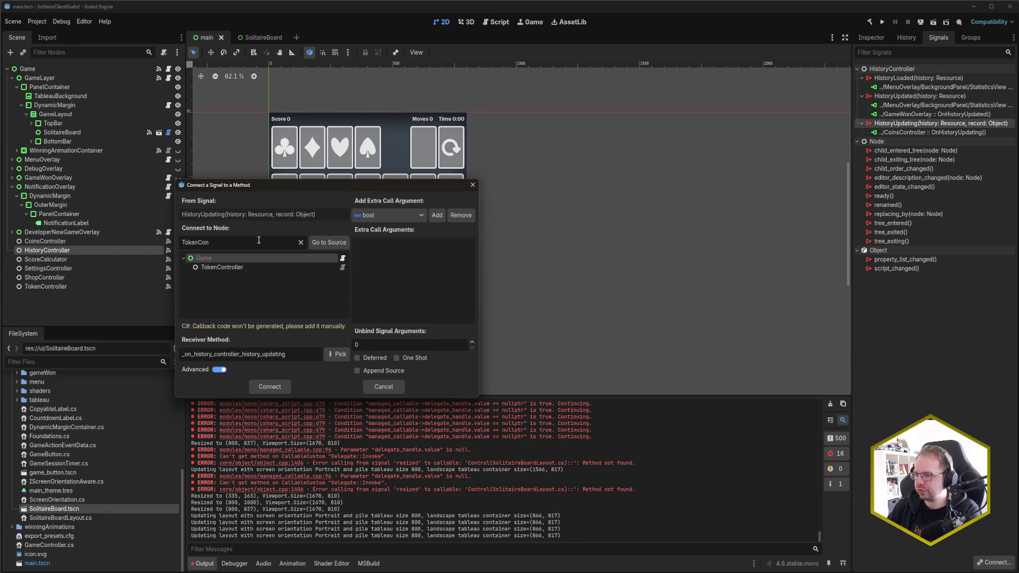
Set the receiver method to OnHistoryUpdating, connect it, save the scene and return to Rider.
{"action": "double_click", "coordinate": [223, 355]}
{"action": "type", "text": "OnHistoryUpdating"}
{"action": "left_click", "coordinate": [272, 389]}
{"action": "key", "text": "ctrl+s"}
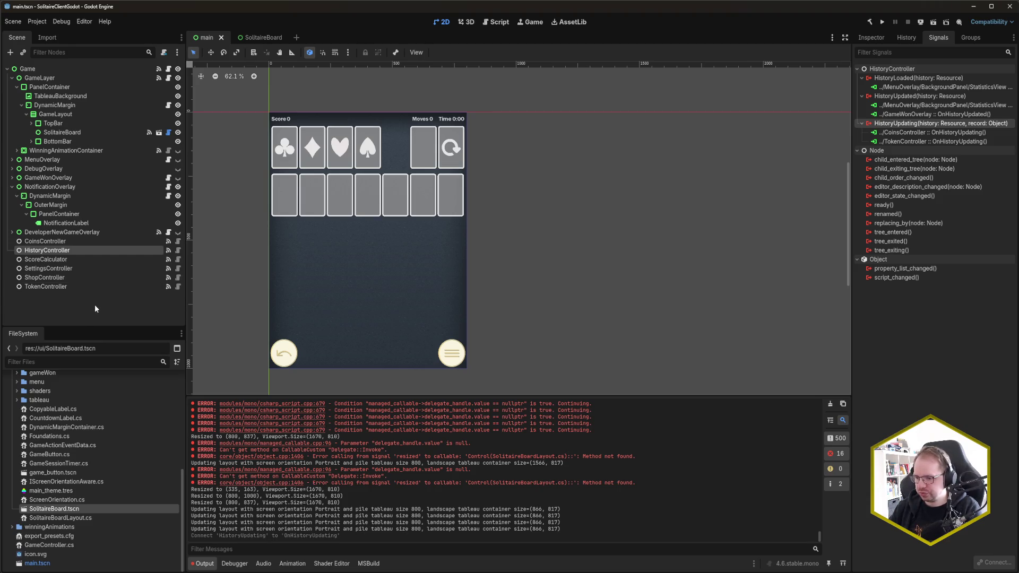
{"action": "key", "text": "alt+Tab"}
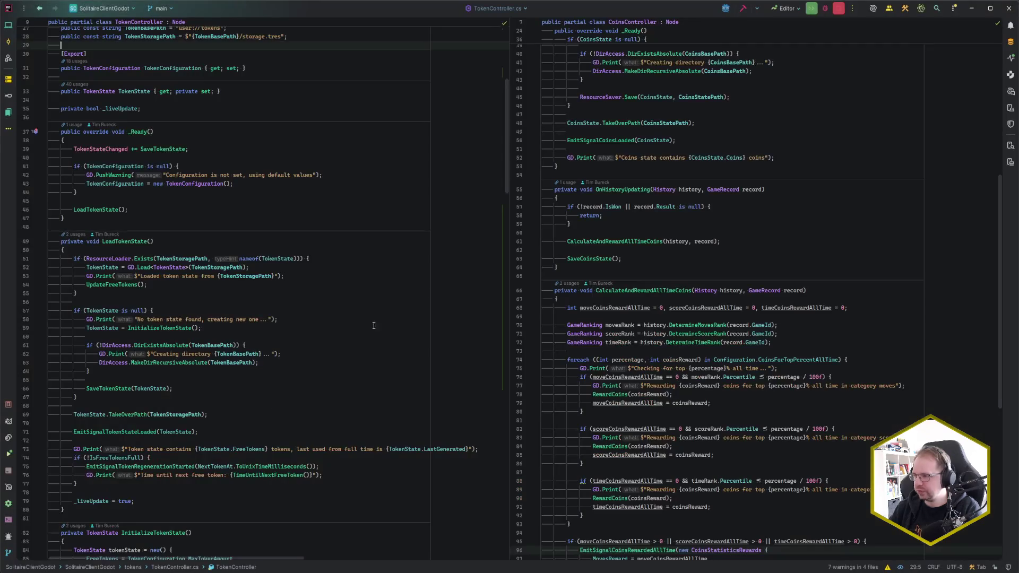
Open GameWonOverlay.cs via Recent Files and inspect its OnCoinsRewardedAllTime method.
{"action": "left_click", "coordinate": [624, 241]}
{"action": "key", "text": "ctrl+e"}
{"action": "type", "text": "GameWon"}
{"action": "key", "text": "Return"}
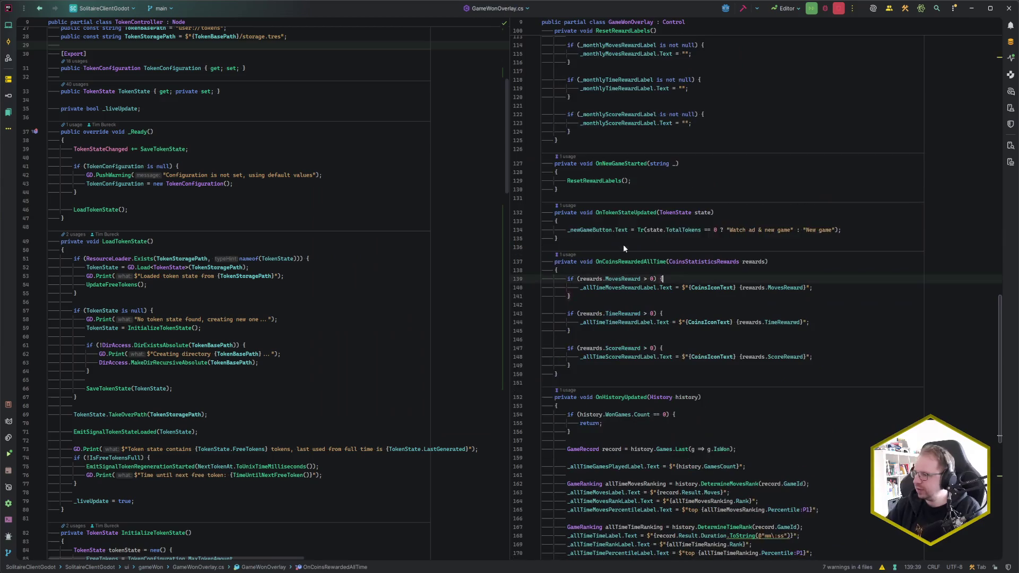
{"action": "key", "text": "Down"}
{"action": "key", "text": "Down"}
{"action": "key", "text": "Down"}
{"action": "key", "text": "Down"}
{"action": "key", "text": "Down"}
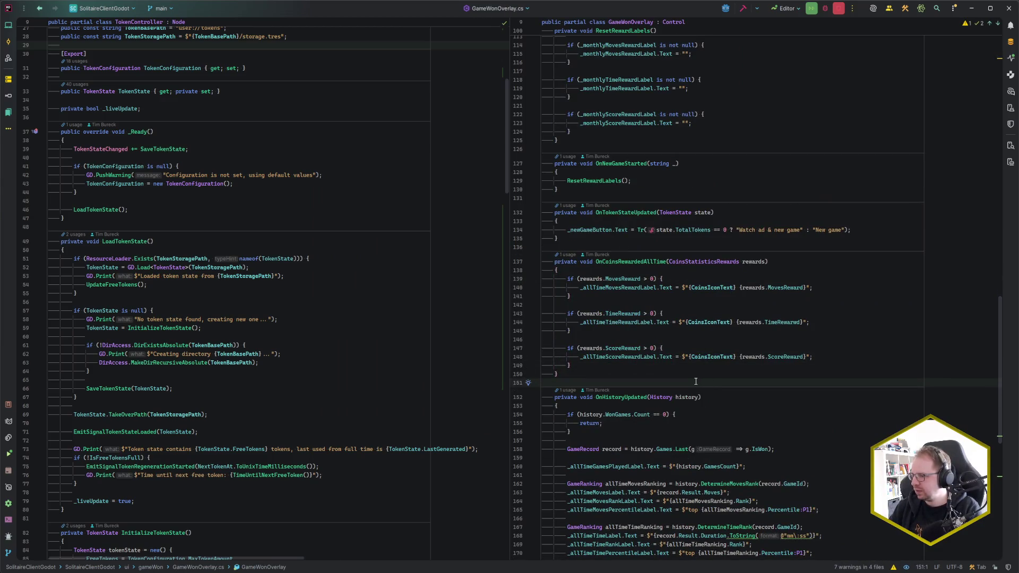
{"action": "mouse_move", "coordinate": [554, 262]}
{"action": "left_mouse_down"}
{"action": "mouse_move", "coordinate": [604, 350]}
{"action": "mouse_move", "coordinate": [559, 375]}
{"action": "left_mouse_up"}
{"action": "key", "text": "Escape"}
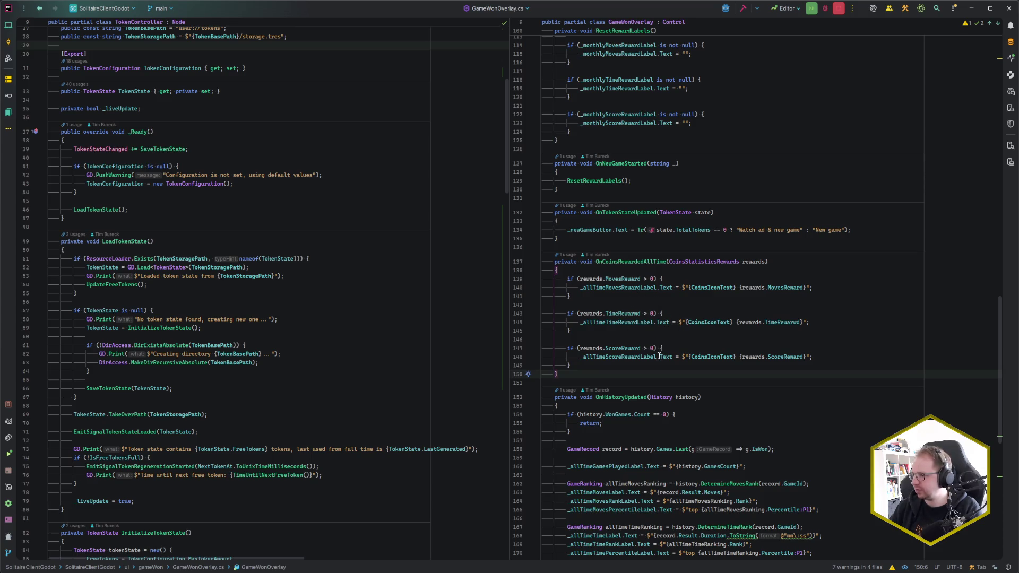
{"action": "scroll", "coordinate": [659, 356], "scroll_direction": "up", "scroll_amount": 5}
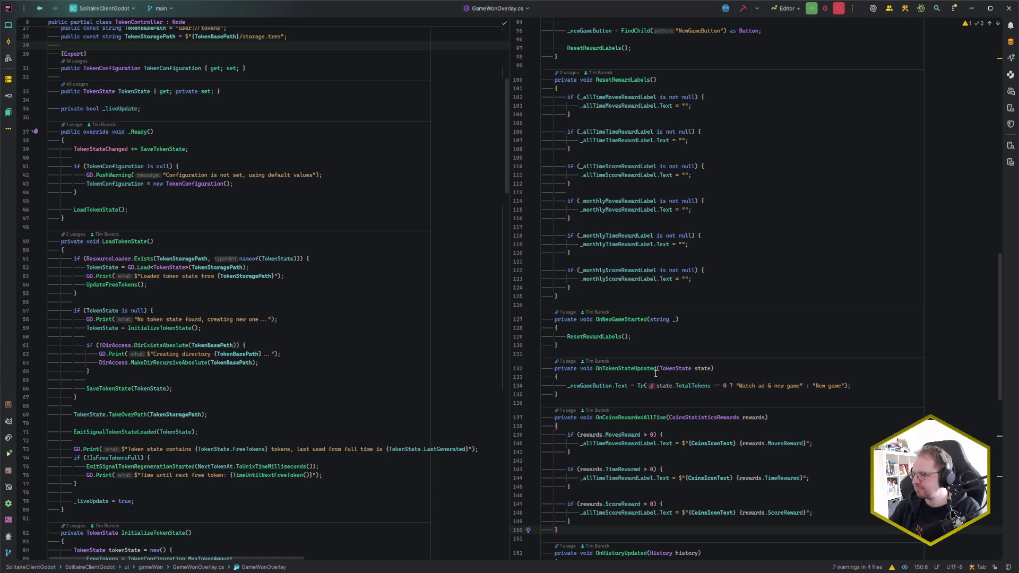
{"action": "scroll", "coordinate": [656, 373], "scroll_direction": "down", "scroll_amount": 4}
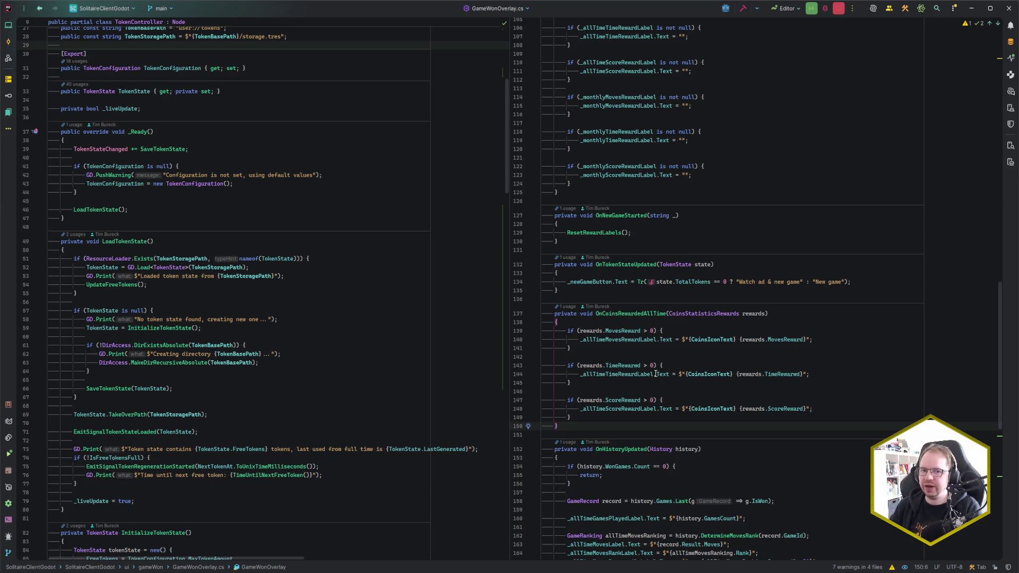
{"action": "mouse_move", "coordinate": [650, 374]}
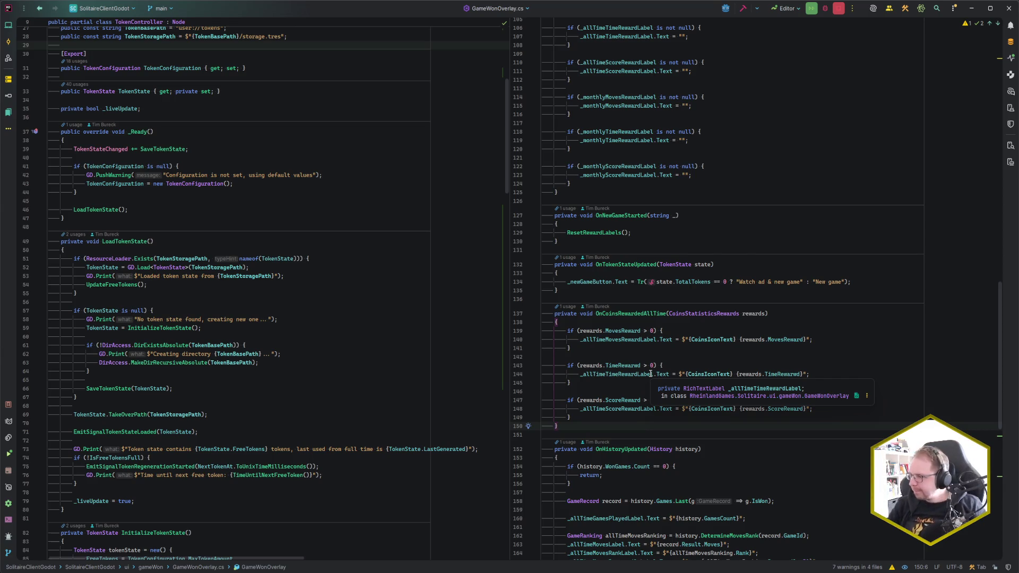
Change the moves, time and score label assignments to '+=', then begin an OnTokensReward method below.
{"action": "left_click", "coordinate": [678, 340]}
{"action": "type", "text": "+"}
{"action": "left_click", "coordinate": [675, 375]}
{"action": "type", "text": "+"}
{"action": "left_click", "coordinate": [675, 409]}
{"action": "type", "text": "+"}
{"action": "key", "text": "Down"}
{"action": "key", "text": "Down"}
{"action": "key", "text": "Return"}
{"action": "key", "text": "Return"}
{"action": "type", "text": "private void "}
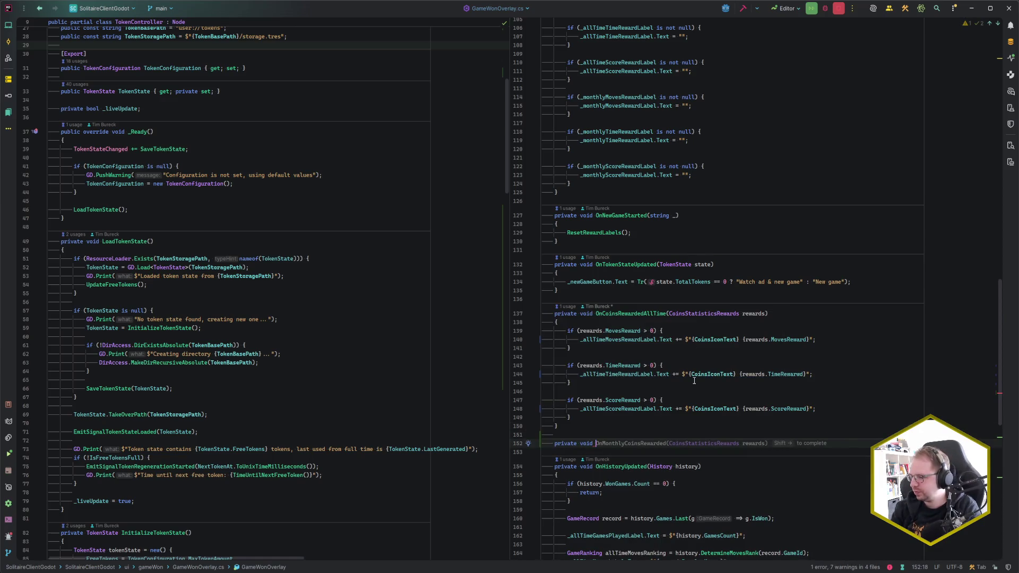
{"action": "type", "text": "OnTokensRew"}
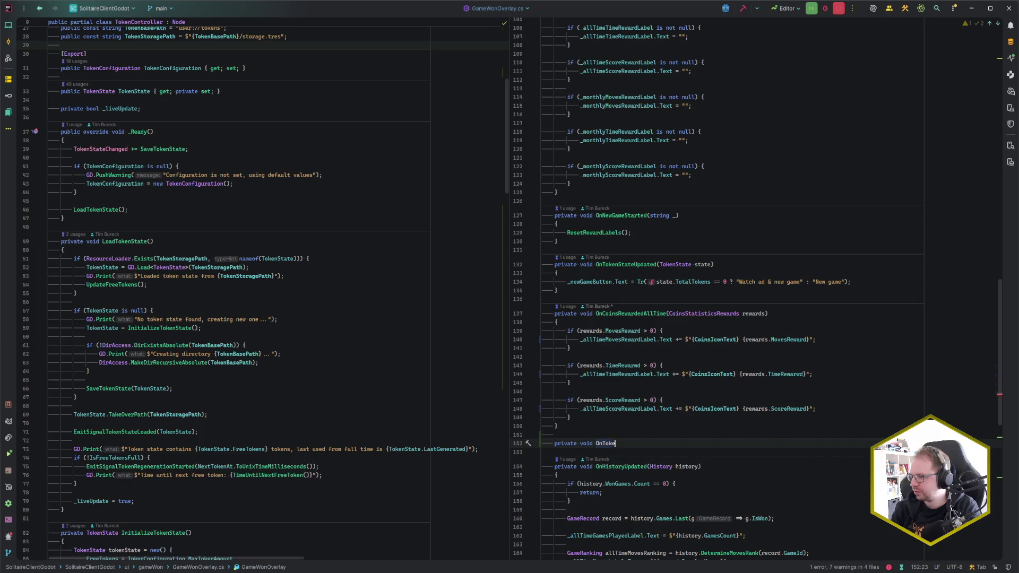
{"action": "type", "text": "arded"}
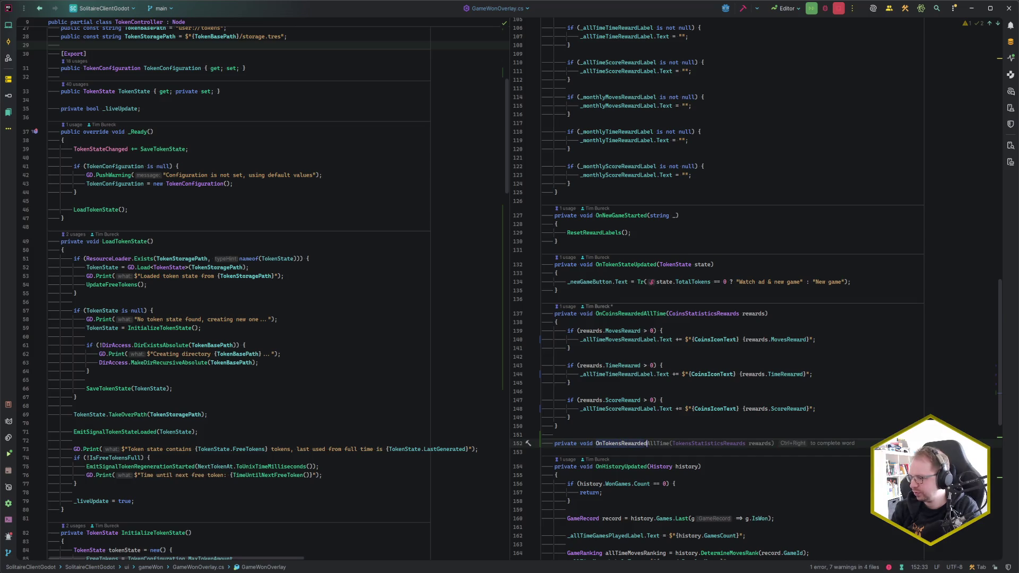
Add the OnTokensRewardedAllTime method signature and its suggested moves-reward check.
{"action": "key", "text": "Tab"}
{"action": "type", "text": "{"}
{"action": "key", "text": "Return"}
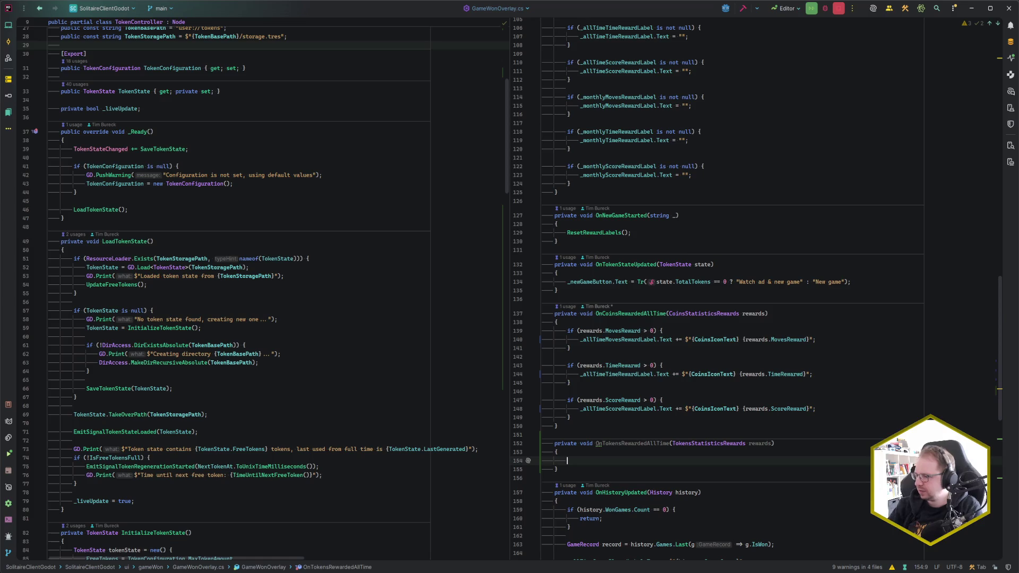
{"action": "scroll", "coordinate": [765, 437], "scroll_direction": "down", "scroll_amount": 4}
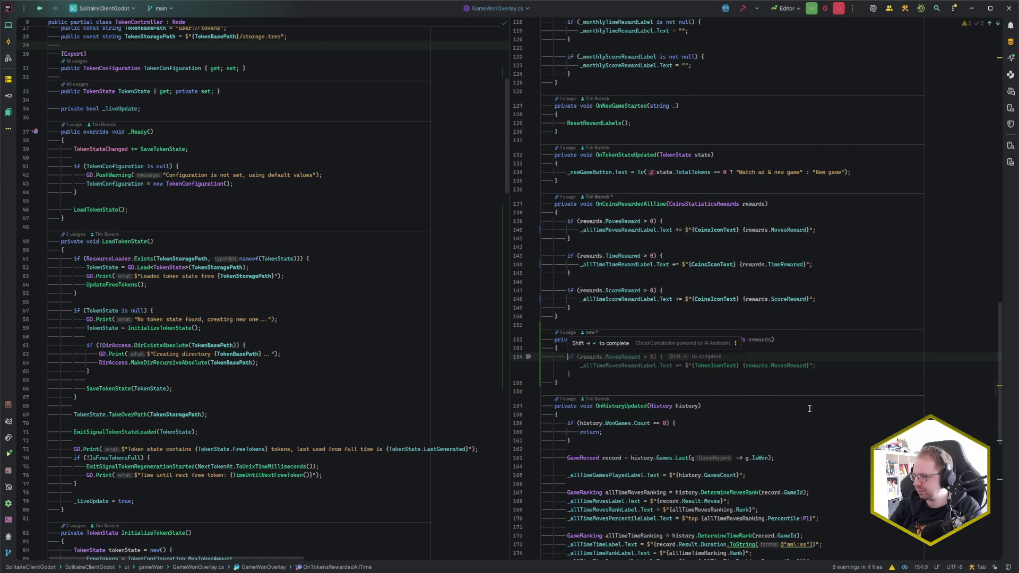
{"action": "key", "text": "Tab"}
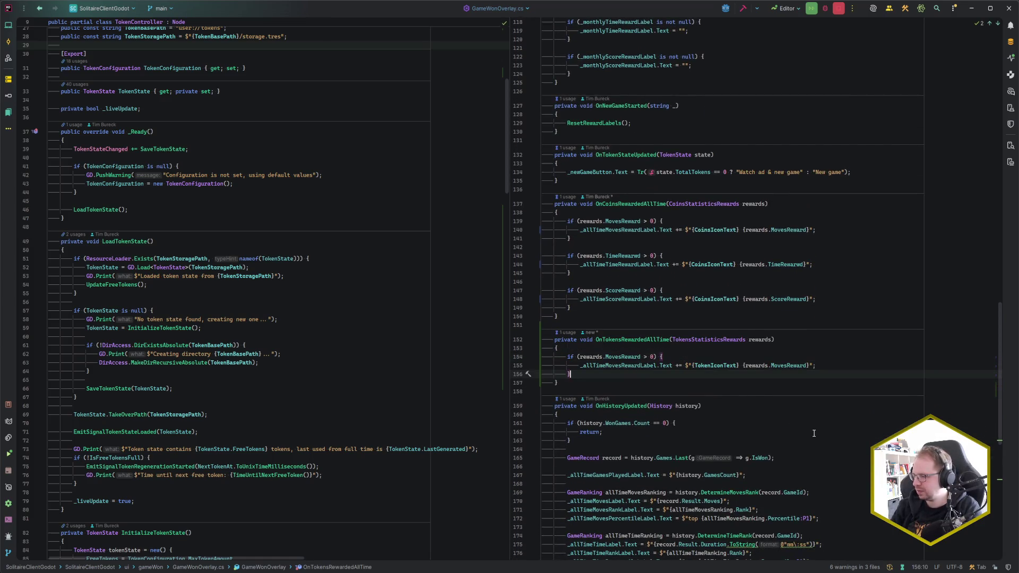
{"action": "key", "text": "Return"}
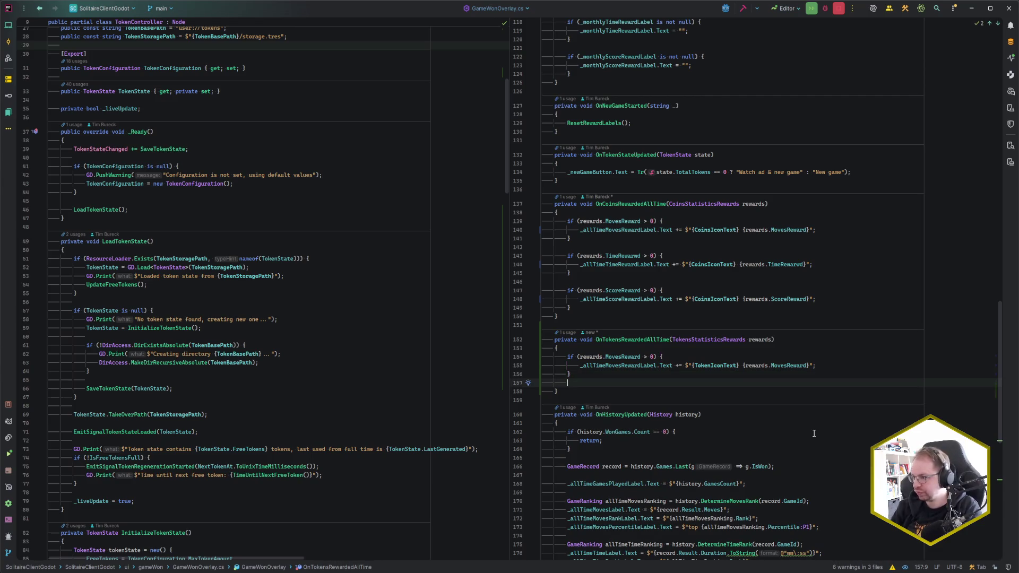
Add an if (rewards.ScoreReward > 0) block that updates the all-time score reward label.
{"action": "type", "text": "if (rewards.GamesWon"}
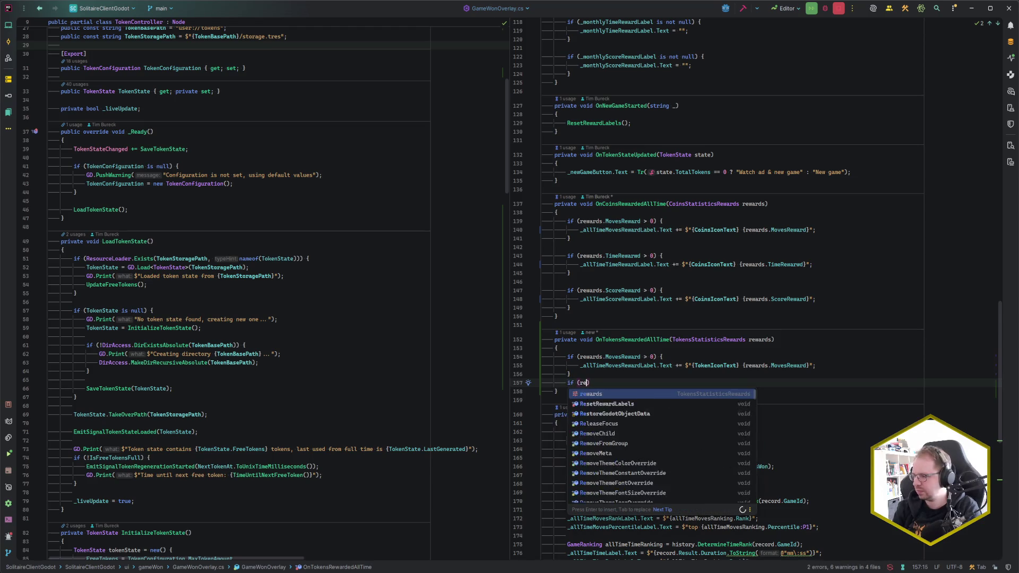
{"action": "key", "text": "ctrl+BackSpace"}
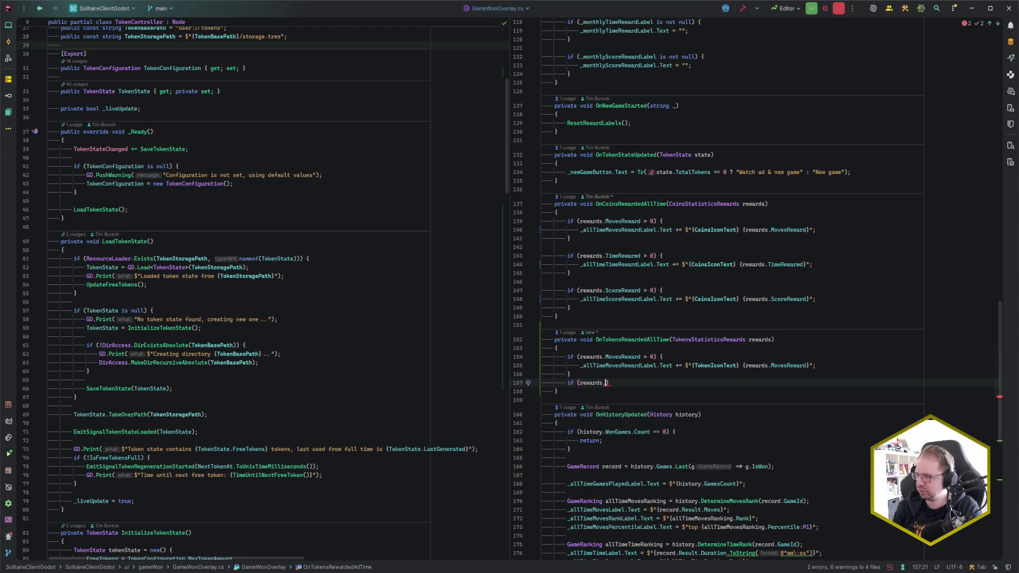
{"action": "type", "text": "S"}
{"action": "key", "text": "Return"}
{"action": "type", "text": "> 0) {"}
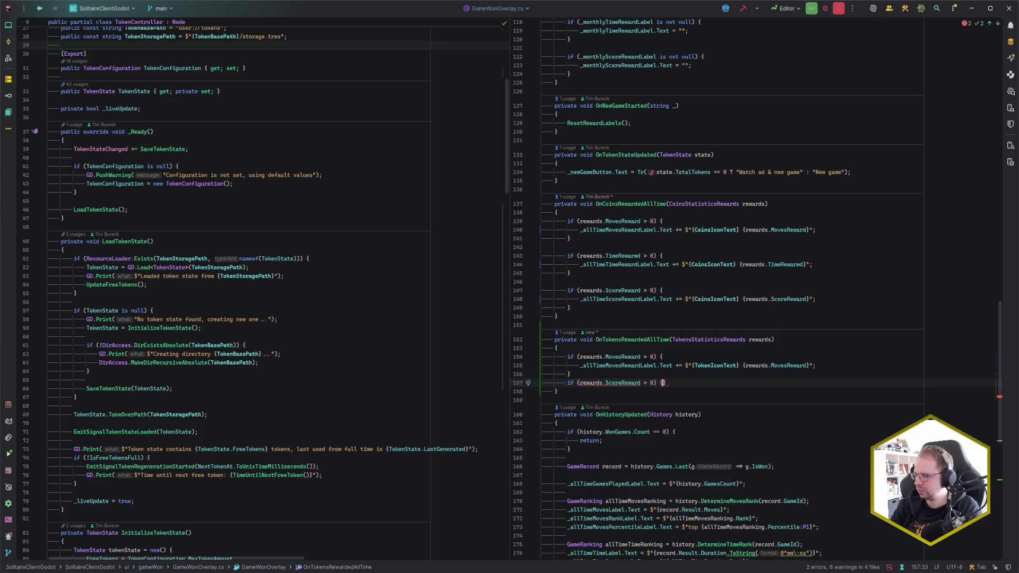
{"action": "key", "text": "Return"}
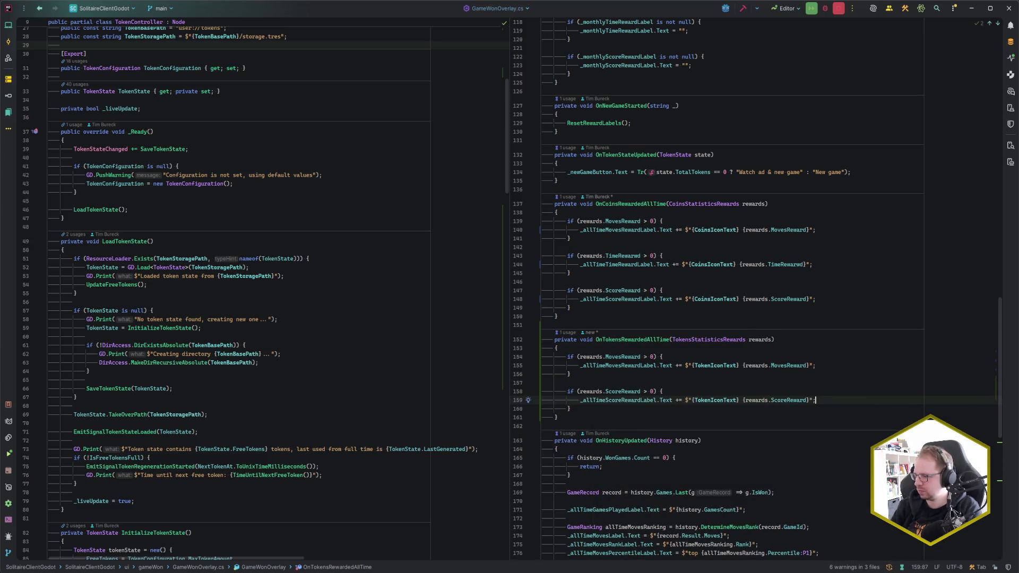
{"action": "key", "text": "Tab"}
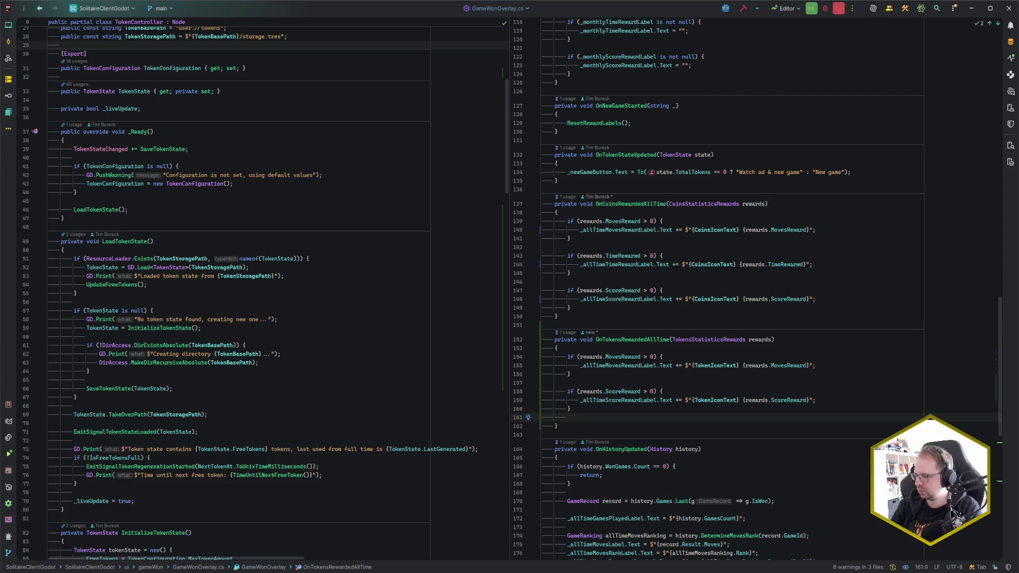
{"action": "key", "text": "Return"}
Add an if (rewards.TimeReward > 0) block that updates the all-time time reward label.
{"action": "type", "text": "if (rewards.TimeReward > 0) {"}
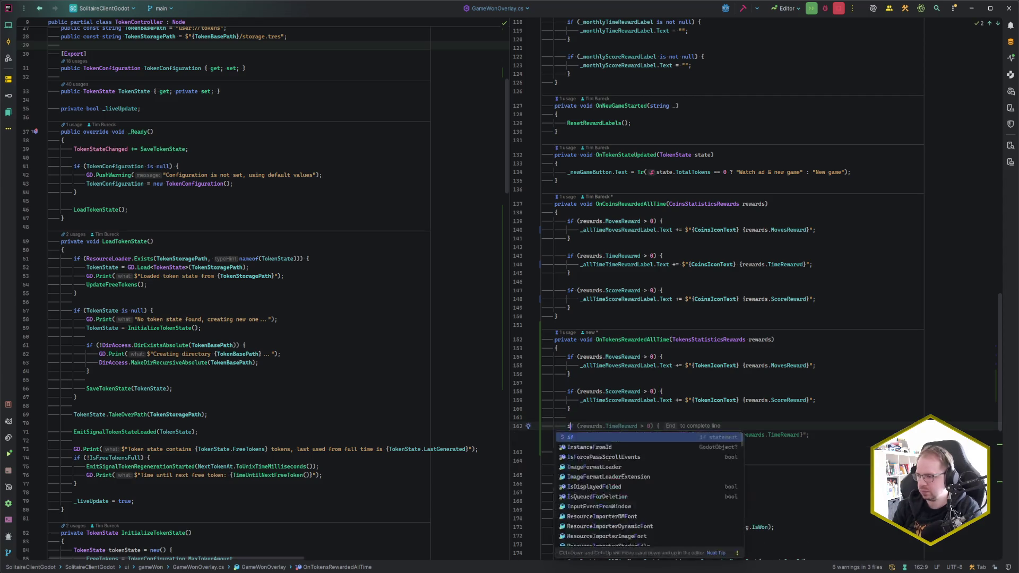
{"action": "key", "text": "Tab"}
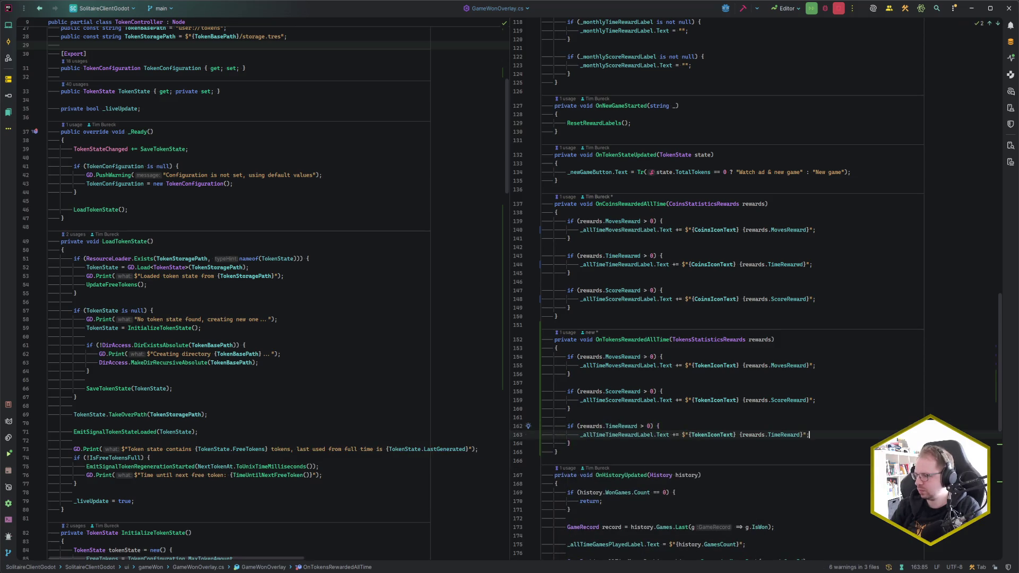
{"action": "scroll", "coordinate": [648, 396], "scroll_direction": "down", "scroll_amount": 2}
{"action": "left_click", "coordinate": [641, 403]}
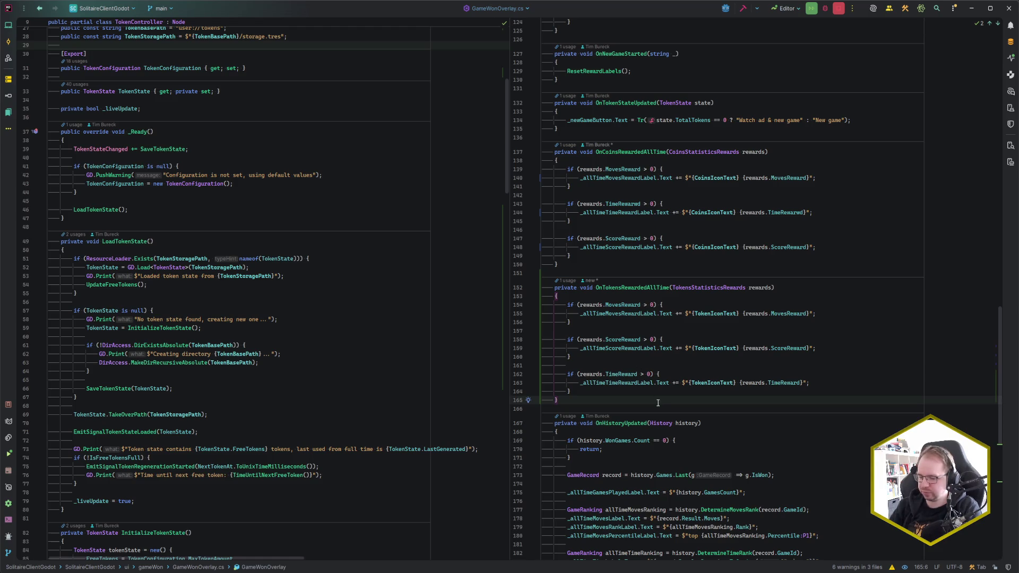
{"action": "key", "text": "Return"}
{"action": "key", "text": "Return"}
Create OnTokensRewardedMonthly with a MovesReward block that updates the monthly moves label.
{"action": "type", "text": "private vo"}
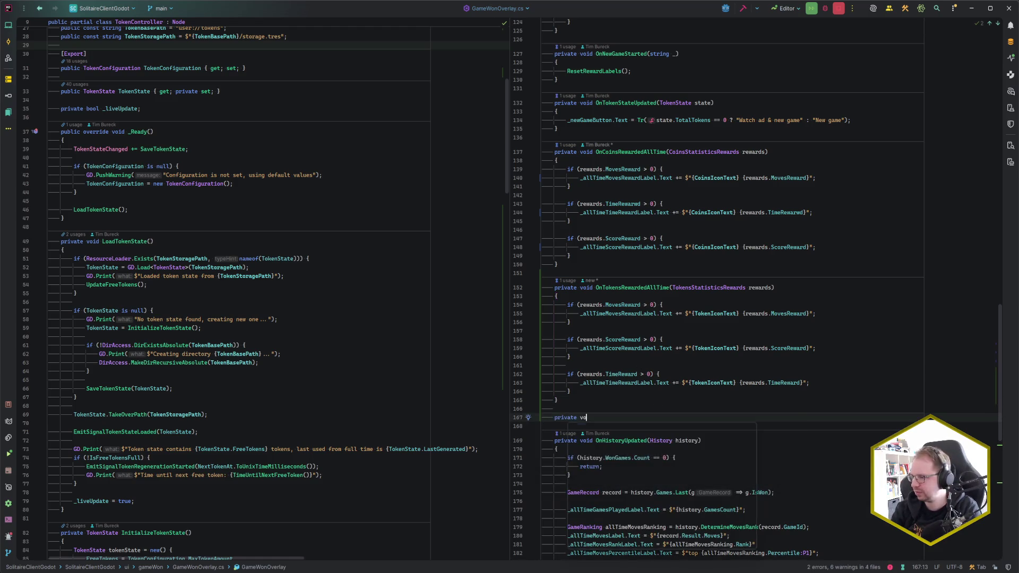
{"action": "type", "text": "id OnTo"}
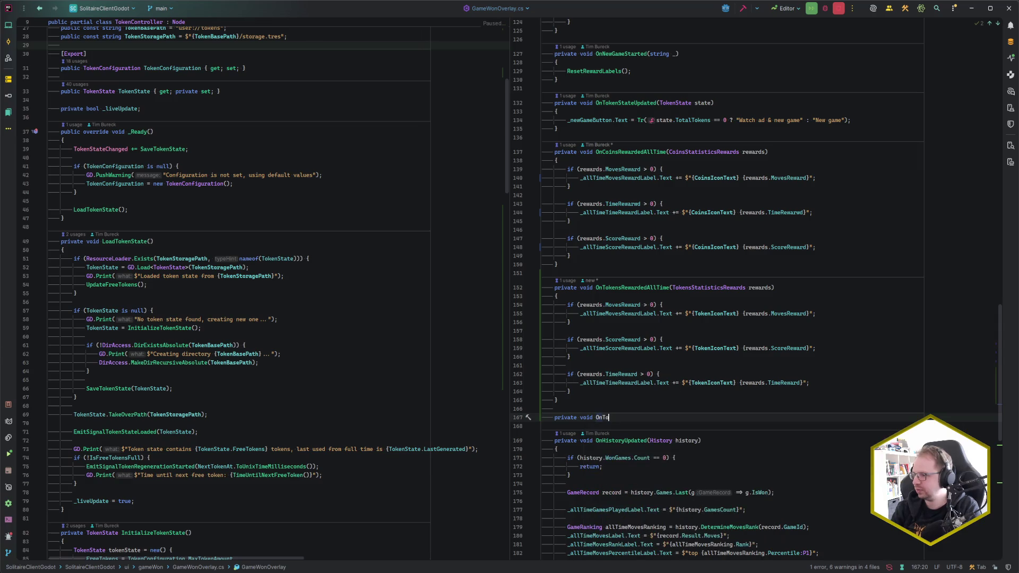
{"action": "type", "text": "kensRewarde"}
{"action": "key", "text": "Tab"}
{"action": "type", "text": "{"}
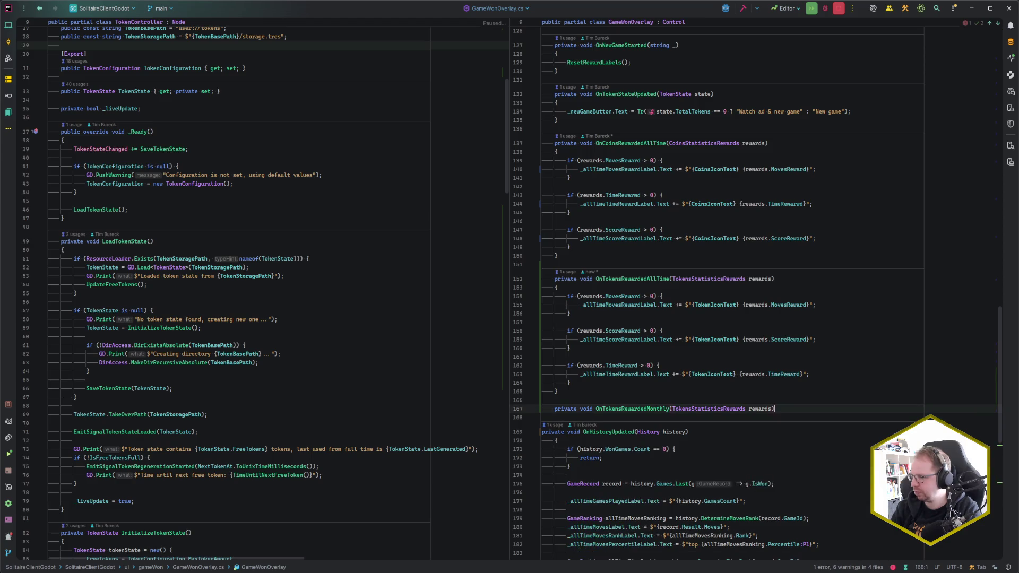
{"action": "key", "text": "Return"}
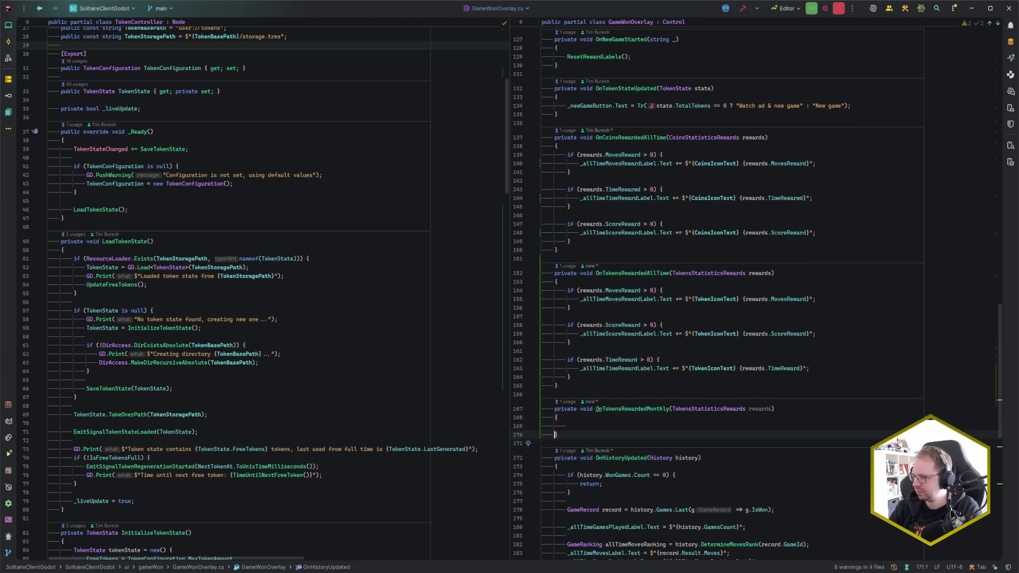
{"action": "key", "text": "Tab"}
{"action": "type", "text": "if ("}
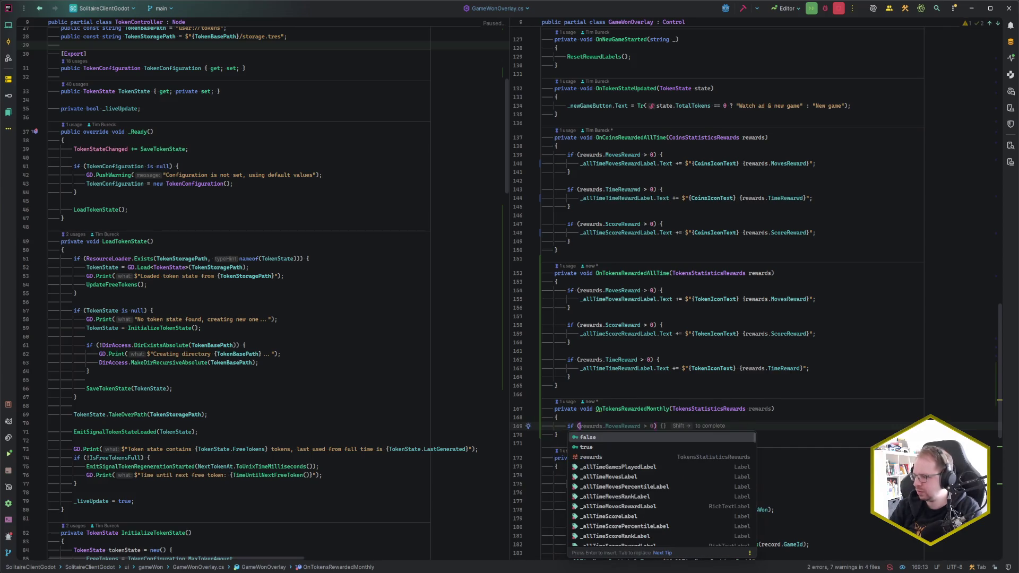
{"action": "key", "text": "shift+Right"}
{"action": "key", "text": "Return"}
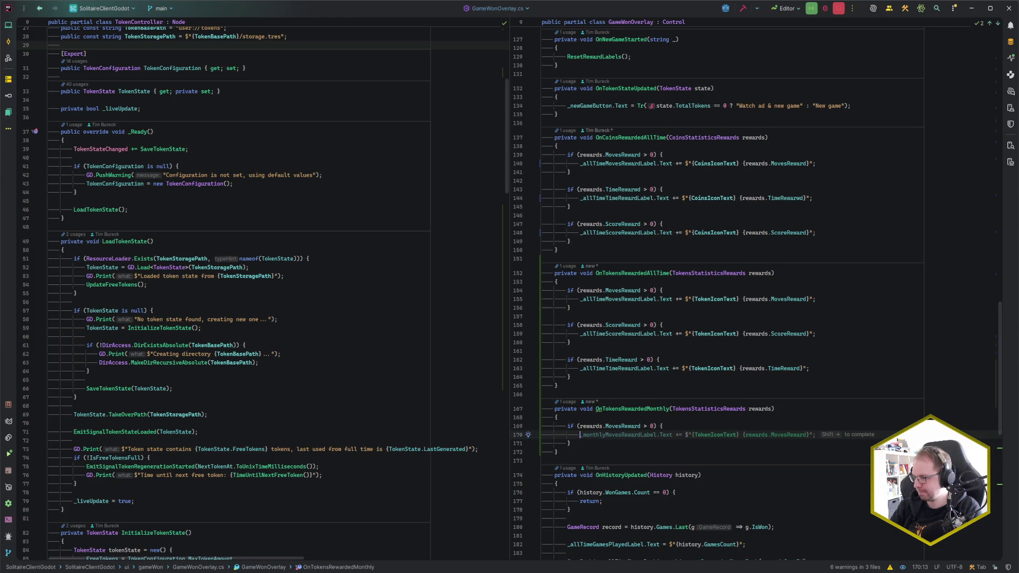
{"action": "key", "text": "shift+Right"}
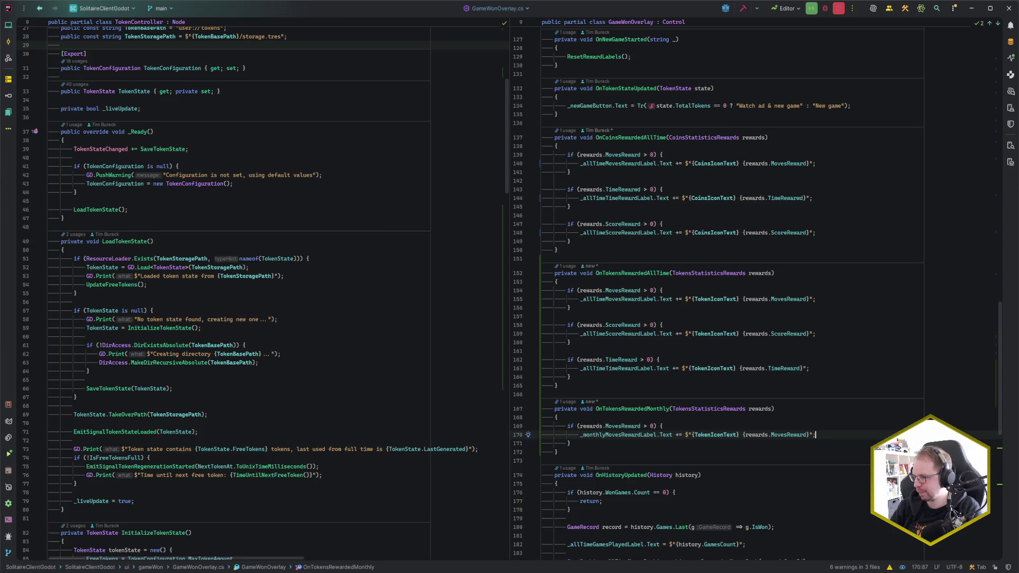
Add monthly ScoreReward and TimeReward blocks that append to their monthly labels.
{"action": "key", "text": "Down"}
{"action": "key", "text": "Return"}
{"action": "key", "text": "Return"}
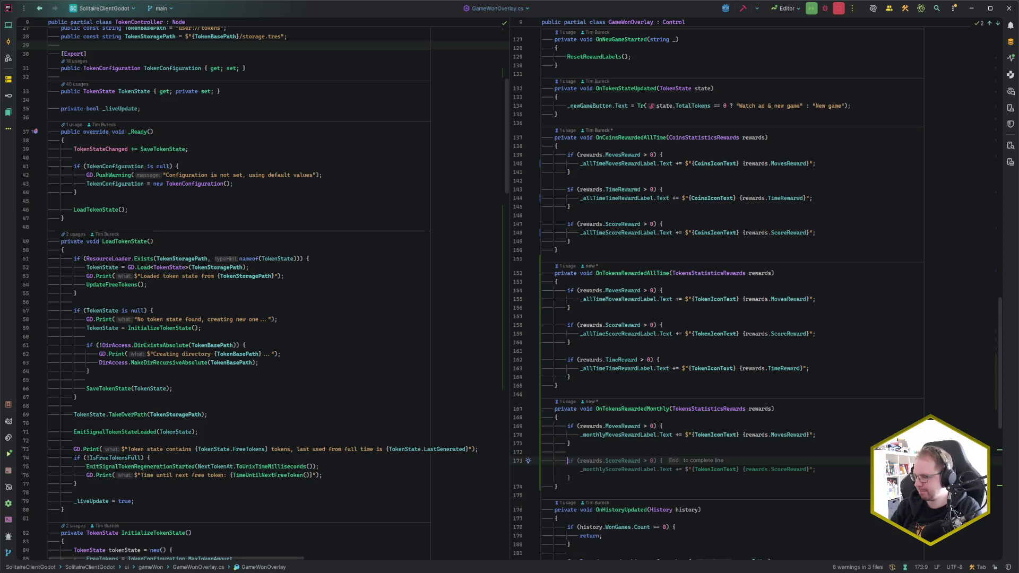
{"action": "key", "text": "shift+Right"}
{"action": "key", "text": "Down"}
{"action": "key", "text": "Return"}
{"action": "key", "text": "Return"}
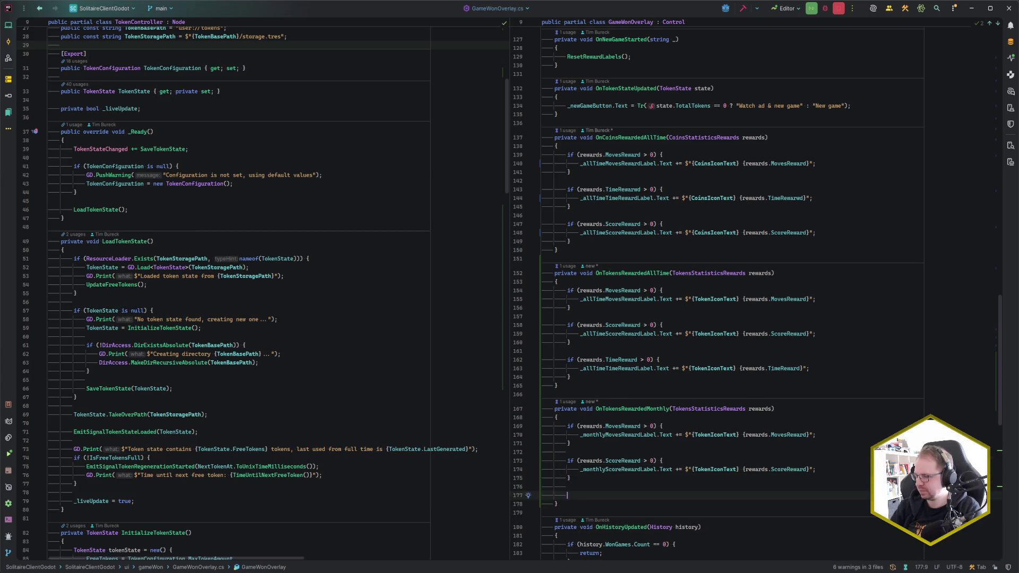
{"action": "key", "text": "shift+Right"}
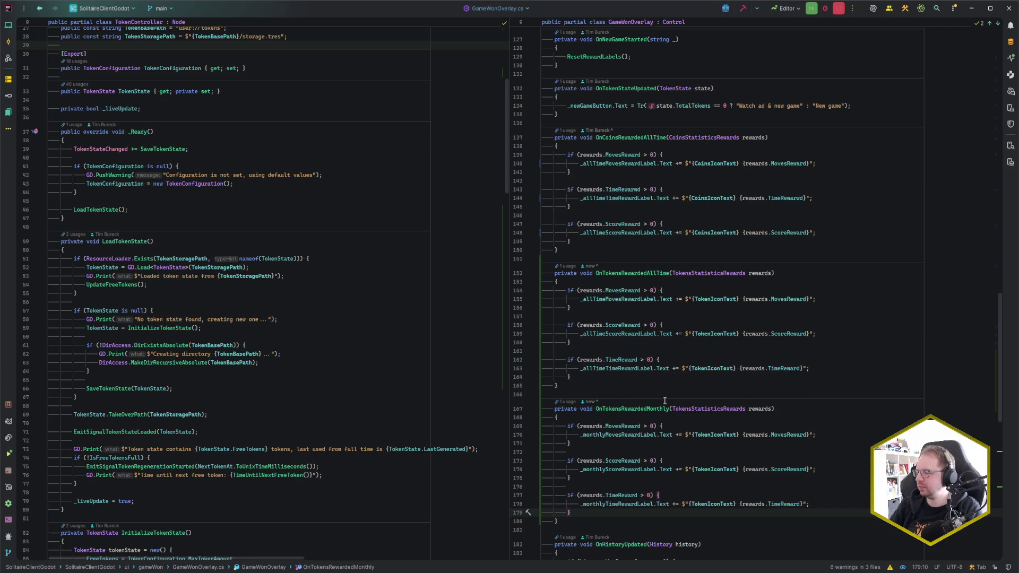
{"action": "scroll", "coordinate": [665, 449], "scroll_direction": "up", "scroll_amount": 8}
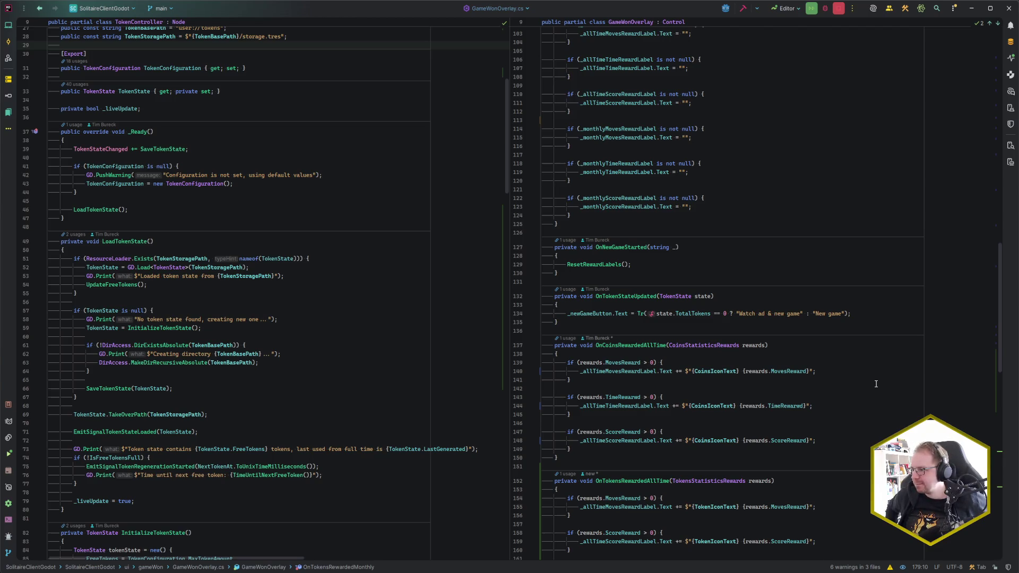
{"action": "scroll", "coordinate": [876, 384], "scroll_direction": "down", "scroll_amount": 7}
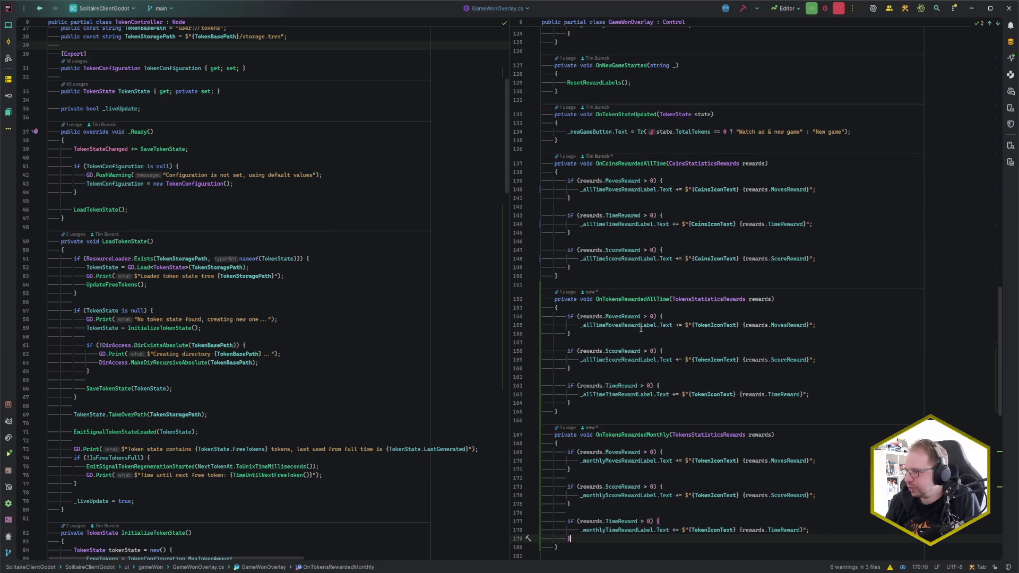
{"action": "left_click", "coordinate": [600, 284]}
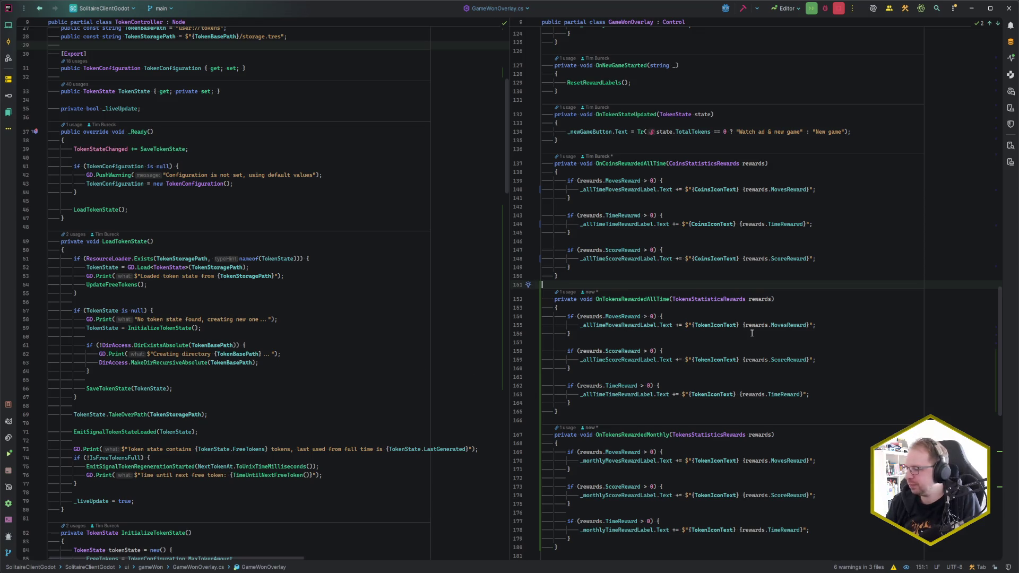
{"action": "scroll", "coordinate": [752, 333], "scroll_direction": "down", "scroll_amount": 3}
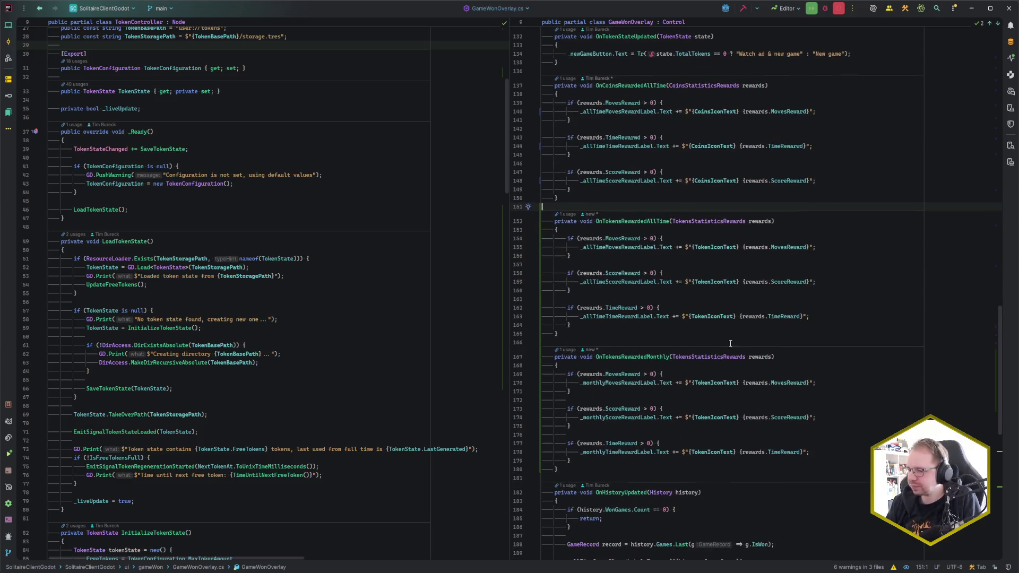
{"action": "key", "text": "alt+Tab"}
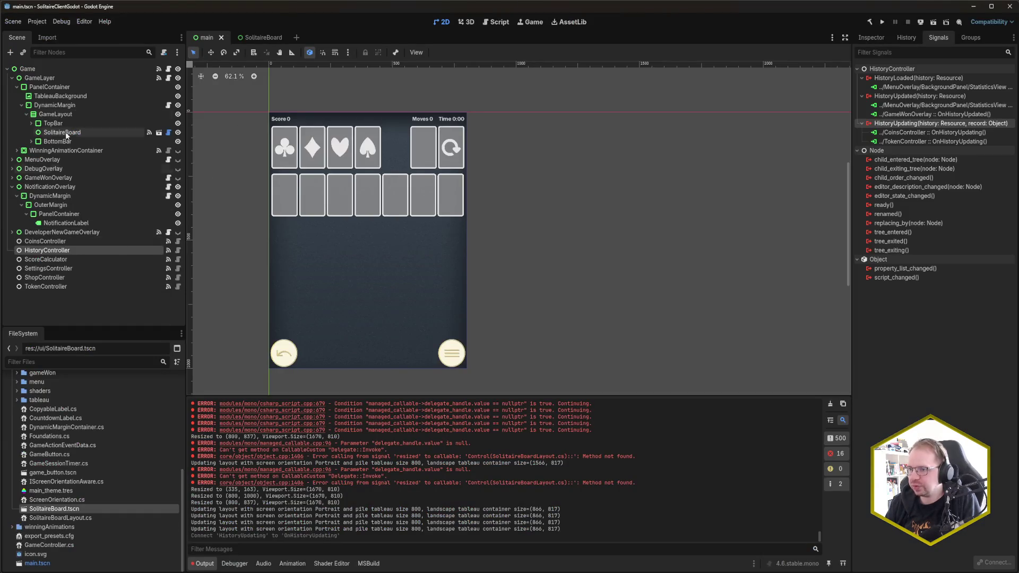
Connect TokenController's TokensRewardedAllTime signal to GameWonOverlay's OnTokensRewardedAllTime.
{"action": "left_click", "coordinate": [68, 178]}
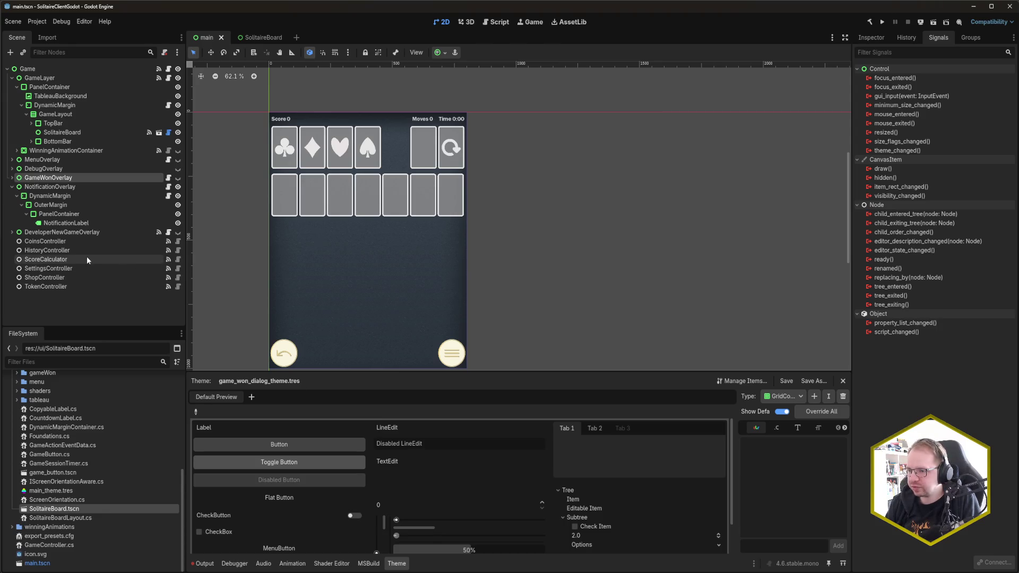
{"action": "left_click", "coordinate": [84, 285]}
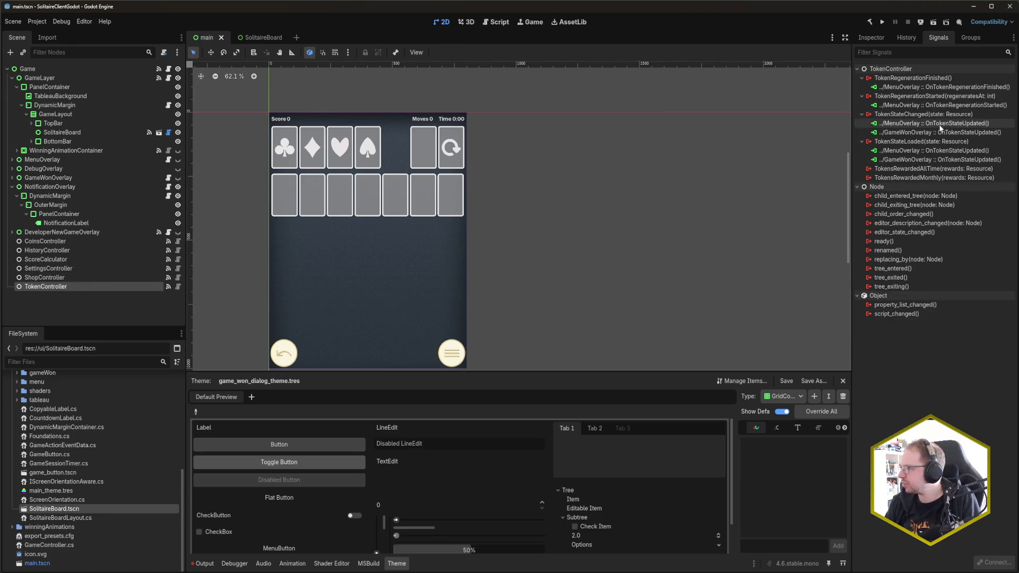
{"action": "double_click", "coordinate": [927, 168]}
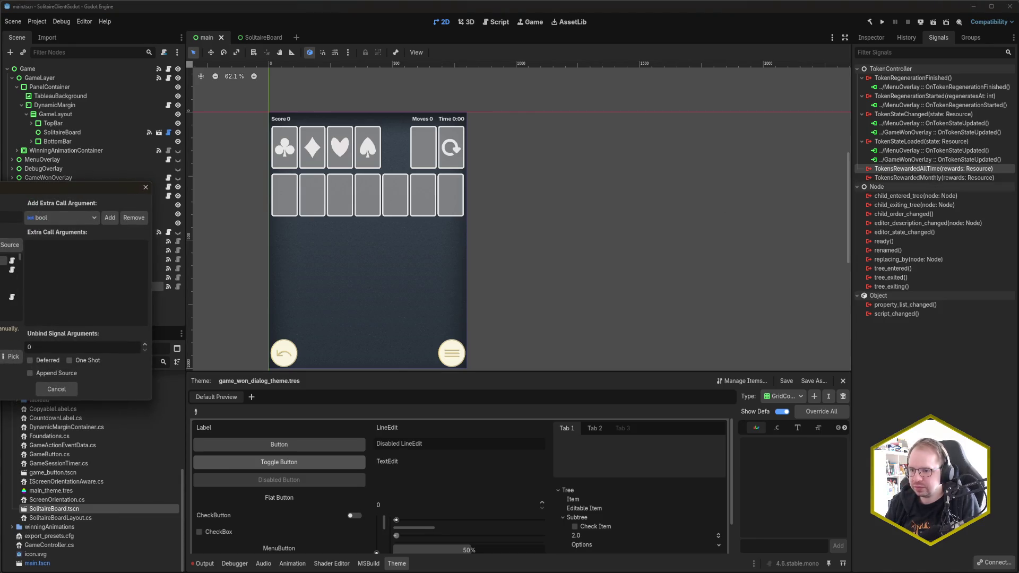
{"action": "left_click", "coordinate": [5, 265]}
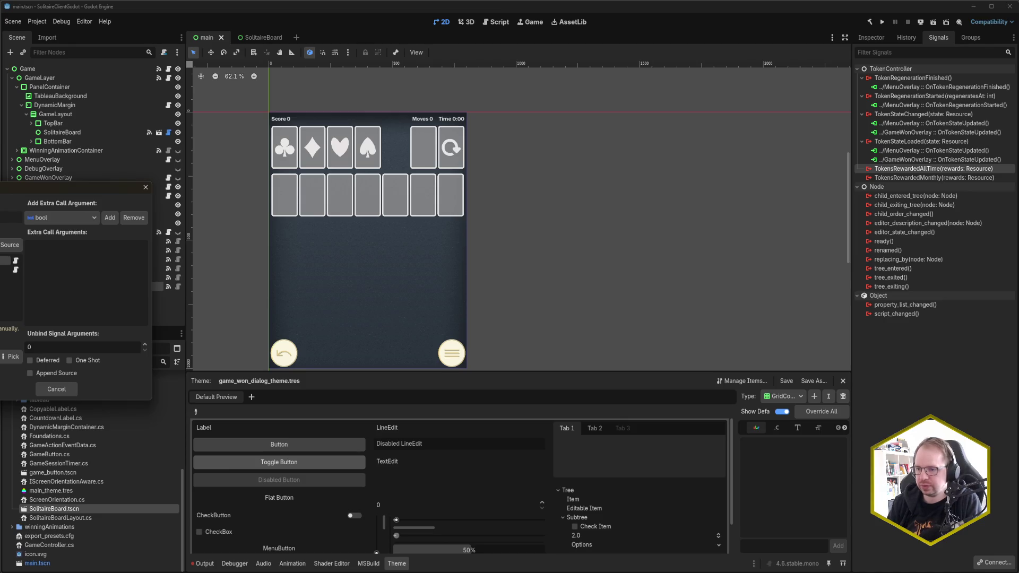
{"action": "left_click", "coordinate": [11, 356]}
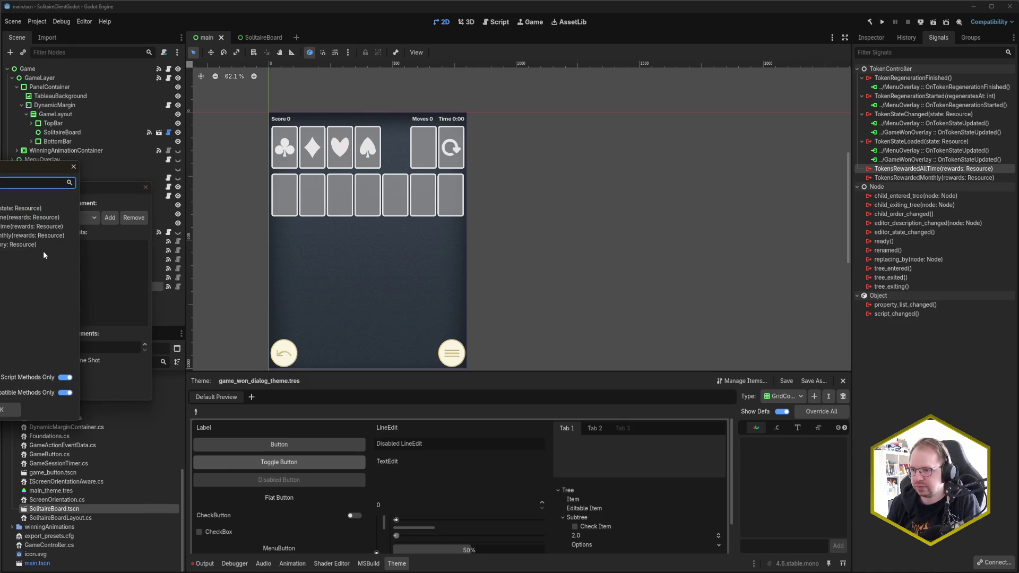
{"action": "double_click", "coordinate": [23, 229]}
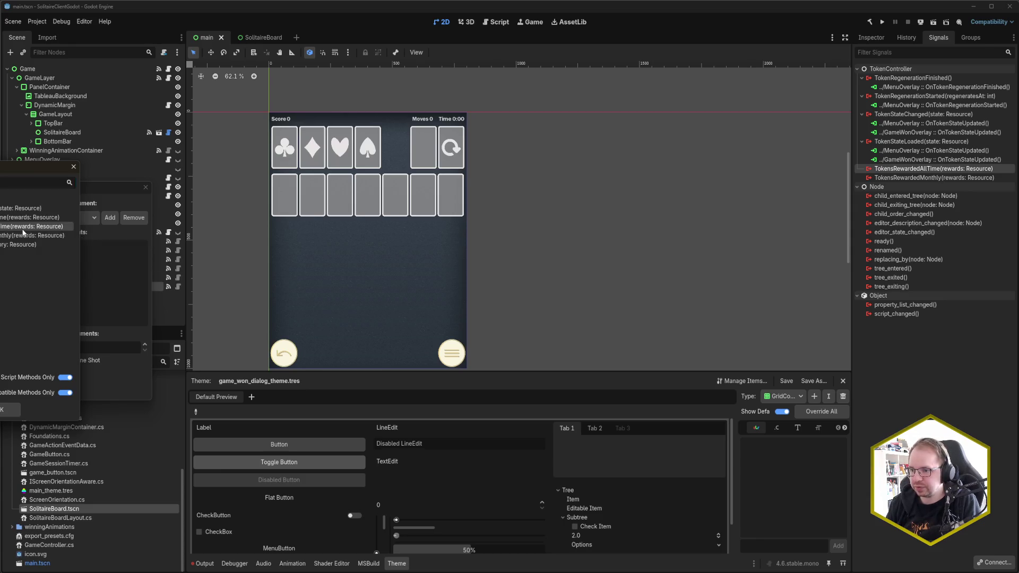
{"action": "left_click", "coordinate": [54, 387]}
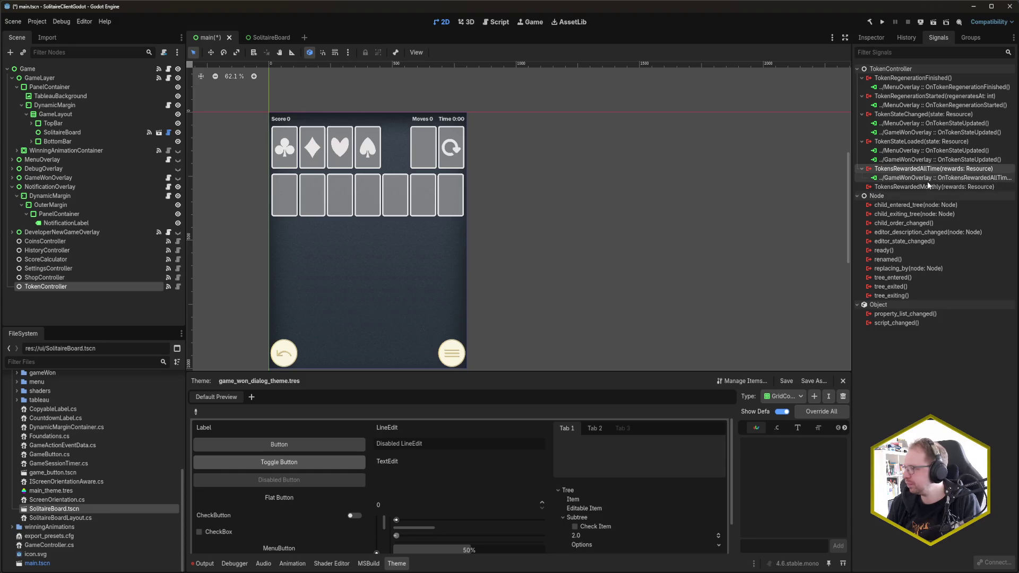
Connect TokensRewardedMonthly to OnTokensRewardedMonthly and save the main scene.
{"action": "double_click", "coordinate": [926, 186]}
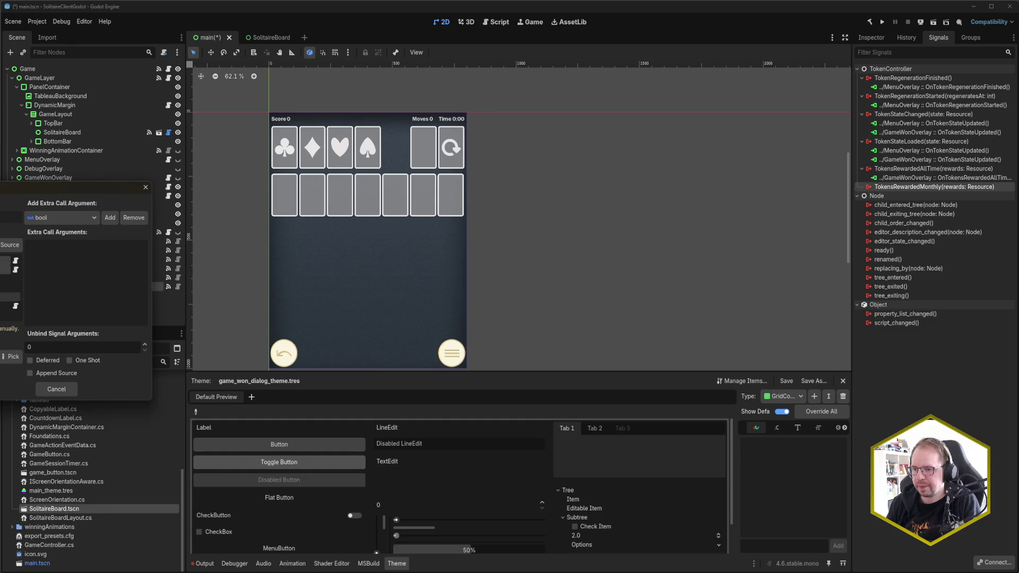
{"action": "left_click", "coordinate": [11, 356]}
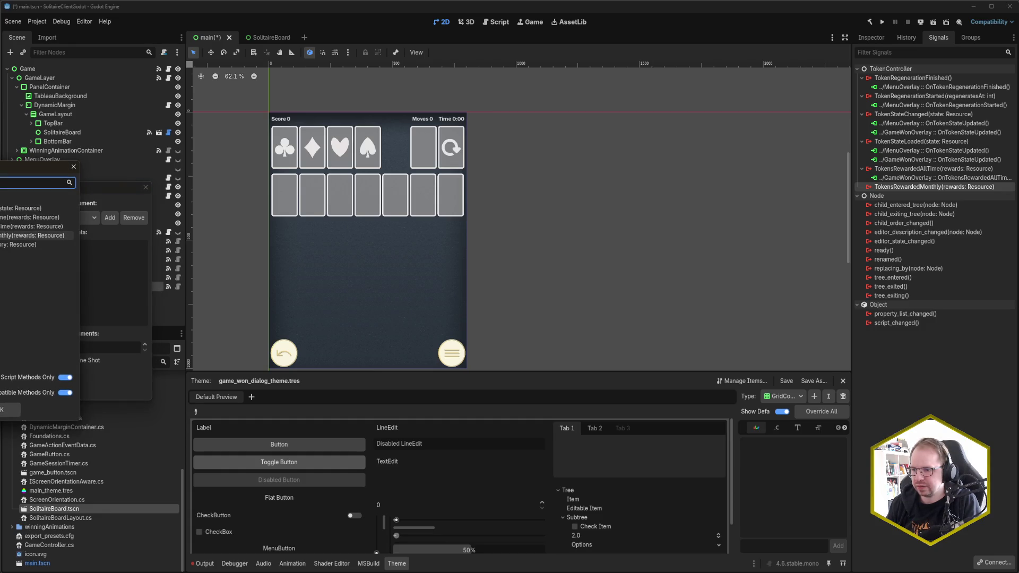
{"action": "key", "text": "Return"}
{"action": "key", "text": "Return"}
{"action": "key", "text": "ctrl+s"}
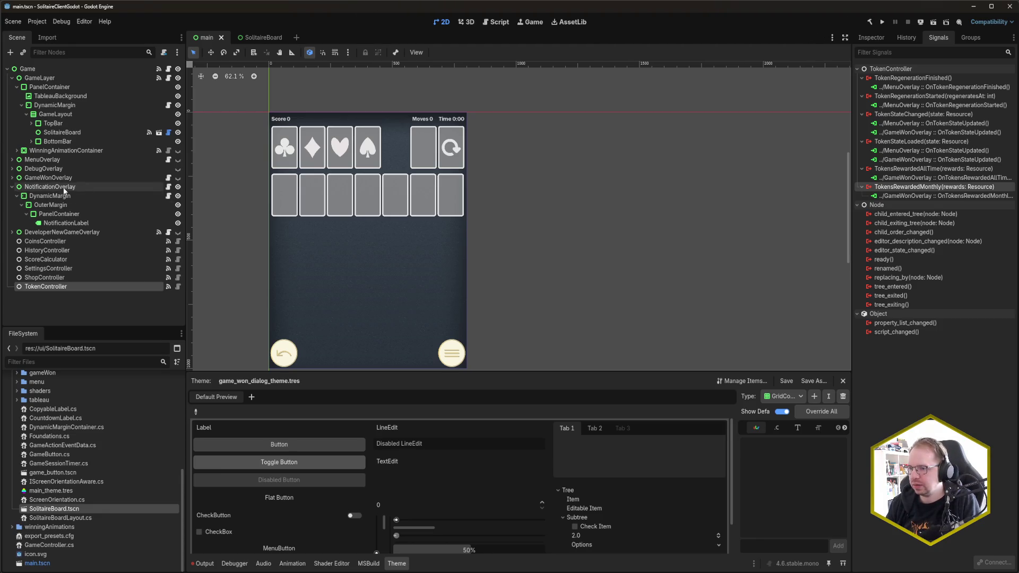
{"action": "left_click", "coordinate": [96, 177]}
{"action": "left_click", "coordinate": [178, 177]}
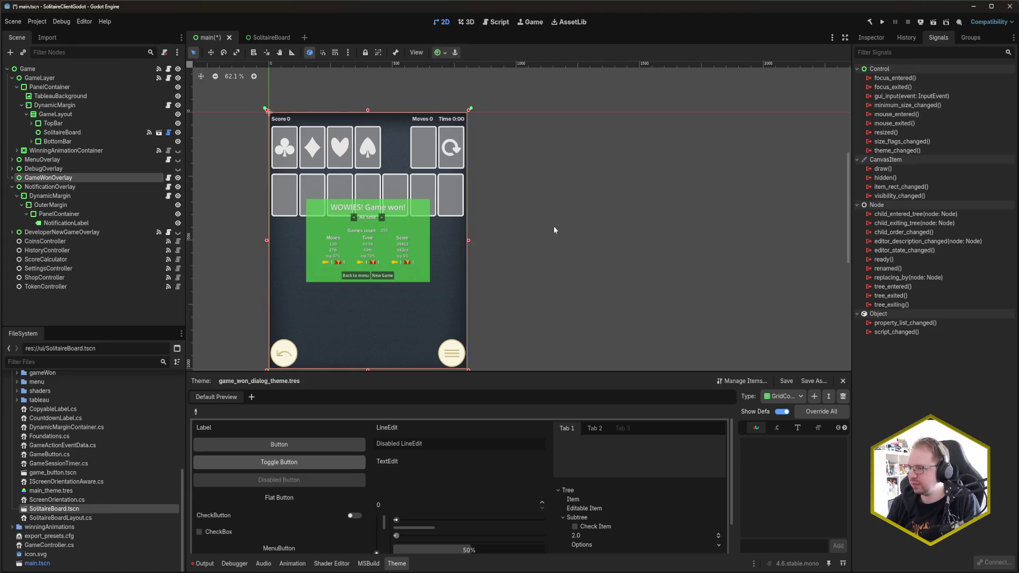
Frame the game-won dialog and toggle AllTimeStatistics/MonthlyStatistics visibility to compare both views.
{"action": "scroll", "coordinate": [552, 228], "scroll_direction": "up", "scroll_amount": 1}
{"action": "scroll", "coordinate": [615, 253], "scroll_direction": "up", "scroll_amount": 5}
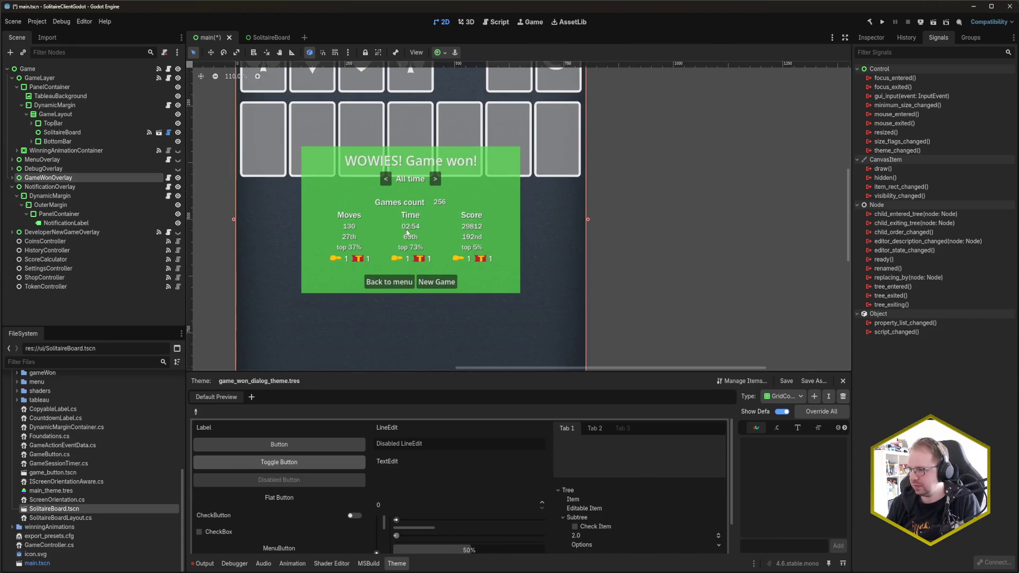
{"action": "left_click_drag", "start_coordinate": [648, 251], "coordinate": [648, 249]}
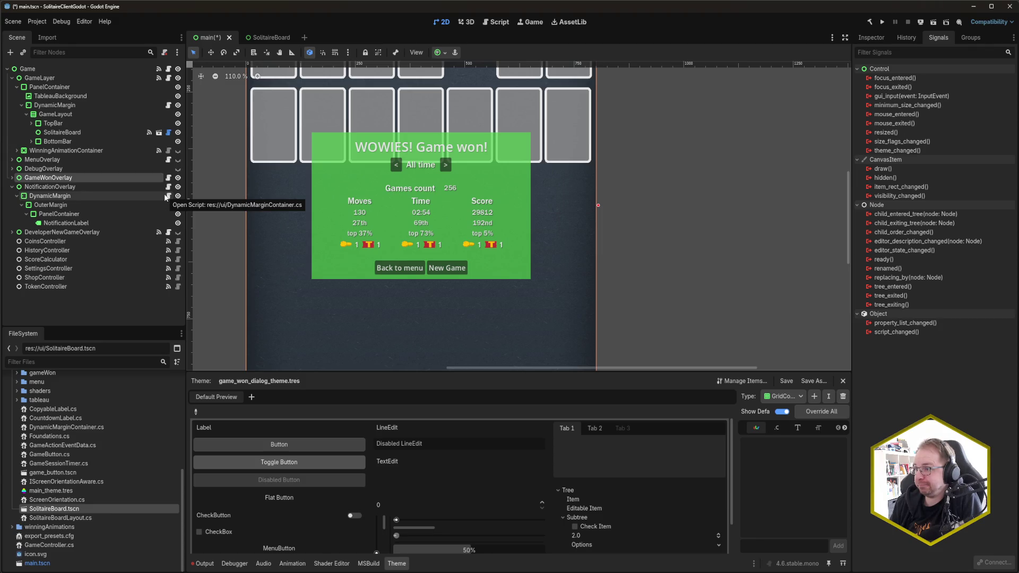
{"action": "left_click", "coordinate": [12, 178]}
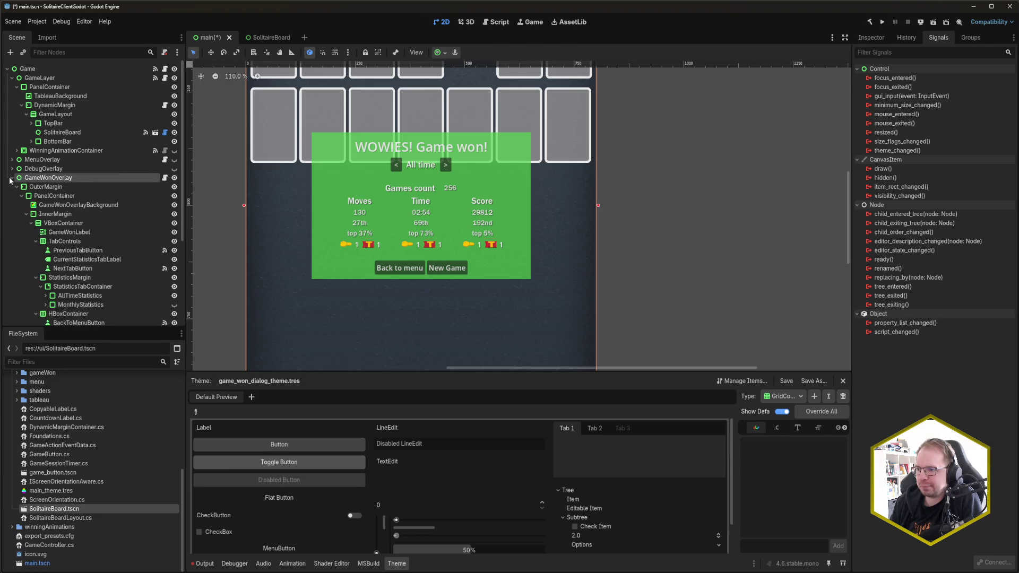
{"action": "scroll", "coordinate": [81, 204], "scroll_direction": "down", "scroll_amount": 4}
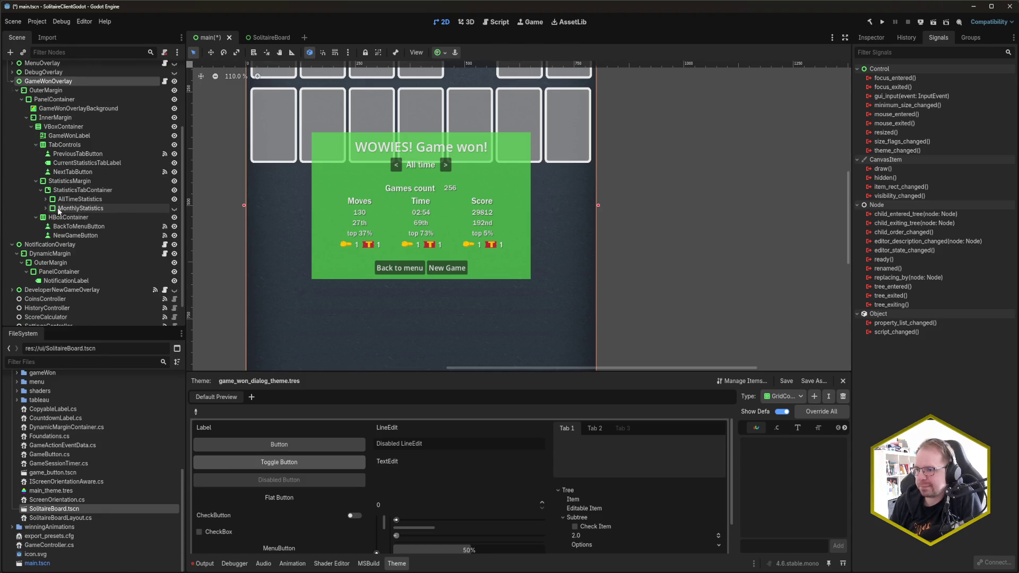
{"action": "left_click", "coordinate": [175, 211]}
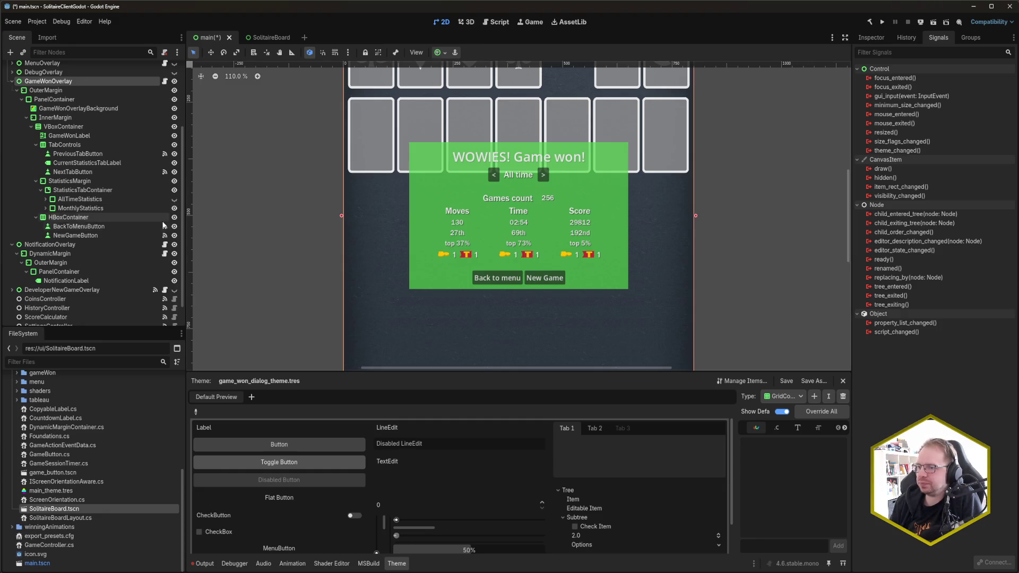
{"action": "left_click", "coordinate": [176, 209]}
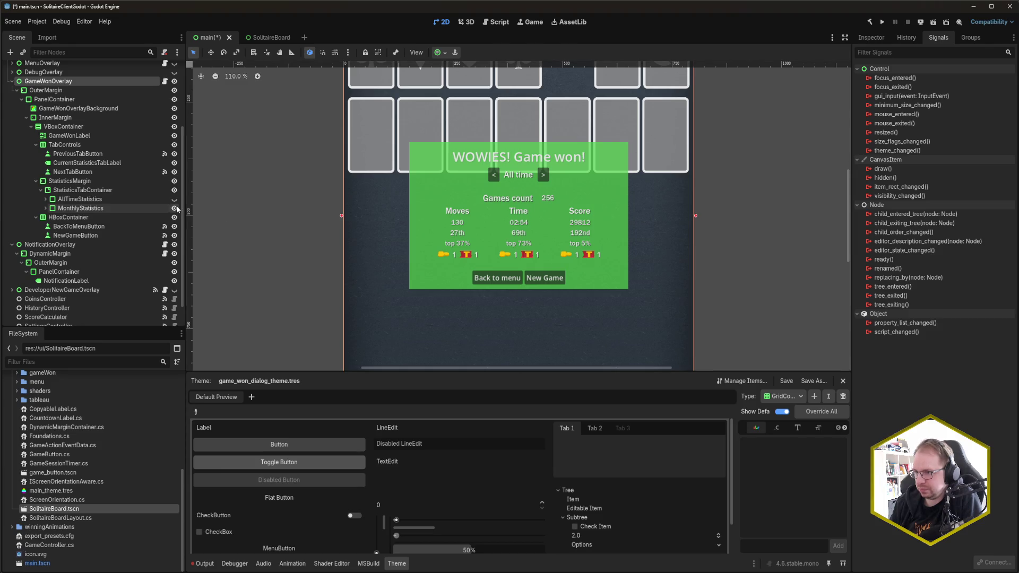
Expand MonthlyStatistics and select its VBoxContainer.
{"action": "left_click", "coordinate": [46, 209]}
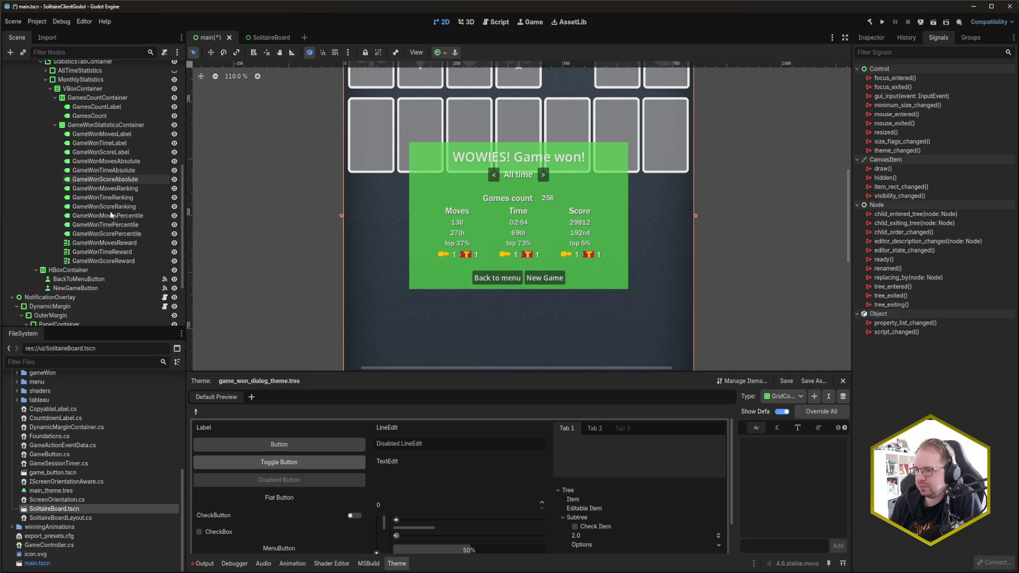
{"action": "scroll", "coordinate": [110, 211], "scroll_direction": "down", "scroll_amount": 3}
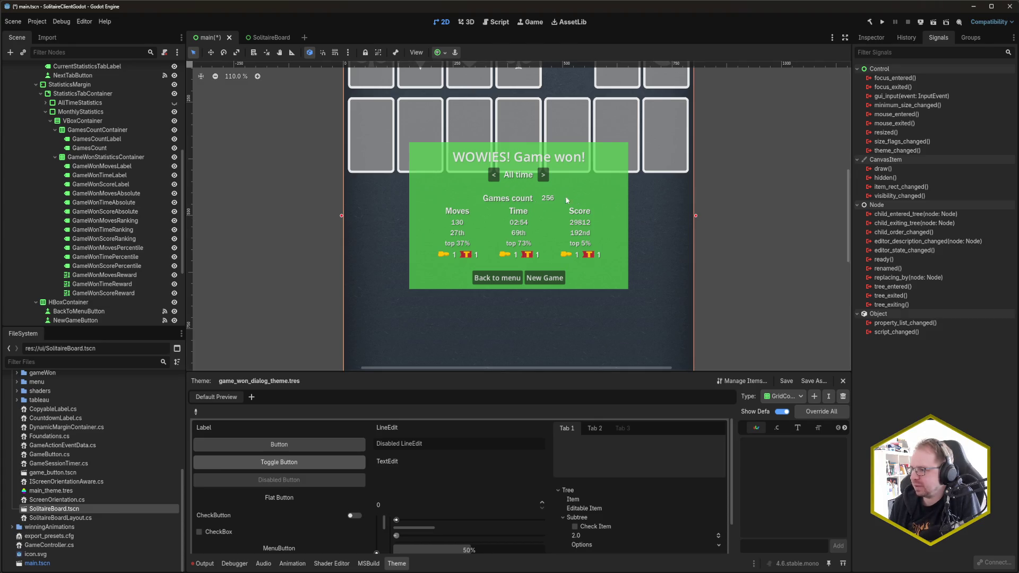
{"action": "left_click", "coordinate": [89, 123]}
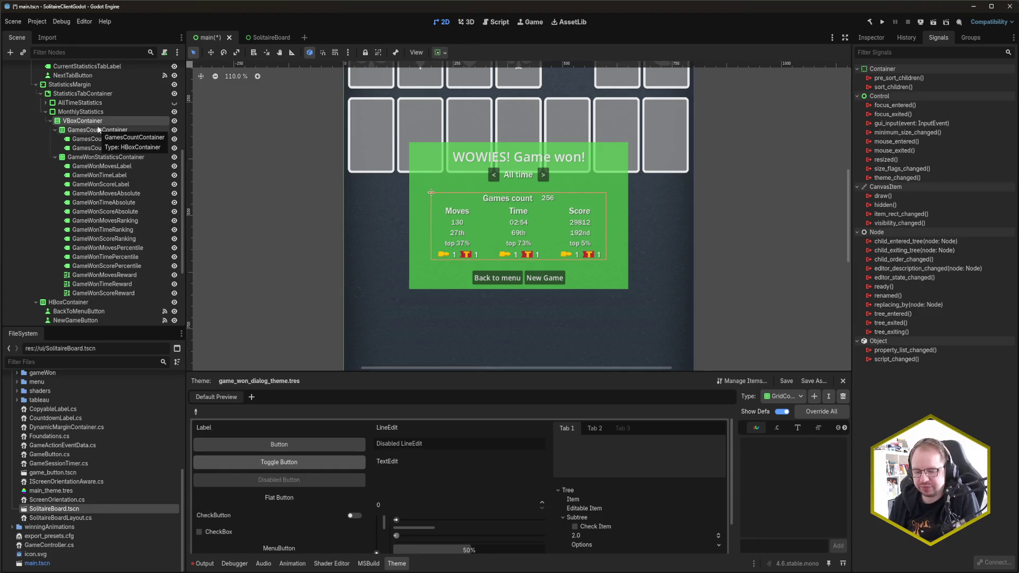
Add a Label named FirstGameWonLabel as the first child of the monthly VBoxContainer.
{"action": "key", "text": "ctrl+a"}
{"action": "left_click_drag", "start_coordinate": [991, 161], "coordinate": [968, 164]}
{"action": "type", "text": "label"}
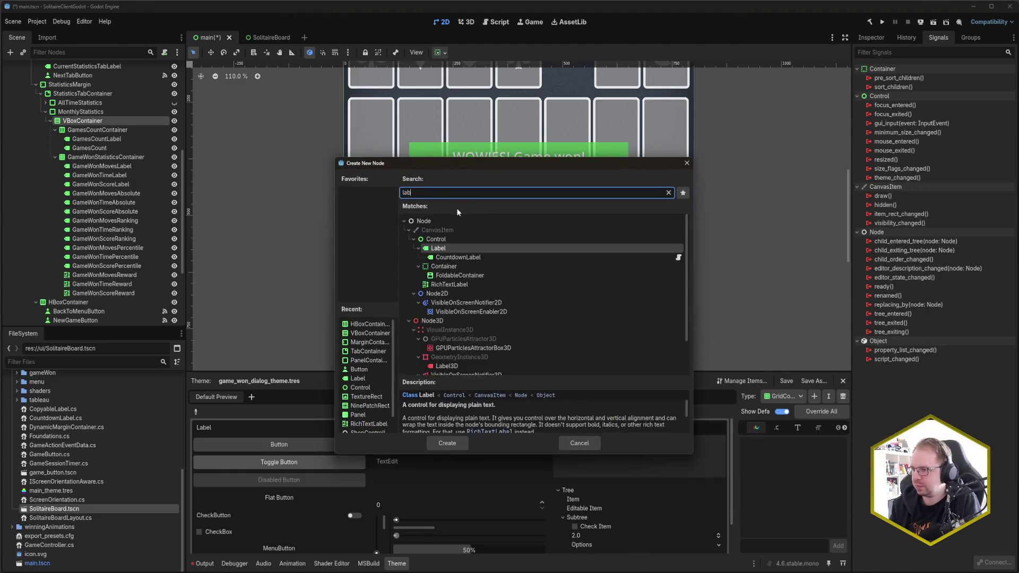
{"action": "key", "text": "Return"}
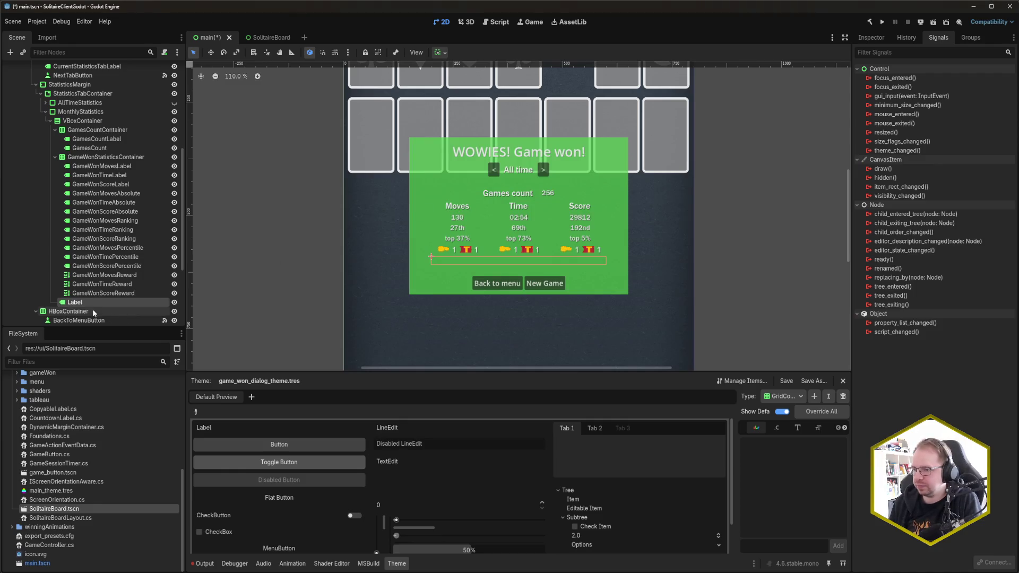
{"action": "mouse_move", "coordinate": [94, 306]}
{"action": "left_mouse_down"}
{"action": "mouse_move", "coordinate": [95, 139]}
{"action": "mouse_move", "coordinate": [78, 129]}
{"action": "left_mouse_up"}
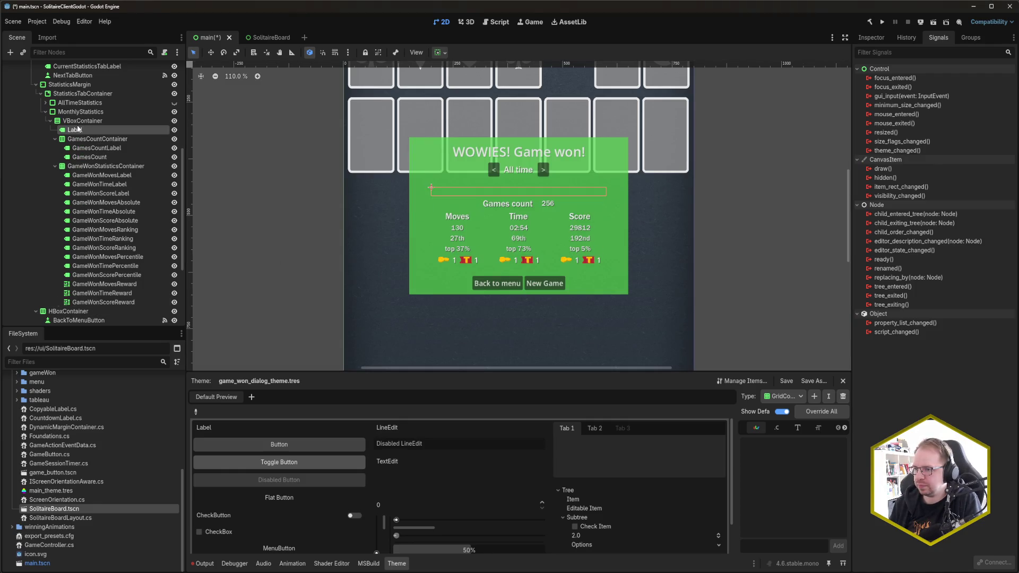
{"action": "key", "text": "F2"}
{"action": "type", "text": "Fi"}
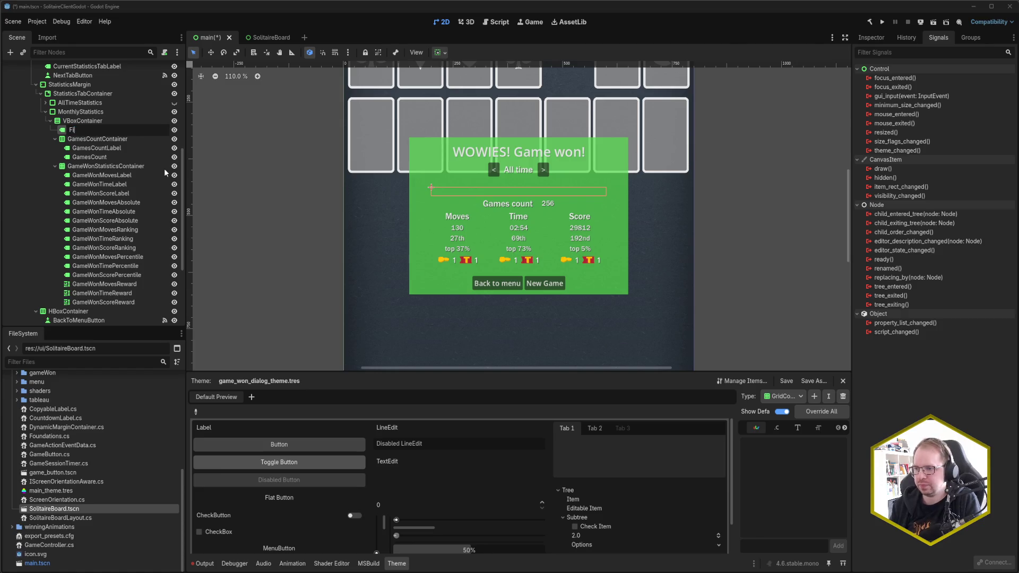
{"action": "key", "text": "BackSpace"}
{"action": "key", "text": "BackSpace"}
{"action": "type", "text": "GameWonFirst"}
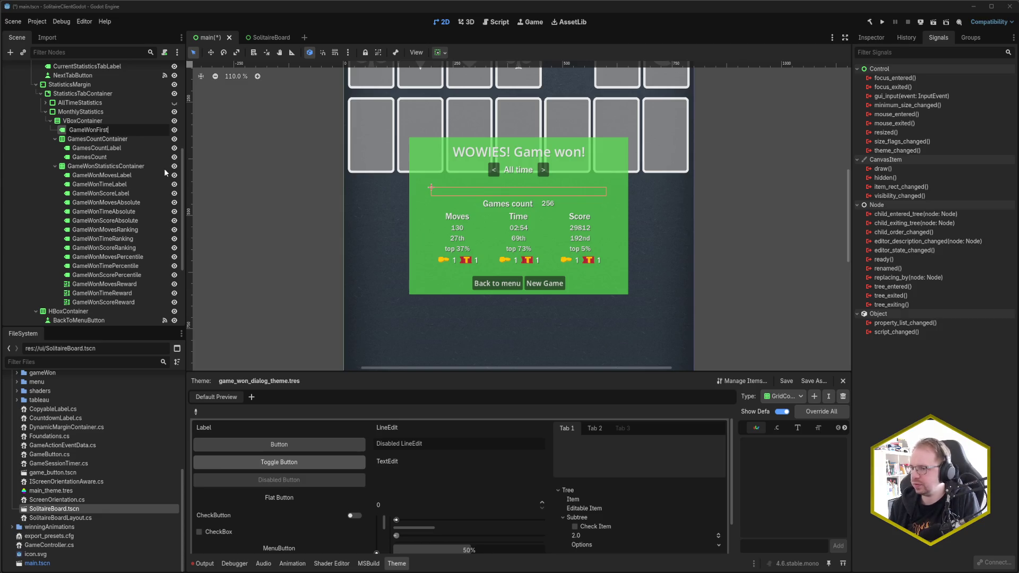
{"action": "key", "text": "BackSpace"}
{"action": "key", "text": "BackSpace"}
{"action": "key", "text": "BackSpace"}
{"action": "type", "text": "Fi"}
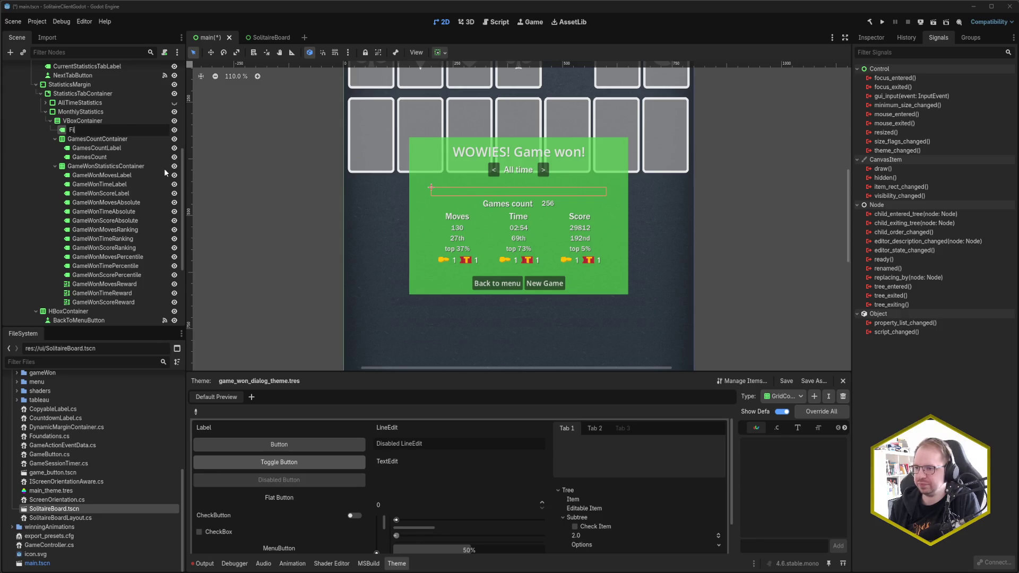
{"action": "type", "text": "rstGameWonLabel"}
{"action": "key", "text": "Return"}
Hide FirstGameWonLabel by default and save the scene.
{"action": "key", "text": "ctrl+s"}
{"action": "left_click", "coordinate": [174, 130]}
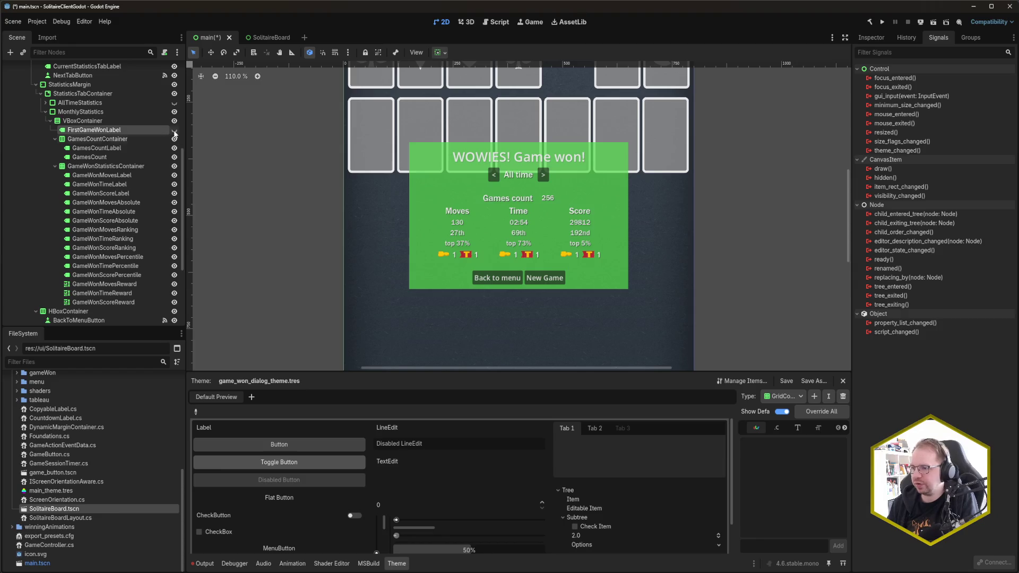
{"action": "key", "text": "ctrl+s"}
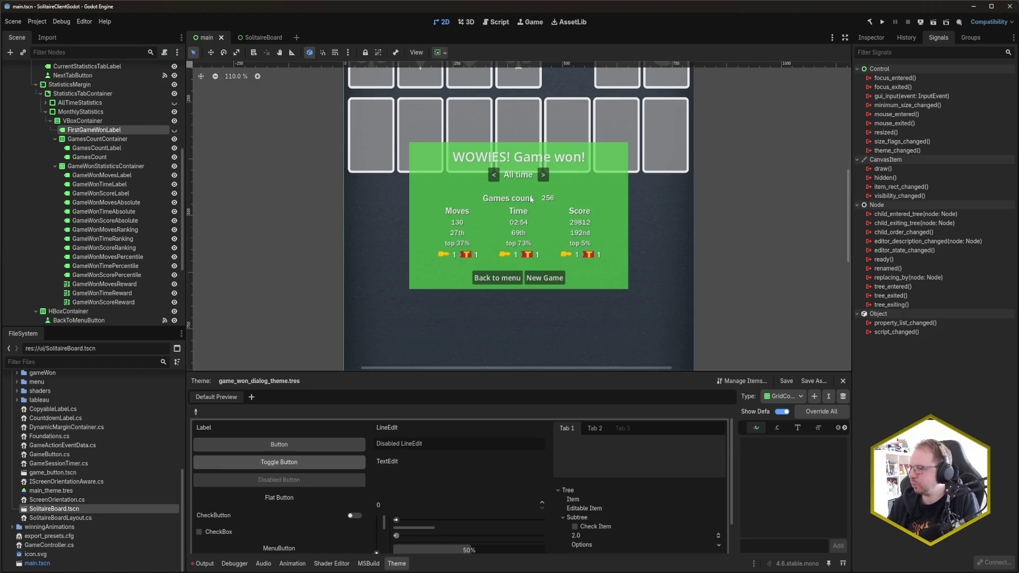
{"action": "left_click", "coordinate": [871, 37]}
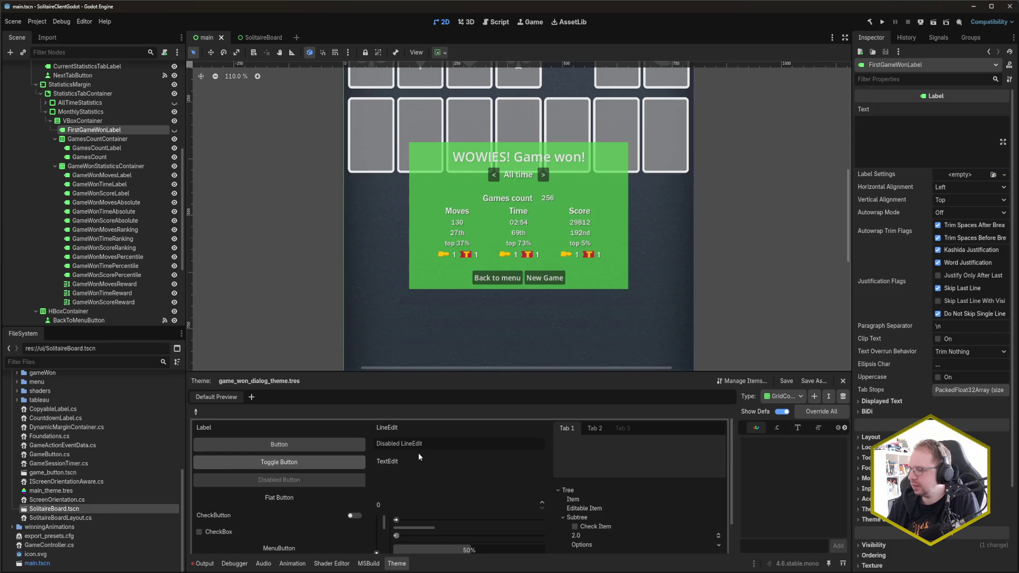
{"action": "mouse_move", "coordinate": [32, 572]}
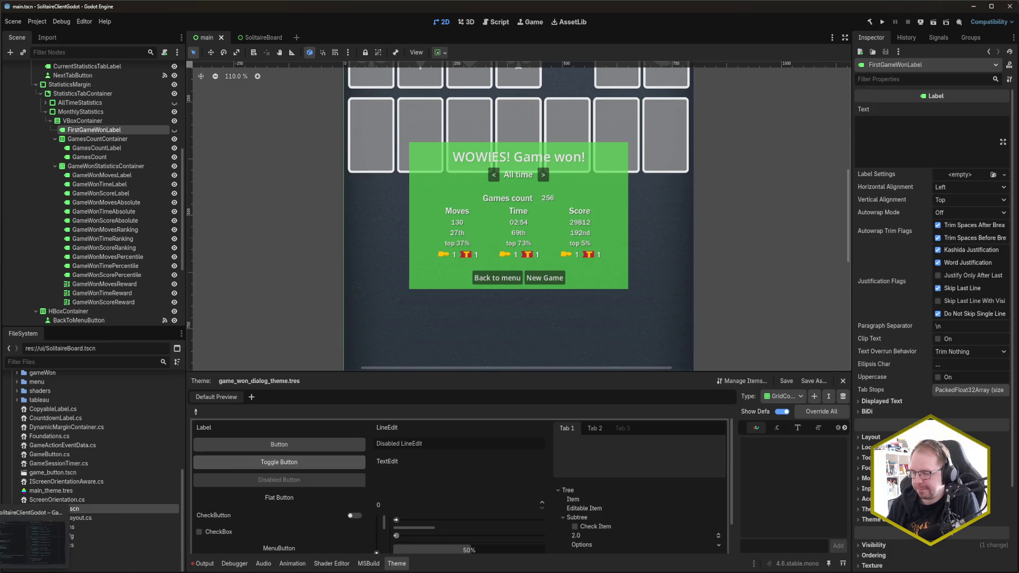
{"action": "left_click", "coordinate": [32, 572]}
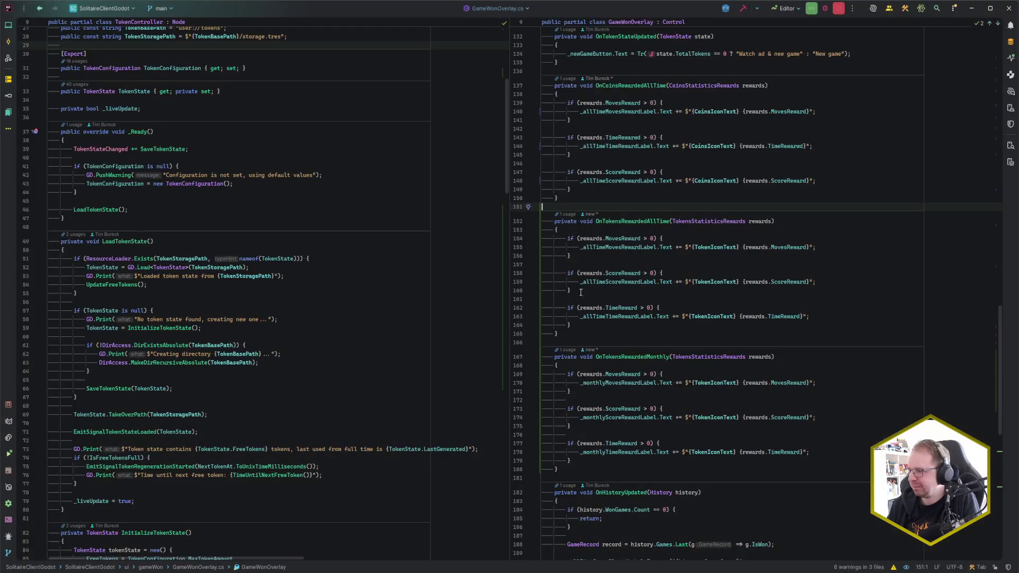
Declare a private Label field _monthlyFirstWonLabel below the _monthlyStatistics field.
{"action": "scroll", "coordinate": [636, 234], "scroll_direction": "up", "scroll_amount": 15}
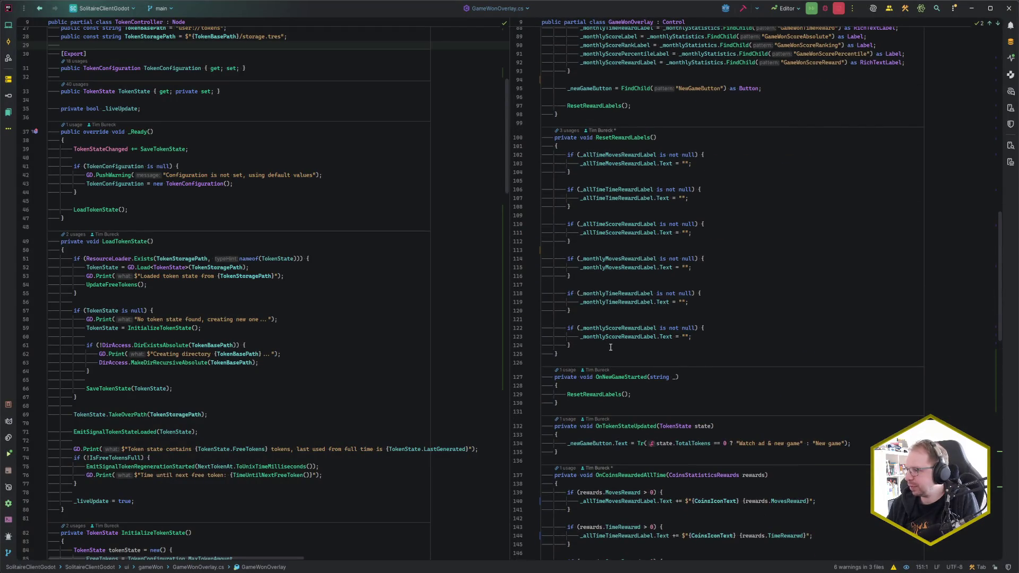
{"action": "left_click", "coordinate": [599, 346]}
{"action": "key", "text": "Return"}
{"action": "key", "text": "Return"}
{"action": "type", "text": "if"}
{"action": "key", "text": "BackSpace"}
{"action": "key", "text": "BackSpace"}
{"action": "key", "text": "BackSpace"}
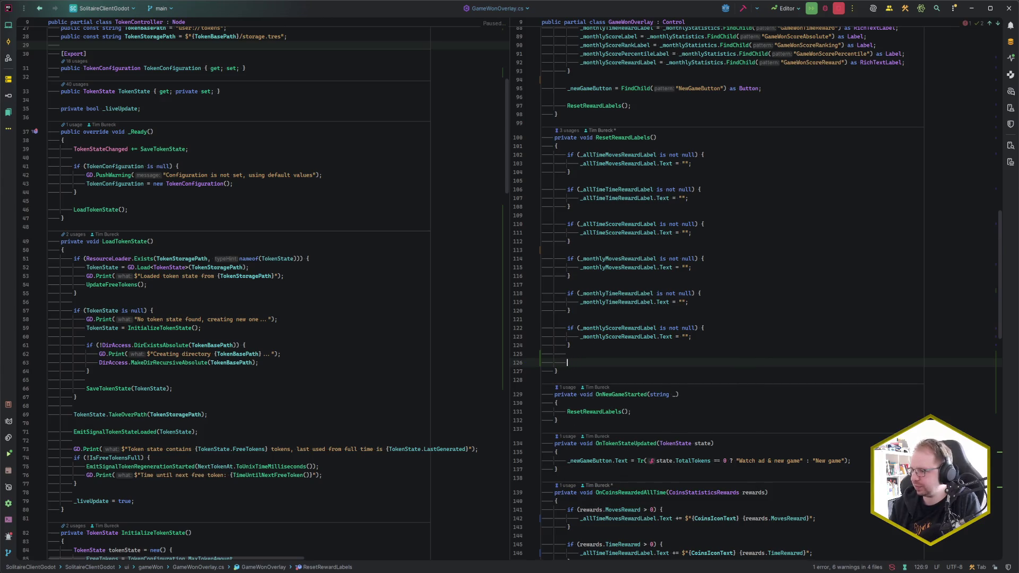
{"action": "key", "text": "ctrl+Home"}
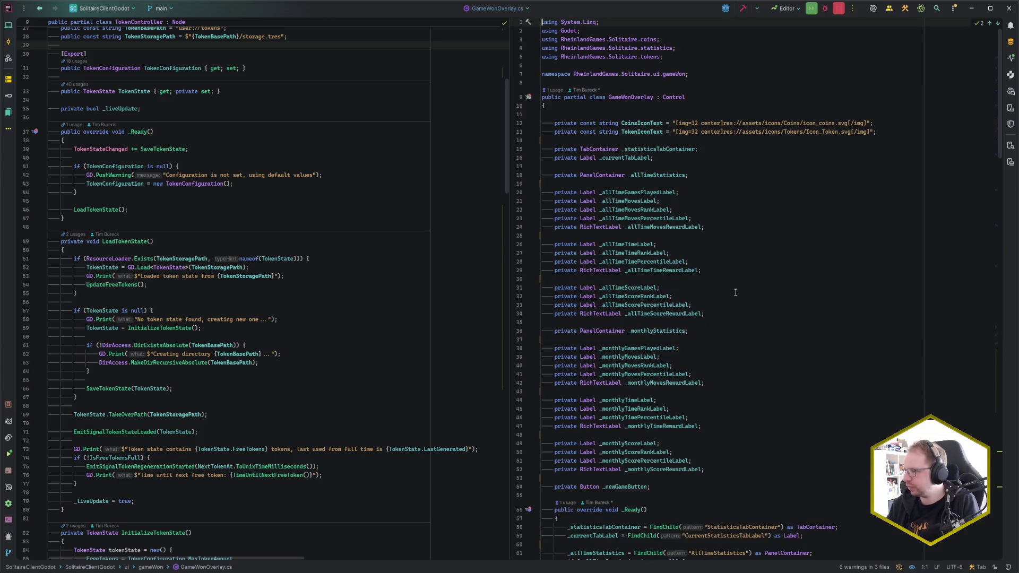
{"action": "left_click", "coordinate": [706, 330]}
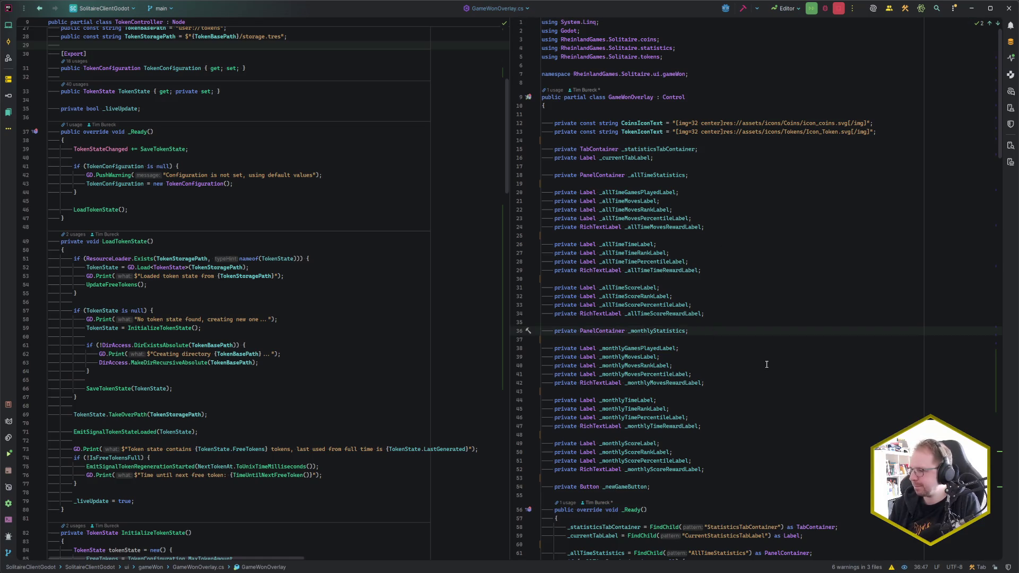
{"action": "key", "text": "Return"}
{"action": "key", "text": "Return"}
{"action": "type", "text": "priv"}
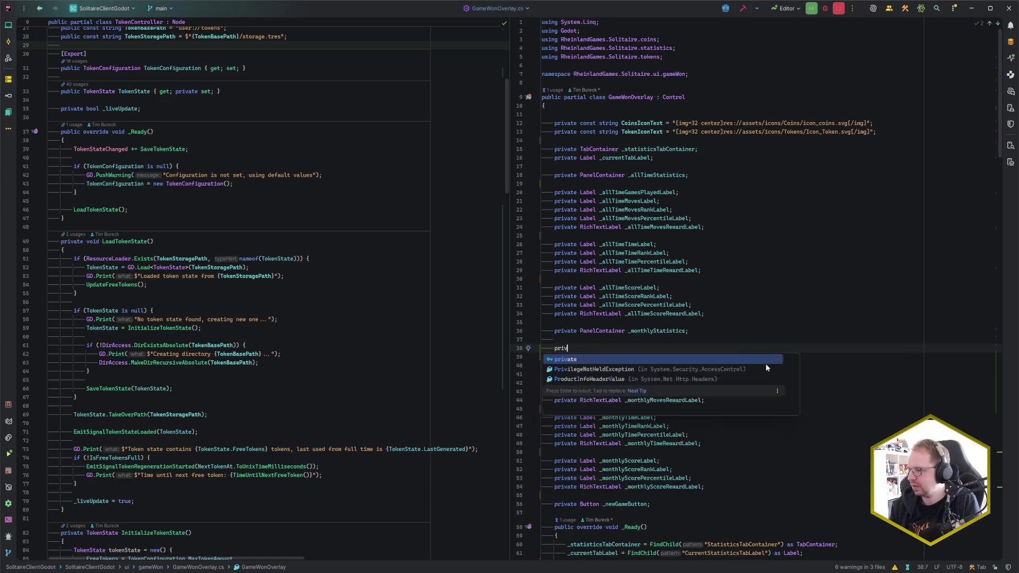
{"action": "type", "text": "ate Label +Fi"}
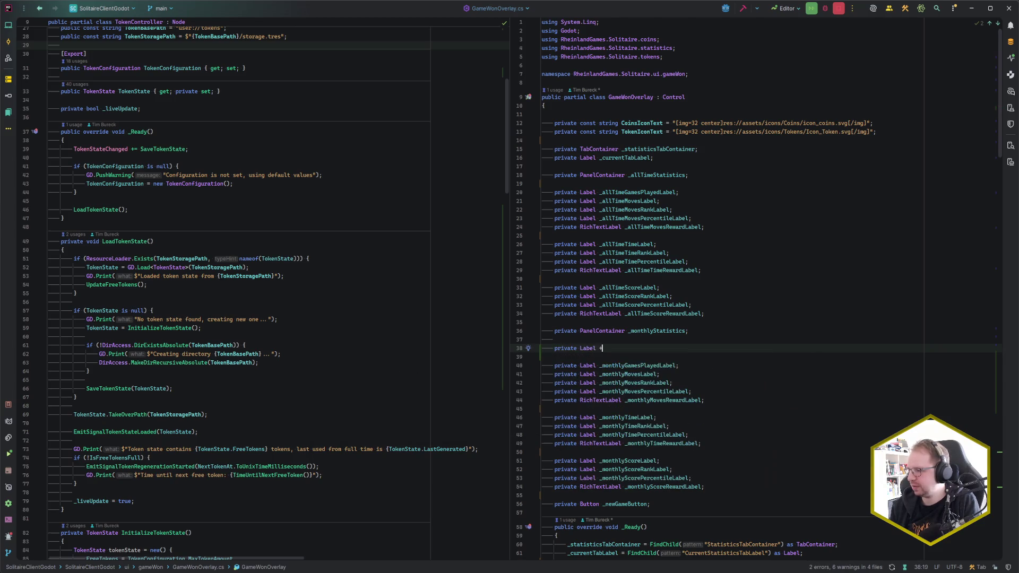
{"action": "key", "text": "BackSpace"}
{"action": "key", "text": "BackSpace"}
{"action": "key", "text": "BackSpace"}
{"action": "type", "text": "_mont"}
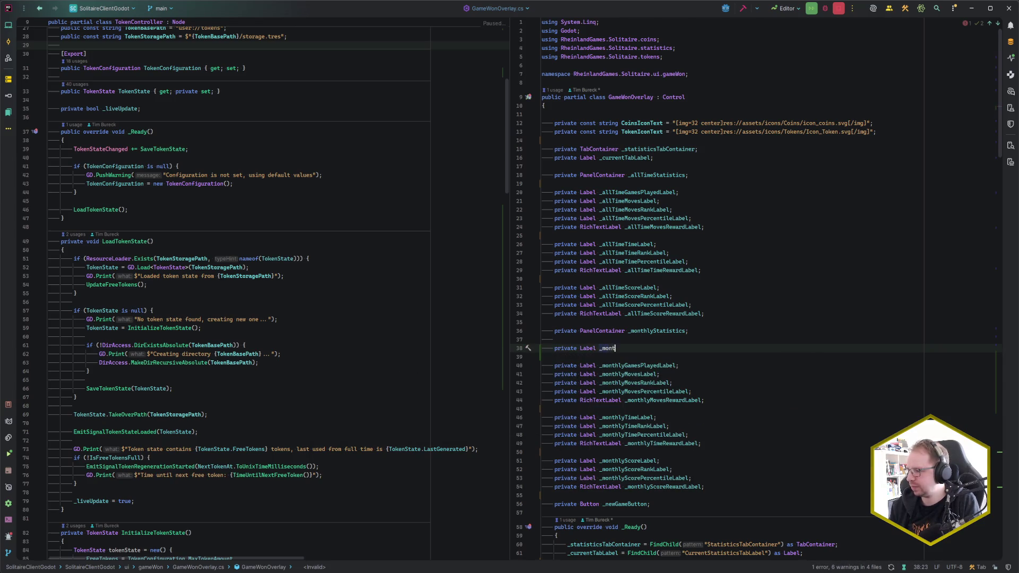
{"action": "type", "text": "hlyFirstWonLabel"}
{"action": "type", "text": ";"}
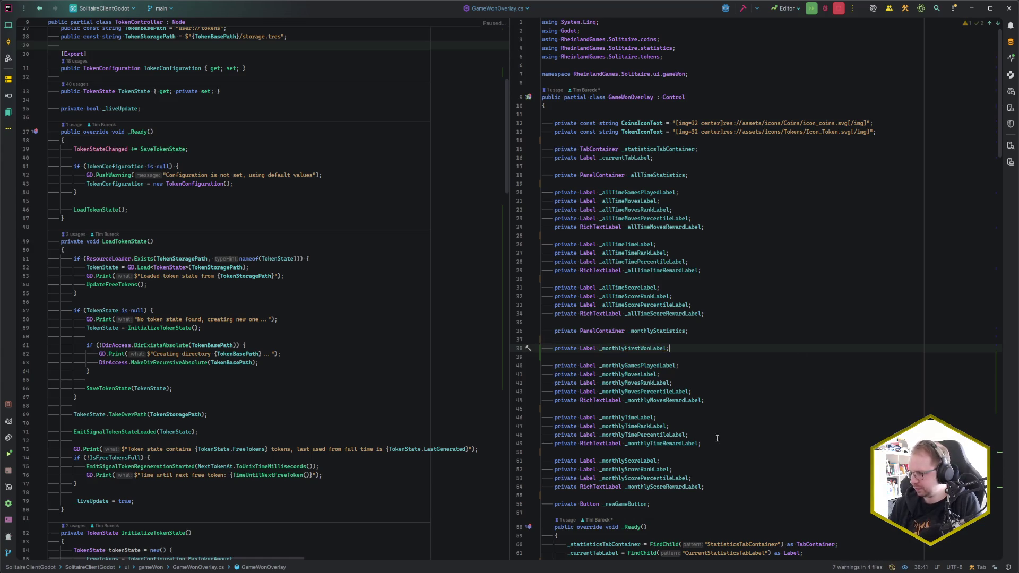
In _Ready, assign _monthlyFirstWonLabel = _monthlyStatistics.FindChild("FirstGameWonLabel") as Label.
{"action": "scroll", "coordinate": [706, 434], "scroll_direction": "down", "scroll_amount": 5}
{"action": "scroll", "coordinate": [706, 434], "scroll_direction": "down", "scroll_amount": 1}
{"action": "scroll", "coordinate": [720, 424], "scroll_direction": "down", "scroll_amount": 8}
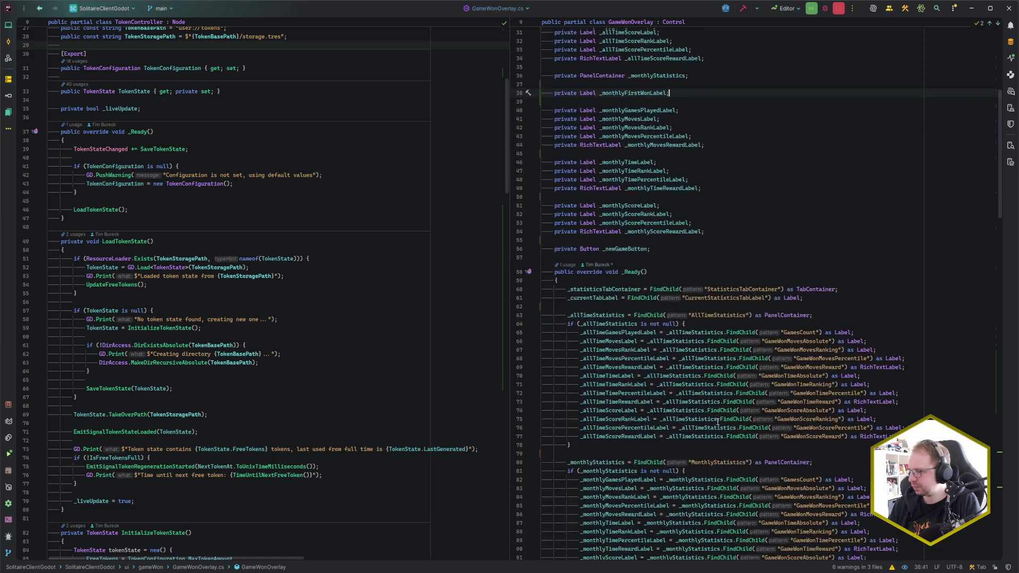
{"action": "left_click", "coordinate": [712, 365]}
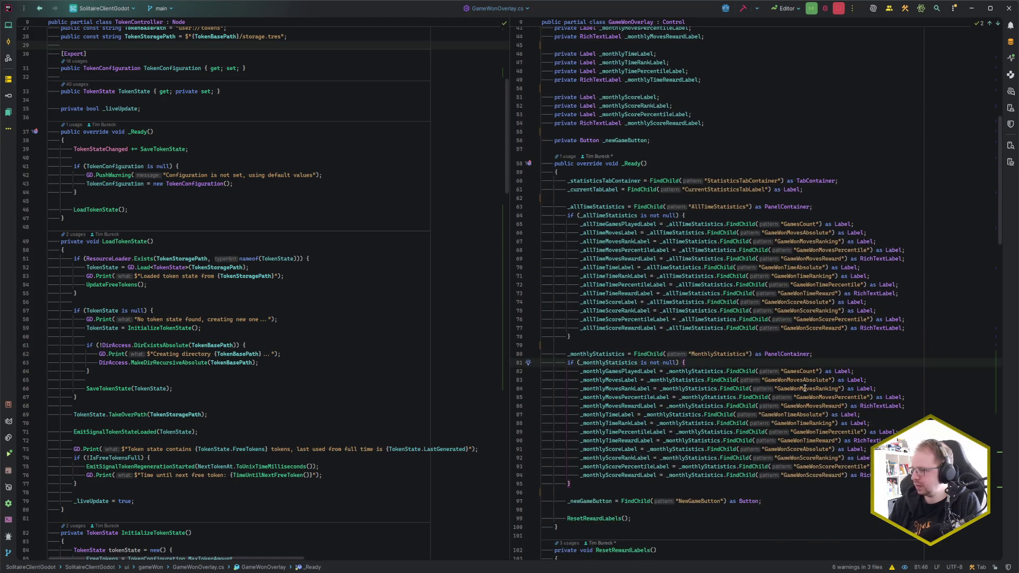
{"action": "key", "text": "Return"}
{"action": "type", "text": "_mfw"}
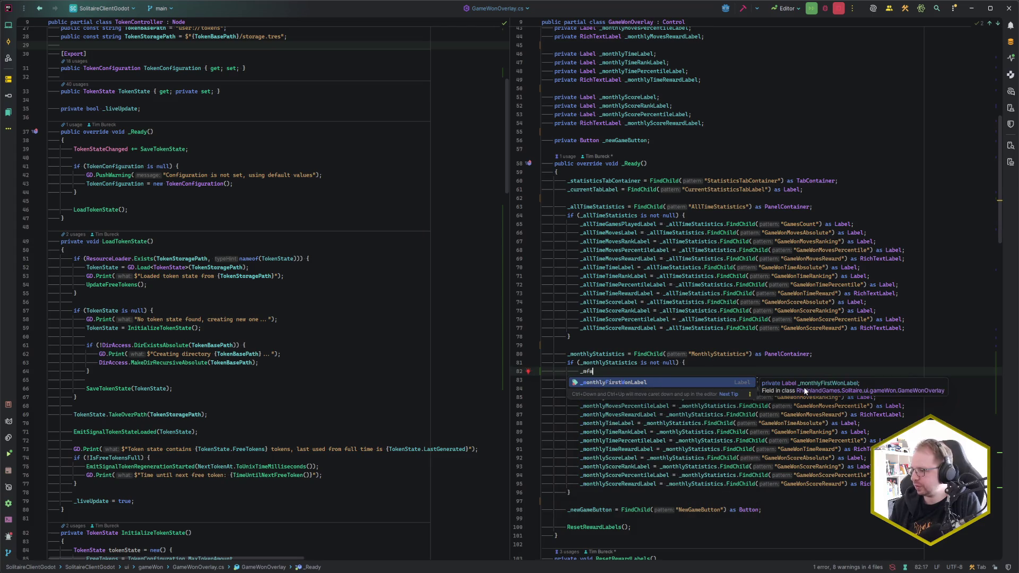
{"action": "key", "text": "Return"}
{"action": "type", "text": "="}
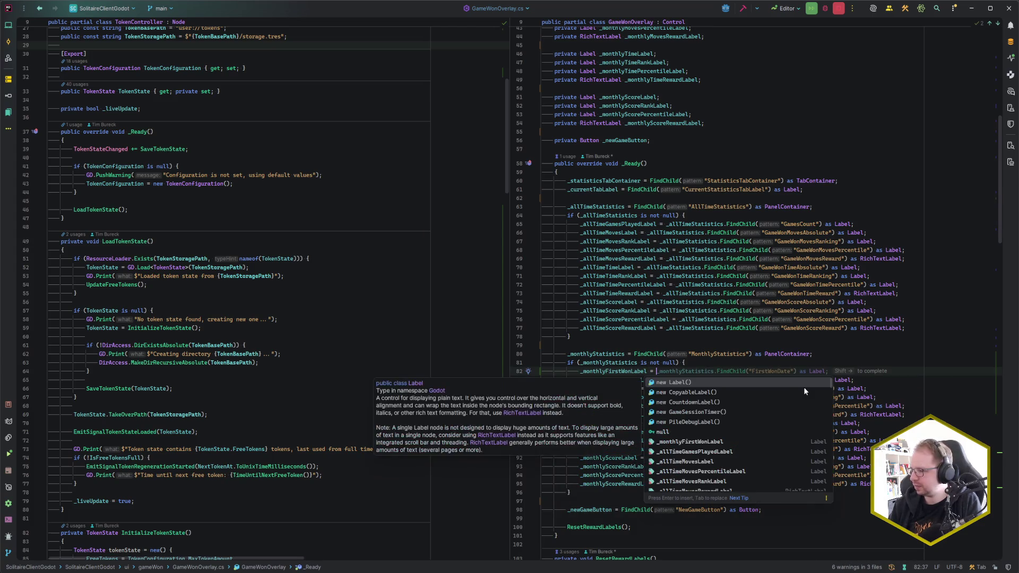
{"action": "key", "text": "shift+Right"}
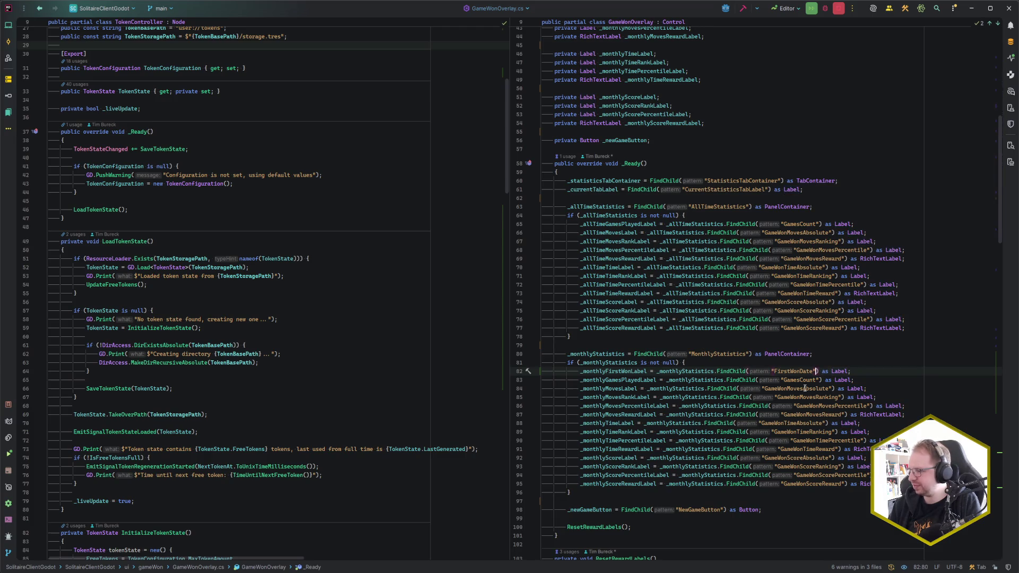
{"action": "key", "text": "ctrl+shift+Left"}
{"action": "key", "text": "ctrl+shift+Left"}
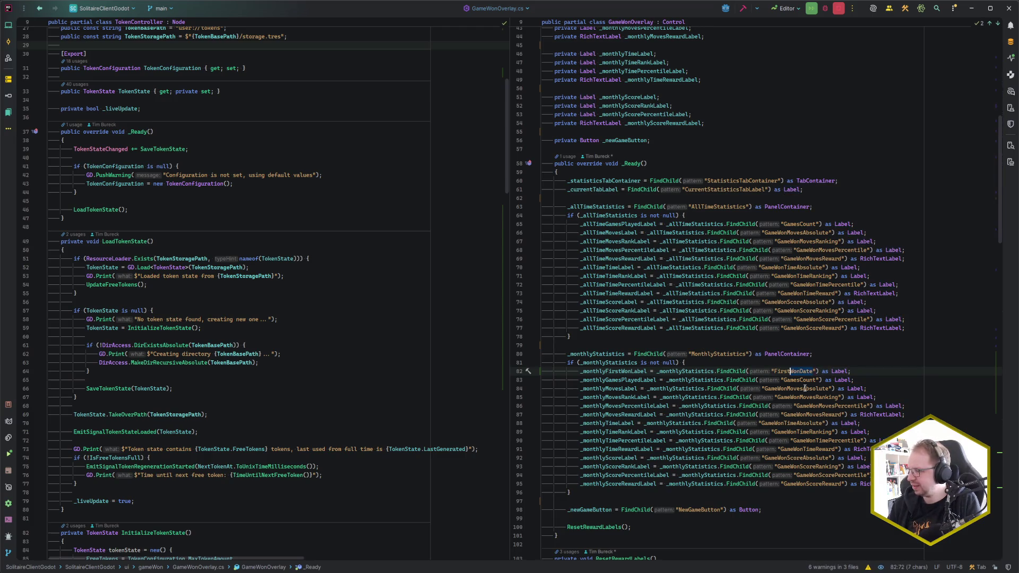
{"action": "type", "text": "GameWonLabel"}
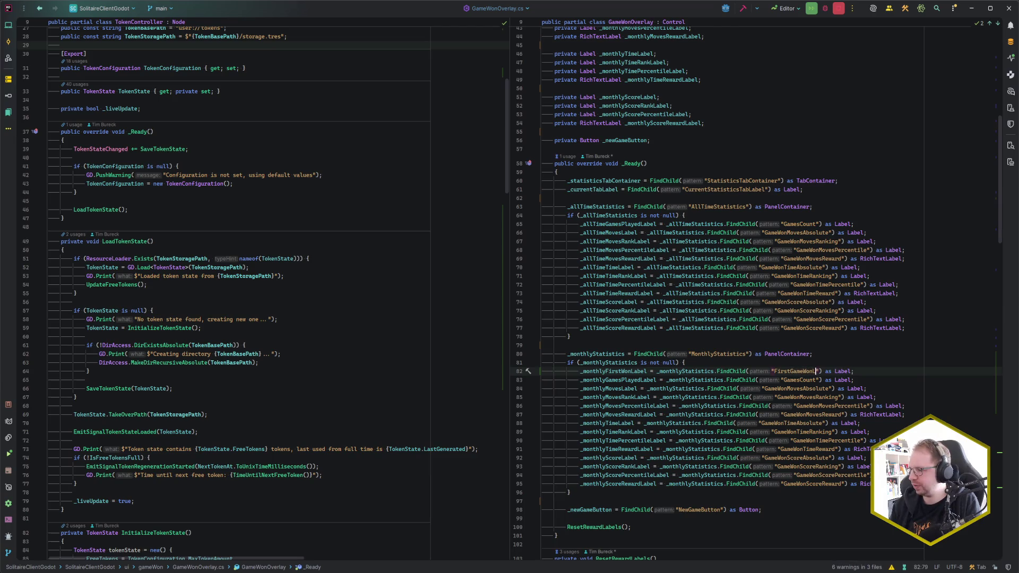
{"action": "key", "text": "alt+Tab"}
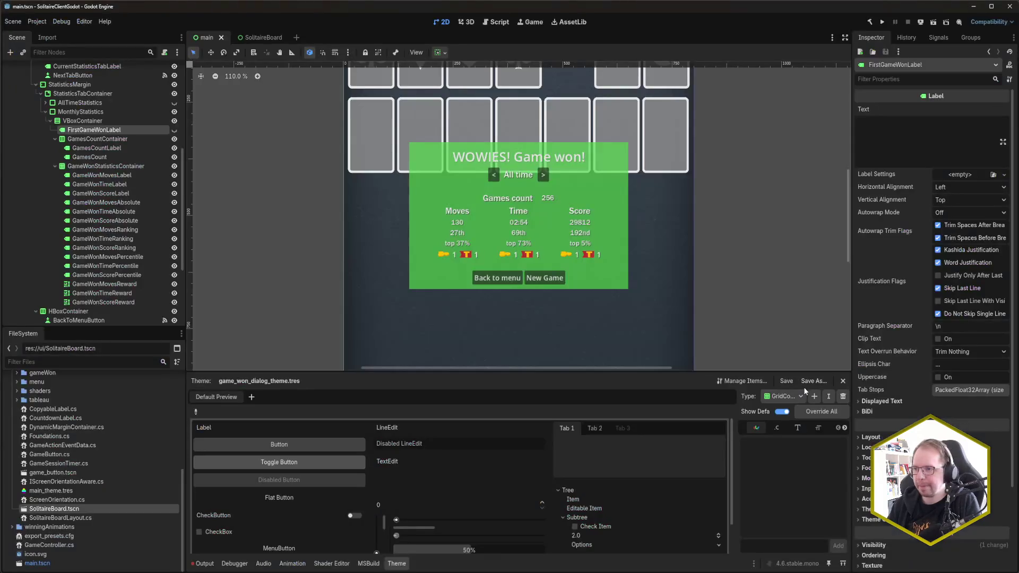
{"action": "key", "text": "alt+Tab"}
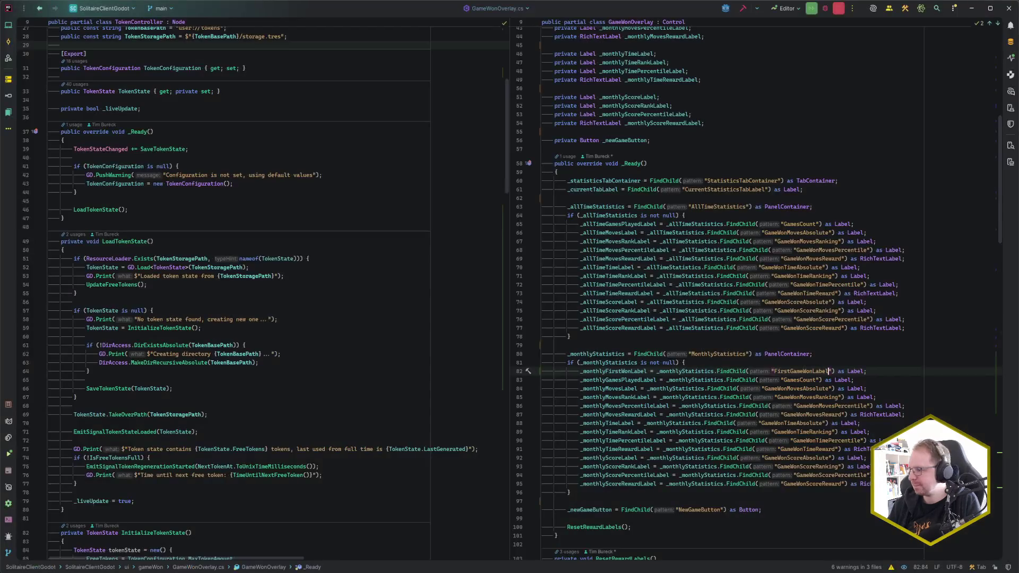
{"action": "scroll", "coordinate": [874, 395], "scroll_direction": "down", "scroll_amount": 15}
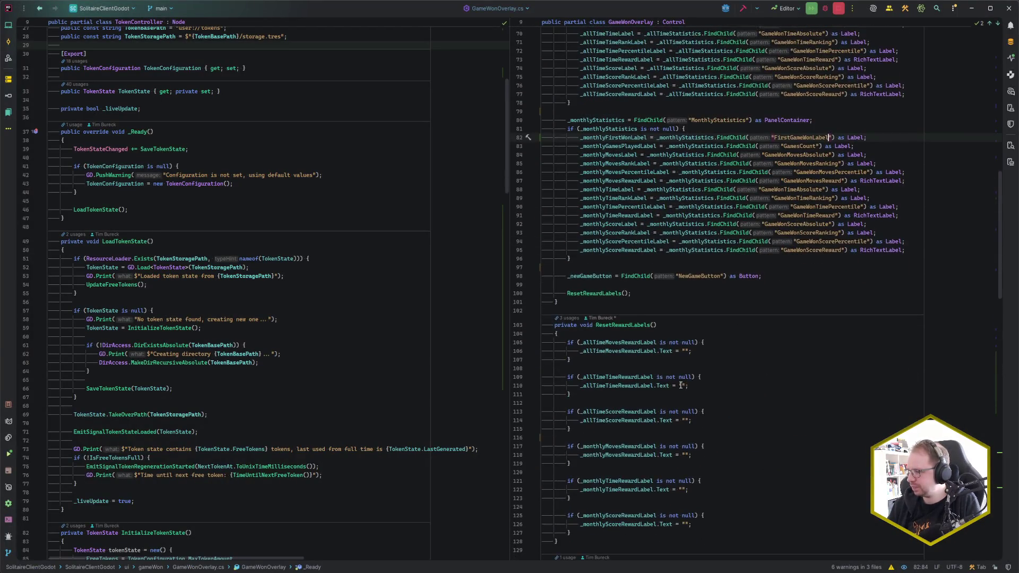
{"action": "left_click", "coordinate": [599, 327]}
{"action": "key", "text": "Up"}
{"action": "key", "text": "Up"}
{"action": "key", "text": "Up"}
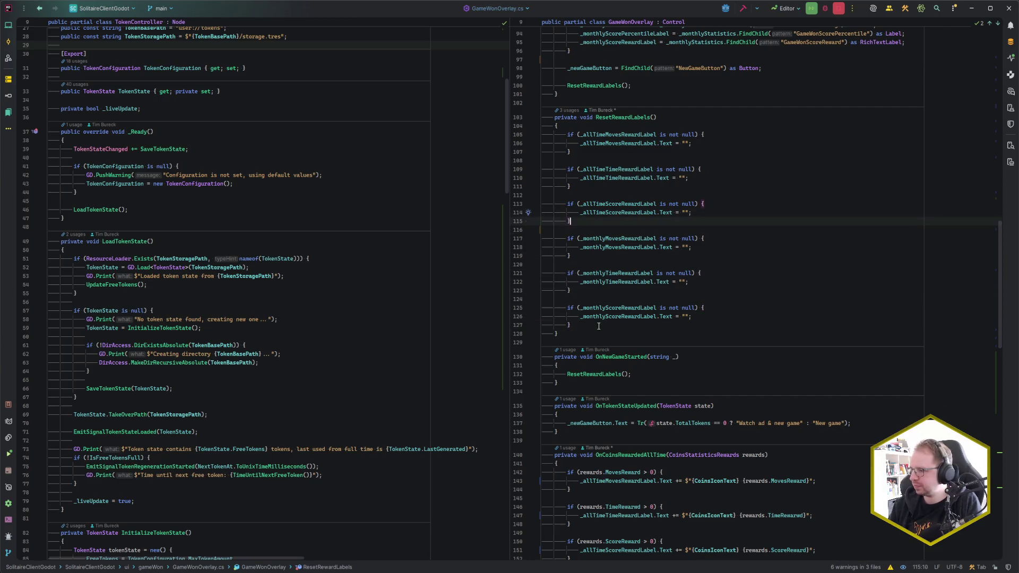
In ResetRewardLabels, add a null-checked block setting _monthlyFirstWonLabel Visible = false and Text = "".
{"action": "key", "text": "Return"}
{"action": "key", "text": "Return"}
{"action": "type", "text": "if (_"}
{"action": "key", "text": "Return"}
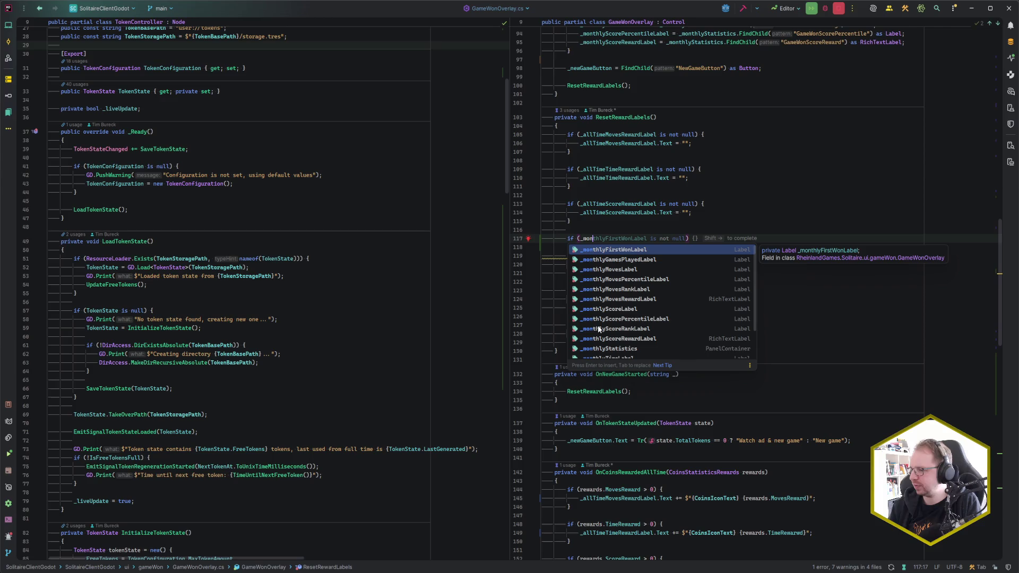
{"action": "type", "text": "is not null) {"}
{"action": "type", "text": "_mfw"}
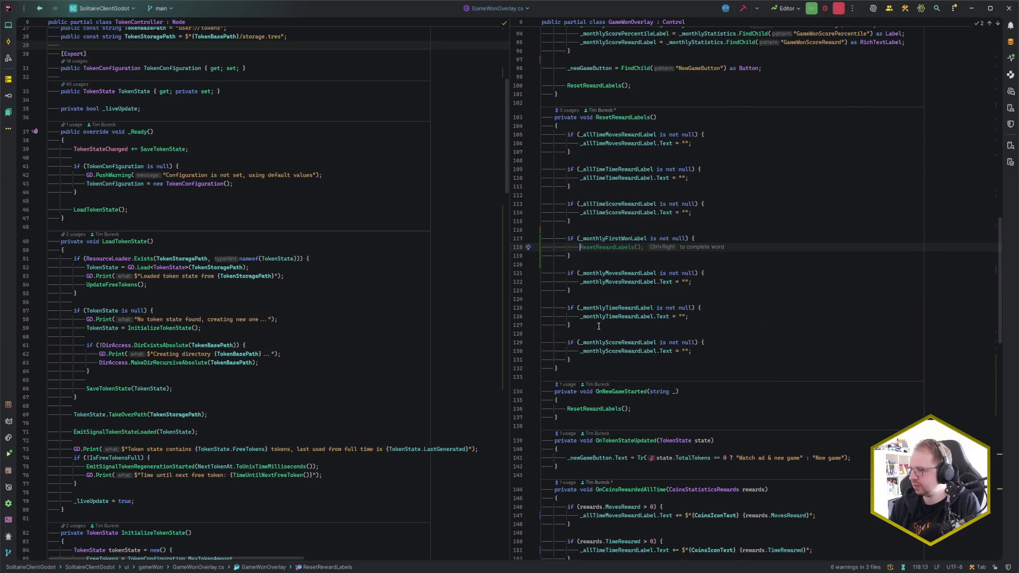
{"action": "key", "text": "Return"}
{"action": "type", "text": ".Visi"}
{"action": "key", "text": "Return"}
{"action": "type", "text": "= false;"}
{"action": "key", "text": "Return"}
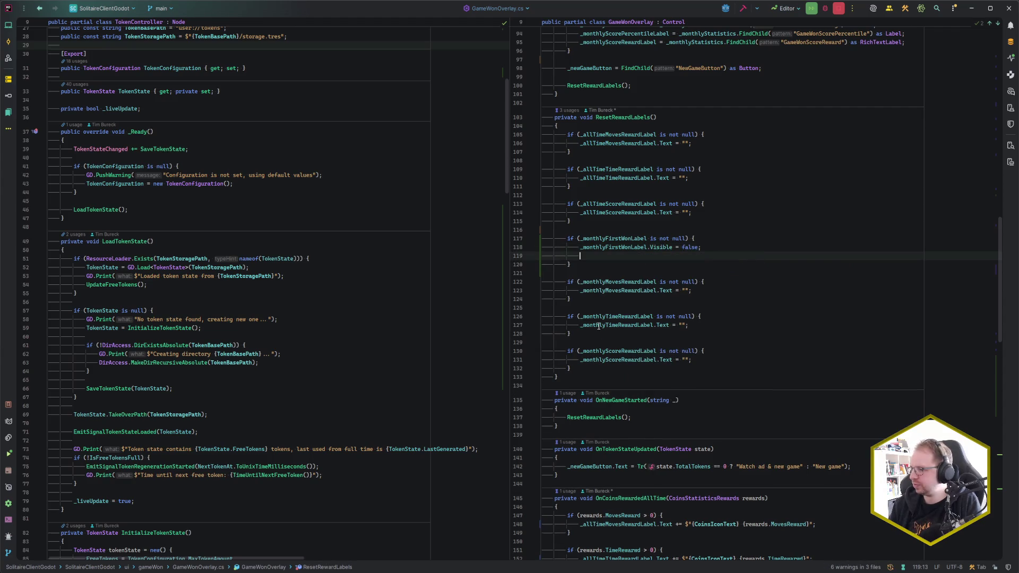
{"action": "type", "text": "_mfw"}
{"action": "key", "text": "Return"}
{"action": "type", "text": ".Text = \"\";"}
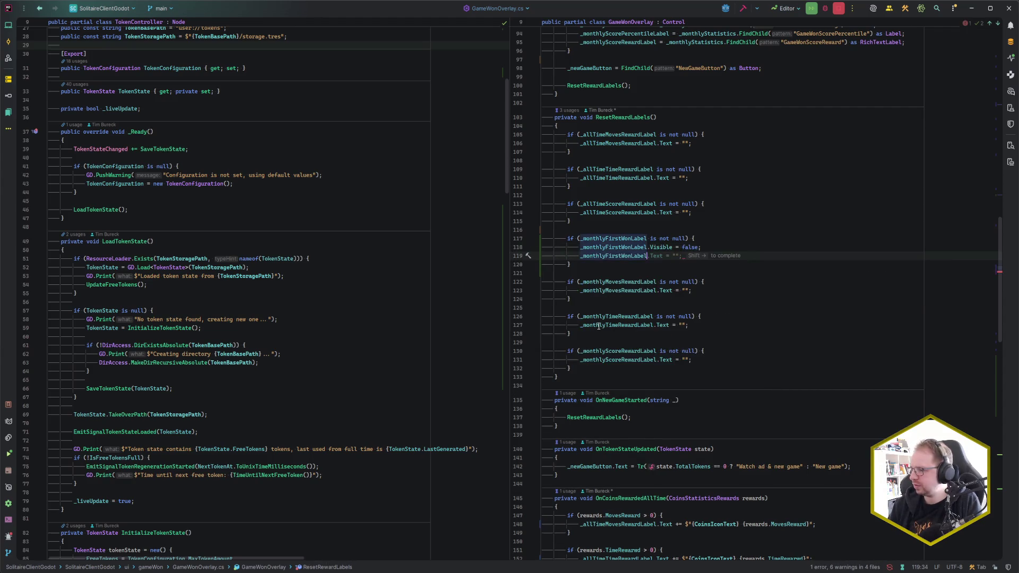
In OnTokensRewardedMonthly, add a rewards.GamesWon block that shows the first-won label.
{"action": "scroll", "coordinate": [599, 326], "scroll_direction": "down", "scroll_amount": 15}
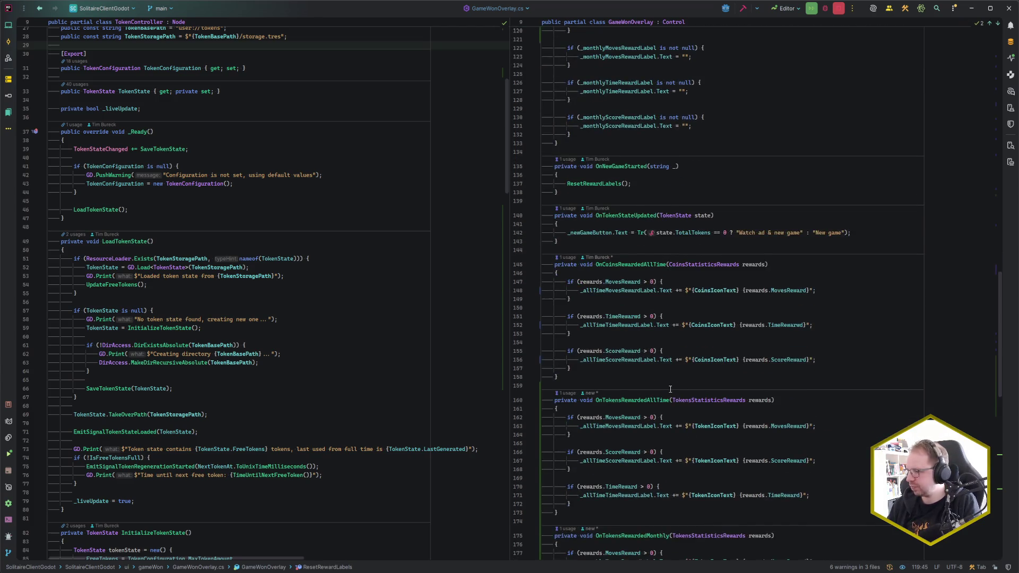
{"action": "scroll", "coordinate": [670, 390], "scroll_direction": "down", "scroll_amount": 2}
{"action": "left_click", "coordinate": [685, 406]}
{"action": "key", "text": "Return"}
{"action": "key", "text": "Return"}
{"action": "type", "text": "if (rewards."}
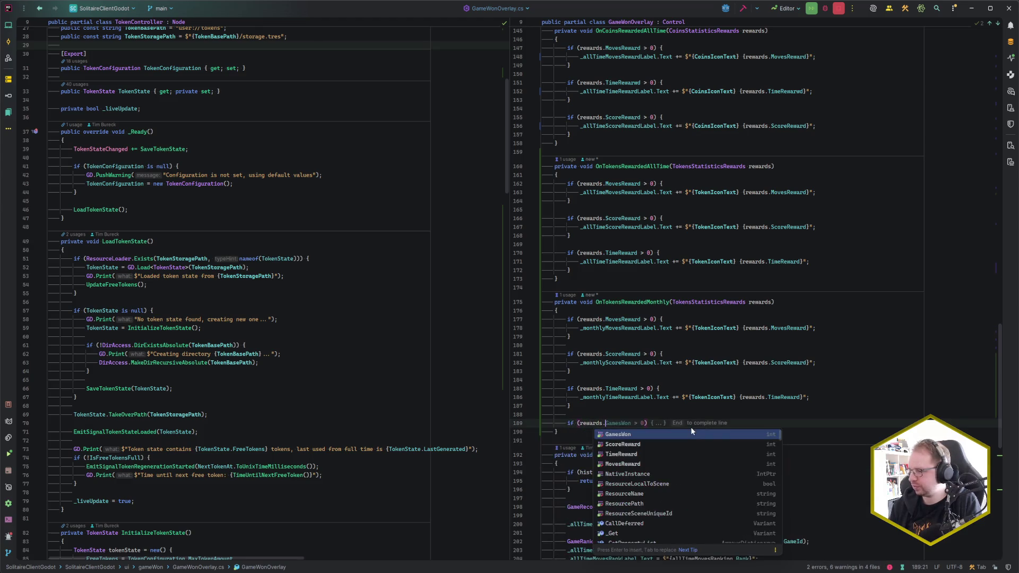
{"action": "key", "text": "End"}
{"action": "key", "text": "Tab"}
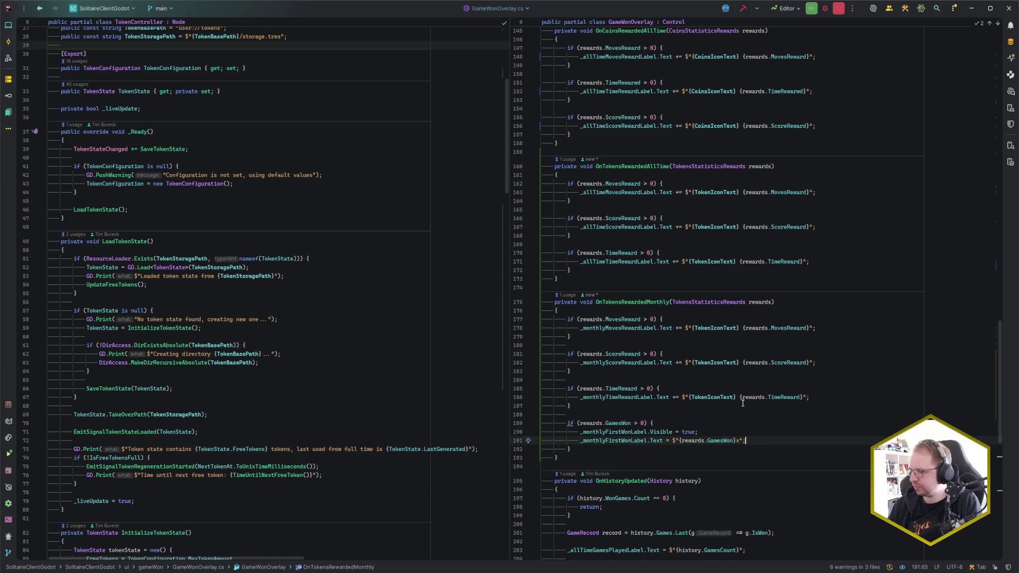
{"action": "scroll", "coordinate": [743, 403], "scroll_direction": "down", "scroll_amount": 3}
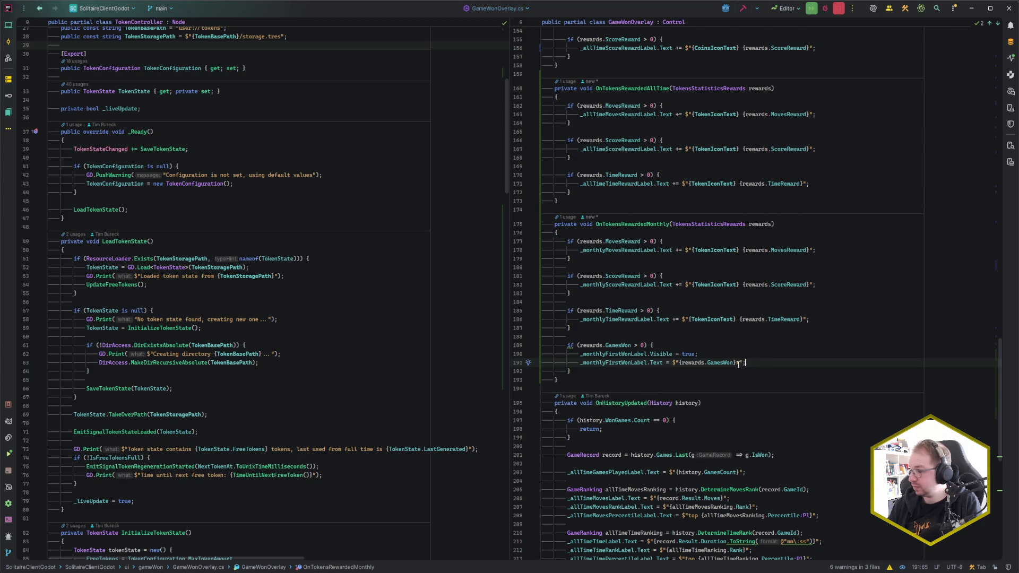
Make the label text show {TokenIconText} with the GamesWon count, dropping the x0 suffix.
{"action": "left_click", "coordinate": [736, 363]}
{"action": "type", "text": "x"}
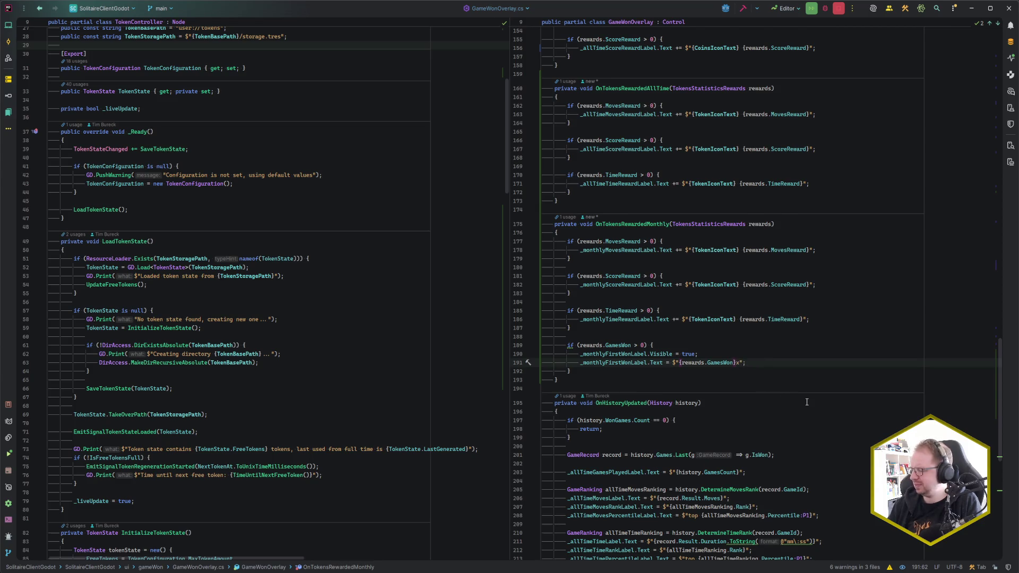
{"action": "type", "text": "0"}
{"action": "key", "text": "ctrl+shift+Left"}
{"action": "key", "text": "ctrl+shift+Left"}
{"action": "key", "text": "ctrl+shift+Left"}
{"action": "key", "text": "ctrl+shift+Right"}
{"action": "key", "text": "ctrl+shift+Right"}
{"action": "key", "text": "ctrl+shift+Right"}
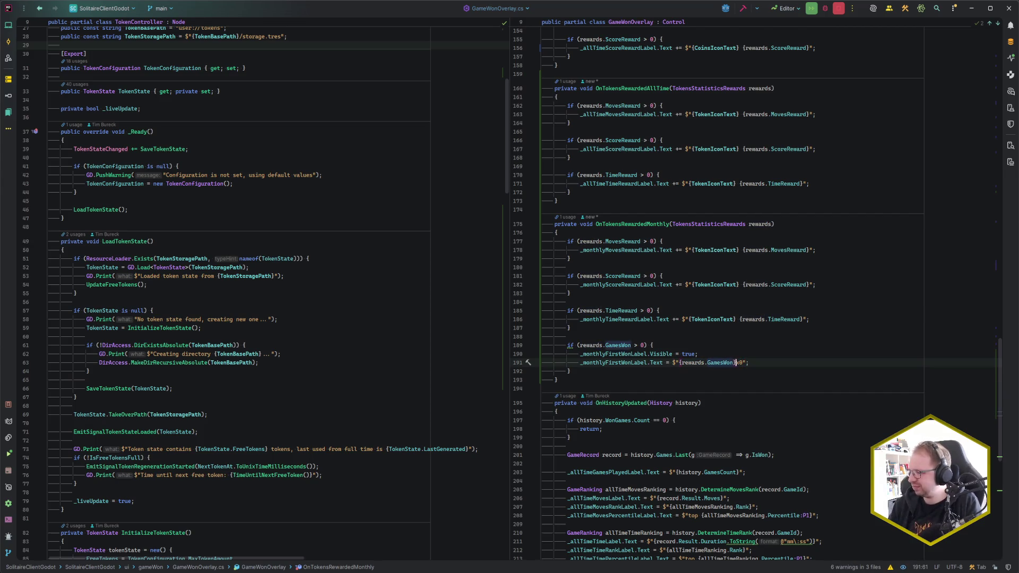
{"action": "key", "text": "BackSpace"}
{"action": "key", "text": "ctrl+Left"}
{"action": "key", "text": "ctrl+Left"}
{"action": "key", "text": "ctrl+Left"}
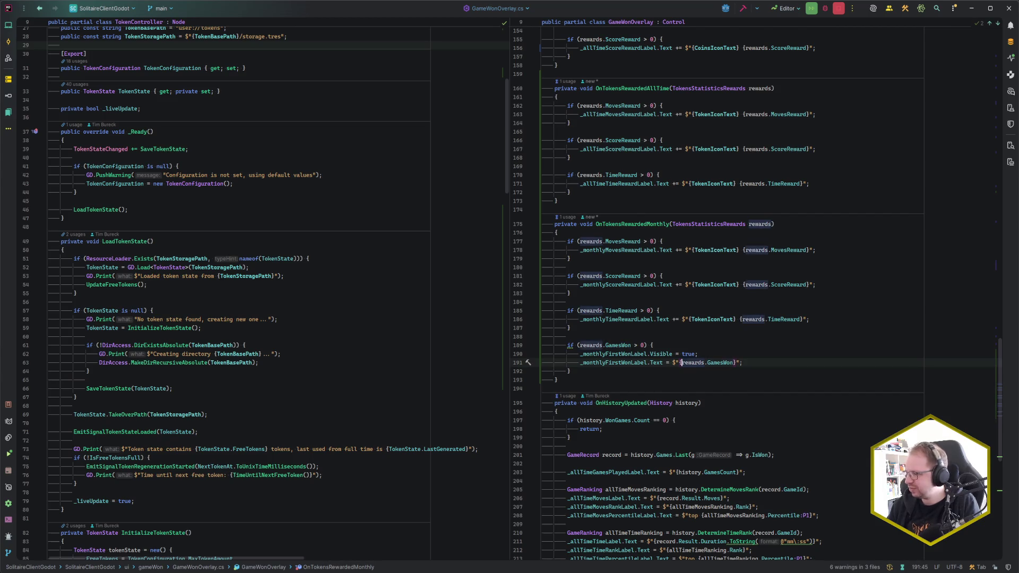
{"action": "type", "text": "{TI"}
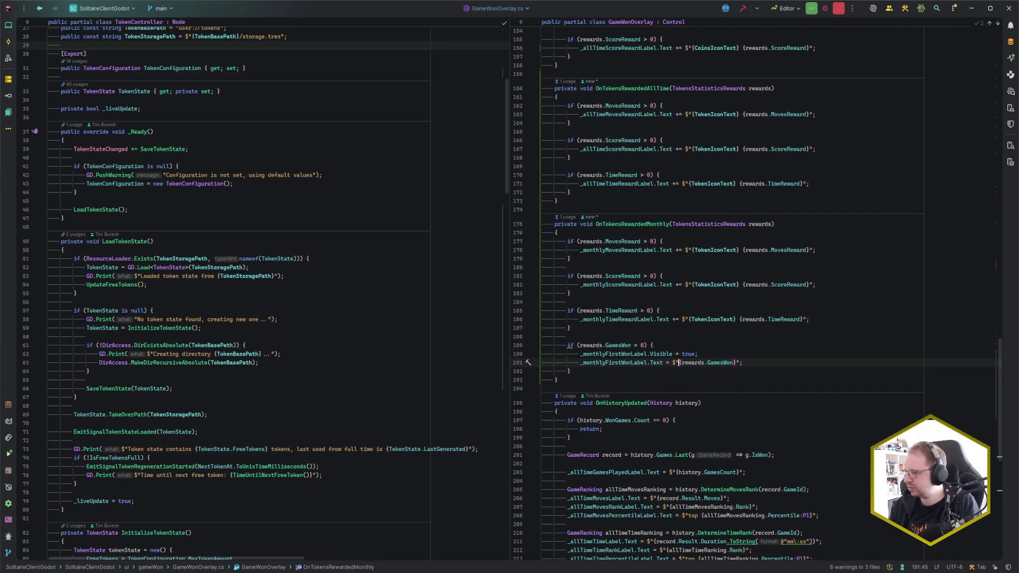
{"action": "key", "text": "Return"}
{"action": "type", "text": "} {"}
{"action": "key", "text": "End"}
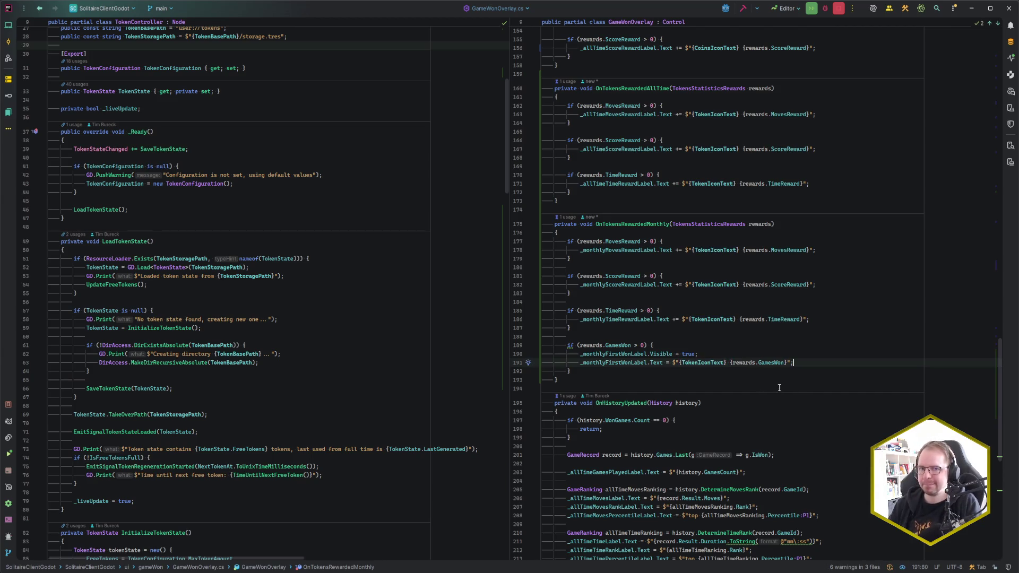
{"action": "left_click", "coordinate": [737, 373]}
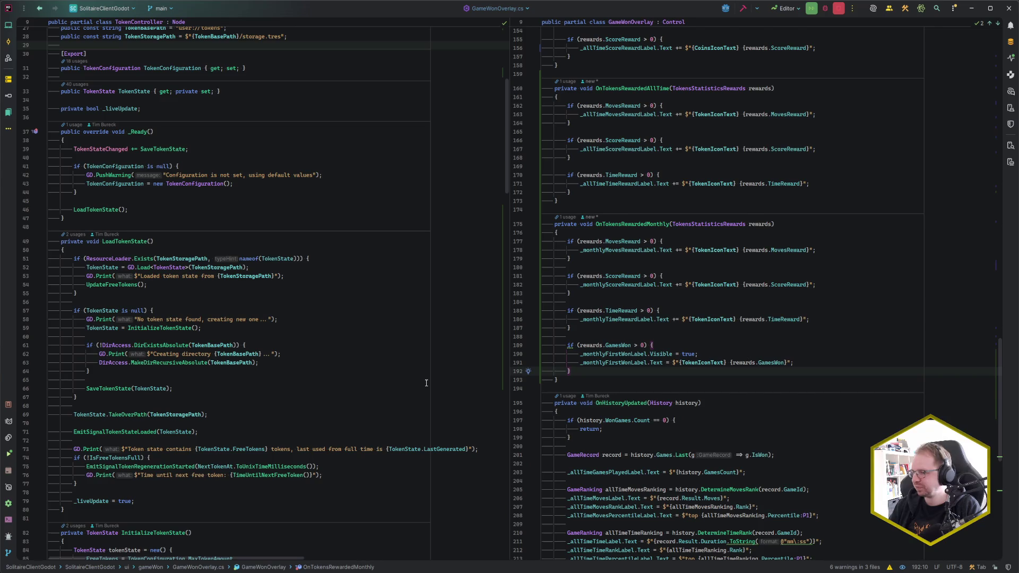
{"action": "left_click_drag", "start_coordinate": [569, 345], "coordinate": [590, 371]}
{"action": "left_click", "coordinate": [593, 374]}
{"action": "left_click", "coordinate": [255, 363]}
{"action": "left_click", "coordinate": [255, 368]}
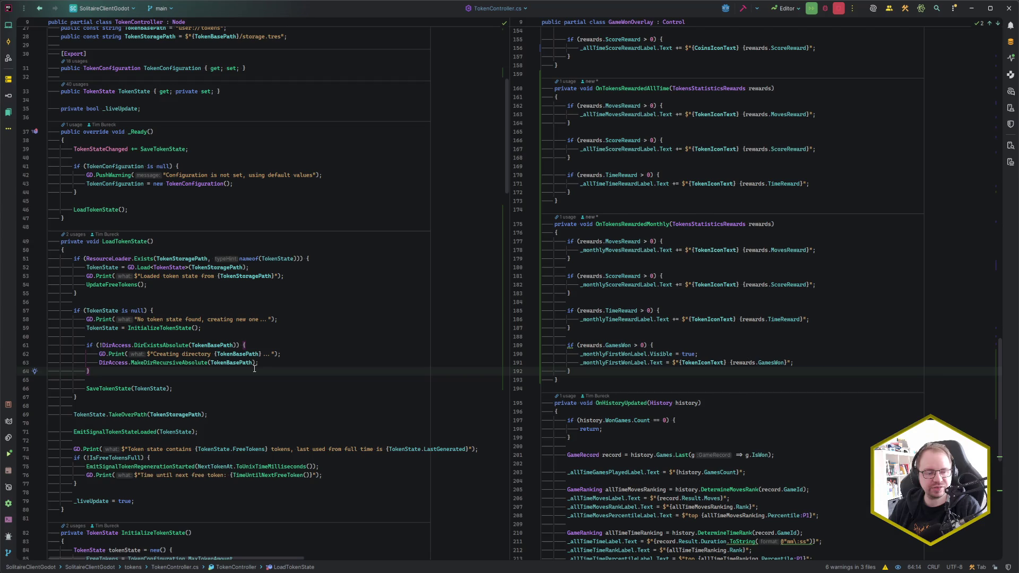
{"action": "left_click", "coordinate": [270, 365]}
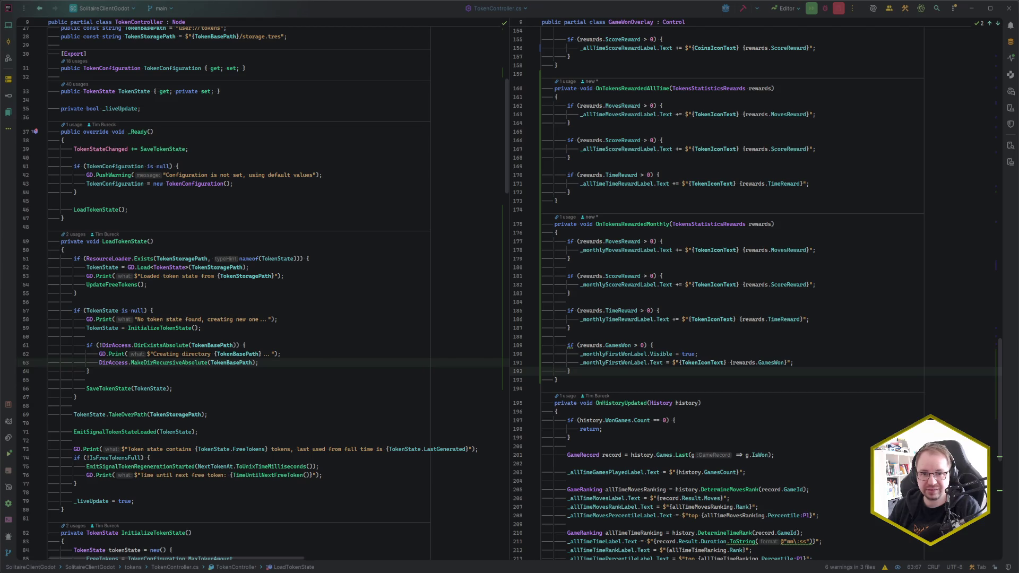
{"action": "left_click_drag", "start_coordinate": [201, 239], "coordinate": [372, 241]}
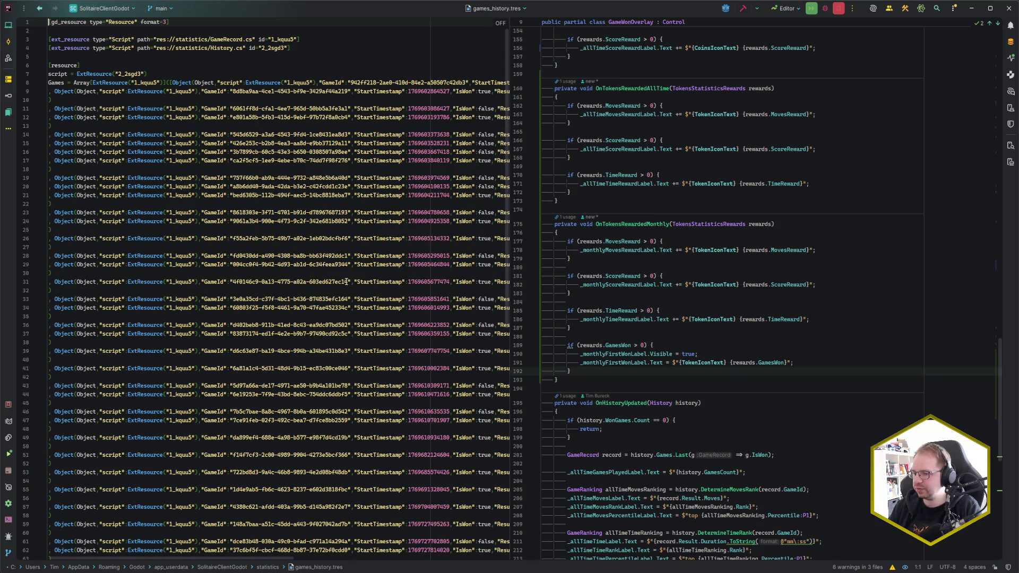
Close the side code view, inspect the line 77 game entry, then switch to the Codecks card.
{"action": "scroll", "coordinate": [344, 295], "scroll_direction": "down", "scroll_amount": 15}
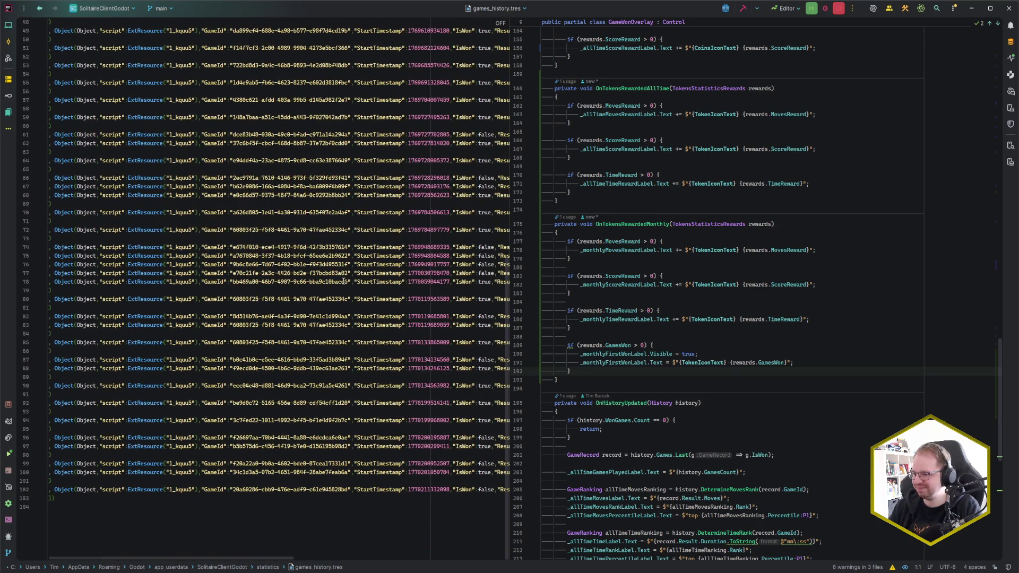
{"action": "left_click", "coordinate": [704, 256]}
{"action": "key", "text": "ctrl+F4"}
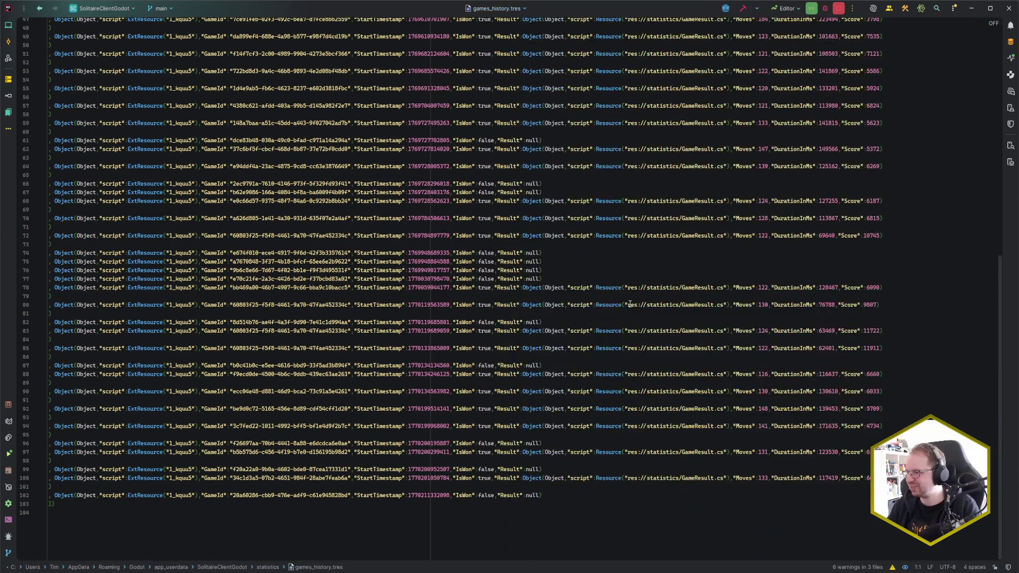
{"action": "left_click", "coordinate": [585, 280]}
{"action": "left_click", "coordinate": [582, 270]}
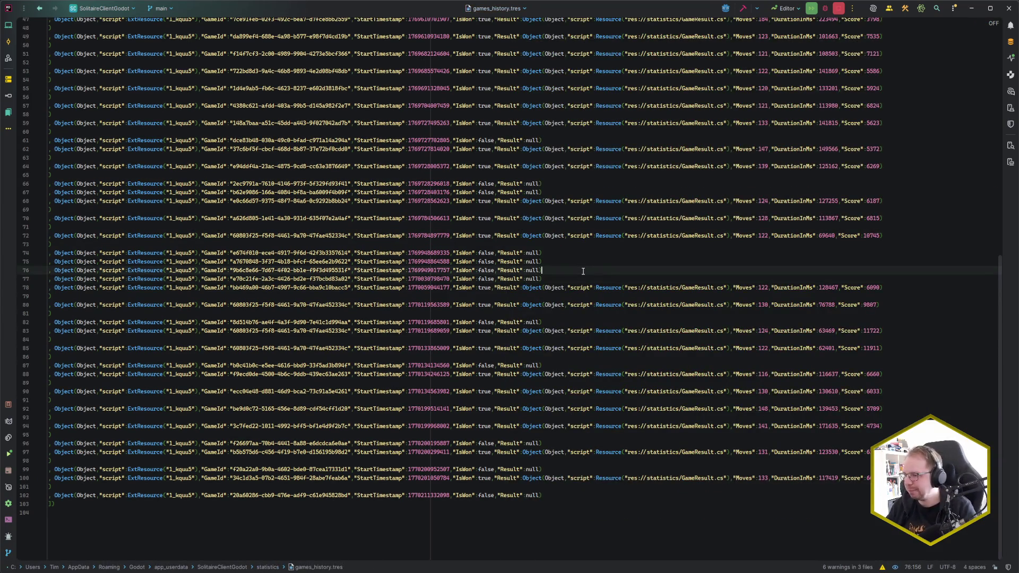
{"action": "left_click", "coordinate": [588, 278]}
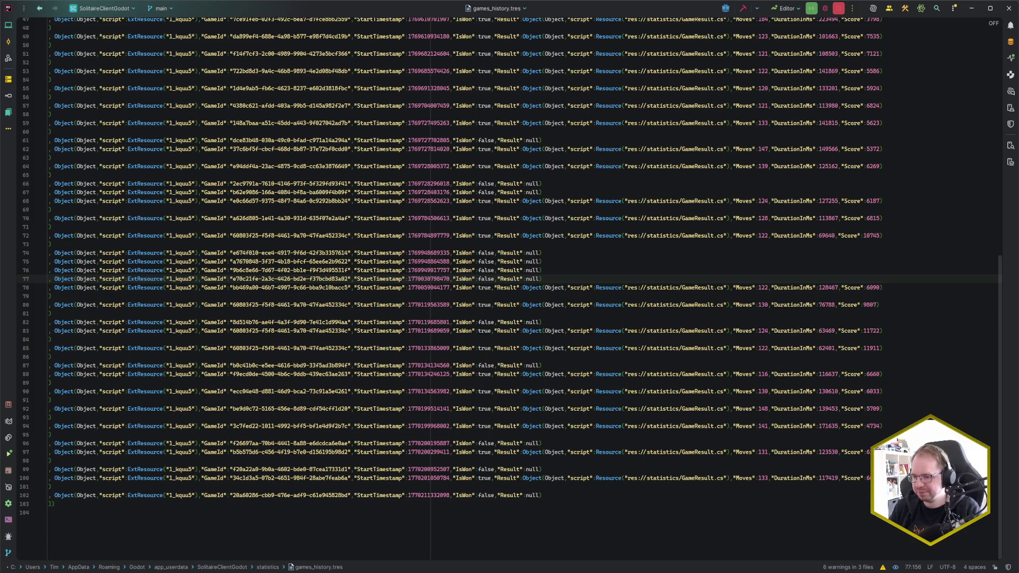
{"action": "key", "text": "alt+Tab"}
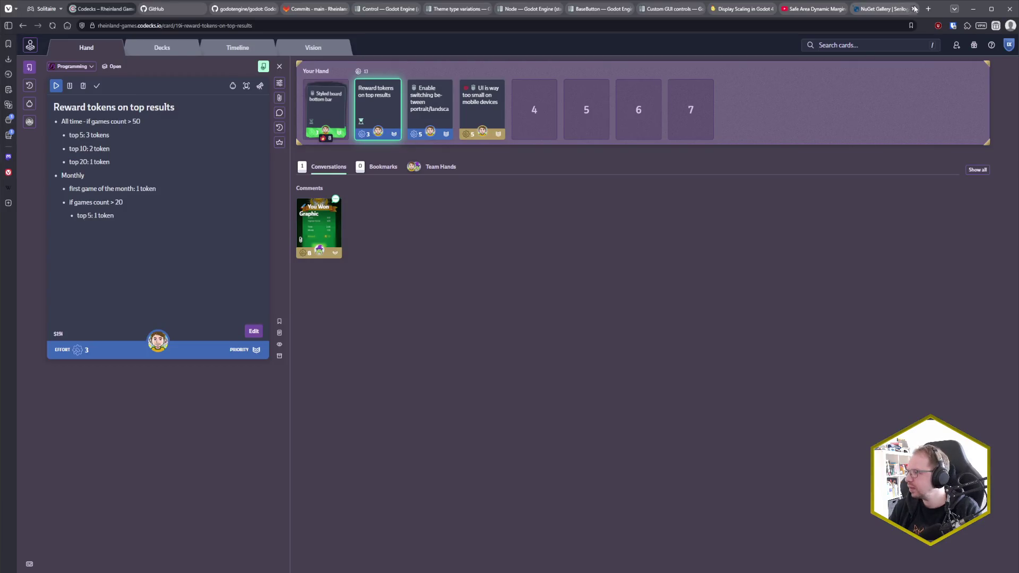
Open unixtimestamp.com in a new browser tab.
{"action": "left_click", "coordinate": [929, 10]}
{"action": "type", "text": "unix"}
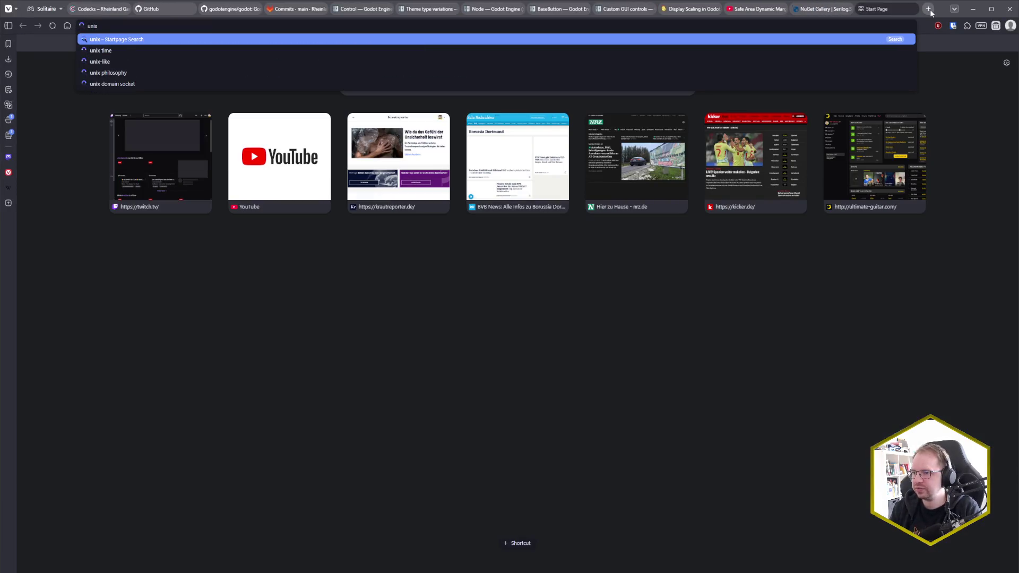
{"action": "type", "text": "timestamp.com"}
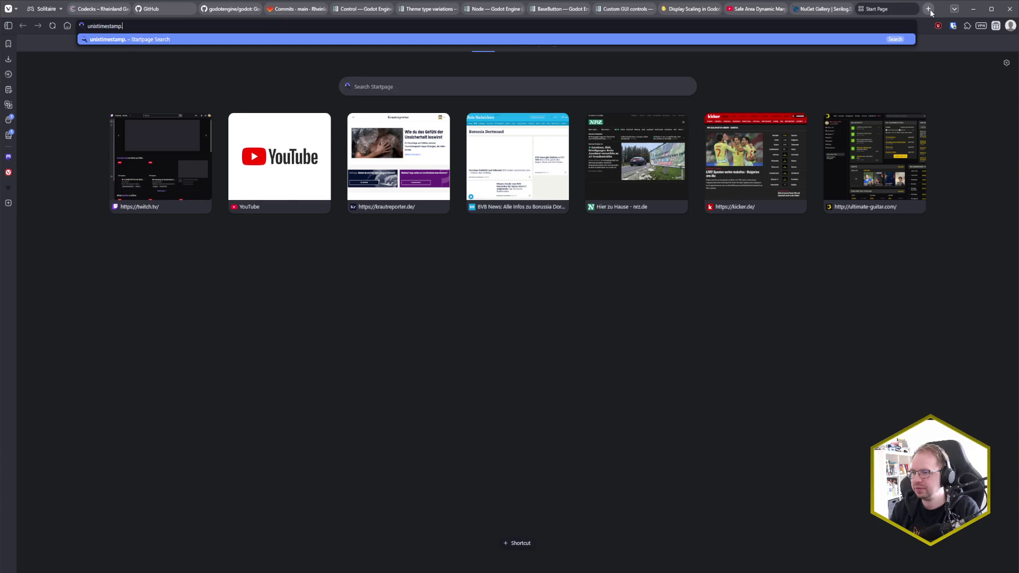
{"action": "key", "text": "Return"}
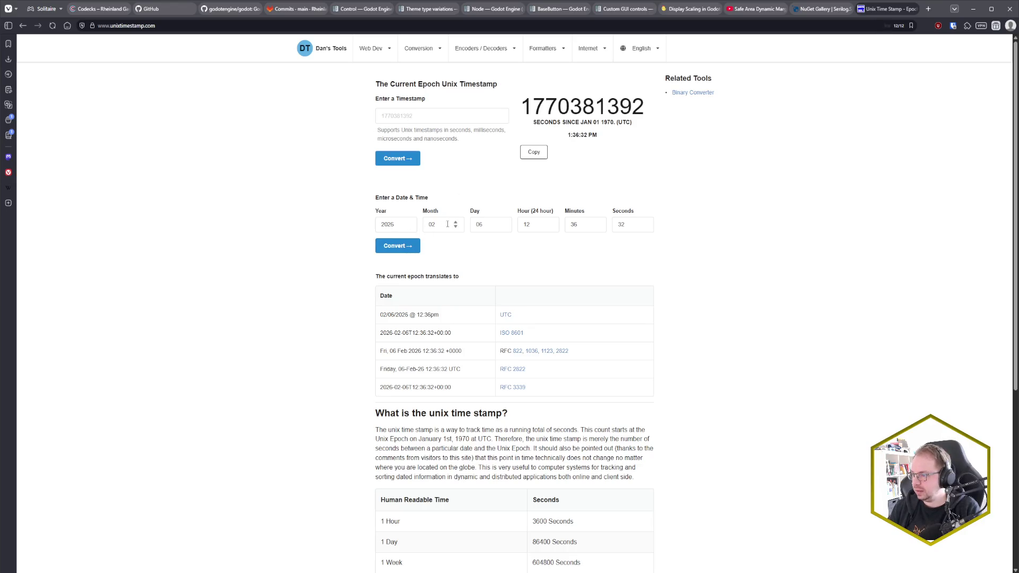
{"action": "double_click", "coordinate": [489, 222]}
{"action": "type", "text": "4"}
{"action": "left_click", "coordinate": [504, 226]}
{"action": "left_click", "coordinate": [555, 228]}
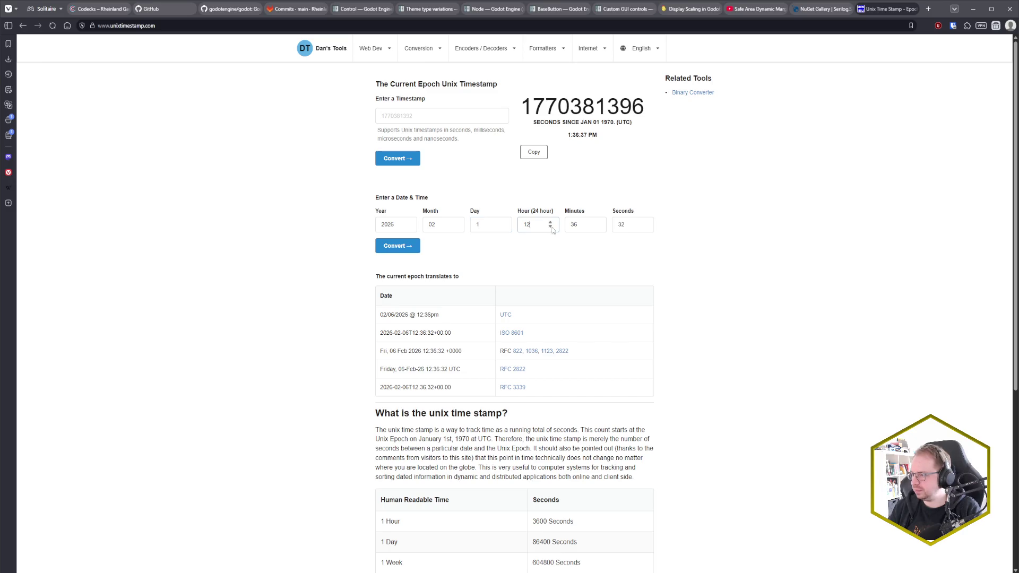
{"action": "left_click", "coordinate": [551, 227]}
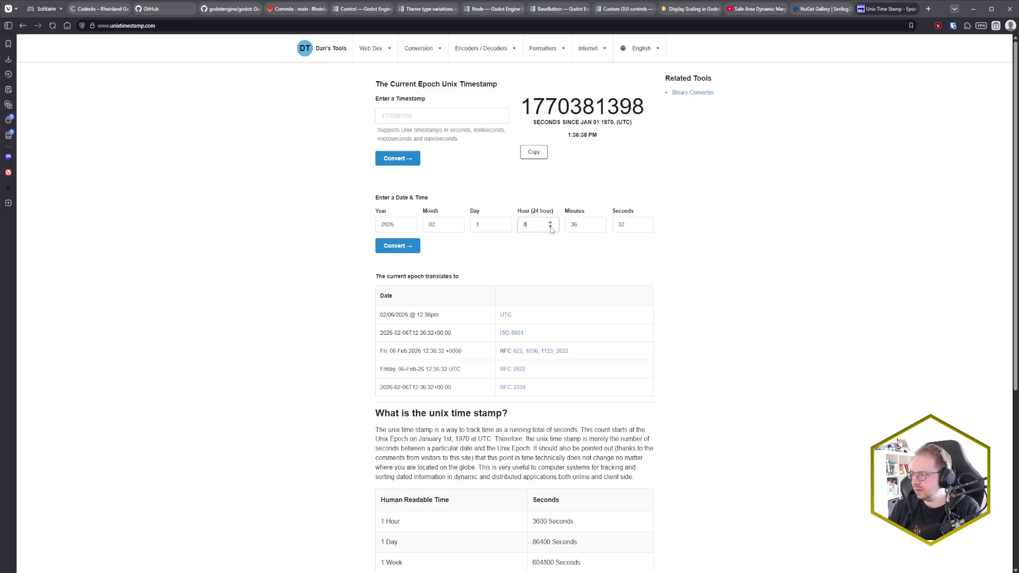
{"action": "left_click", "coordinate": [551, 227]}
{"action": "left_click", "coordinate": [550, 227]}
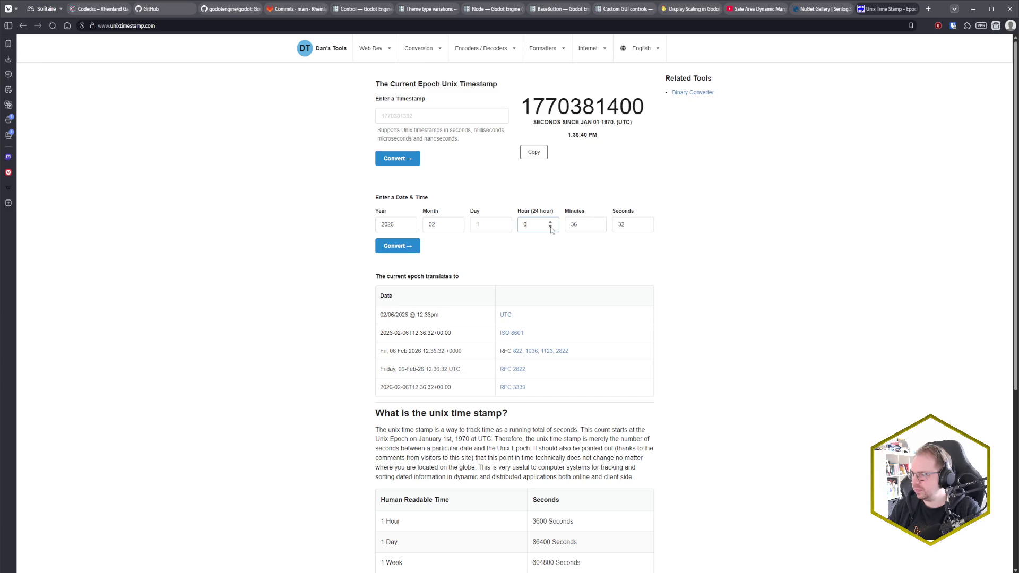
{"action": "left_click", "coordinate": [591, 224]}
{"action": "key", "text": "BackSpace"}
{"action": "key", "text": "BackSpace"}
{"action": "type", "text": "0"}
{"action": "key", "text": "Tab"}
{"action": "type", "text": "0"}
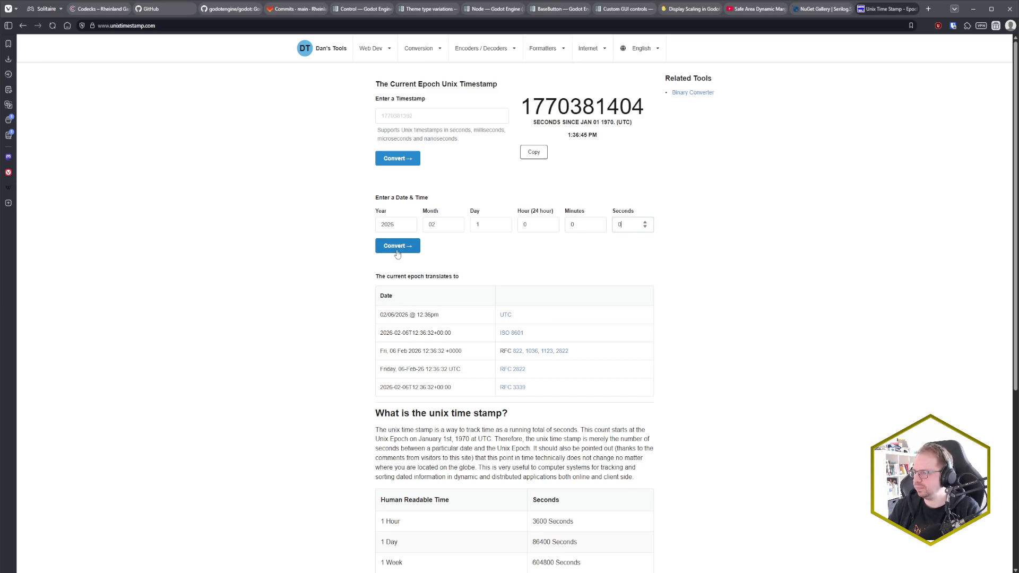
{"action": "left_click", "coordinate": [396, 249]}
{"action": "double_click", "coordinate": [476, 268]}
{"action": "key", "text": "ctrl+c"}
{"action": "left_click", "coordinate": [426, 336]}
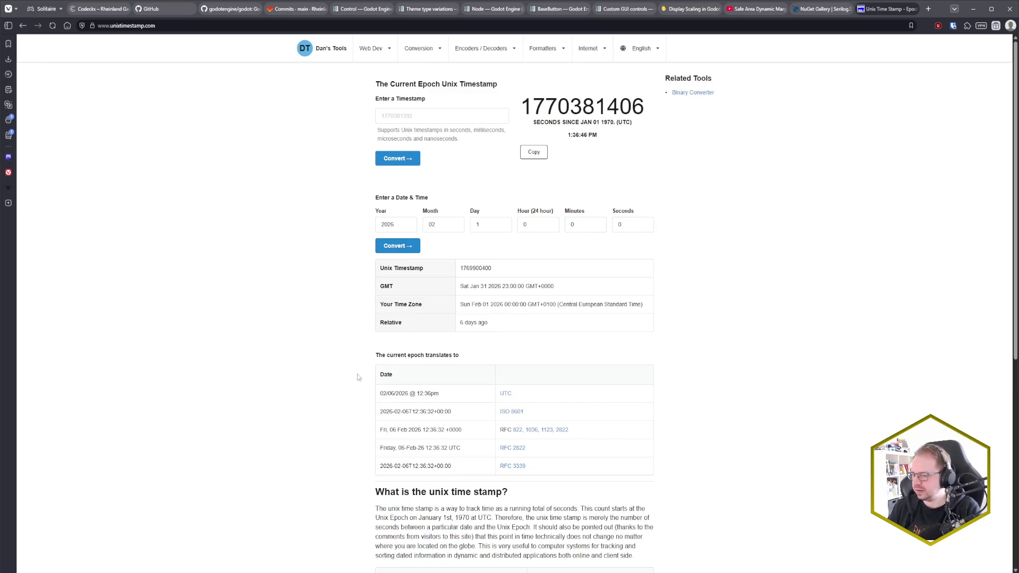
{"action": "key", "text": "alt+Tab"}
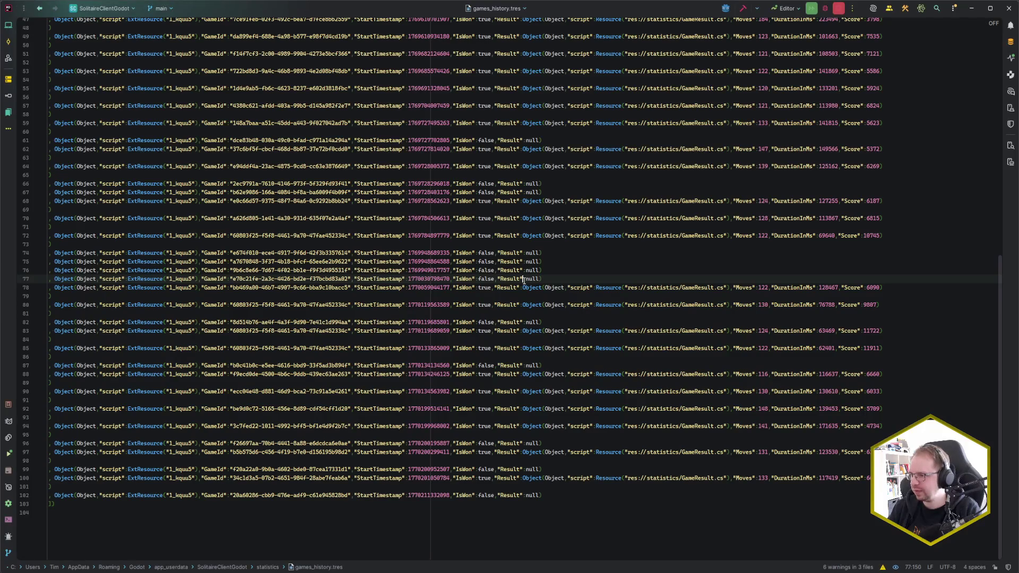
{"action": "key", "text": "ctrl+f"}
{"action": "key", "text": "ctrl+v"}
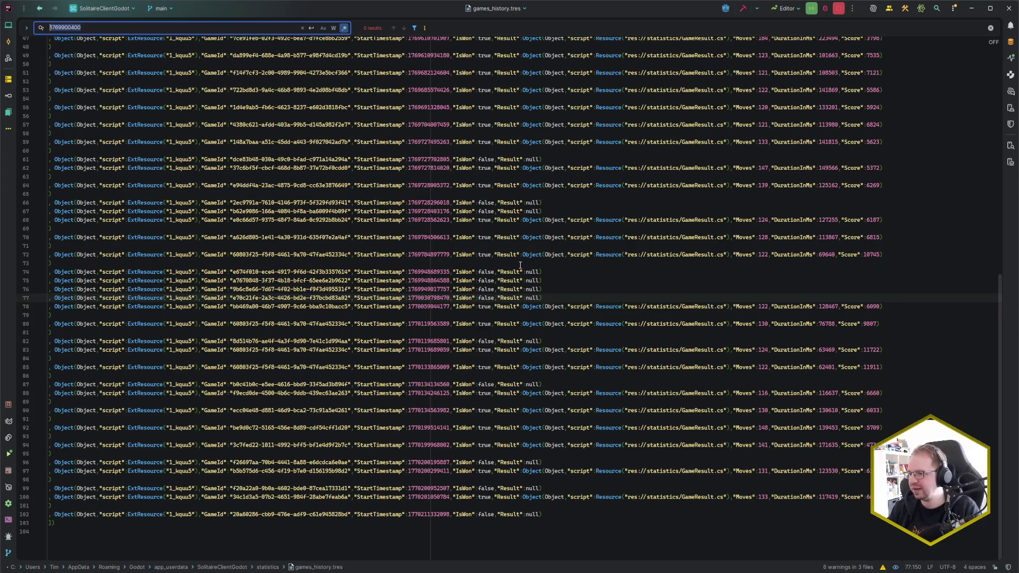
{"action": "key", "text": "Escape"}
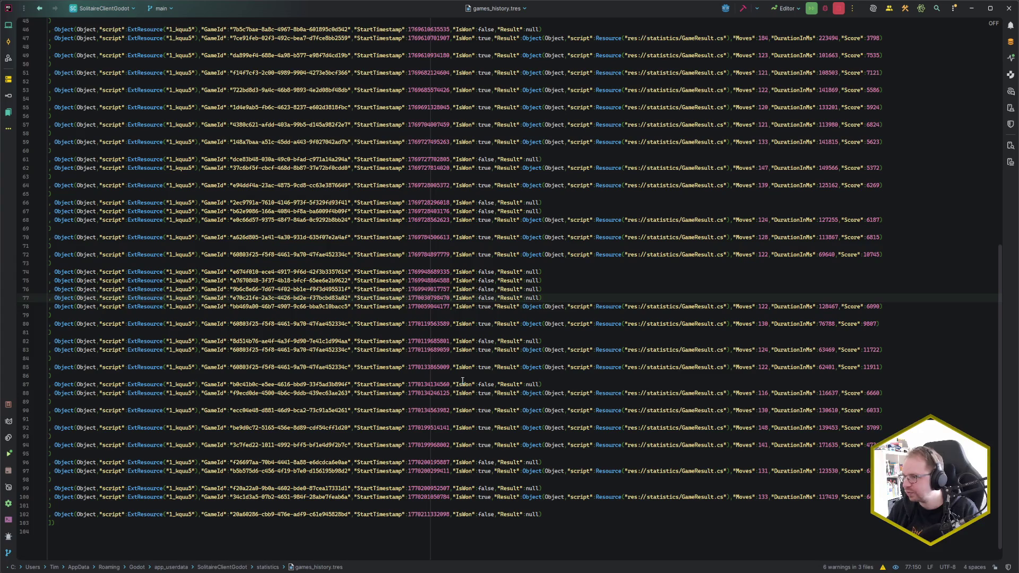
{"action": "left_click", "coordinate": [431, 532]}
{"action": "key", "text": "ctrl+v"}
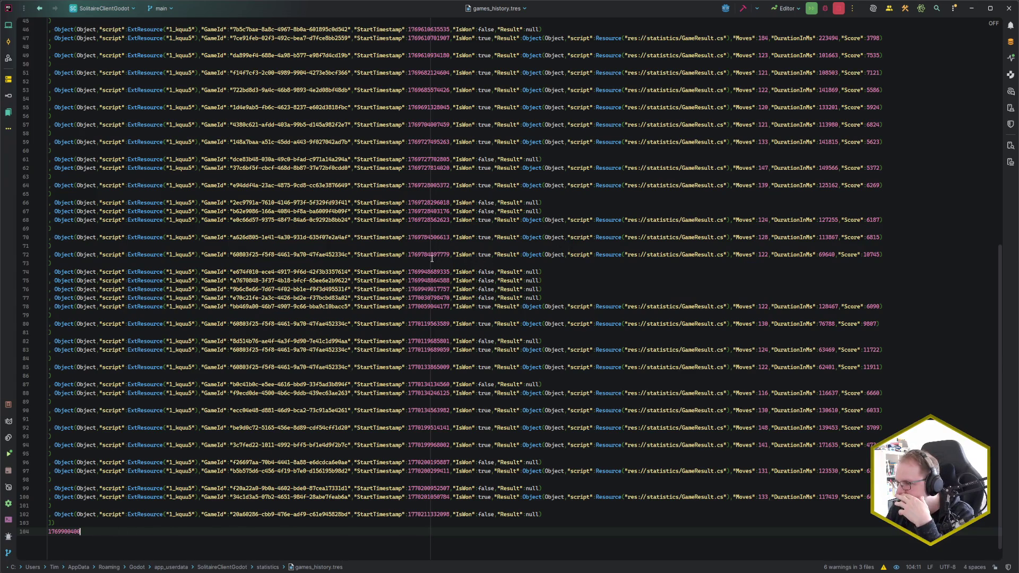
{"action": "left_click", "coordinate": [421, 271]}
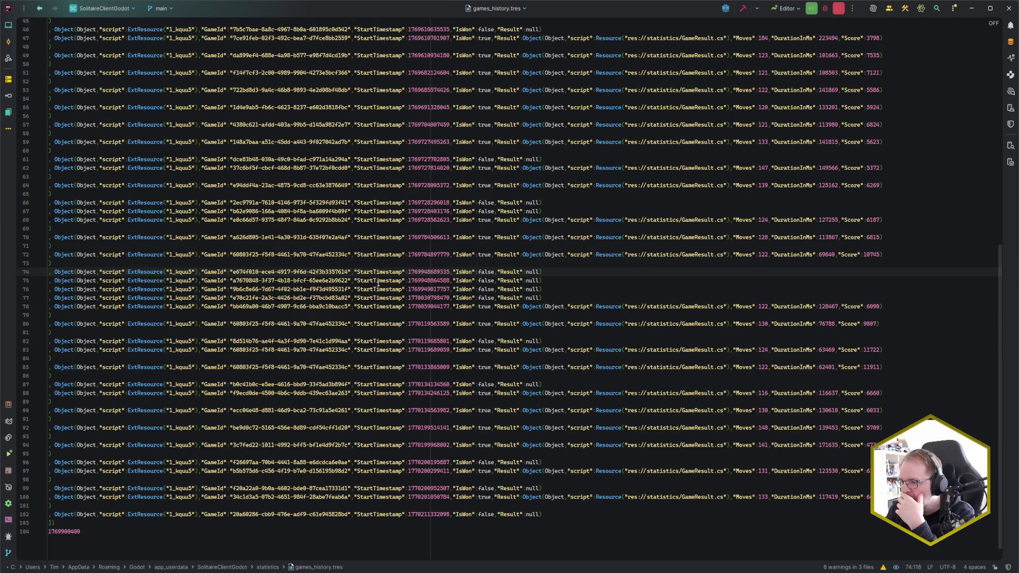
Delete the game entries from line 74 through line 102.
{"action": "left_click", "coordinate": [55, 262]}
{"action": "mouse_move", "coordinate": [56, 262]}
{"action": "left_mouse_down"}
{"action": "mouse_move", "coordinate": [266, 371]}
{"action": "mouse_move", "coordinate": [424, 475]}
{"action": "mouse_move", "coordinate": [573, 512]}
{"action": "left_mouse_up"}
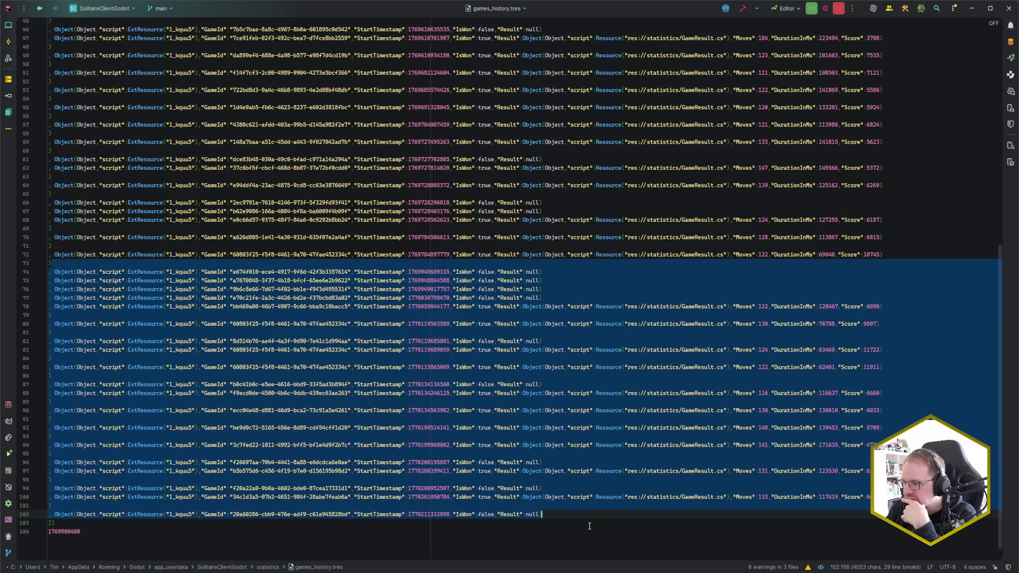
{"action": "left_click", "coordinate": [555, 515]}
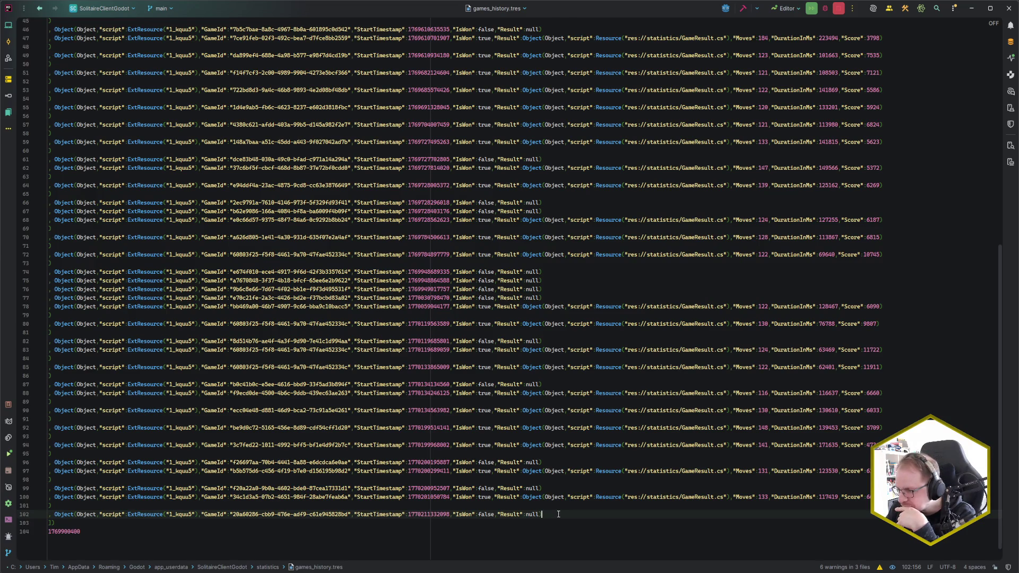
{"action": "key", "text": "shift+Up"}
{"action": "key", "text": "shift+Up"}
{"action": "key", "text": "shift+Up"}
{"action": "key", "text": "Delete"}
{"action": "key", "text": "Down"}
{"action": "key", "text": "End"}
{"action": "key", "text": "shift+Down"}
{"action": "key", "text": "shift+End"}
{"action": "key", "text": "Delete"}
{"action": "key", "text": "Return"}
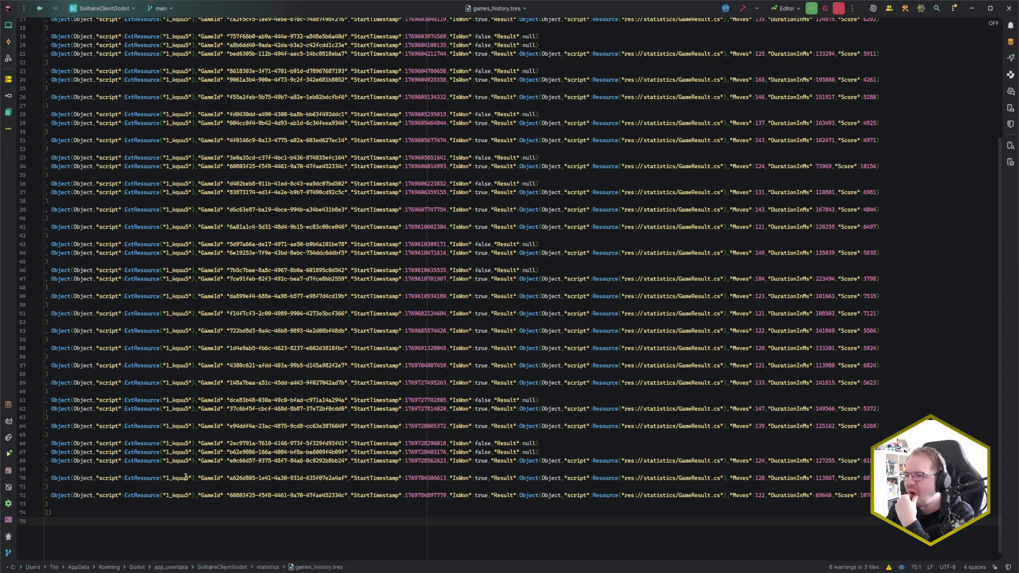
{"action": "key", "text": "BackSpace"}
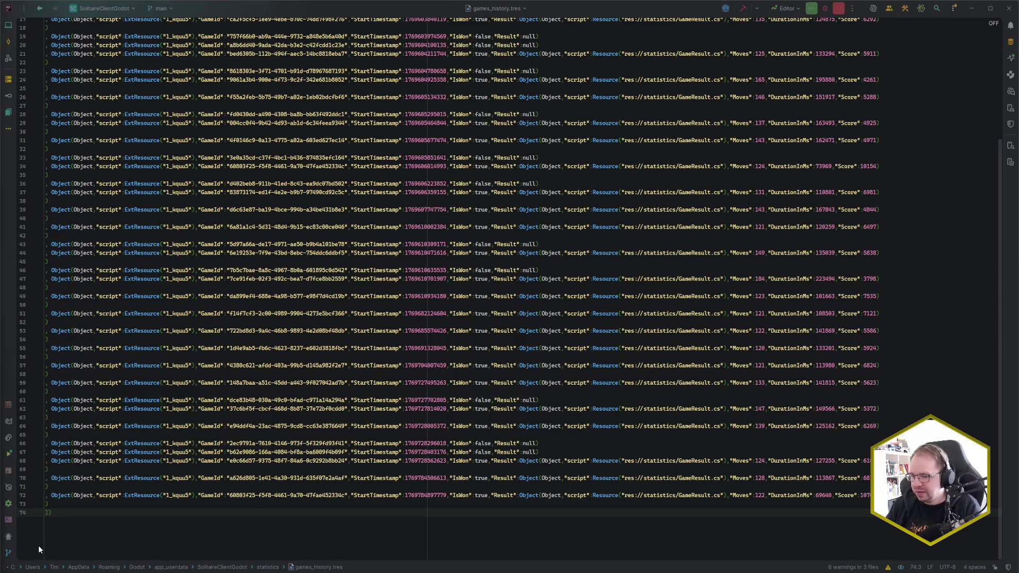
In Godot, hide the GameWonOverlay node and save the scene.
{"action": "mouse_move", "coordinate": [32, 572]}
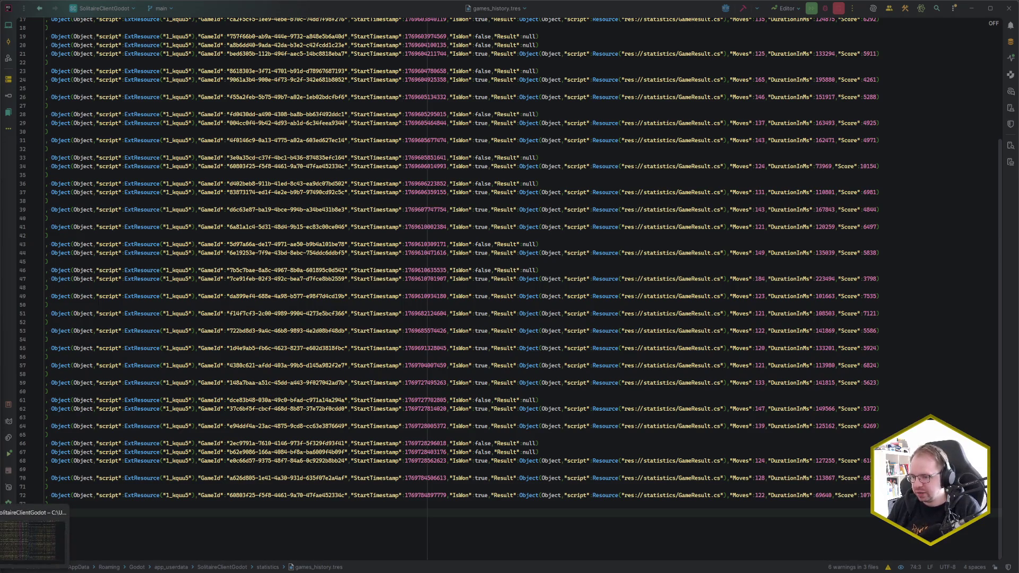
{"action": "mouse_move", "coordinate": [98, 572]}
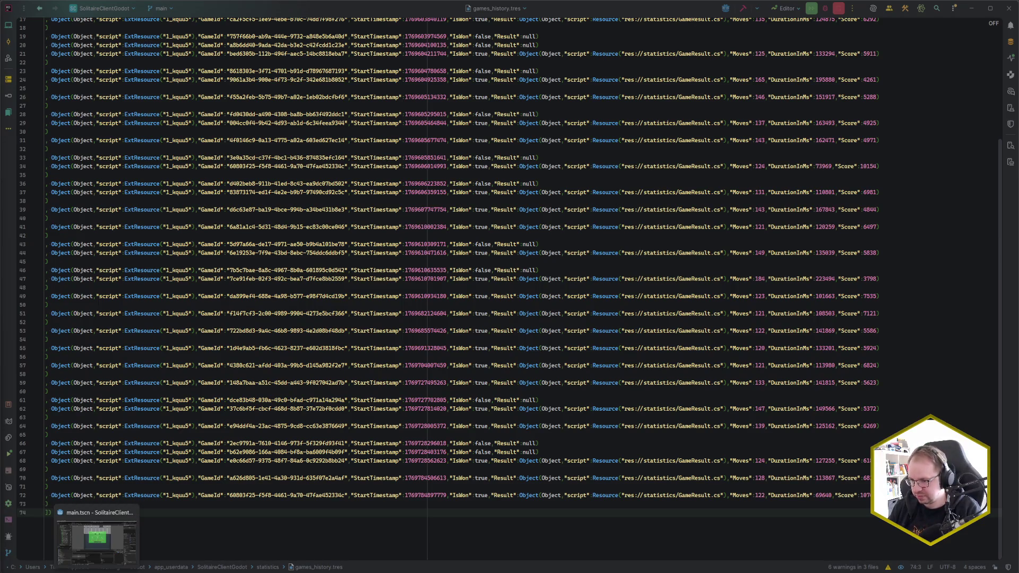
{"action": "left_click", "coordinate": [97, 572]}
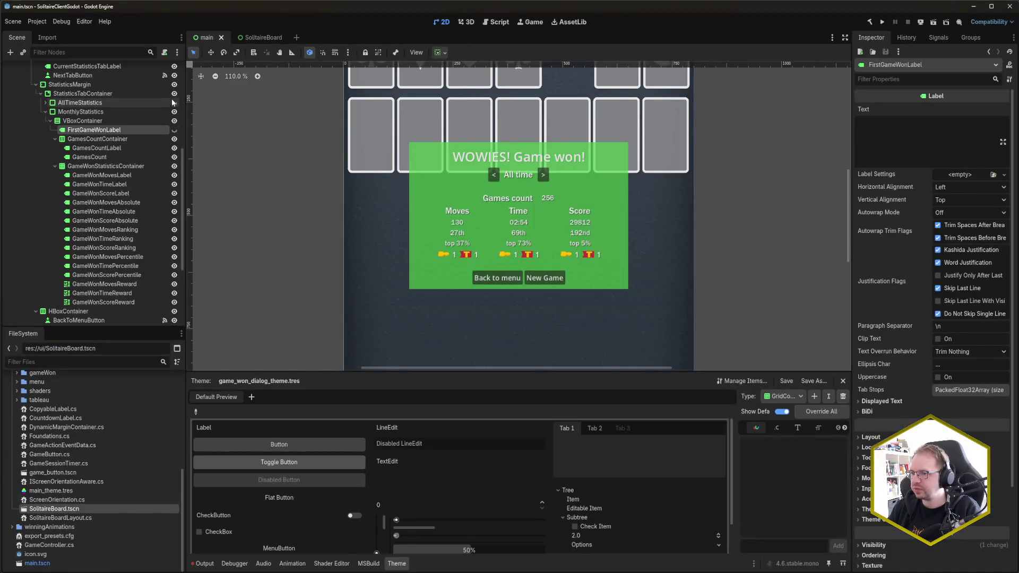
{"action": "scroll", "coordinate": [162, 128], "scroll_direction": "up", "scroll_amount": 4}
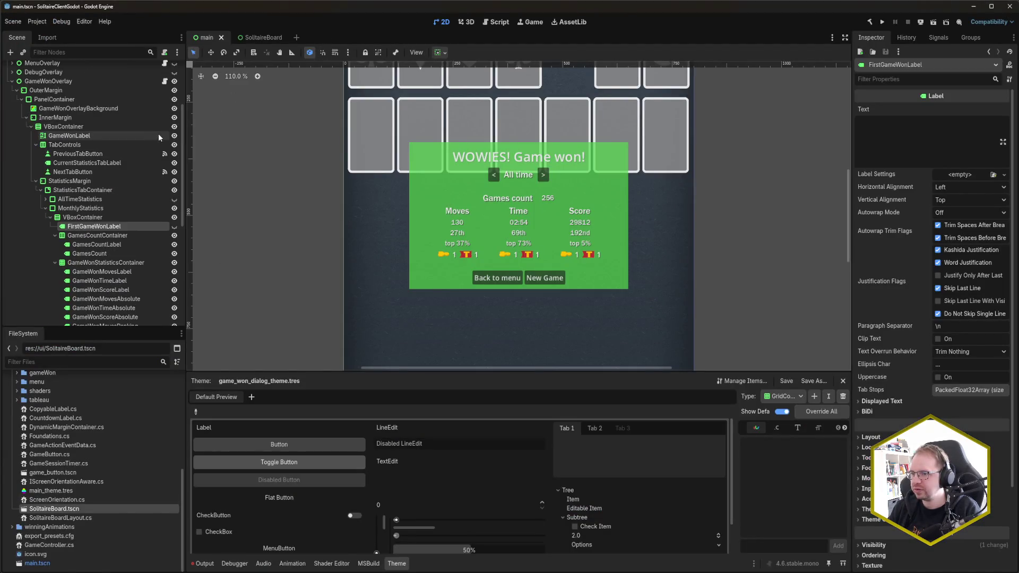
{"action": "left_click", "coordinate": [174, 81]}
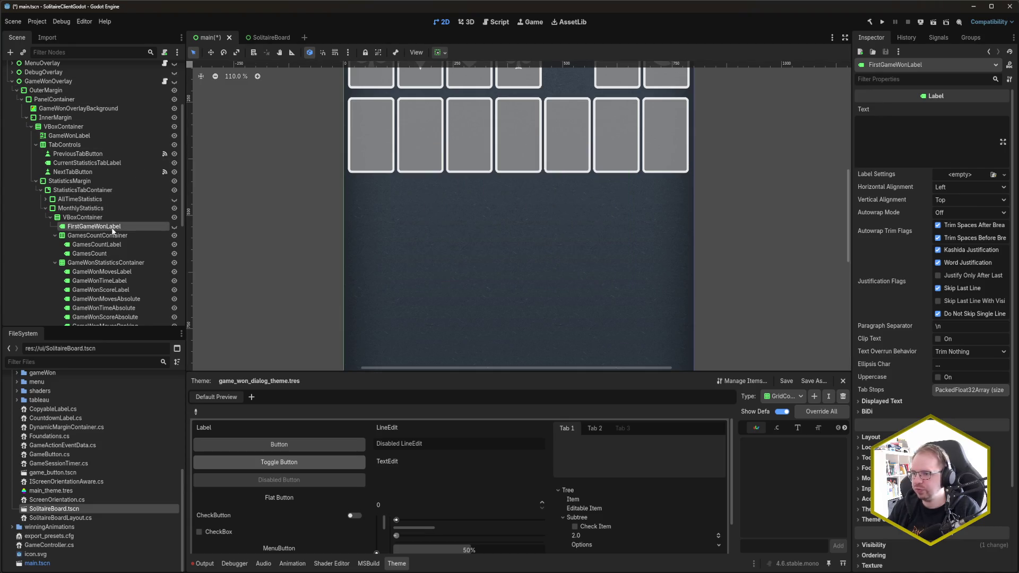
{"action": "left_click", "coordinate": [13, 81]}
{"action": "key", "text": "ctrl+s"}
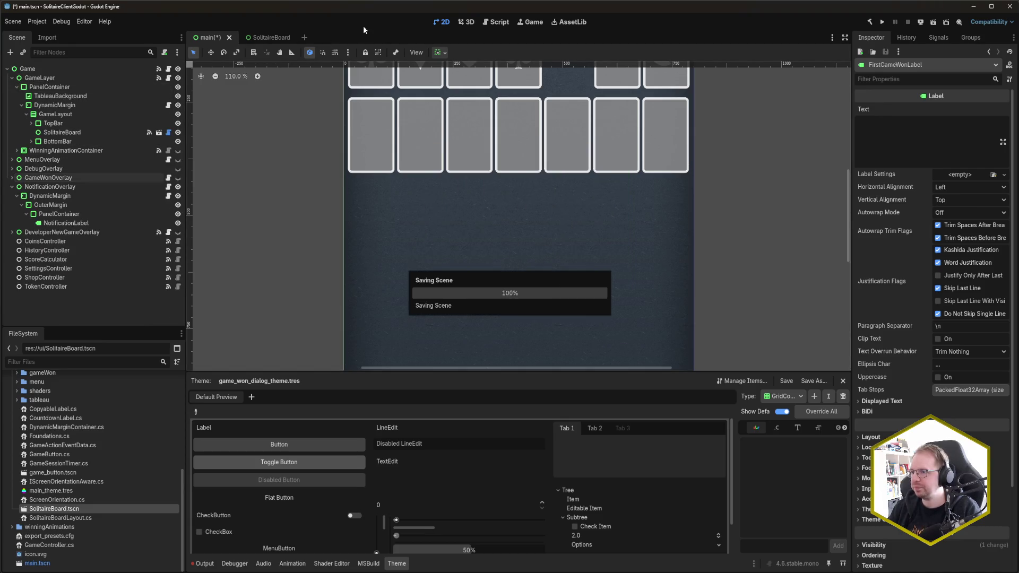
Run the game and view Monthly statistics, which show 0 and NaN.
{"action": "key", "text": "F5"}
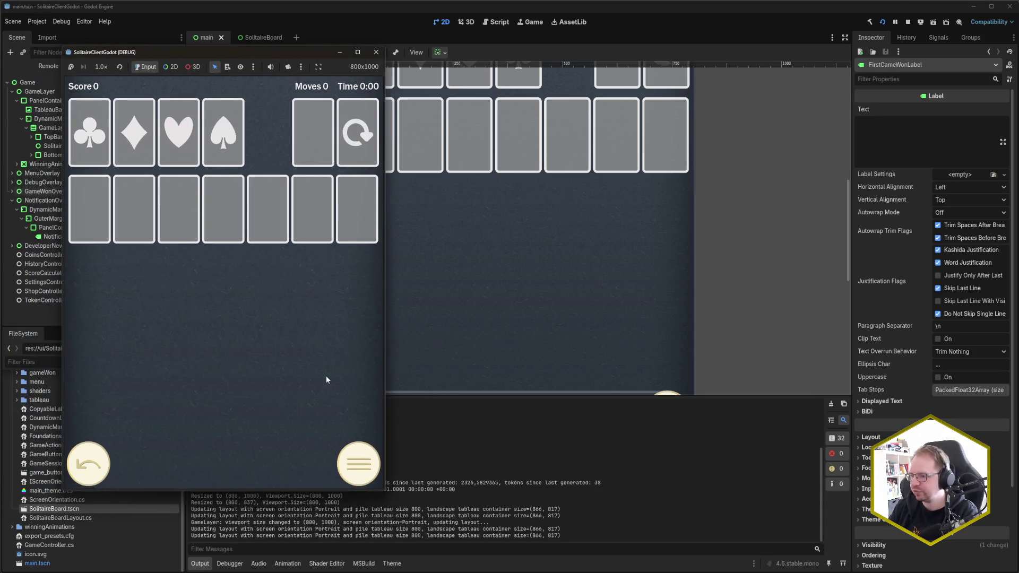
{"action": "left_click", "coordinate": [358, 467]}
{"action": "left_click", "coordinate": [235, 341]}
{"action": "left_click", "coordinate": [244, 106]}
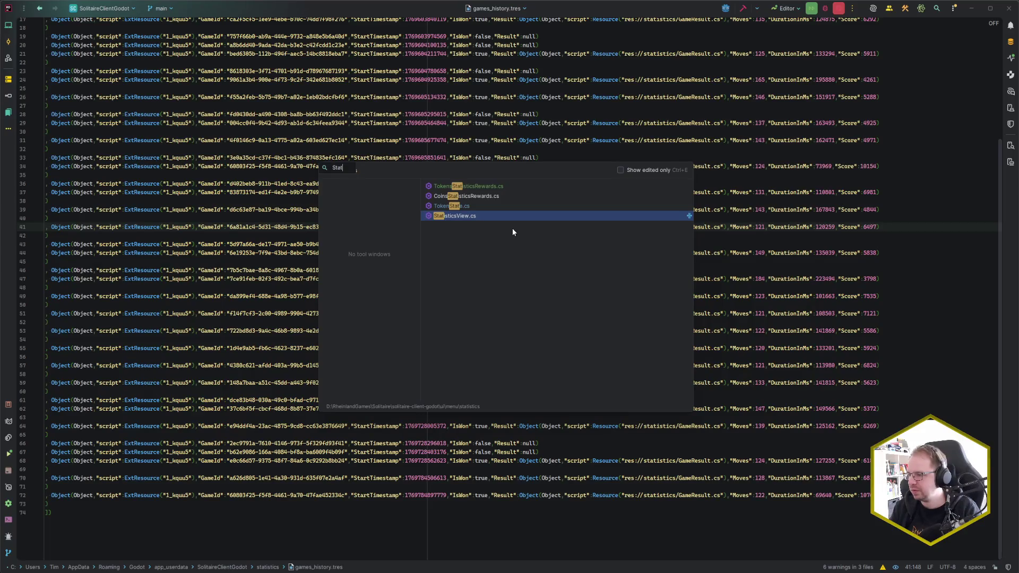
Open StatisticsView.cs and inspect the win percentage lines 66–67.
{"action": "key", "text": "Return"}
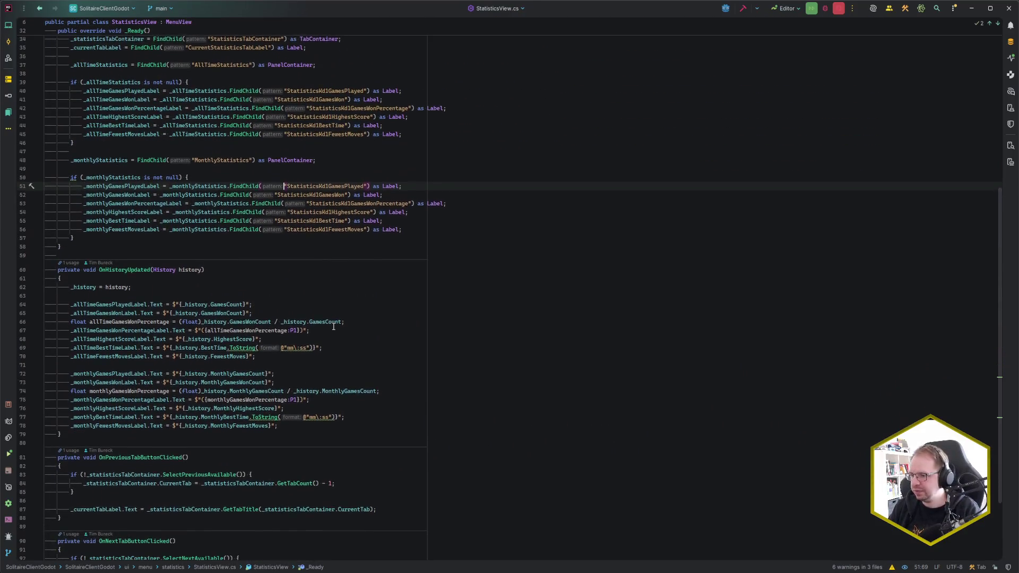
{"action": "left_click", "coordinate": [332, 330]}
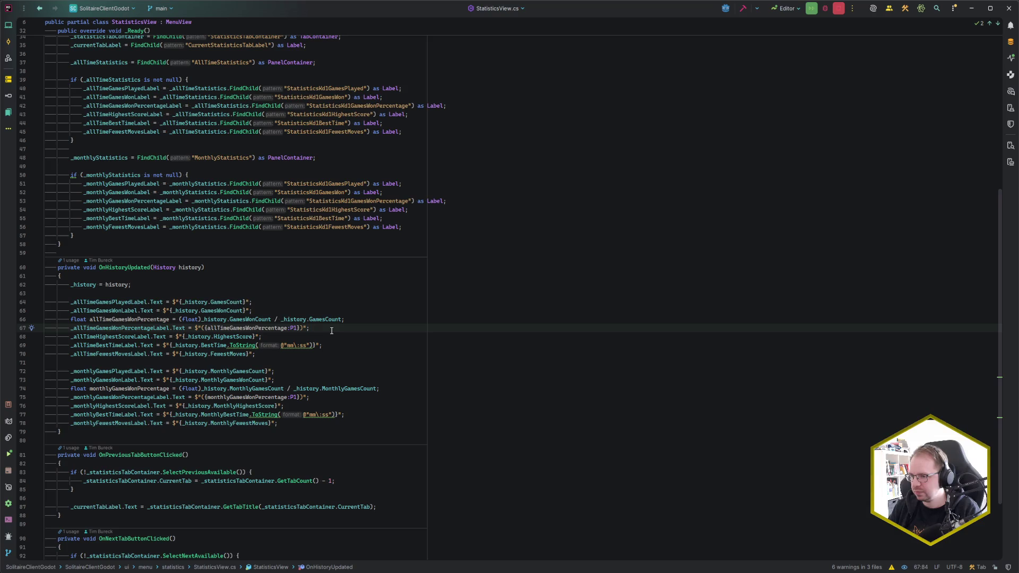
{"action": "left_click", "coordinate": [339, 321]}
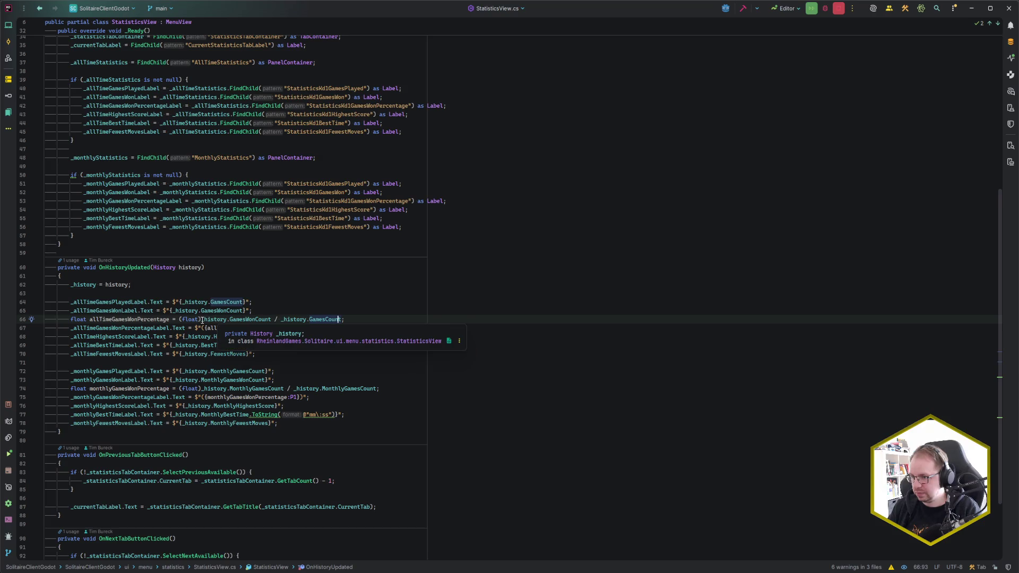
{"action": "left_click", "coordinate": [202, 320]}
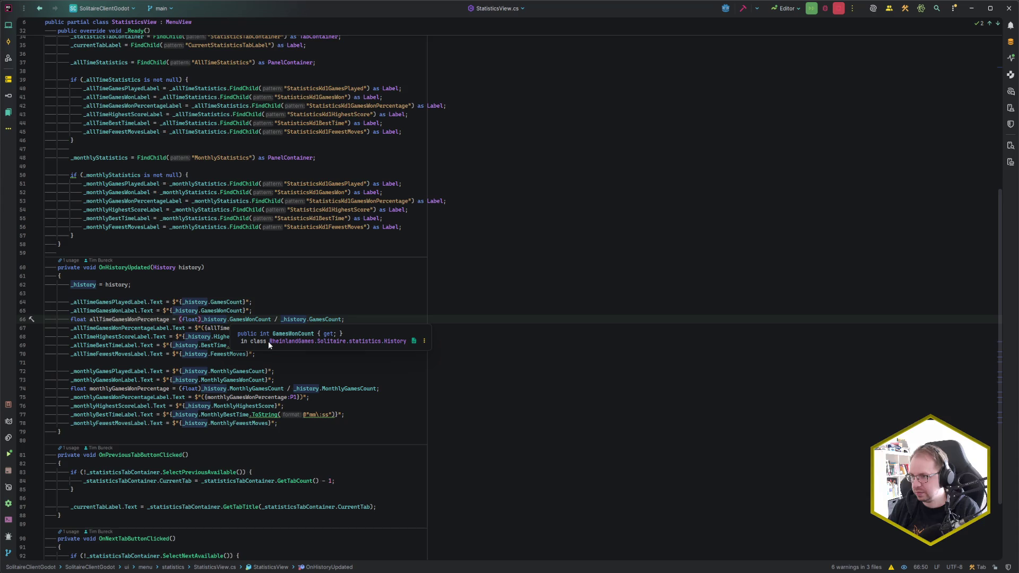
{"action": "scroll", "coordinate": [387, 268], "scroll_direction": "up", "scroll_amount": 9}
{"action": "scroll", "coordinate": [387, 269], "scroll_direction": "down", "scroll_amount": 12}
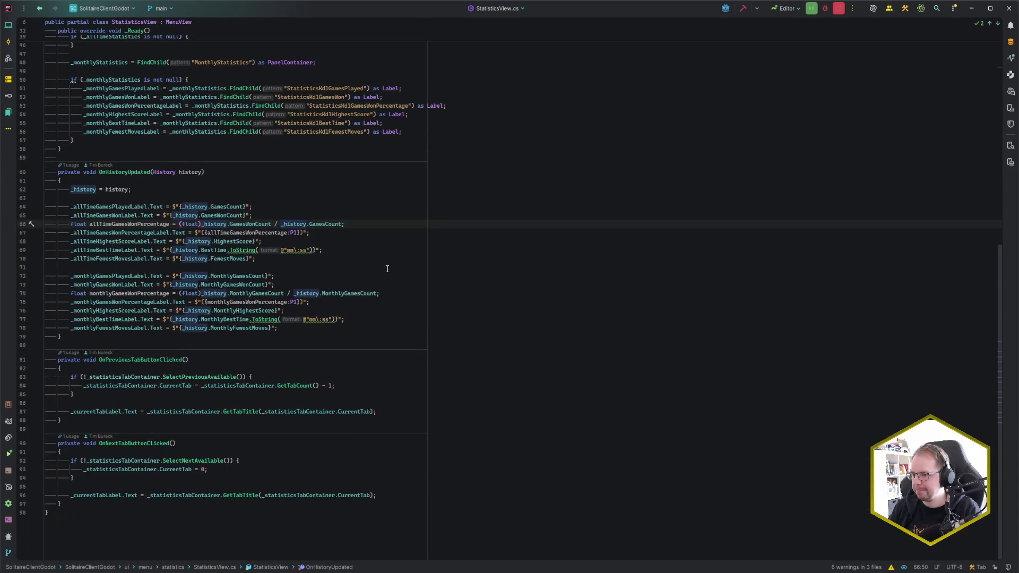
{"action": "scroll", "coordinate": [378, 317], "scroll_direction": "up", "scroll_amount": 3}
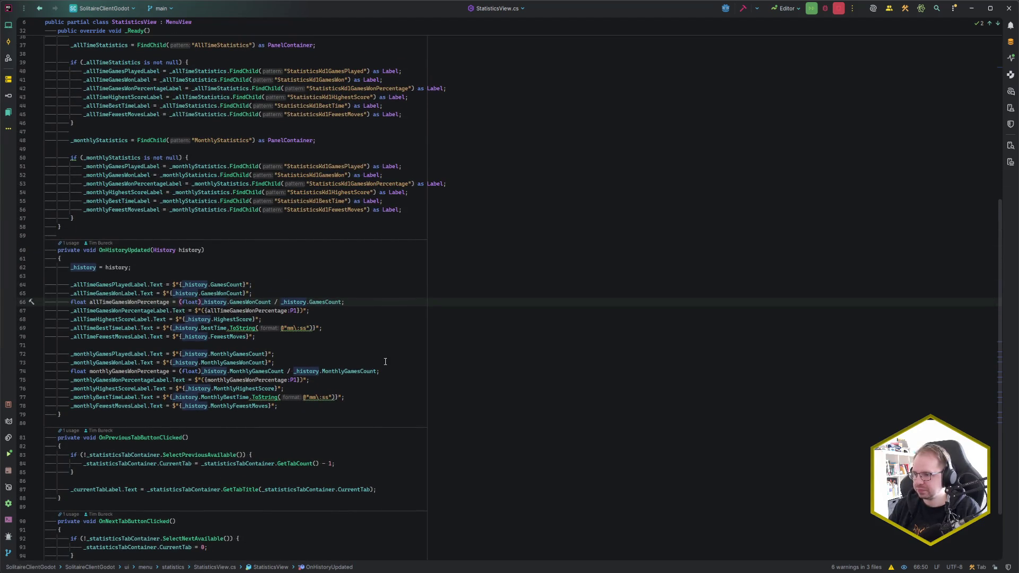
Guard the all-time win percentage with a 'GamesCount > 0 ? … :' ternary.
{"action": "key", "text": "Left"}
{"action": "key", "text": "Left"}
{"action": "key", "text": "Left"}
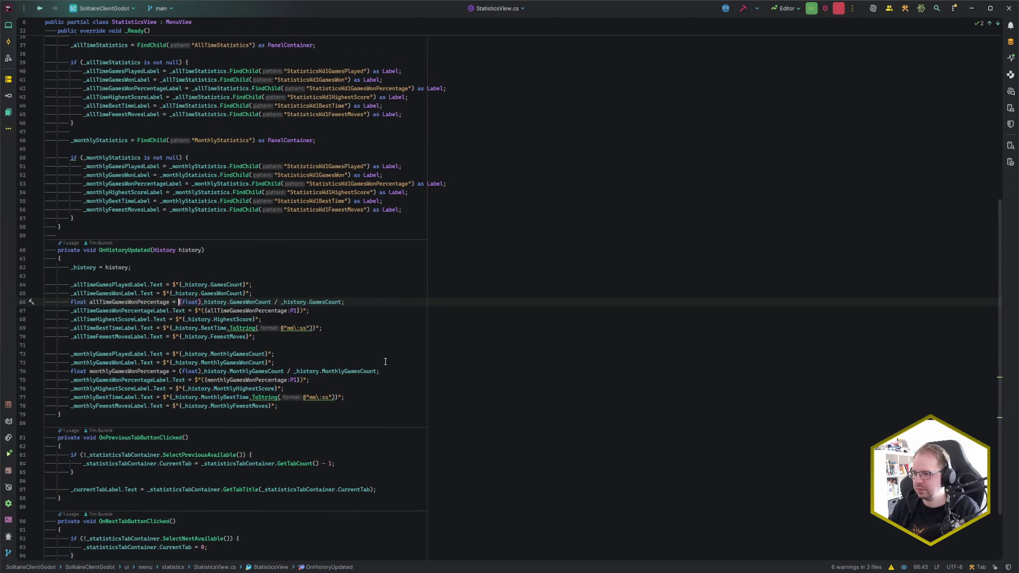
{"action": "type", "text": "history.Games"}
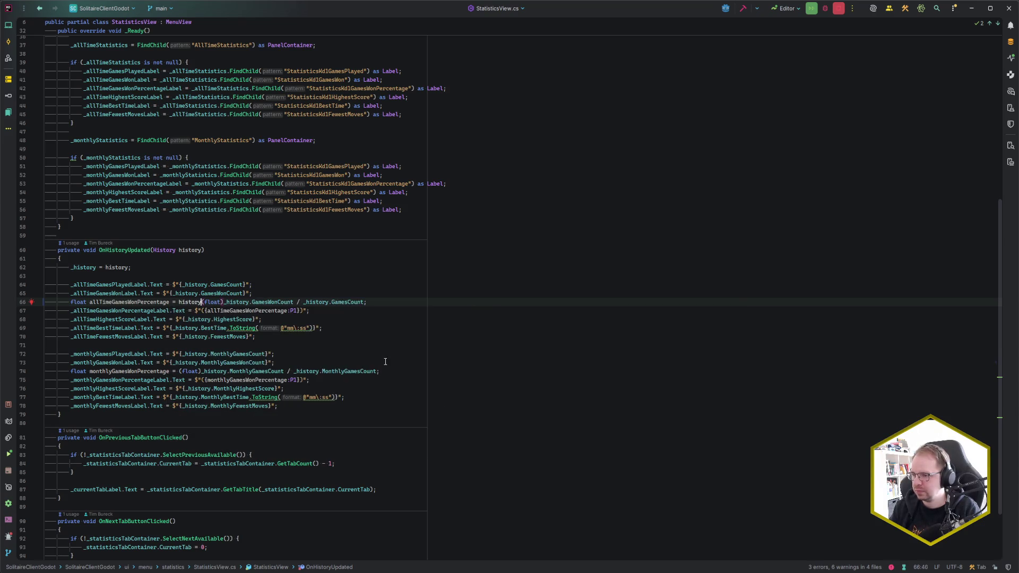
{"action": "key", "text": "Down"}
{"action": "key", "text": "Return"}
{"action": "type", "text": "> "}
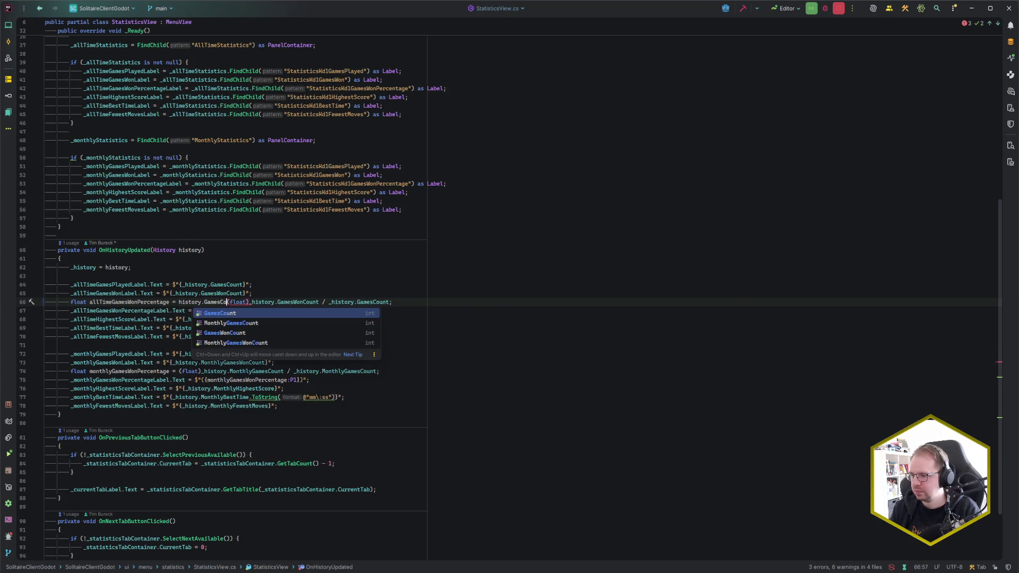
{"action": "type", "text": "0 ?"}
{"action": "key", "text": "End"}
{"action": "key", "text": "Left"}
{"action": "type", "text": ":"}
Guard the monthly percentage with 'MonthlyGamesCount > 0 ? … : 0', then rerun in Godot.
{"action": "key", "text": "Down"}
{"action": "key", "text": "Down"}
{"action": "key", "text": "Down"}
{"action": "key", "text": "Home"}
{"action": "left_click", "coordinate": [179, 371]}
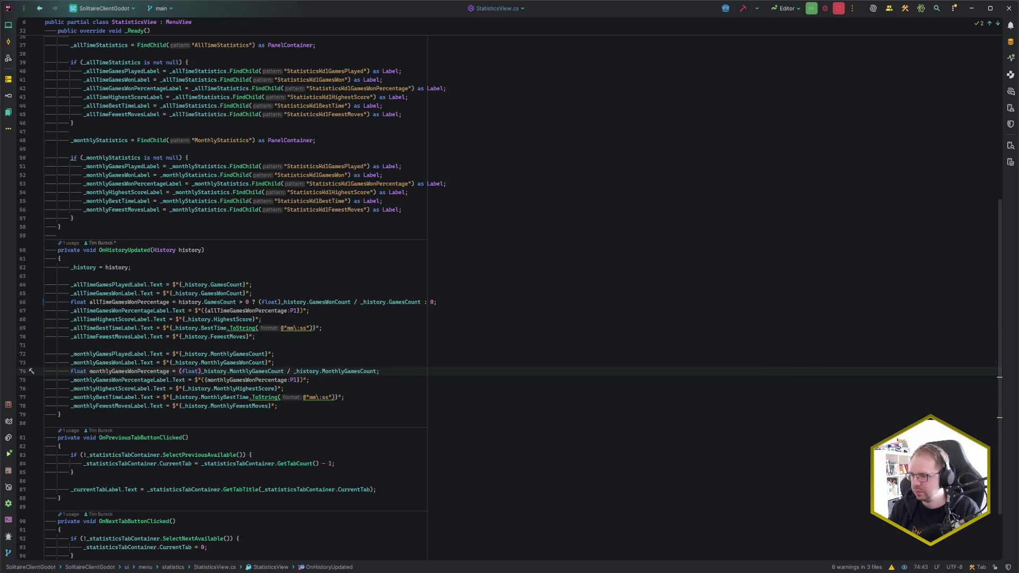
{"action": "type", "text": "history.MGC"}
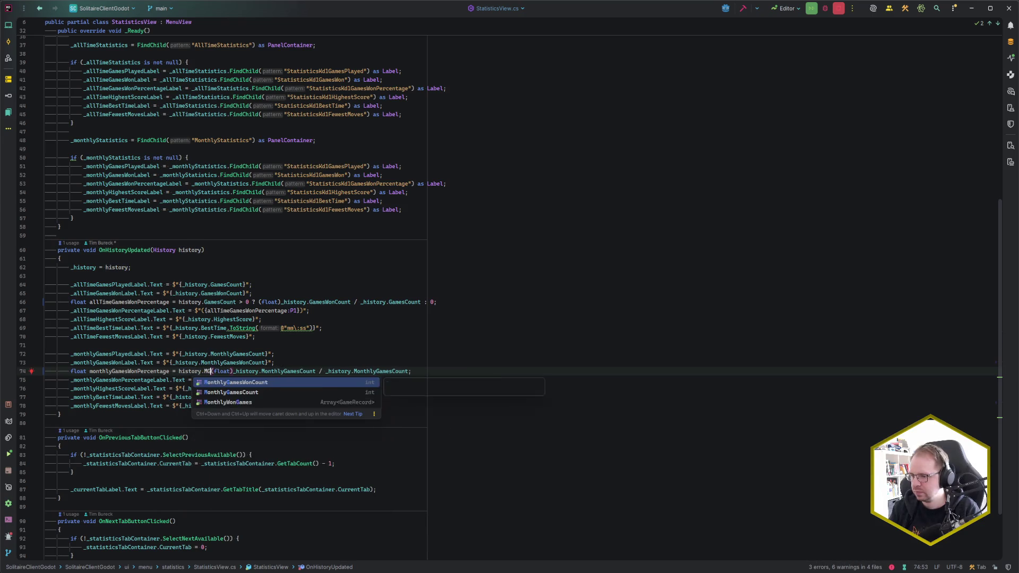
{"action": "key", "text": "Return"}
{"action": "type", "text": "> 0 ?"}
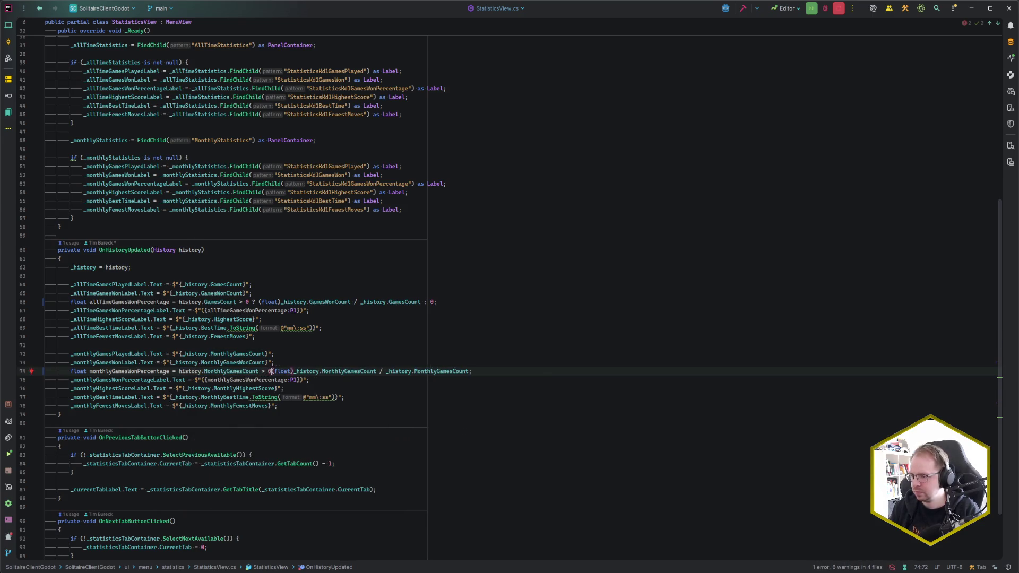
{"action": "left_click", "coordinate": [479, 371]}
{"action": "type", "text": ": 0"}
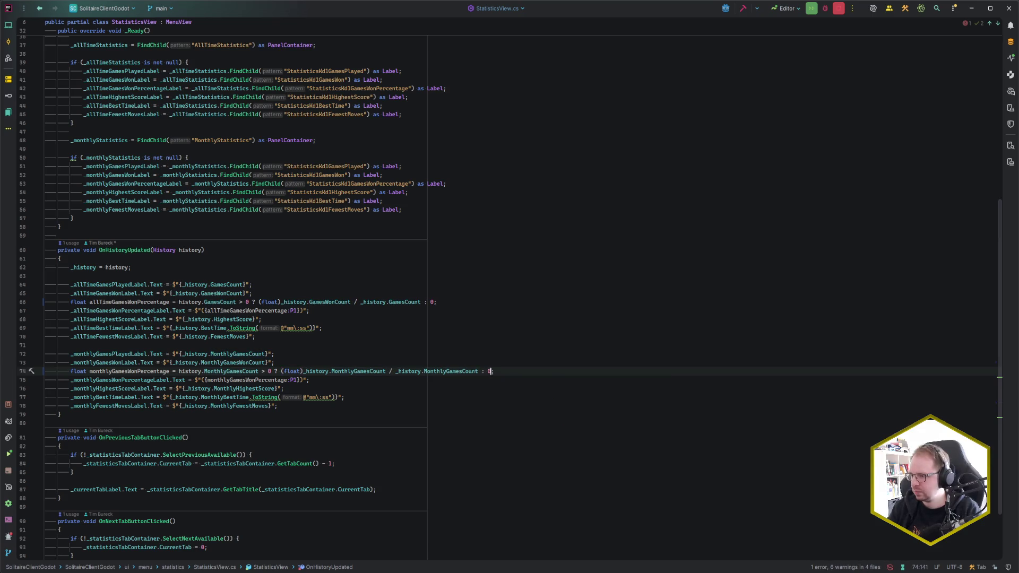
{"action": "key", "text": "alt+Tab"}
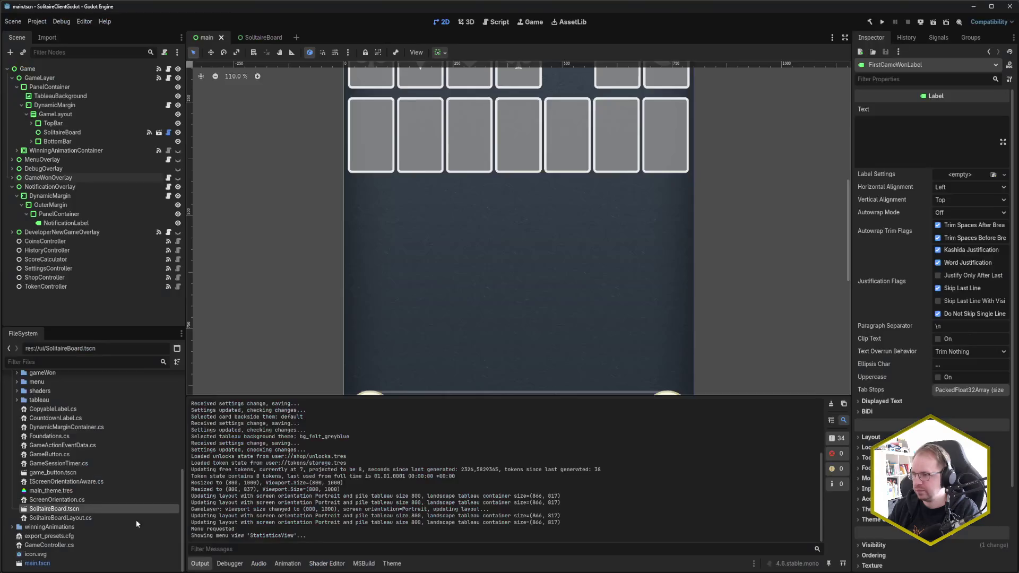
{"action": "key", "text": "F5"}
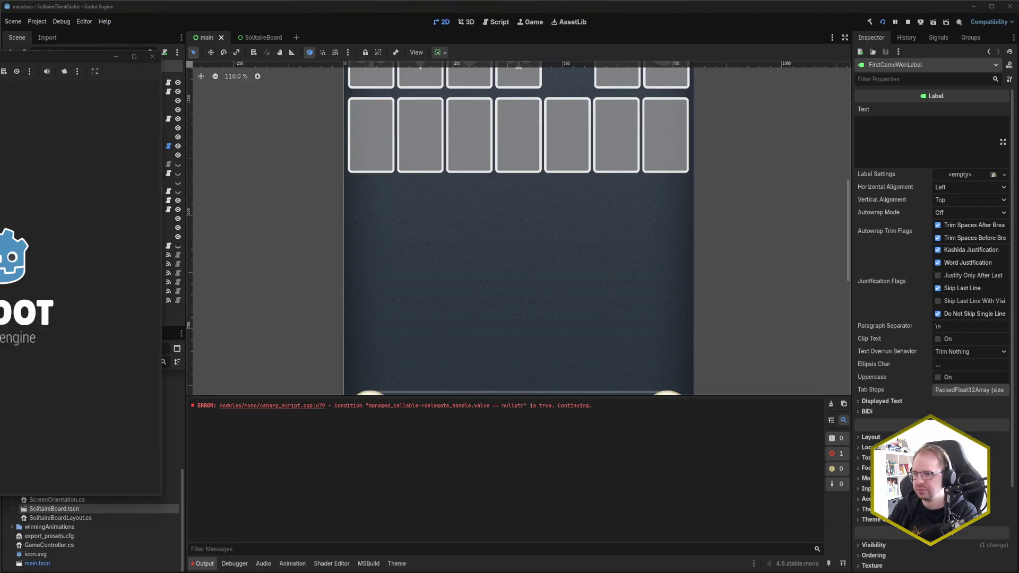
Check that Monthly and All Time statistics show zeros and 0.0 % error-free, then go back.
{"action": "left_click_drag", "start_coordinate": [22, 64], "coordinate": [405, 64]}
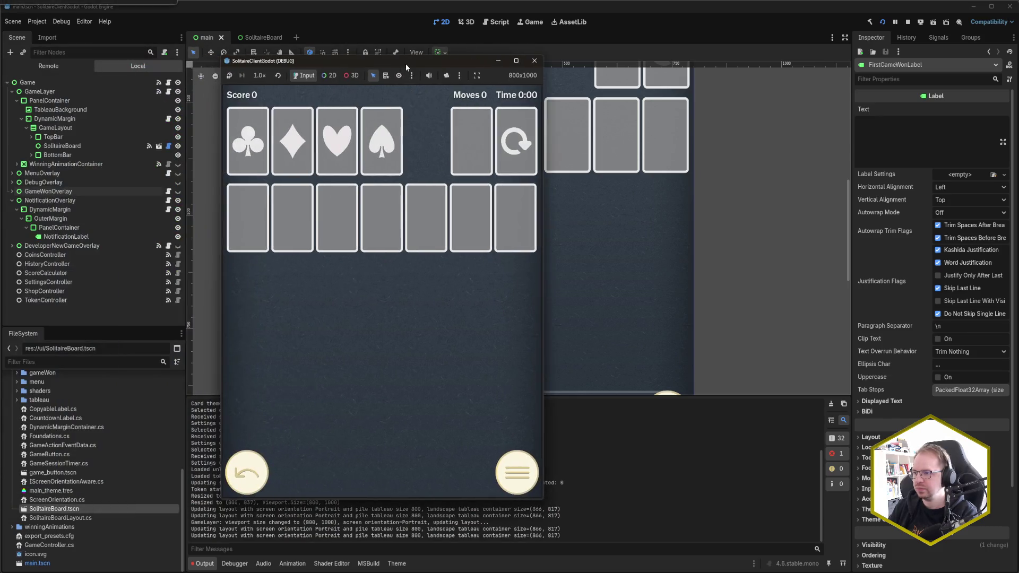
{"action": "left_click", "coordinate": [522, 477]}
{"action": "left_click", "coordinate": [407, 369]}
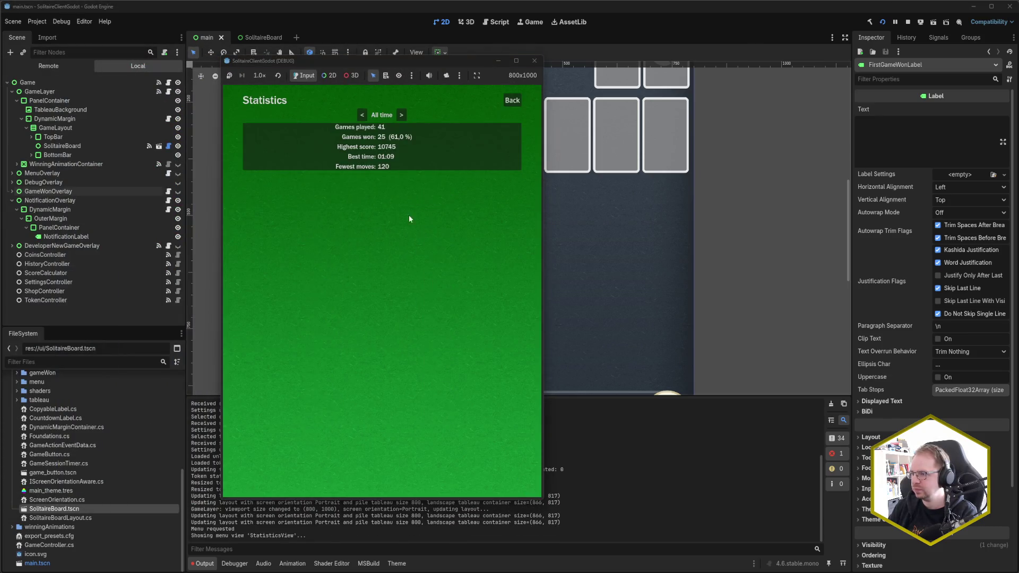
{"action": "left_click", "coordinate": [402, 115]}
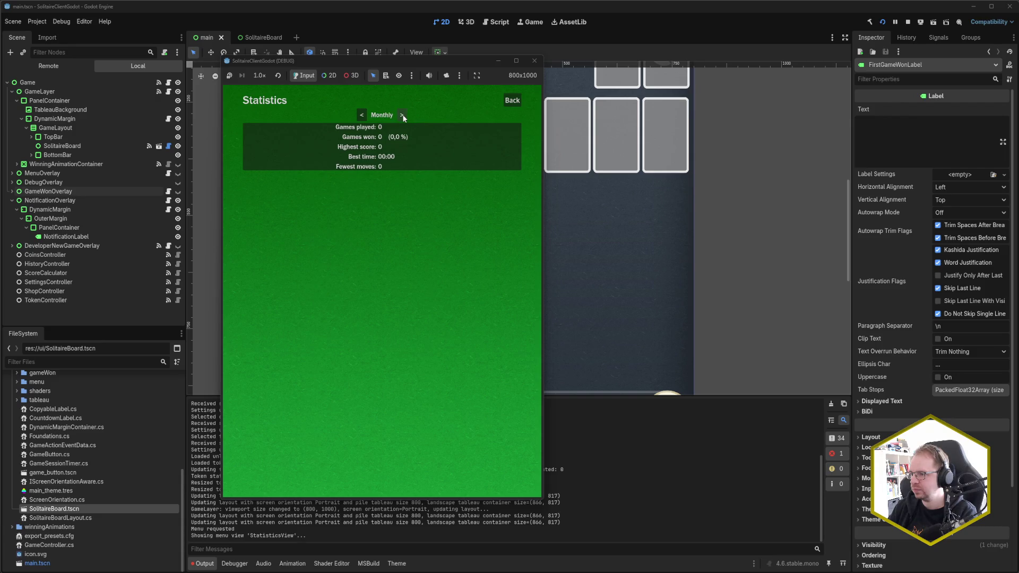
{"action": "left_click", "coordinate": [361, 115]}
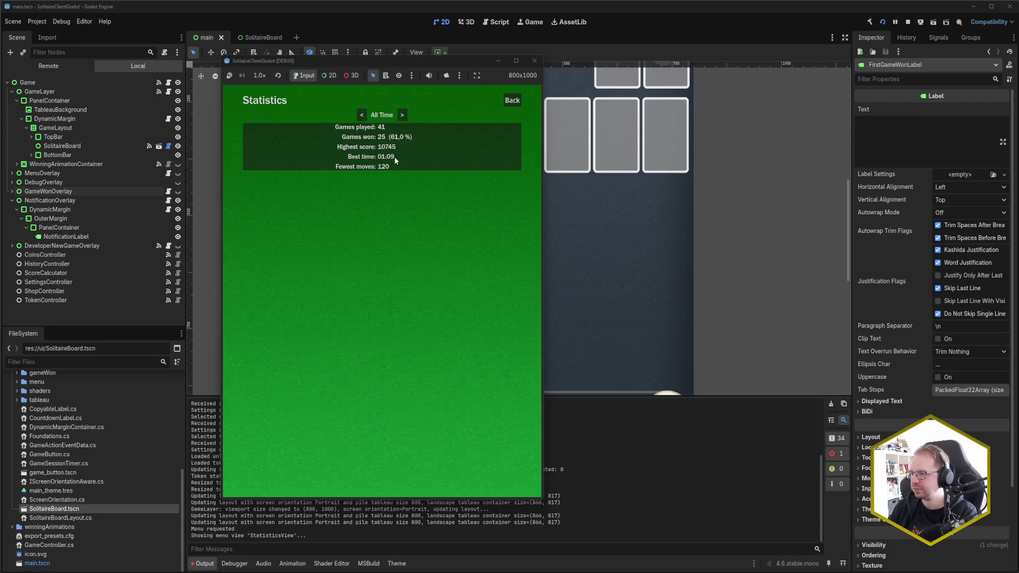
{"action": "left_click", "coordinate": [403, 116]}
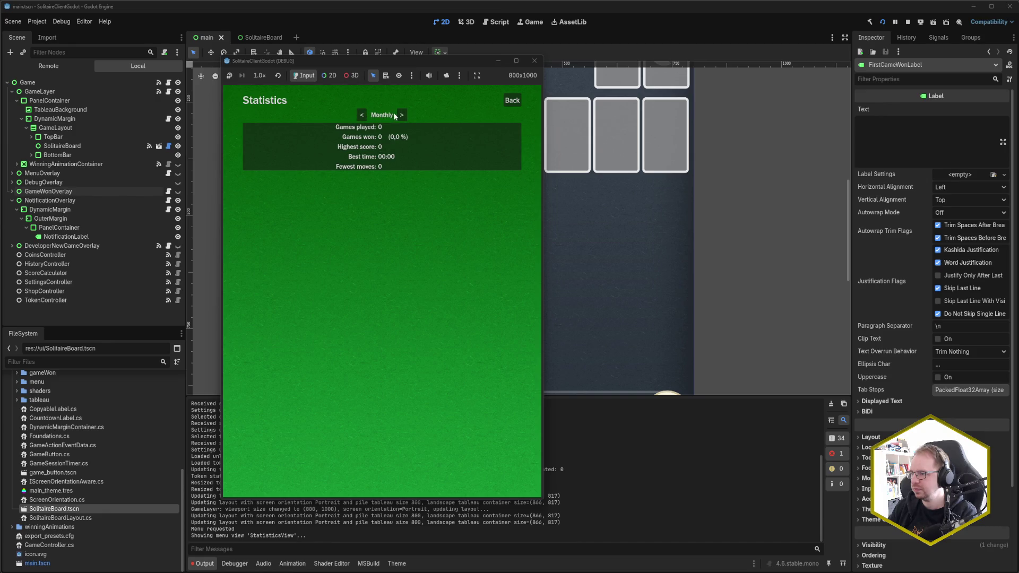
{"action": "left_click", "coordinate": [514, 100]}
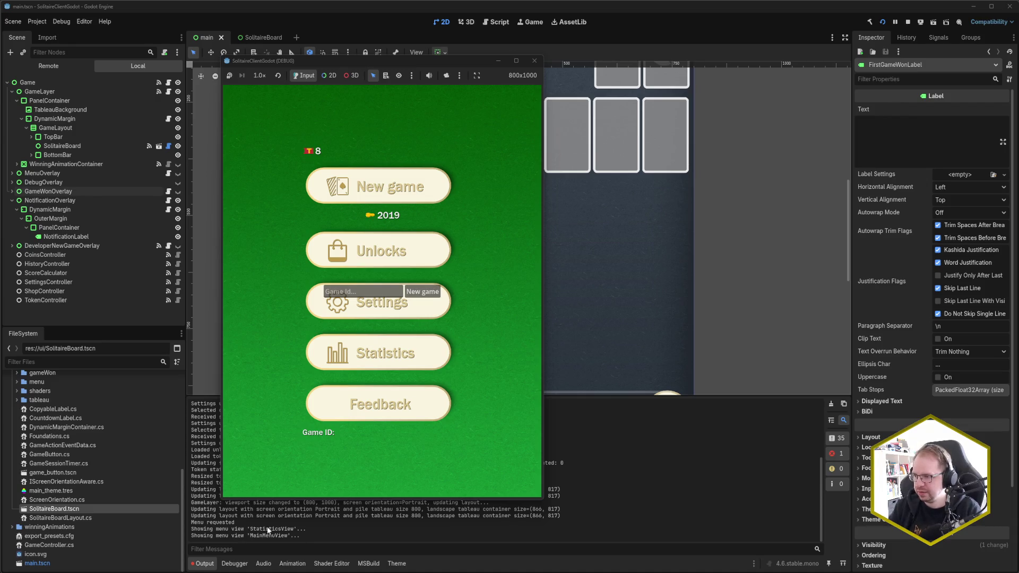
In Rider, open pause.txt and copy the saved game seed.
{"action": "key", "text": "alt+Tab"}
{"action": "left_click", "coordinate": [260, 226]}
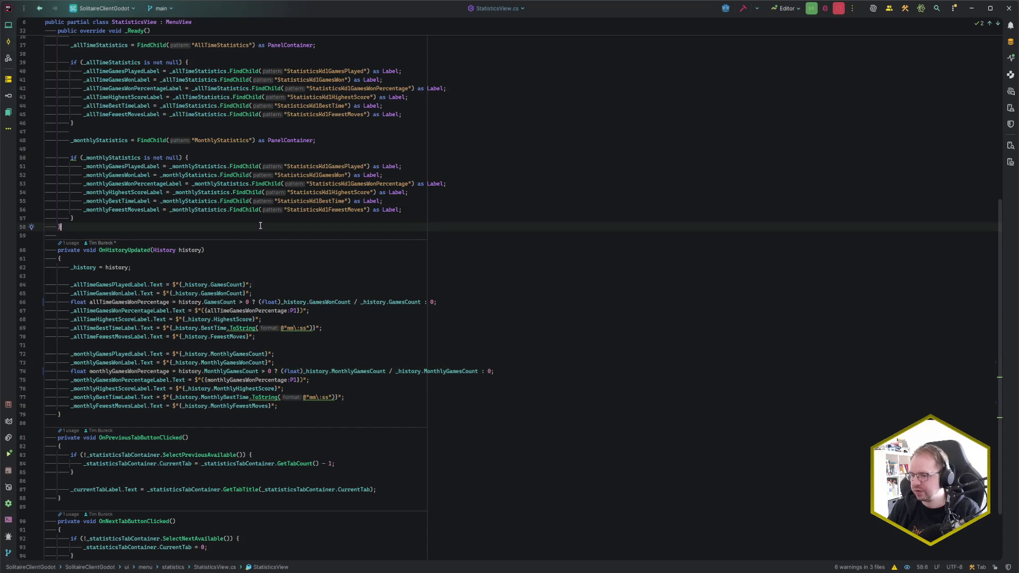
{"action": "key", "text": "ctrl+alt+n"}
{"action": "key", "text": "Escape"}
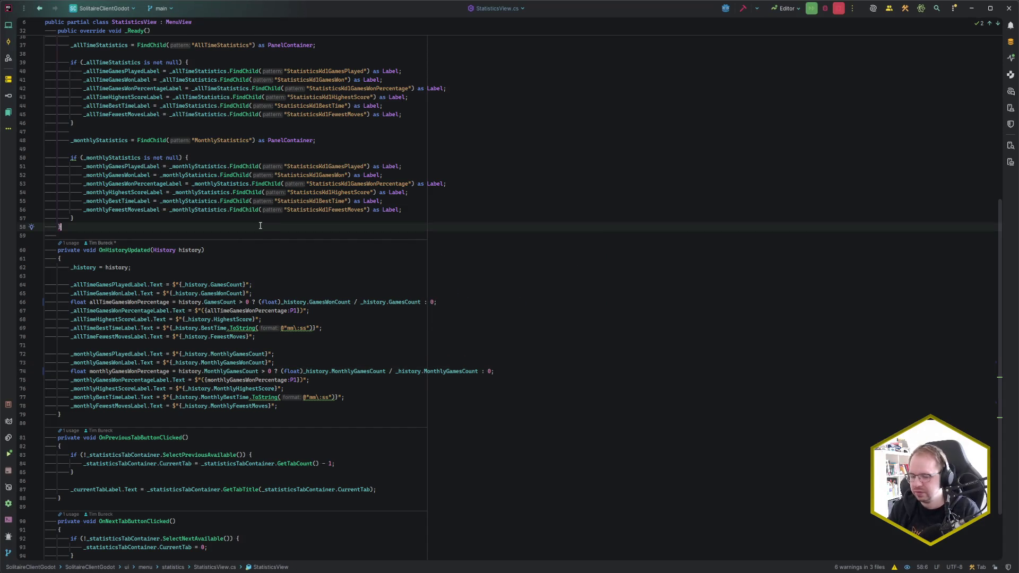
{"action": "key", "text": "ctrl+e"}
{"action": "type", "text": "pause"}
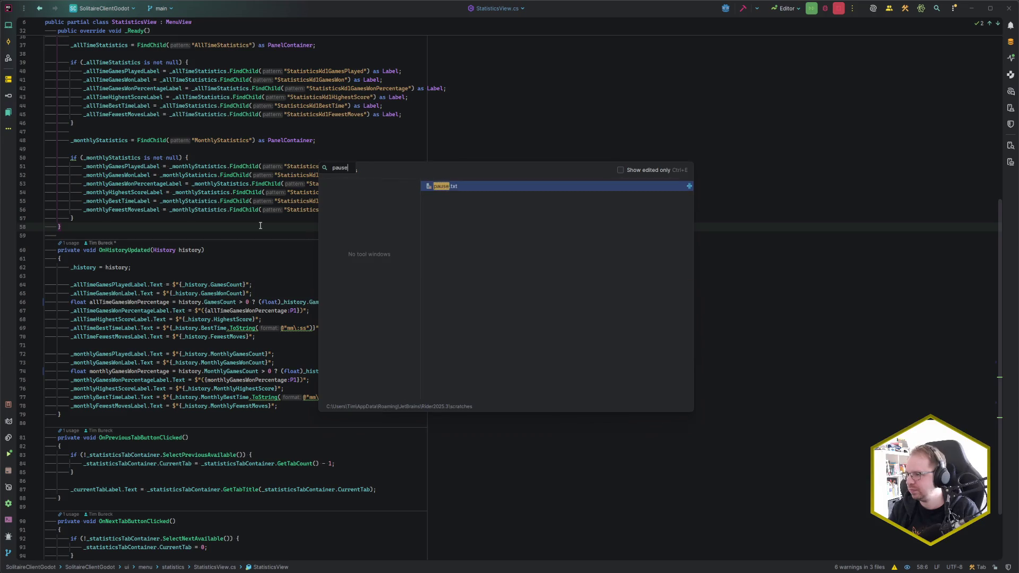
{"action": "key", "text": "Return"}
{"action": "key", "text": "shift+Home"}
Paste the seed into the game's Game Id field, deal a new game, and return to Godot.
{"action": "key", "text": "alt+Tab"}
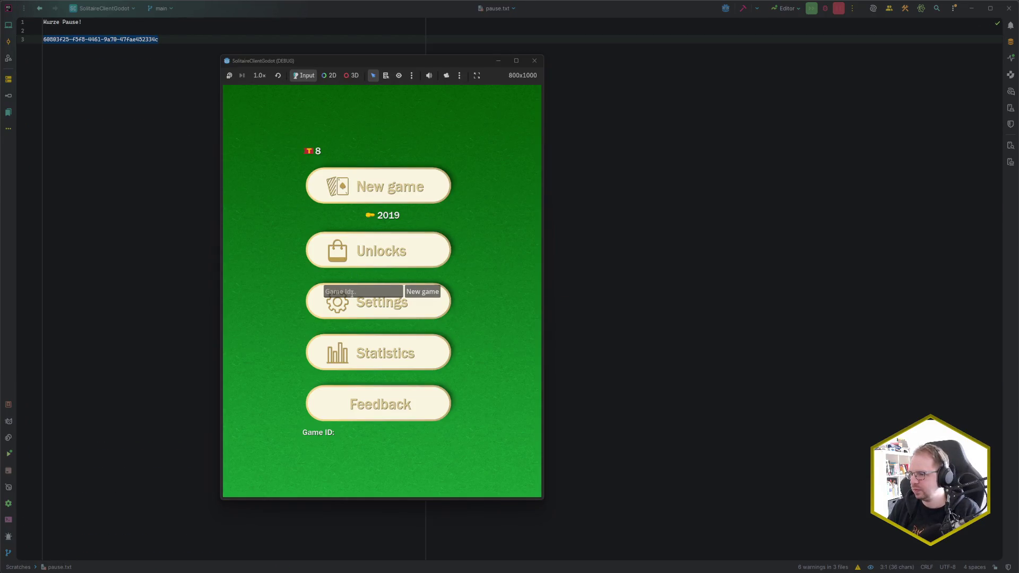
{"action": "left_click", "coordinate": [352, 293]}
{"action": "key", "text": "ctrl+v"}
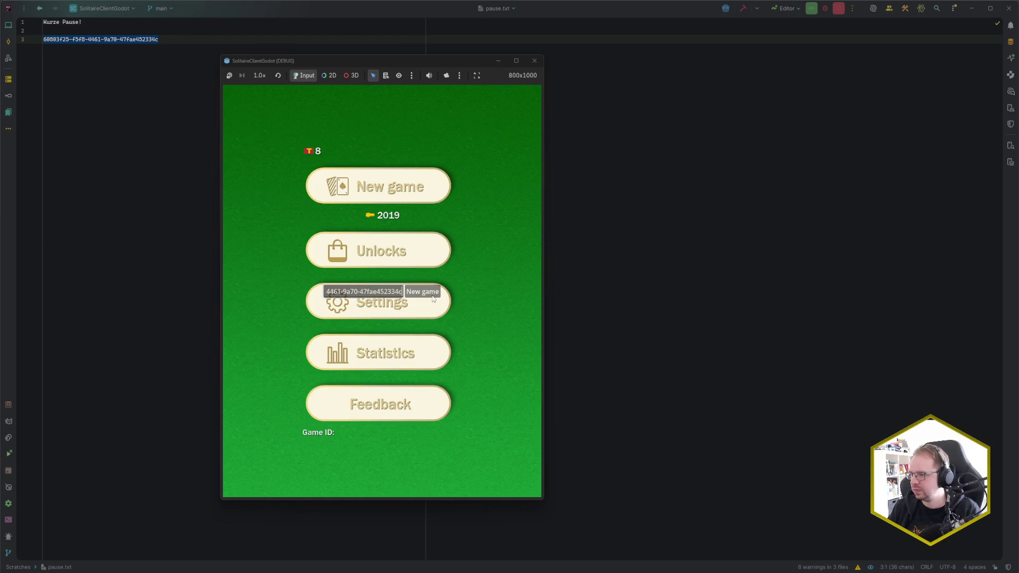
{"action": "left_click", "coordinate": [429, 293]}
{"action": "left_click", "coordinate": [408, 221]}
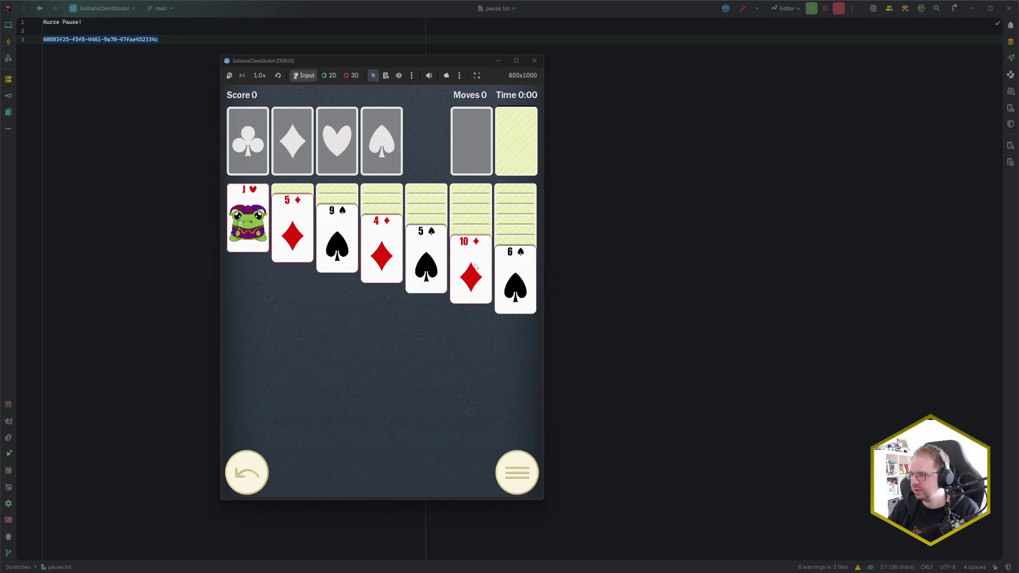
{"action": "mouse_move", "coordinate": [74, 569]}
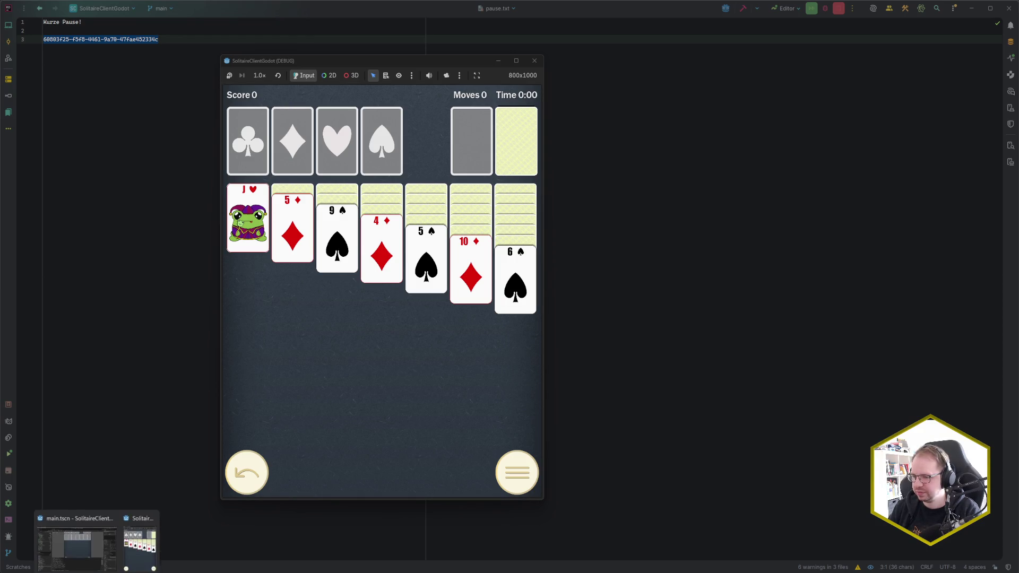
{"action": "left_click", "coordinate": [77, 541]}
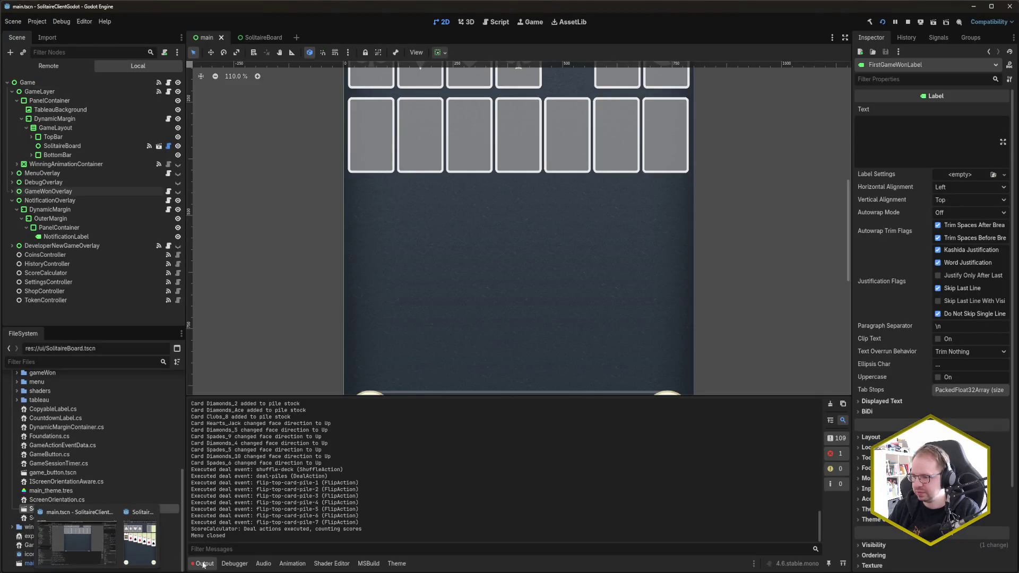
Review the Output log, then resize the running game window to 792x1051.
{"action": "scroll", "coordinate": [314, 514], "scroll_direction": "up", "scroll_amount": 10}
{"action": "scroll", "coordinate": [310, 511], "scroll_direction": "up", "scroll_amount": 10}
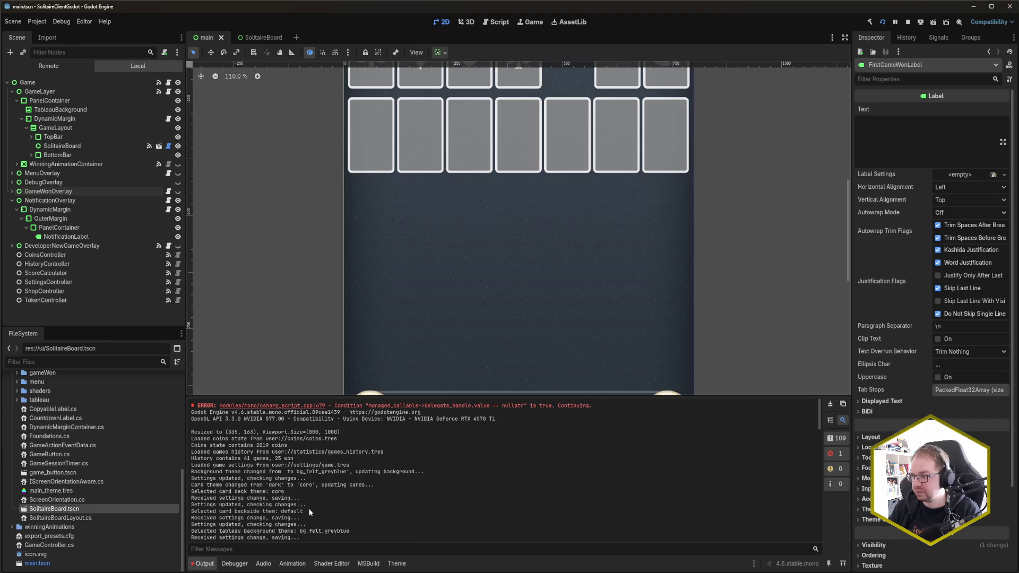
{"action": "scroll", "coordinate": [308, 508], "scroll_direction": "down", "scroll_amount": 15}
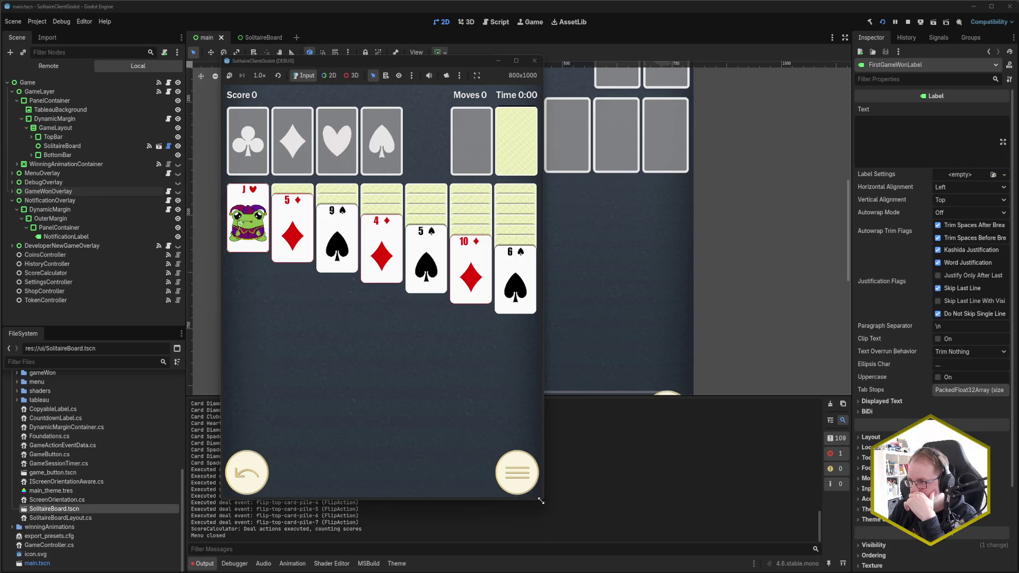
{"action": "mouse_move", "coordinate": [541, 501]}
{"action": "left_mouse_down"}
{"action": "mouse_move", "coordinate": [533, 478]}
{"action": "mouse_move", "coordinate": [547, 555]}
{"action": "mouse_move", "coordinate": [530, 507]}
{"action": "left_mouse_up"}
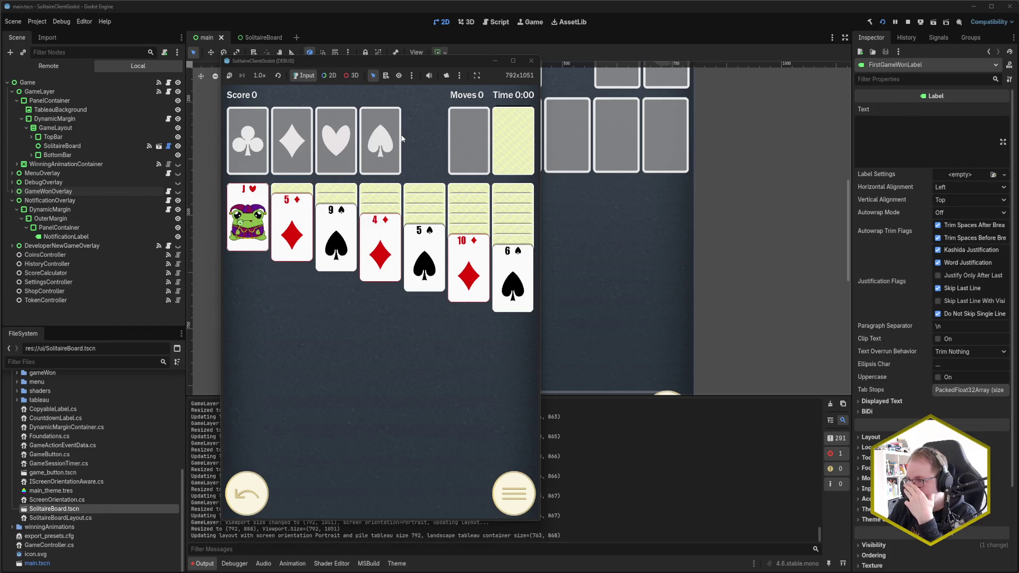
In the widened landscape window, play 4♦ onto 5♠, A♥ to foundation, J♥ onto Q♠, 10♦–9♠ onto J♣.
{"action": "left_click_drag", "start_coordinate": [541, 277], "coordinate": [692, 277]}
{"action": "left_click", "coordinate": [467, 207]}
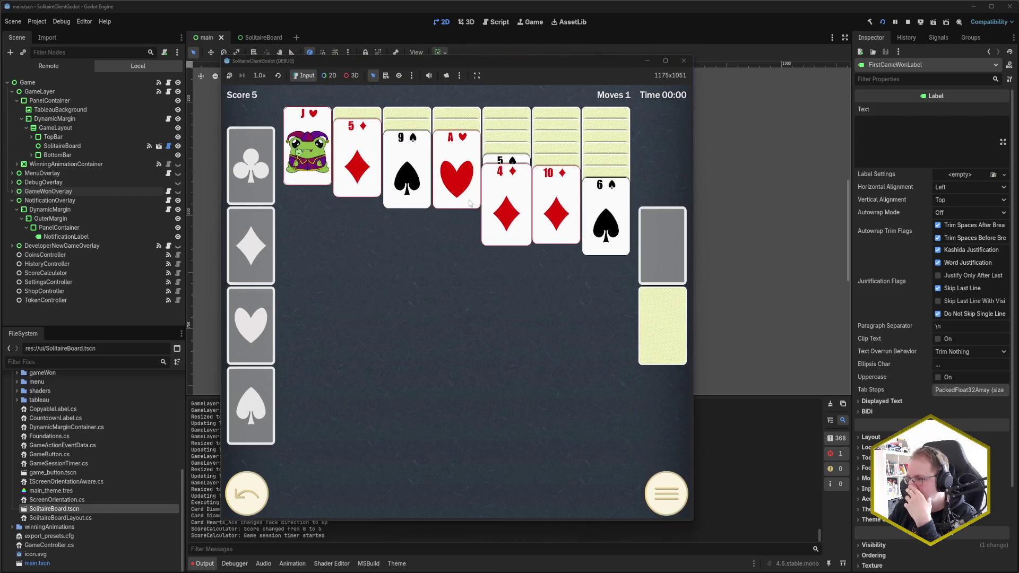
{"action": "left_click", "coordinate": [470, 187]}
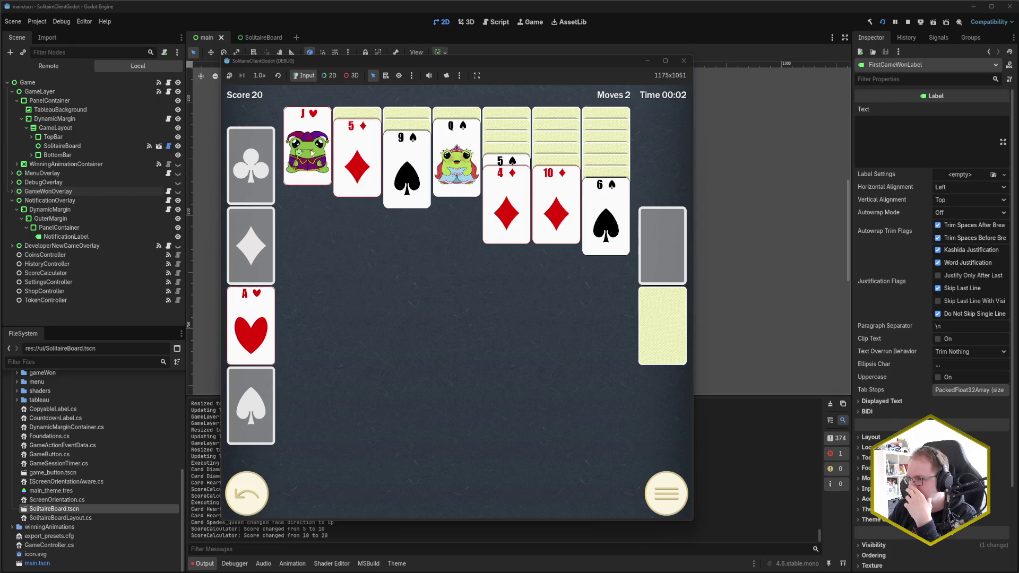
{"action": "left_click", "coordinate": [313, 154]}
{"action": "left_click", "coordinate": [406, 167]}
{"action": "left_click", "coordinate": [367, 167]}
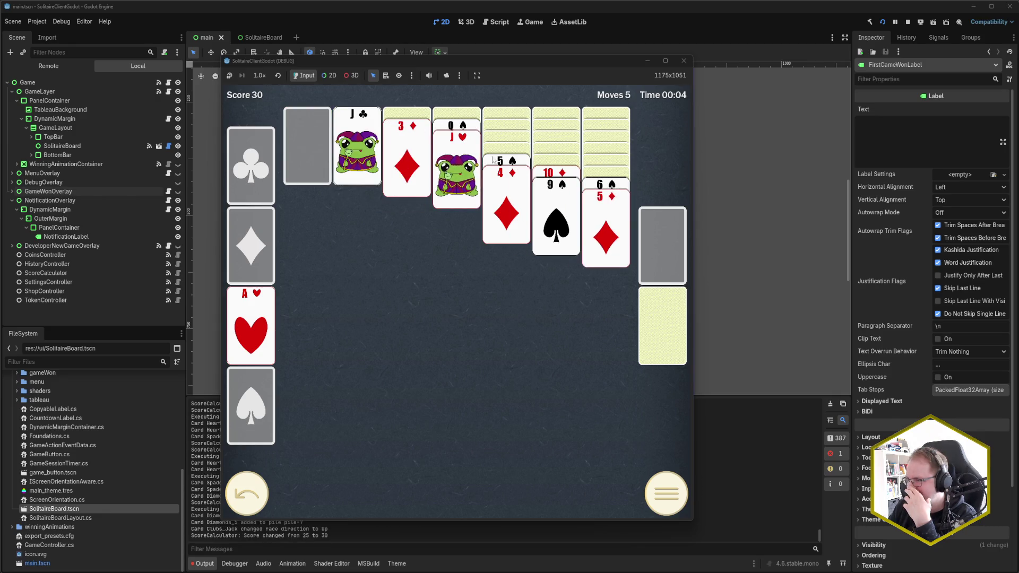
{"action": "left_click", "coordinate": [555, 176]}
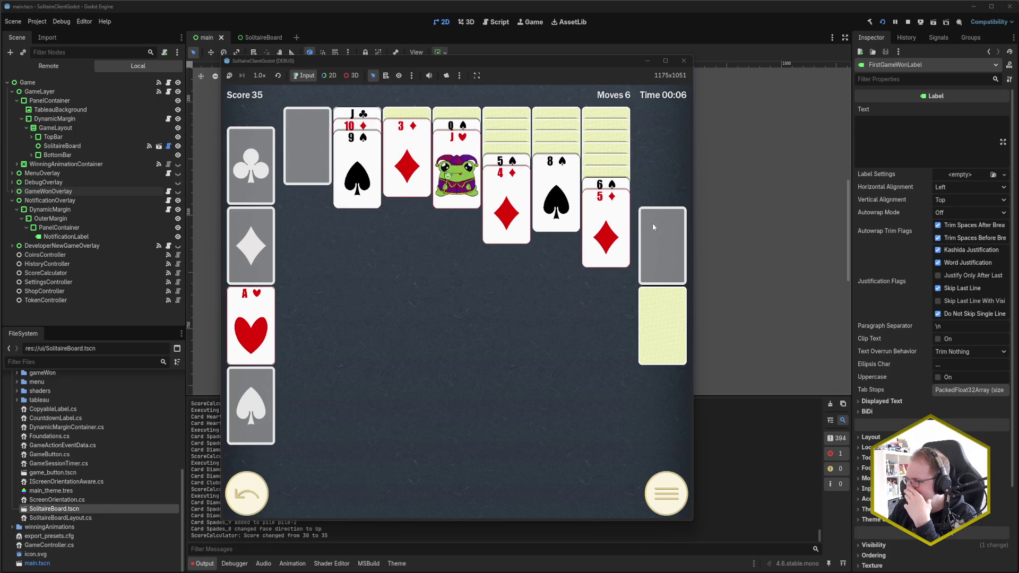
Narrow the game to portrait layout and build the diamond foundation from A♦ through 4♦.
{"action": "left_click_drag", "start_coordinate": [693, 232], "coordinate": [565, 242]}
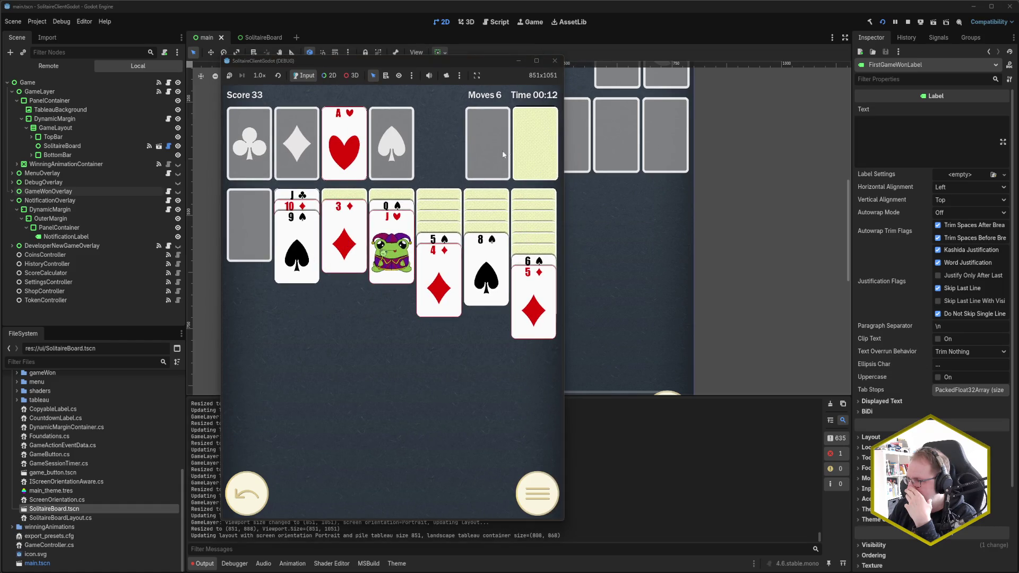
{"action": "left_click", "coordinate": [529, 140]}
{"action": "left_click", "coordinate": [529, 150]}
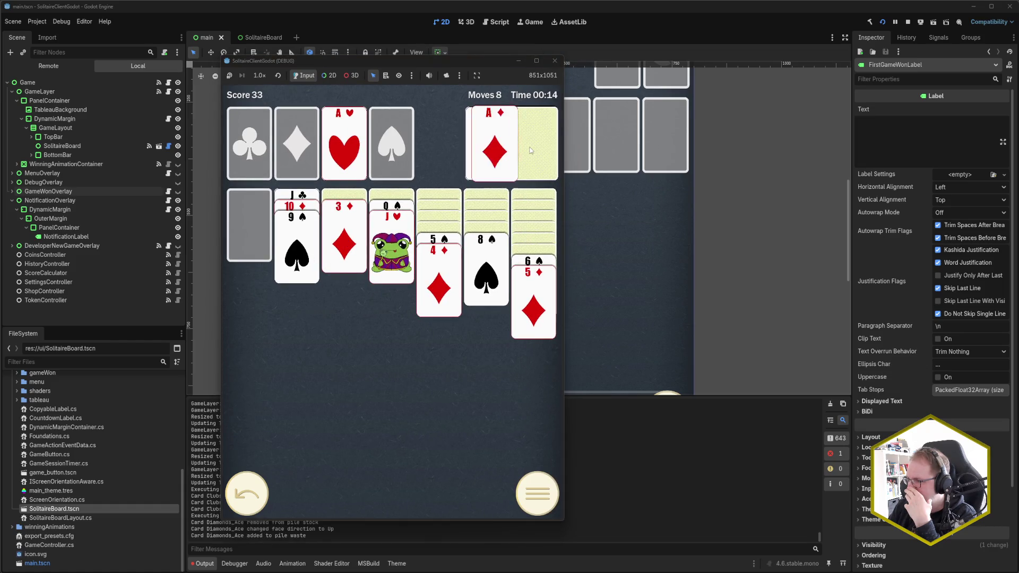
{"action": "left_click", "coordinate": [494, 154]}
{"action": "left_click", "coordinate": [531, 150]}
{"action": "left_click", "coordinate": [490, 157]}
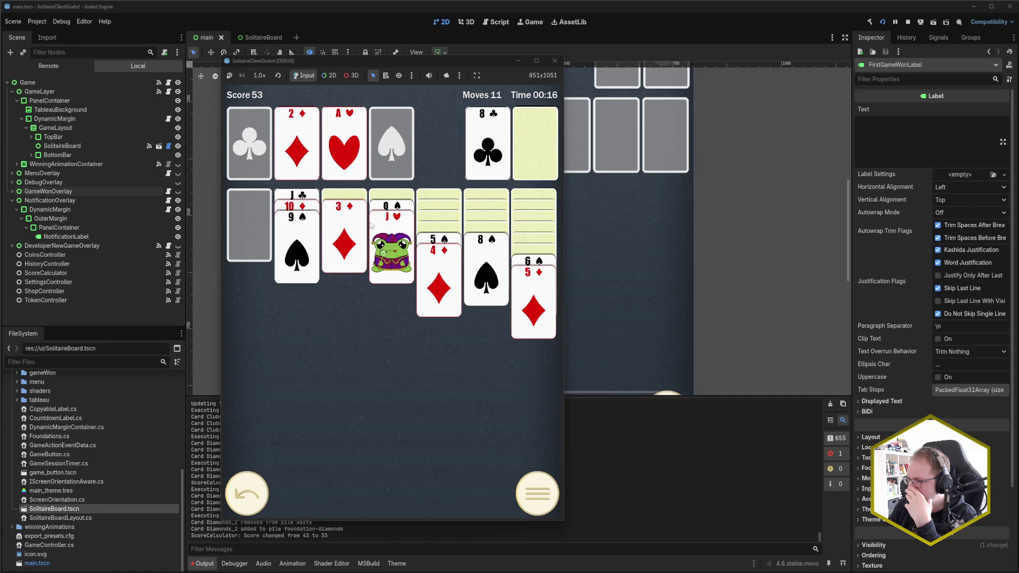
{"action": "left_click", "coordinate": [344, 241]}
{"action": "left_click", "coordinate": [431, 282]}
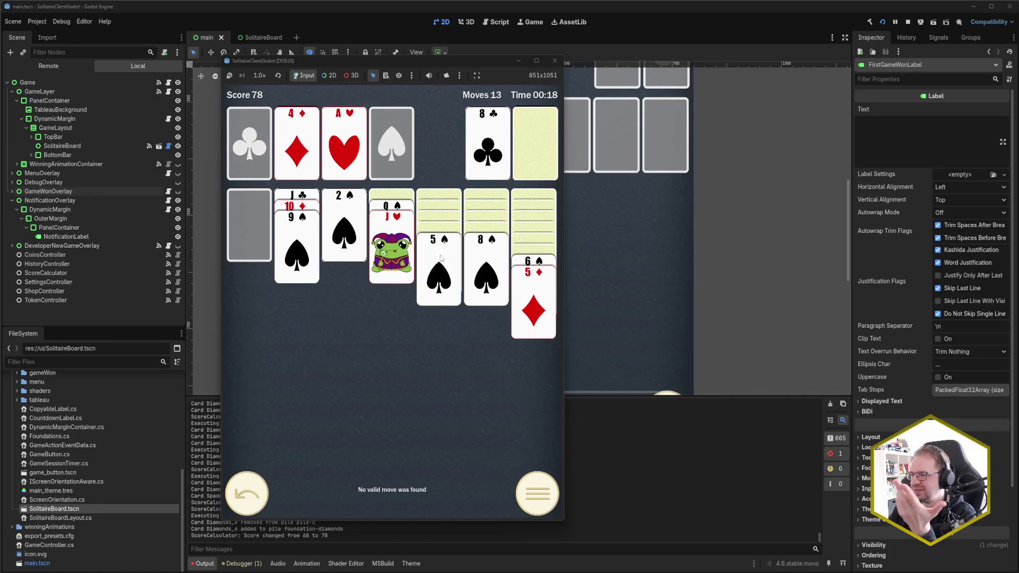
Send 2♥ to the hearts foundation, place K♠ and Q♥ in column one, add the J♣–9♠ run.
{"action": "left_click", "coordinate": [532, 136]}
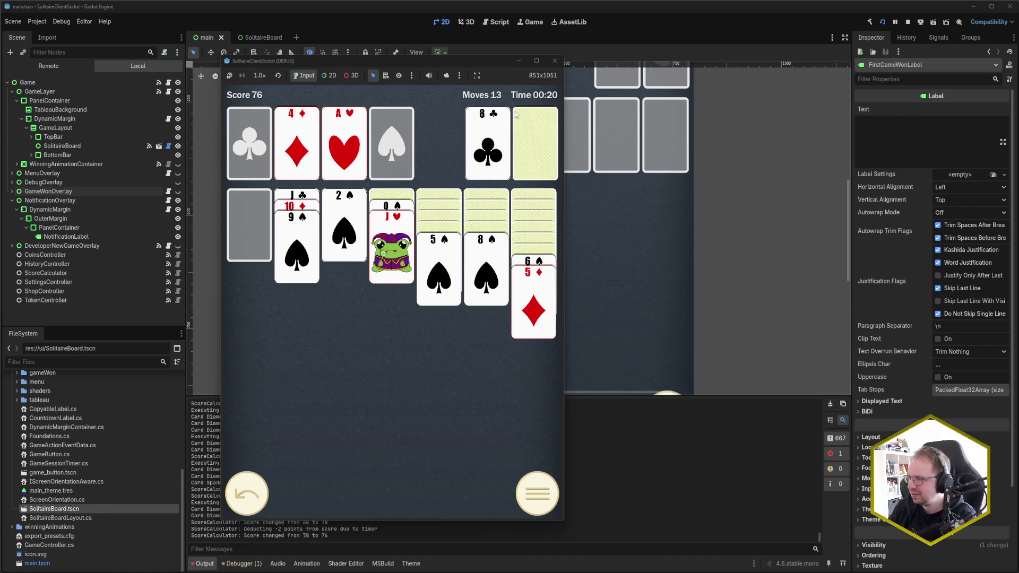
{"action": "left_click", "coordinate": [488, 149]}
{"action": "left_click", "coordinate": [533, 148]}
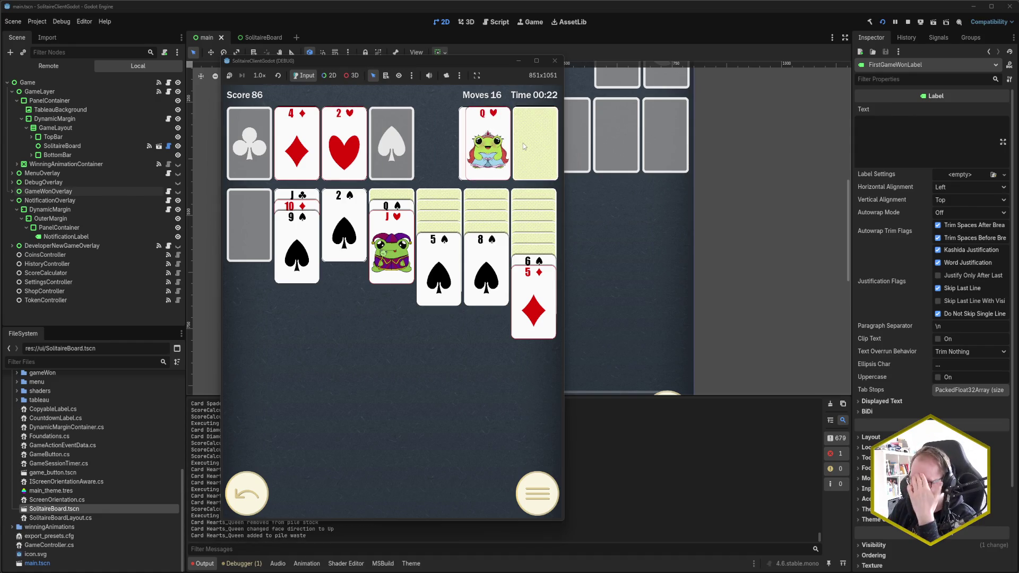
{"action": "left_click", "coordinate": [532, 148]}
{"action": "left_click", "coordinate": [488, 146]}
{"action": "left_click", "coordinate": [487, 146]}
{"action": "left_click", "coordinate": [315, 195]}
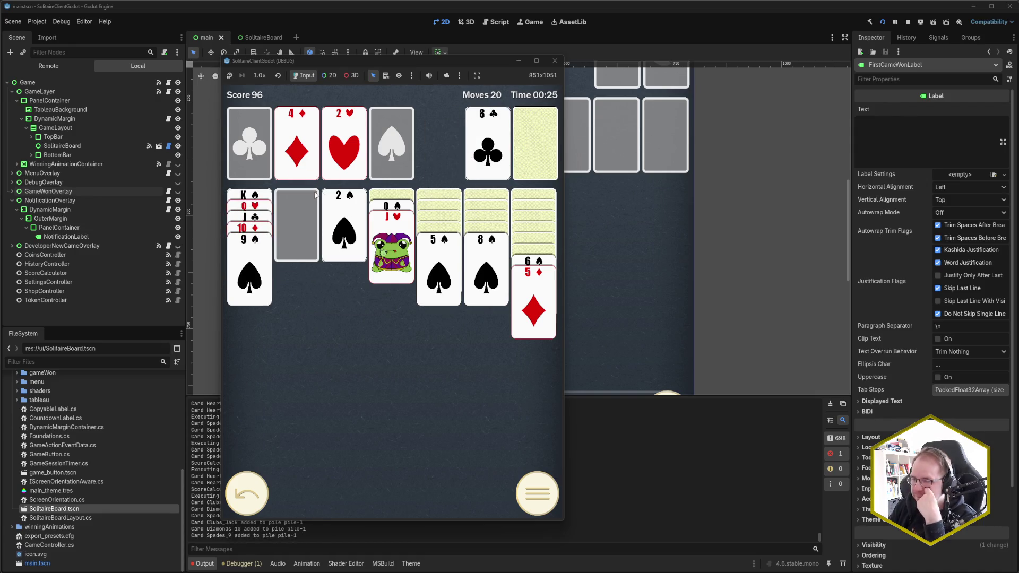
Move 10♣ to the fourth column, then put K♥ in column two with the Q♠–10♣ run on it.
{"action": "left_click", "coordinate": [535, 141]}
{"action": "left_click", "coordinate": [529, 144]}
{"action": "left_click", "coordinate": [506, 154]}
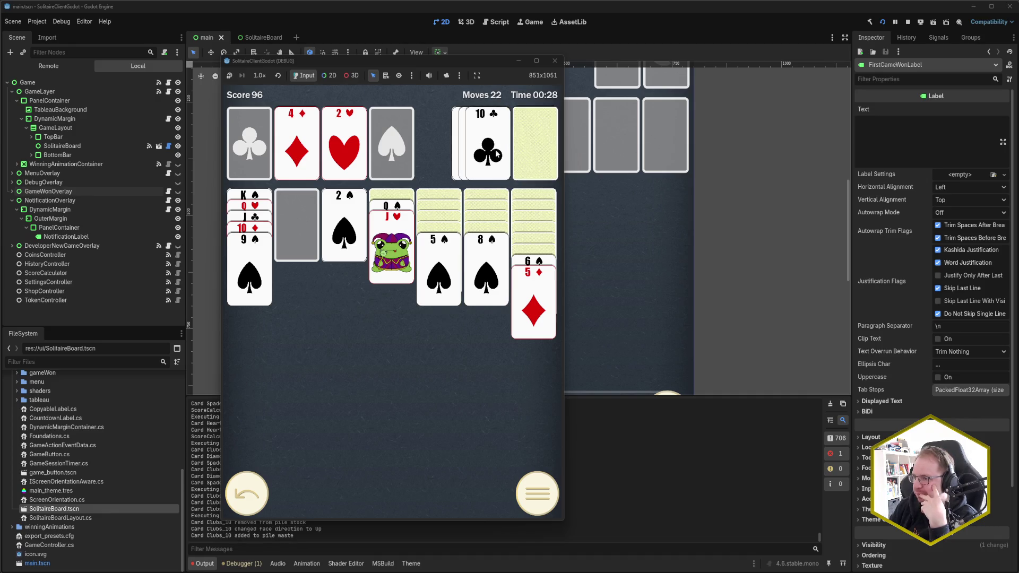
{"action": "left_click", "coordinate": [527, 151]}
{"action": "left_click", "coordinate": [524, 155]}
{"action": "left_click", "coordinate": [523, 156]}
{"action": "left_click", "coordinate": [517, 157]}
{"action": "left_click", "coordinate": [534, 143]}
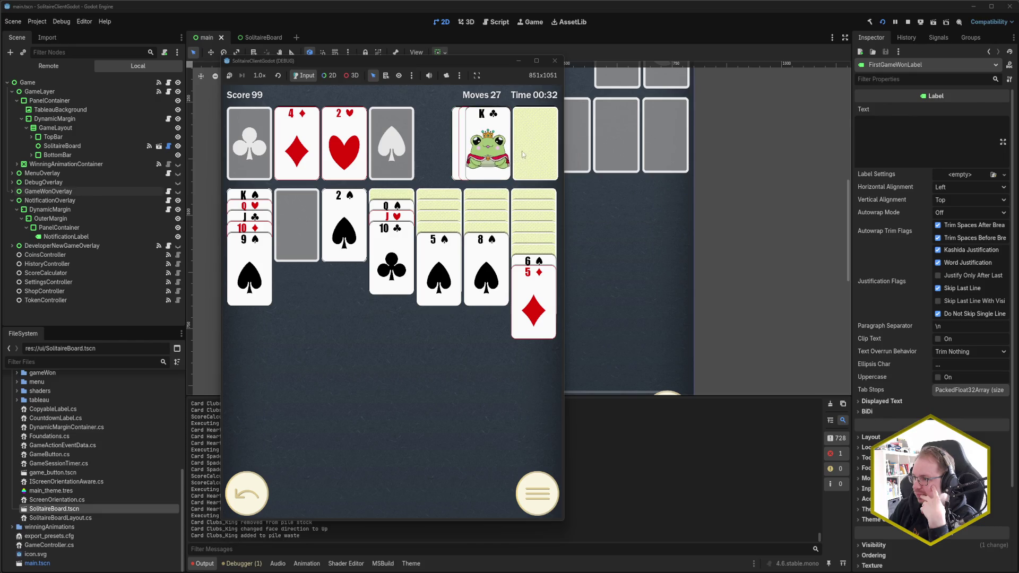
{"action": "left_click", "coordinate": [486, 143]}
{"action": "left_click", "coordinate": [395, 207]}
Play 7♦ onto 8♠, 6♠–5♦ onto 7♦, J♦ onto Q♣, 8♦ onto 9♠, and Q♣–J♦ onto a new K♦ column.
{"action": "left_click", "coordinate": [401, 220]}
{"action": "left_click", "coordinate": [477, 239]}
{"action": "left_click", "coordinate": [512, 260]}
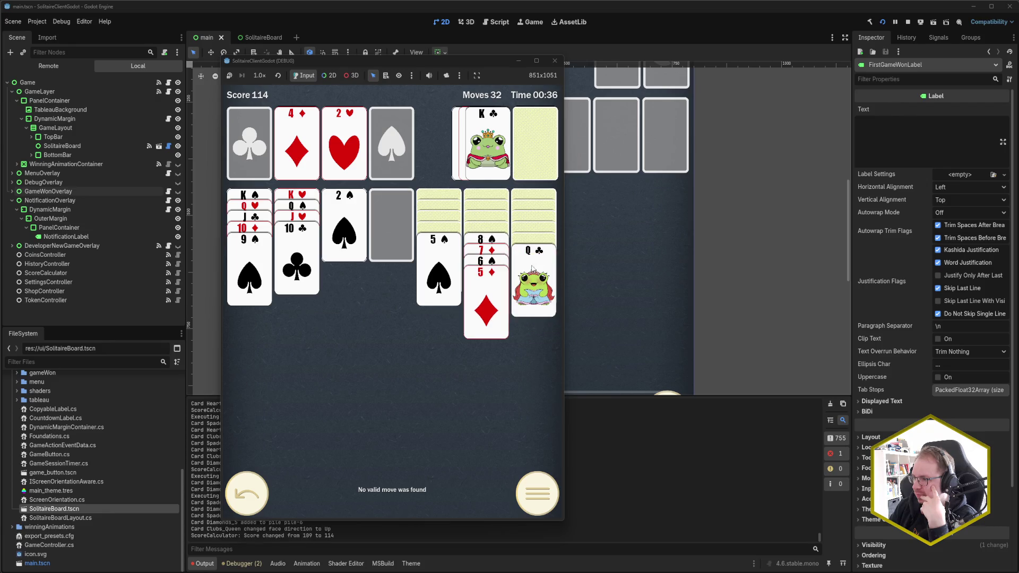
{"action": "left_click", "coordinate": [524, 151]}
{"action": "left_click", "coordinate": [523, 151]}
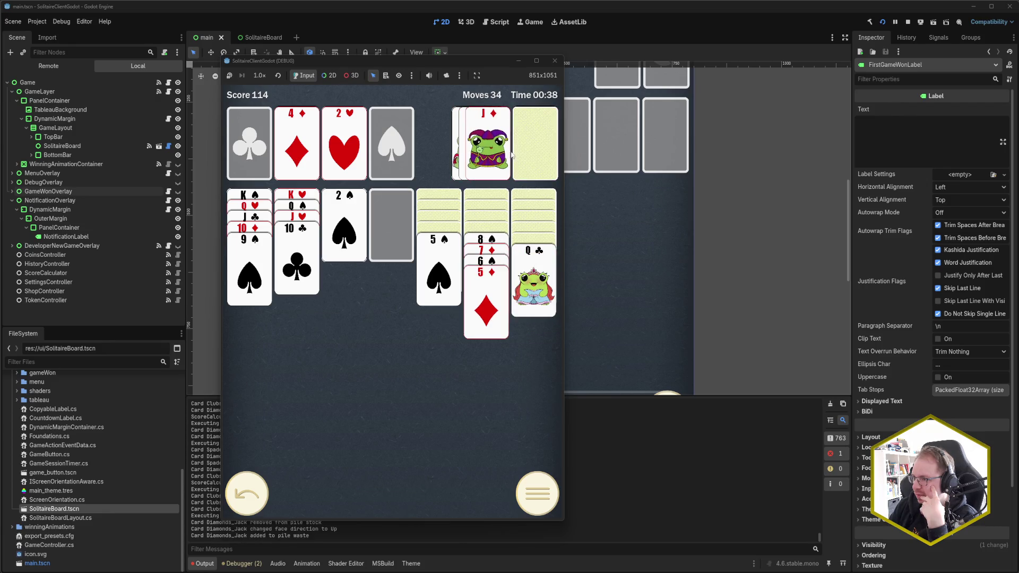
{"action": "left_click", "coordinate": [486, 146]}
{"action": "left_click", "coordinate": [531, 149]}
{"action": "left_click", "coordinate": [486, 146]}
{"action": "left_click", "coordinate": [531, 149]}
{"action": "left_click", "coordinate": [501, 150]}
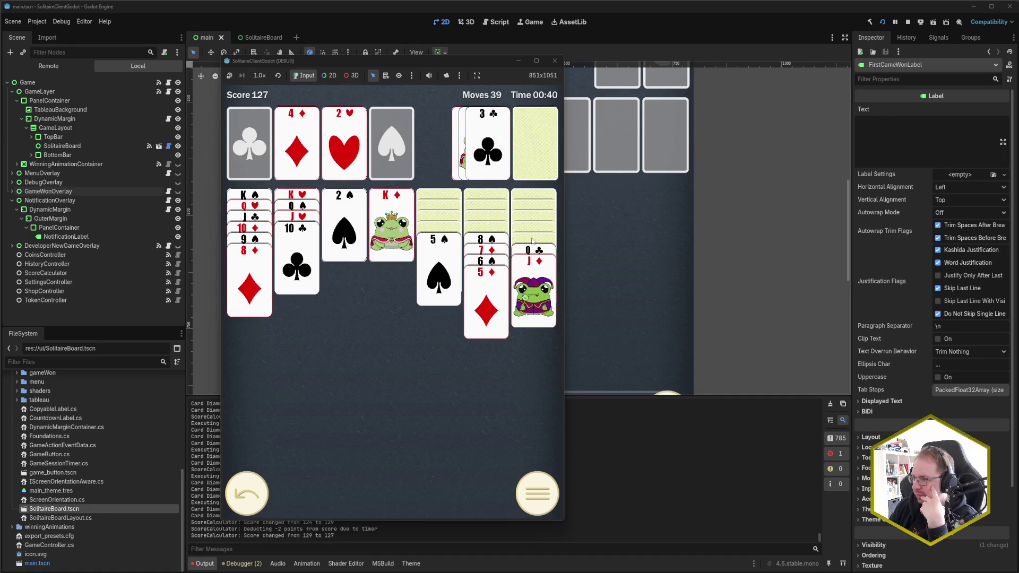
{"action": "left_click", "coordinate": [532, 249]}
Draw through the stock to send 3♥ to the hearts foundation and place 7♠ onto 8♦.
{"action": "left_click", "coordinate": [530, 149]}
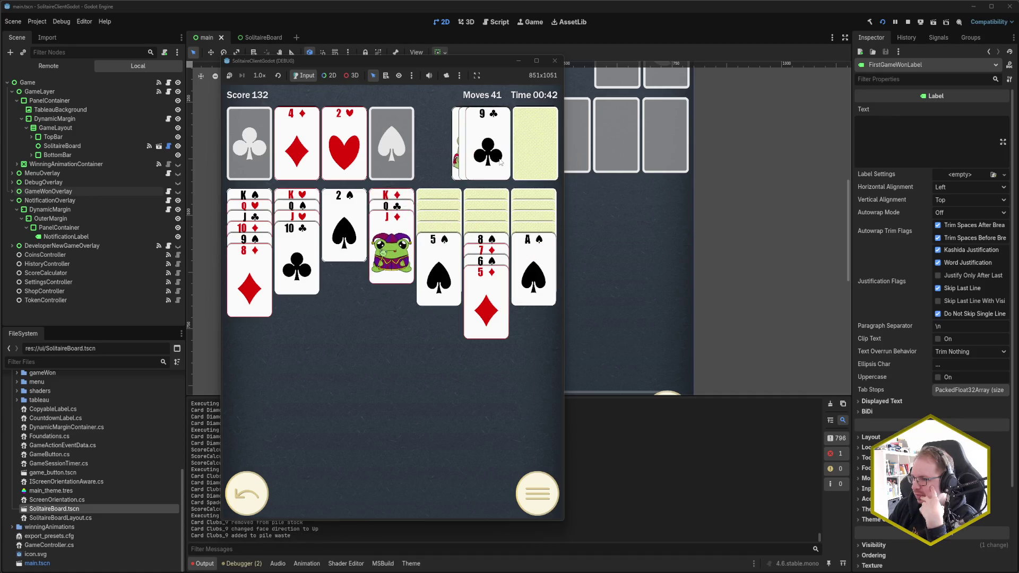
{"action": "left_click", "coordinate": [533, 158]}
{"action": "left_click", "coordinate": [530, 155]}
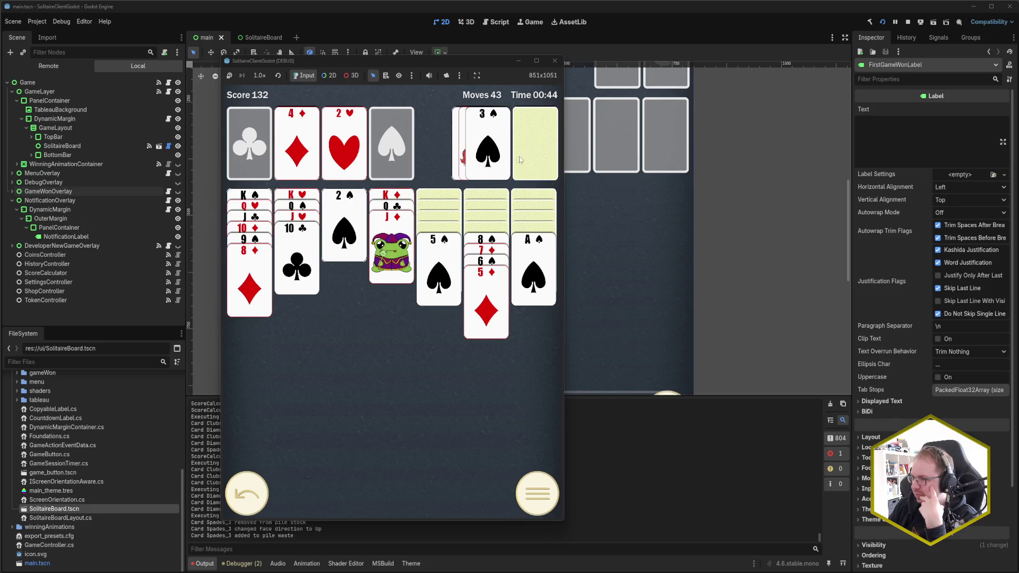
{"action": "left_click", "coordinate": [536, 158]}
{"action": "left_click", "coordinate": [493, 154]}
{"action": "left_click", "coordinate": [534, 156]}
{"action": "left_click", "coordinate": [494, 157]}
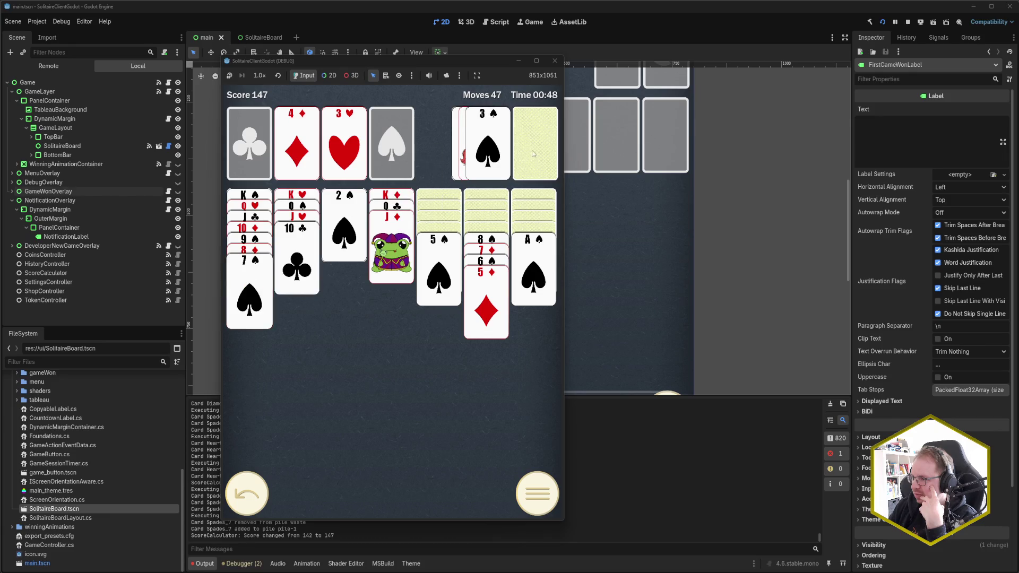
Send A♠ and 2♠ to the spade foundation, play 6♦ and 5♠, and shift the 9♥–5♦ run onto 10♣.
{"action": "left_click", "coordinate": [526, 255]}
{"action": "left_click", "coordinate": [362, 223]}
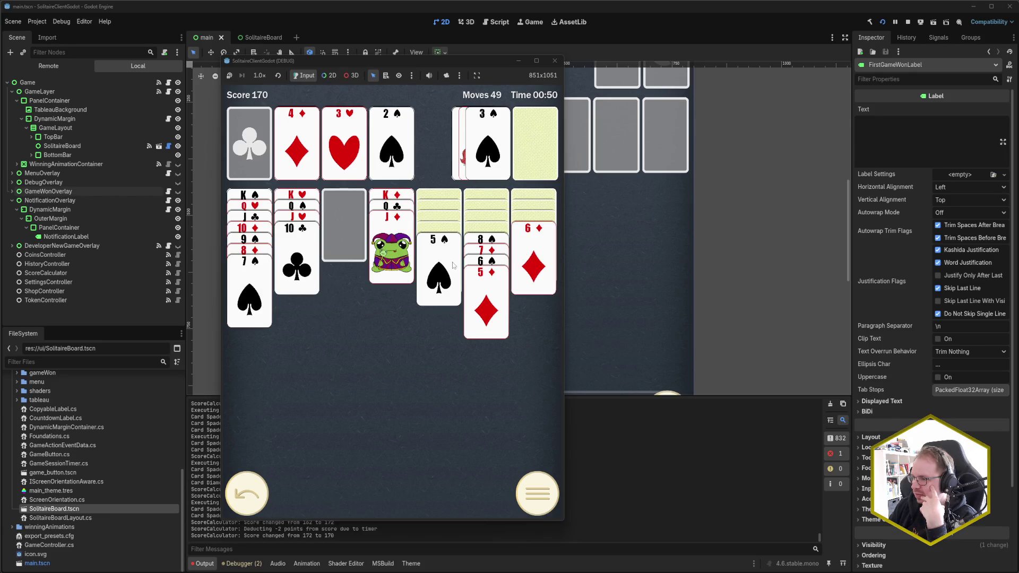
{"action": "left_click", "coordinate": [533, 255]}
{"action": "left_click", "coordinate": [438, 270]}
{"action": "left_click", "coordinate": [499, 244]}
{"action": "left_click", "coordinate": [475, 228]}
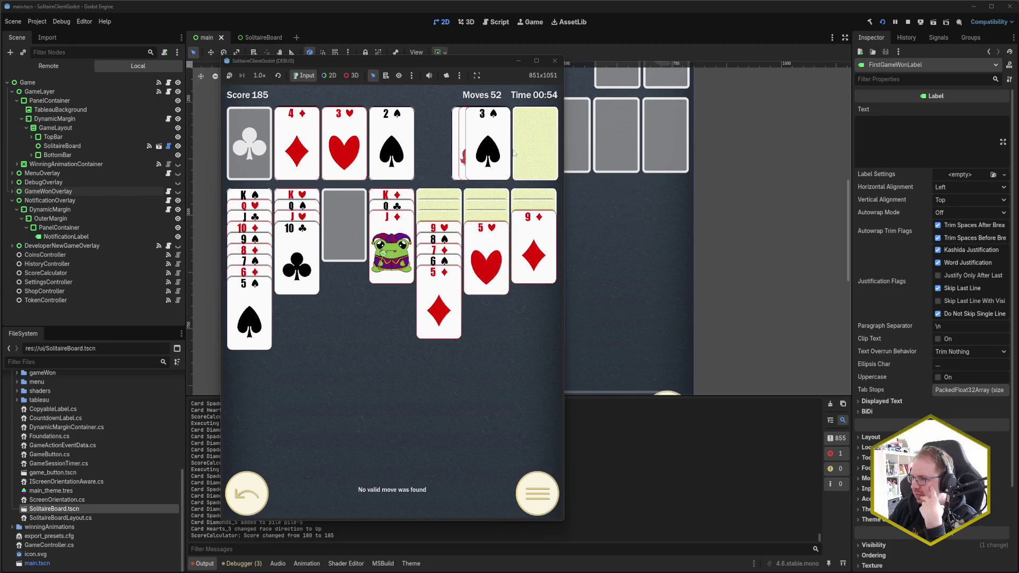
{"action": "left_click", "coordinate": [448, 231]}
Send 3♠ to the spade foundation, play 6♣ onto 7♥ and 5♥ onto 6♣, and recycle the stock.
{"action": "left_click", "coordinate": [534, 160]}
{"action": "left_click", "coordinate": [531, 152]}
{"action": "left_click", "coordinate": [494, 154]}
{"action": "left_click", "coordinate": [527, 149]}
{"action": "left_click", "coordinate": [495, 155]}
{"action": "left_click", "coordinate": [485, 249]}
{"action": "left_click", "coordinate": [533, 151]}
{"action": "left_click", "coordinate": [528, 154]}
Build 8♣ onto 9♦ with the 7♥–5♥ run, move 10♠ and 9♦–5♥, and send 4♥ and A♣ up.
{"action": "left_click", "coordinate": [528, 154]}
{"action": "left_click", "coordinate": [487, 154]}
{"action": "left_click", "coordinate": [445, 221]}
{"action": "left_click", "coordinate": [440, 223]}
{"action": "left_click", "coordinate": [532, 221]}
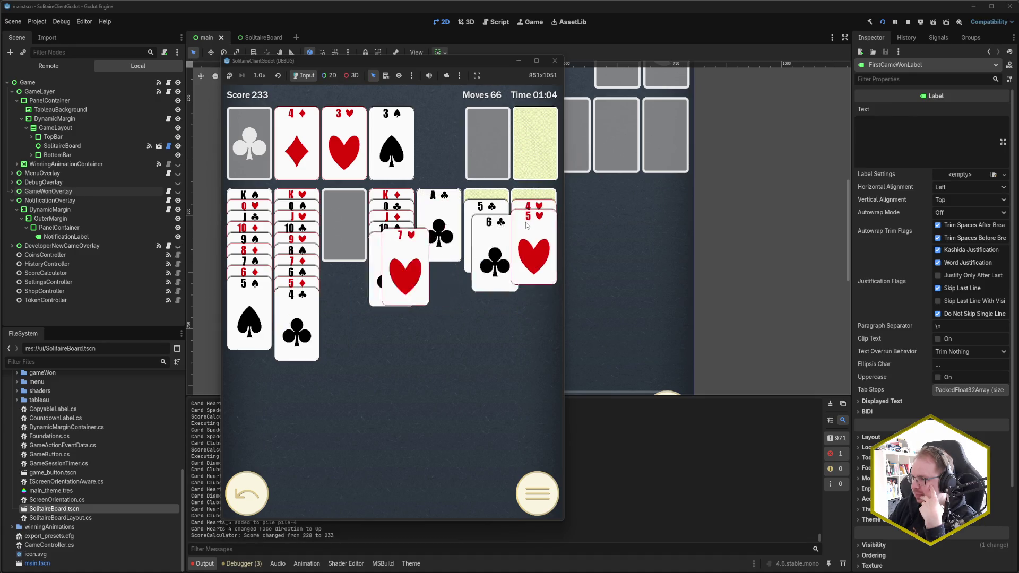
{"action": "left_click", "coordinate": [531, 222]}
{"action": "left_click", "coordinate": [453, 192]}
Send 2♣, 4♠ and 5♠ to the foundations, move 5♣ onto 6♦, and reveal the final 10♥.
{"action": "left_click", "coordinate": [535, 143]}
{"action": "left_click", "coordinate": [487, 144]}
{"action": "left_click", "coordinate": [535, 143]}
{"action": "left_click", "coordinate": [535, 143]}
{"action": "left_click", "coordinate": [487, 143]}
{"action": "left_click", "coordinate": [270, 317]}
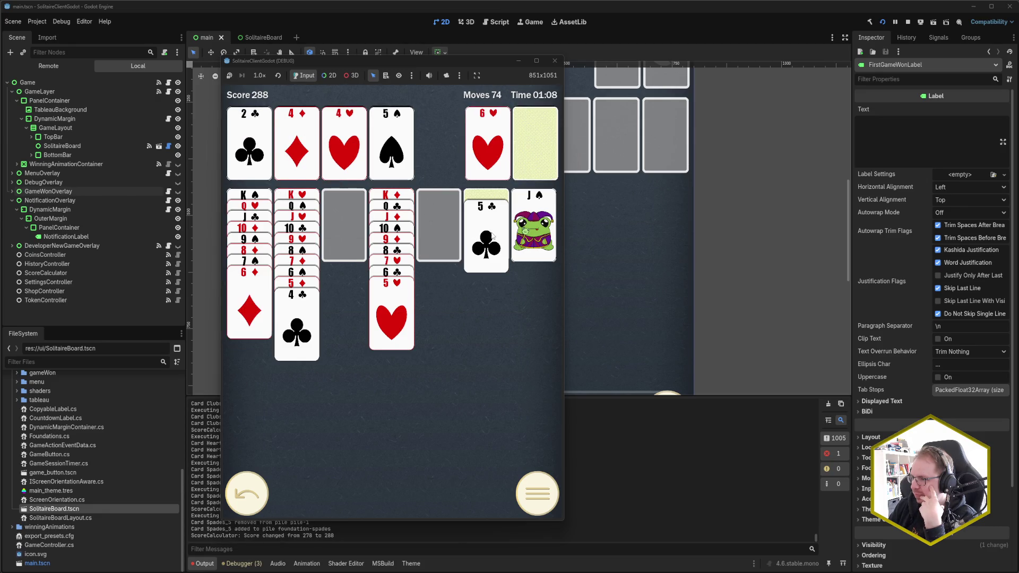
{"action": "left_click", "coordinate": [488, 236]}
{"action": "left_click", "coordinate": [424, 485]}
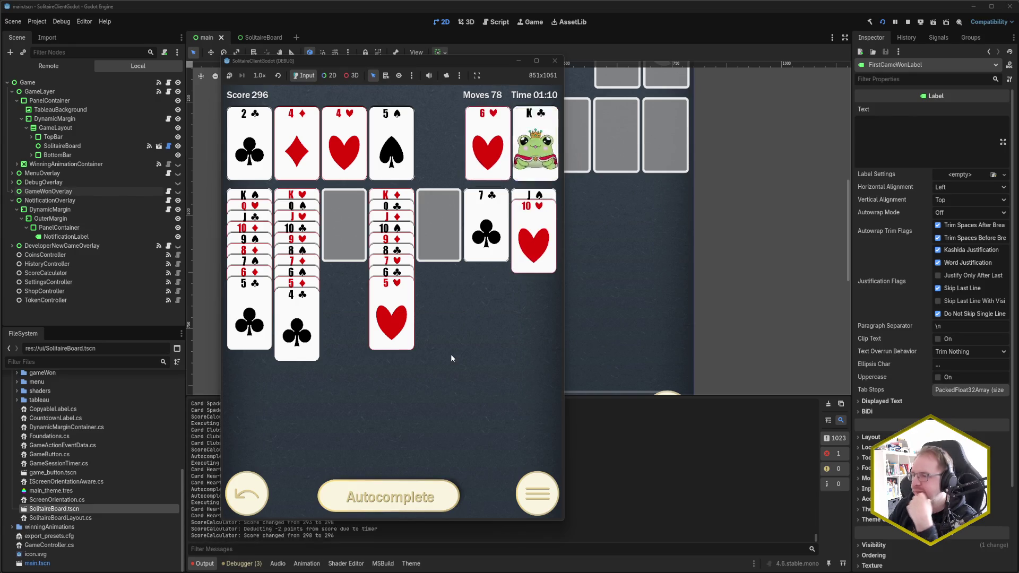
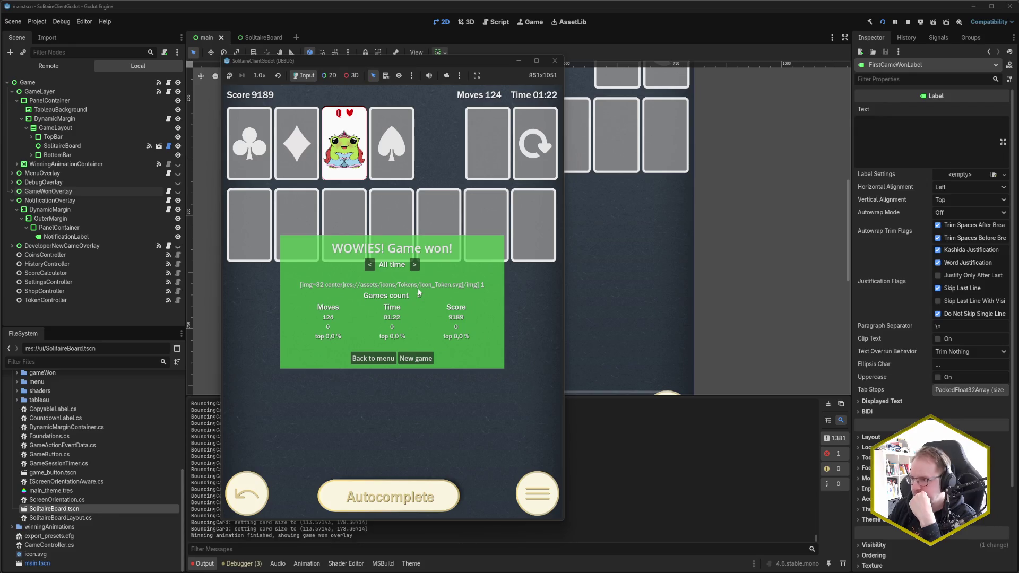
Flip the win overlay between All time and Monthly stats several times, then close the game window.
{"action": "left_click", "coordinate": [415, 266]}
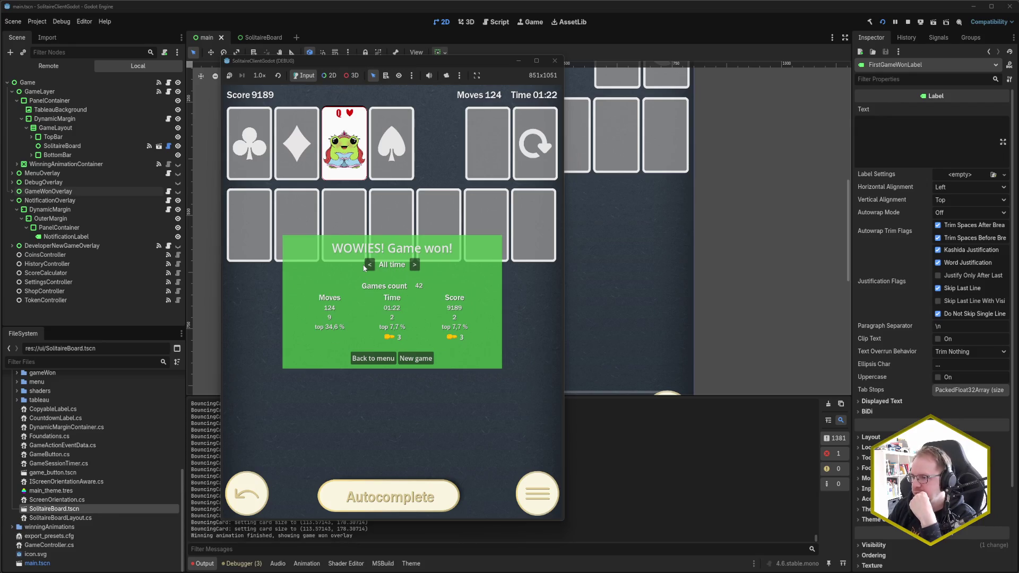
{"action": "left_click", "coordinate": [416, 266]}
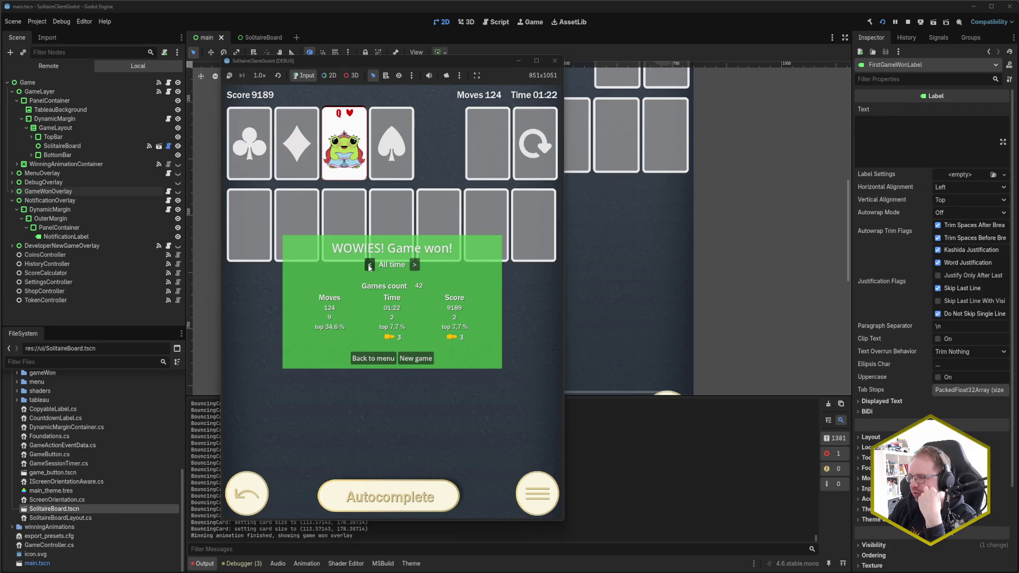
{"action": "left_click", "coordinate": [415, 265]}
{"action": "left_click", "coordinate": [416, 266]}
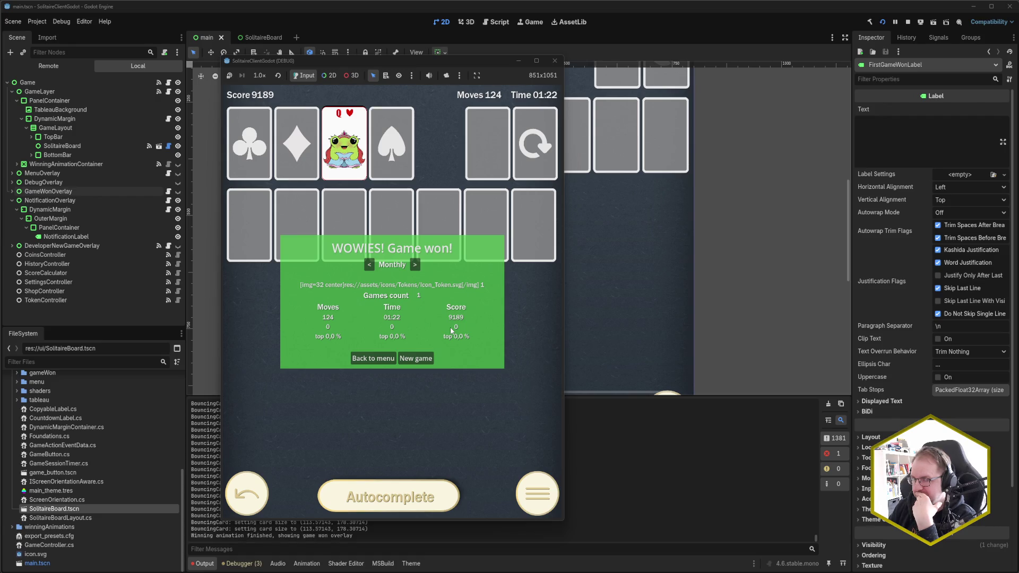
{"action": "left_click", "coordinate": [415, 264]}
{"action": "left_click", "coordinate": [415, 265]}
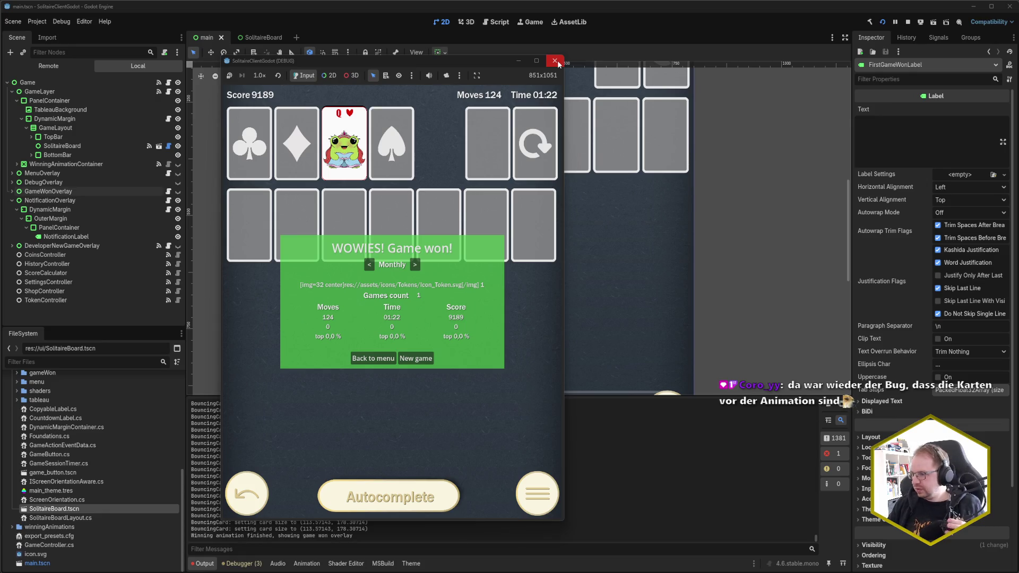
{"action": "left_click", "coordinate": [555, 61]}
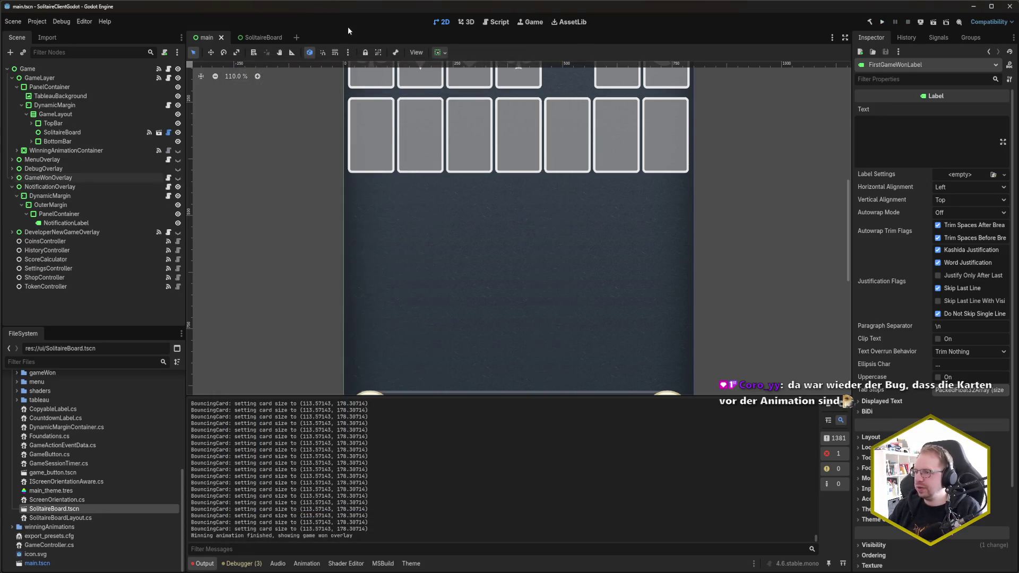
Make GameWonOverlay visible in the editor, expand it and select MonthlyStatistics.
{"action": "left_click", "coordinate": [178, 178]}
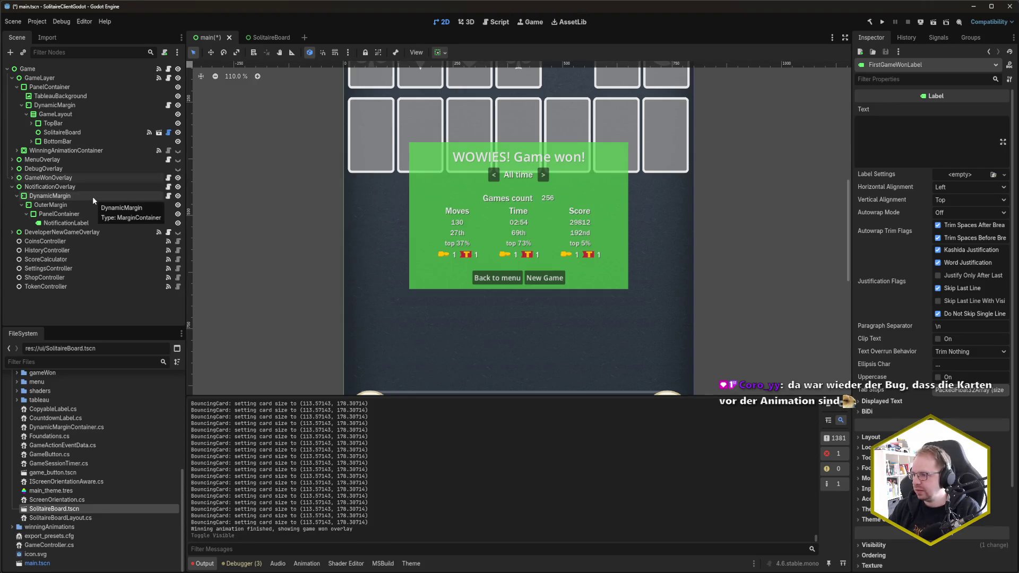
{"action": "left_click", "coordinate": [13, 179]}
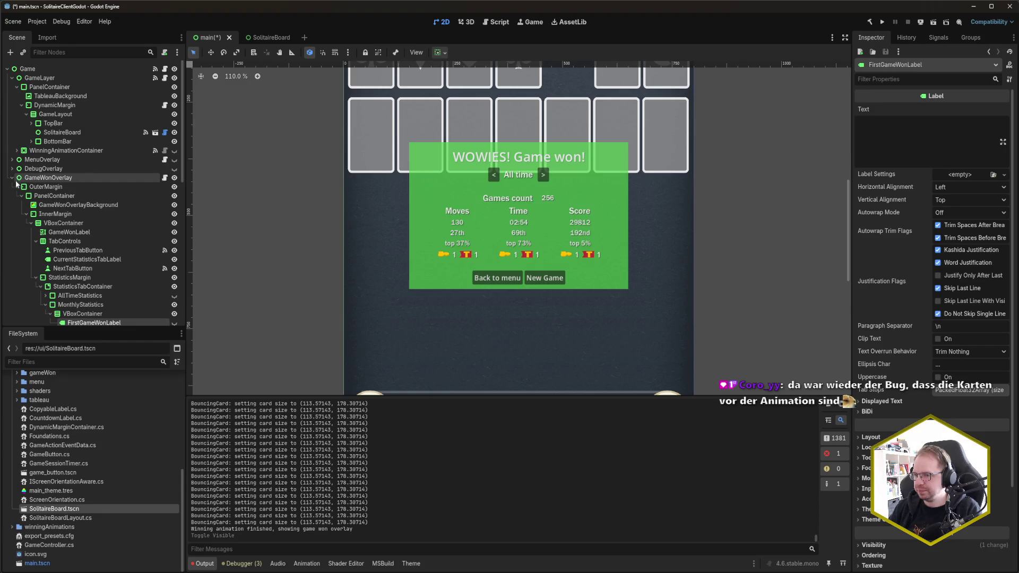
{"action": "scroll", "coordinate": [79, 222], "scroll_direction": "down", "scroll_amount": 3}
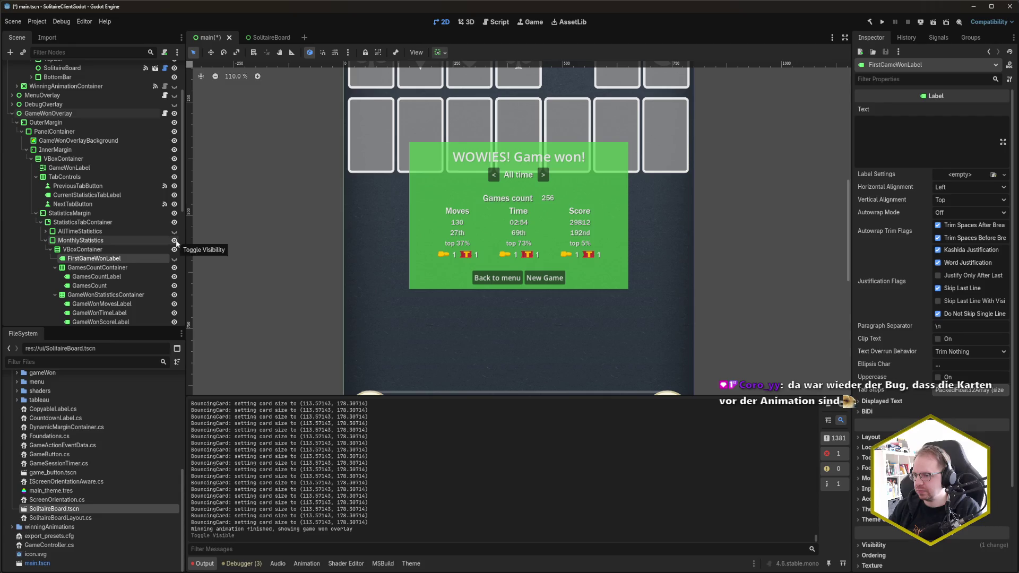
{"action": "left_click", "coordinate": [145, 240]}
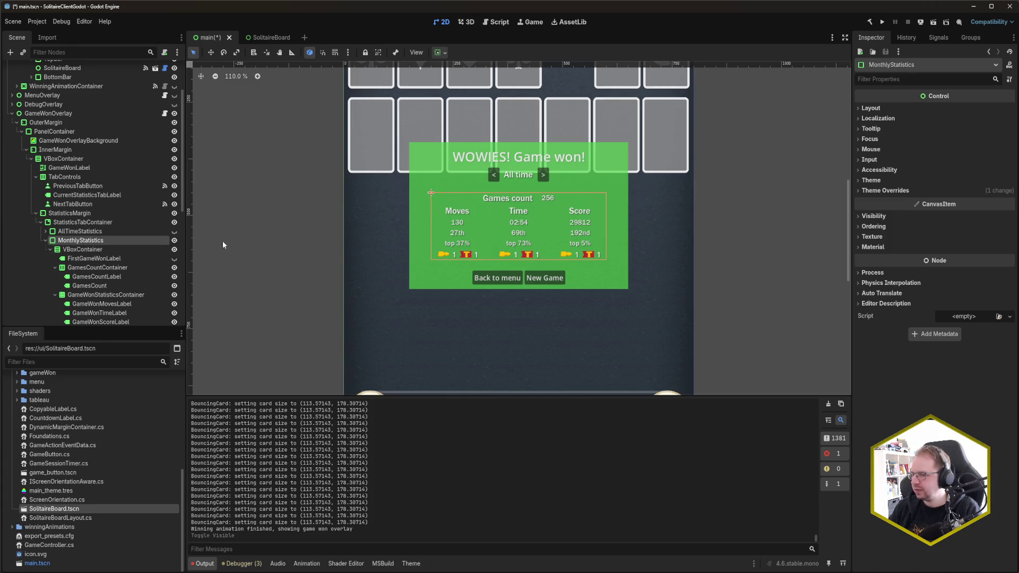
Select FirstGameWonLabel and bring up its context menu.
{"action": "scroll", "coordinate": [107, 244], "scroll_direction": "down", "scroll_amount": 2}
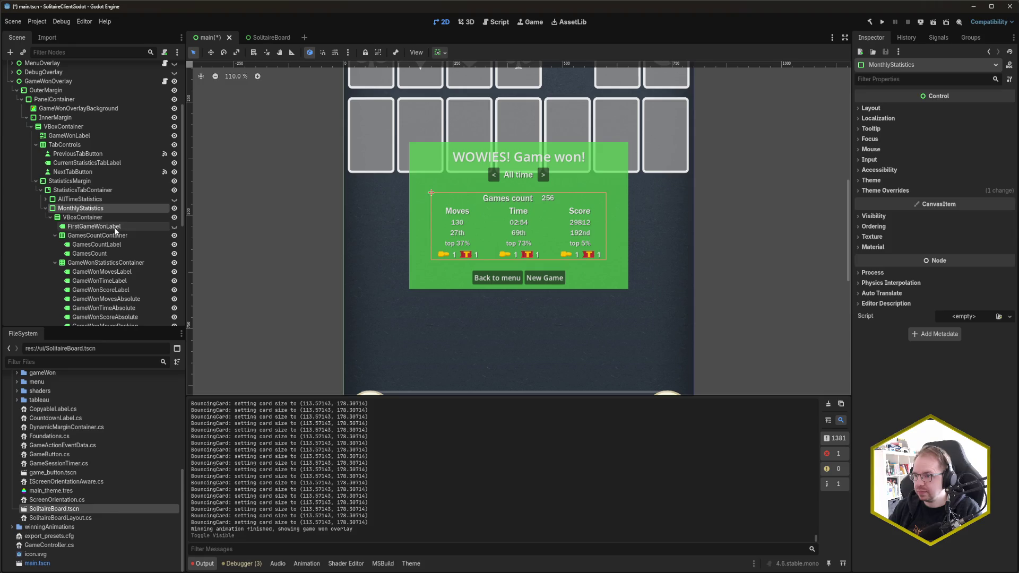
{"action": "left_click", "coordinate": [93, 226]}
{"action": "right_click", "coordinate": [115, 227]}
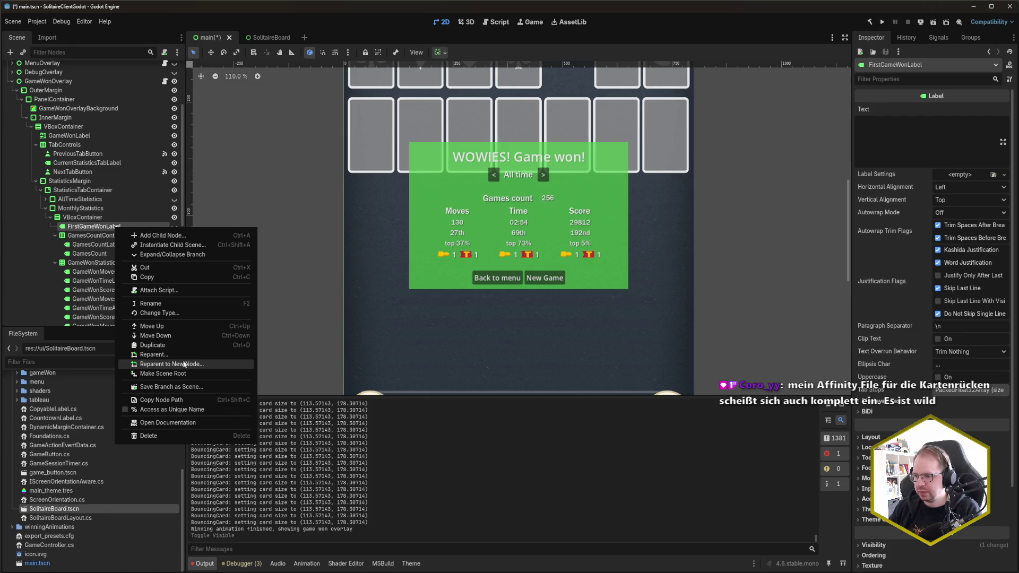
Change FirstGameWonLabel's type to RichTextLabel and save the scene.
{"action": "left_click", "coordinate": [171, 315]}
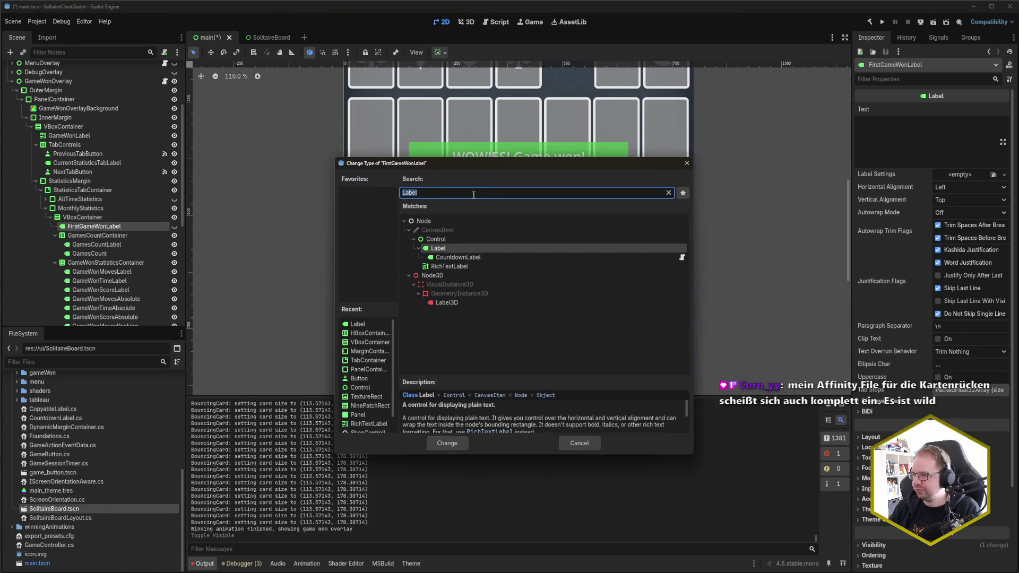
{"action": "type", "text": "Rich"}
{"action": "key", "text": "Return"}
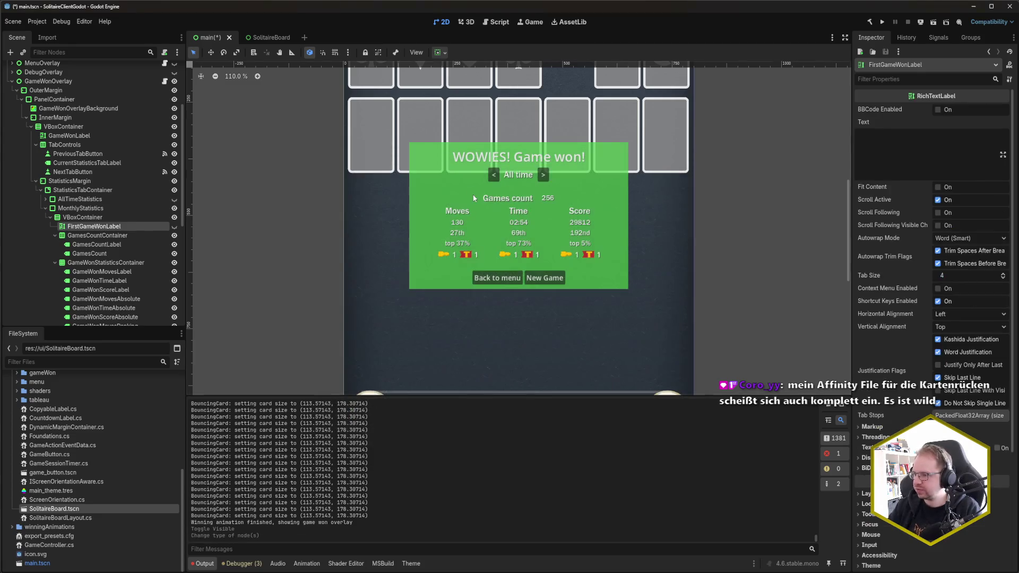
{"action": "key", "text": "ctrl+s"}
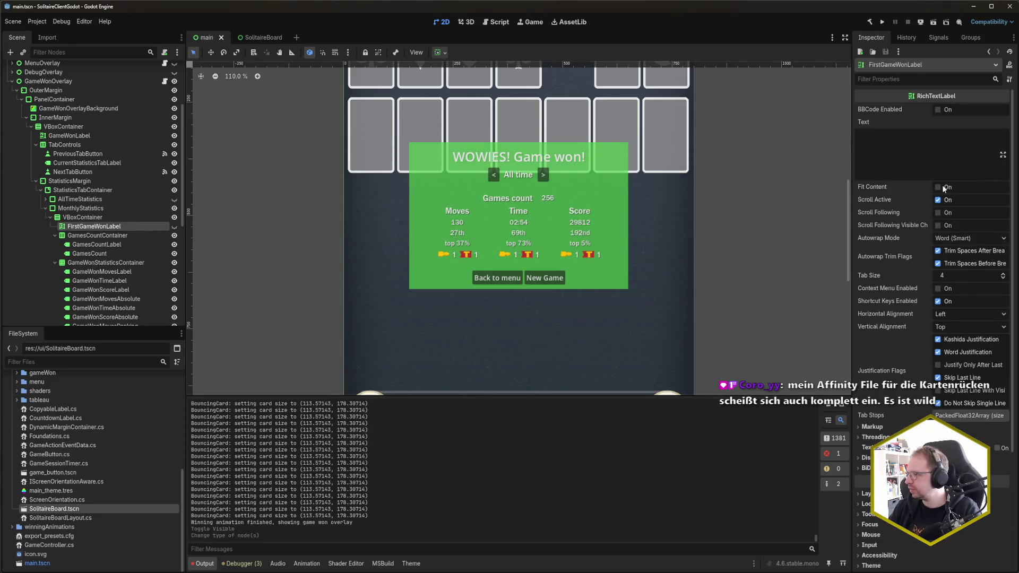
Enable Fit Content, center the horizontal alignment, and save.
{"action": "left_click", "coordinate": [943, 188]}
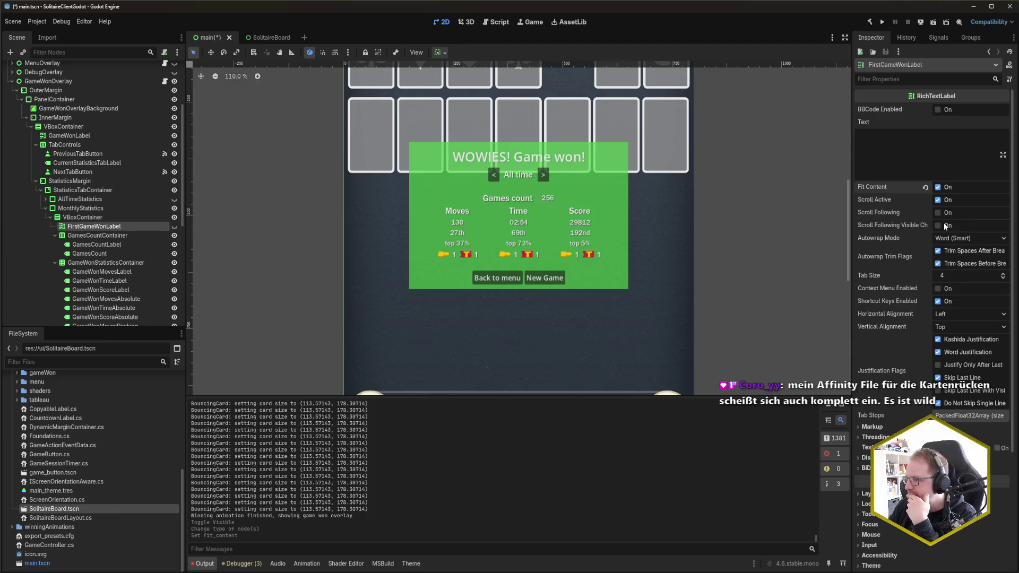
{"action": "left_click", "coordinate": [955, 317]}
{"action": "left_click", "coordinate": [957, 337]}
{"action": "key", "text": "ctrl+s"}
After comparing with GameWonMovesReward, turn off Scroll Active and enable BBCode on FirstGameWonLabel.
{"action": "scroll", "coordinate": [119, 265], "scroll_direction": "down", "scroll_amount": 5}
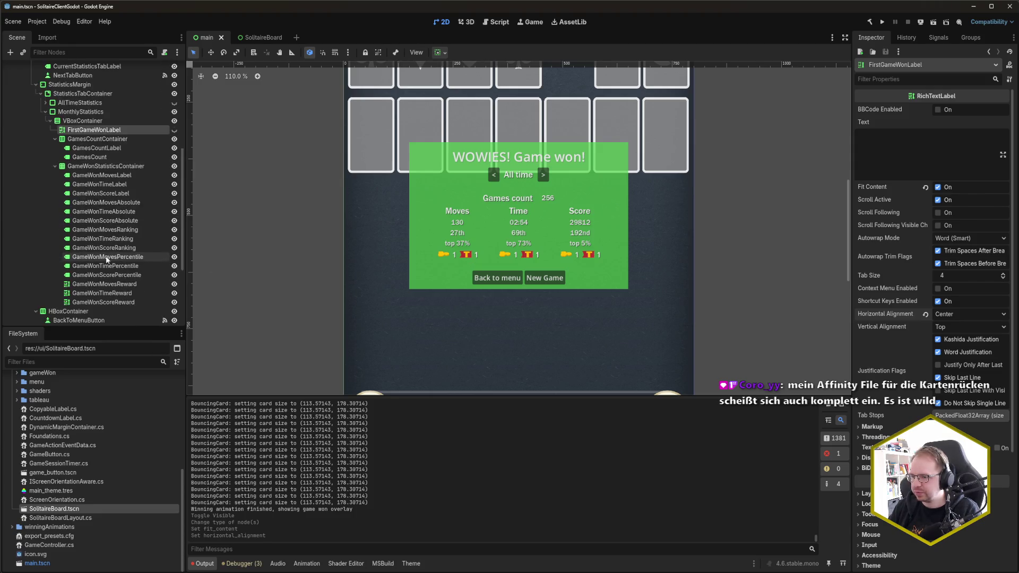
{"action": "left_click", "coordinate": [113, 252]}
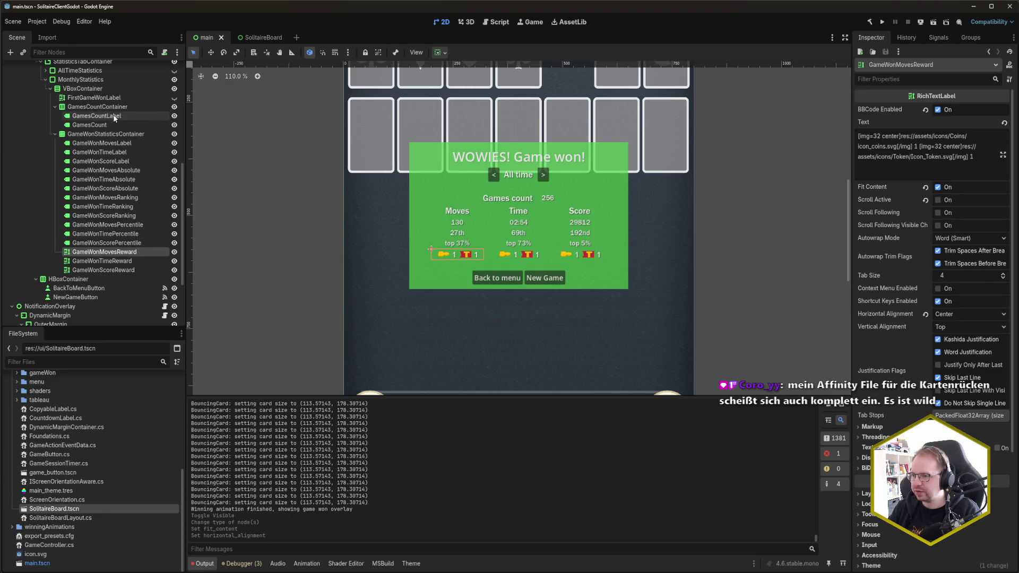
{"action": "left_click", "coordinate": [96, 97]}
{"action": "left_click", "coordinate": [940, 204]}
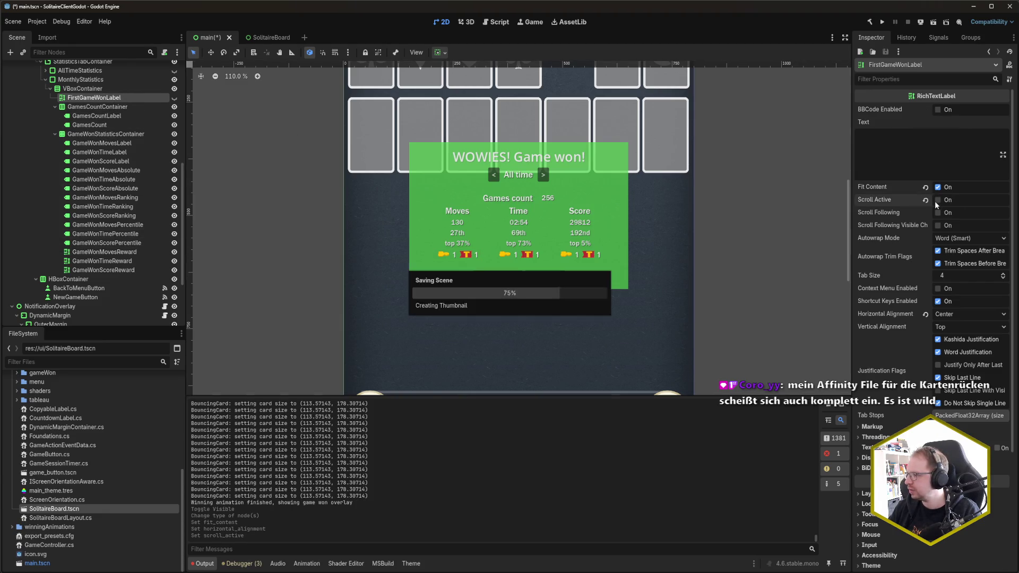
{"action": "left_click", "coordinate": [944, 112]}
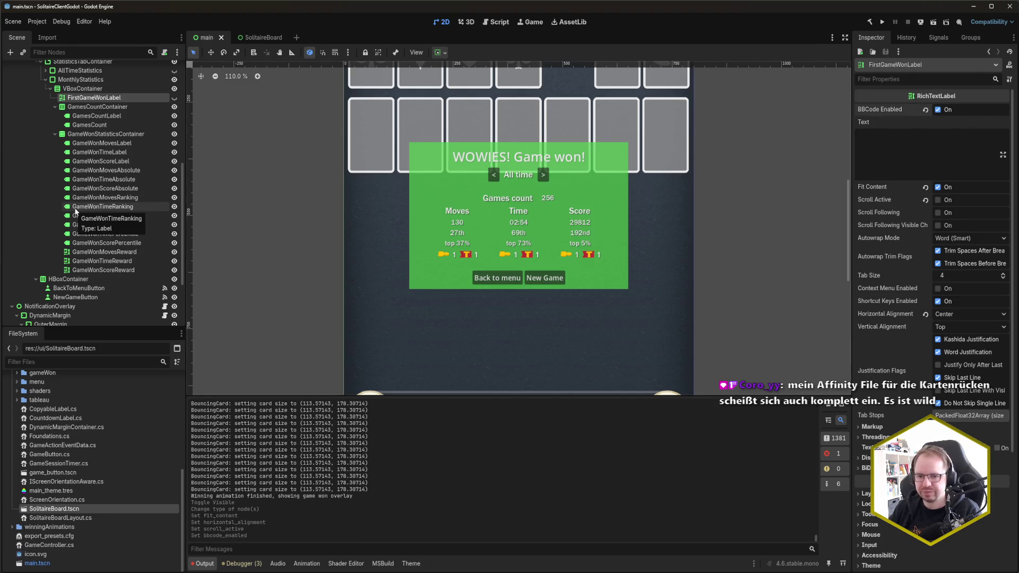
Hide the MonthlyStatistics page, save the scene, and collapse GameWonOverlay.
{"action": "scroll", "coordinate": [75, 212], "scroll_direction": "up", "scroll_amount": 3}
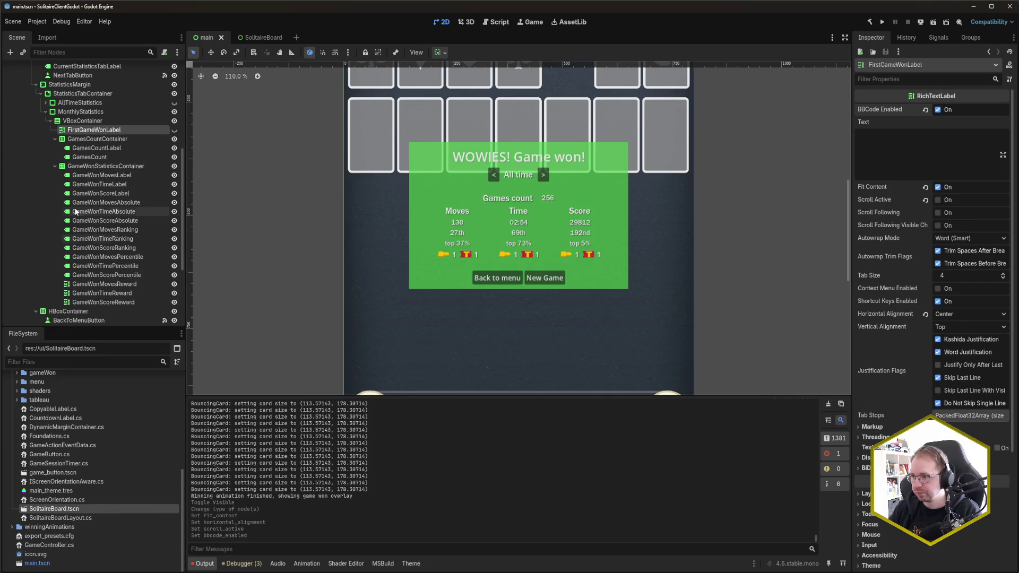
{"action": "left_click", "coordinate": [172, 175]}
{"action": "key", "text": "ctrl+s"}
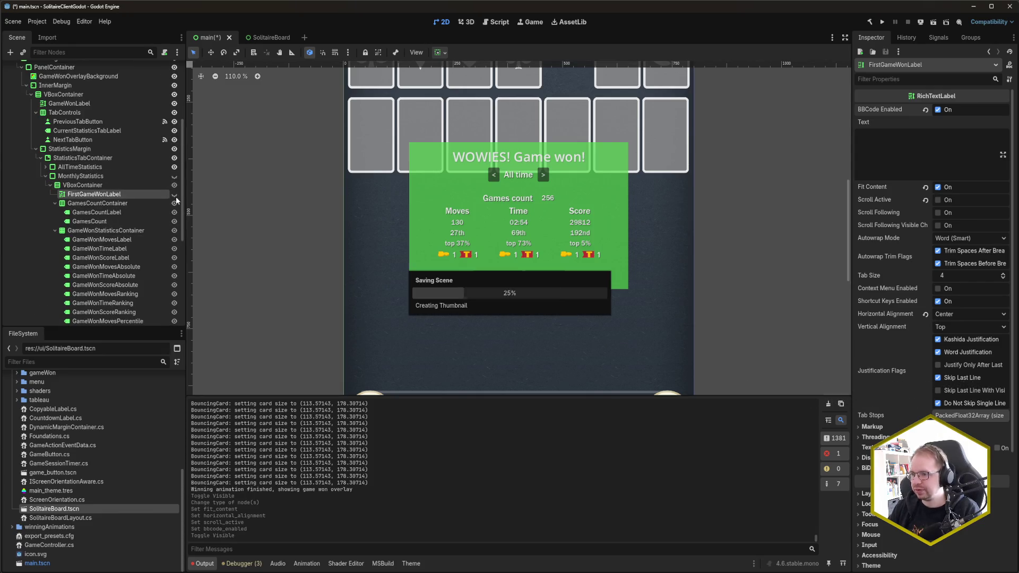
{"action": "scroll", "coordinate": [38, 143], "scroll_direction": "up", "scroll_amount": 2}
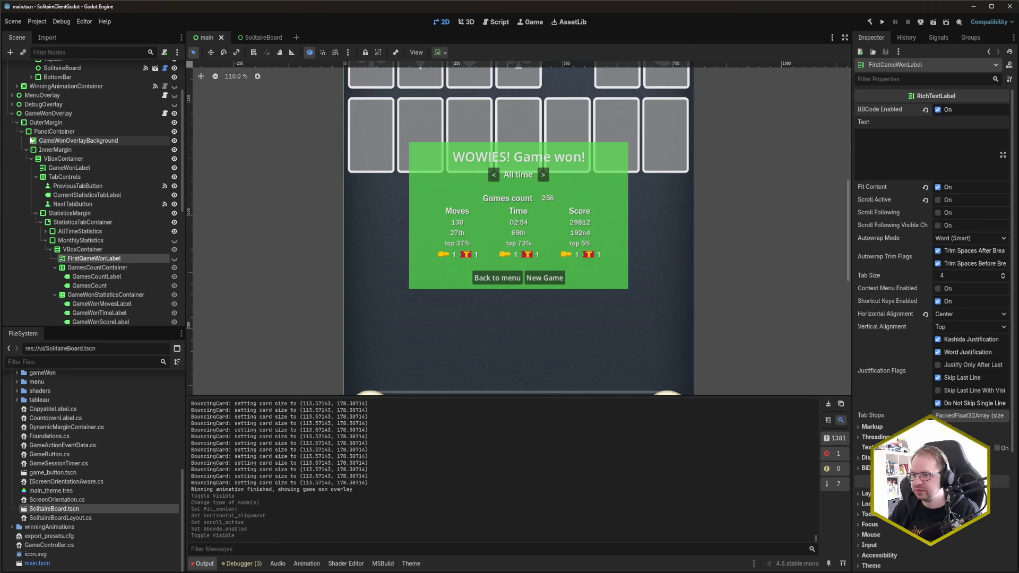
{"action": "left_click", "coordinate": [12, 117]}
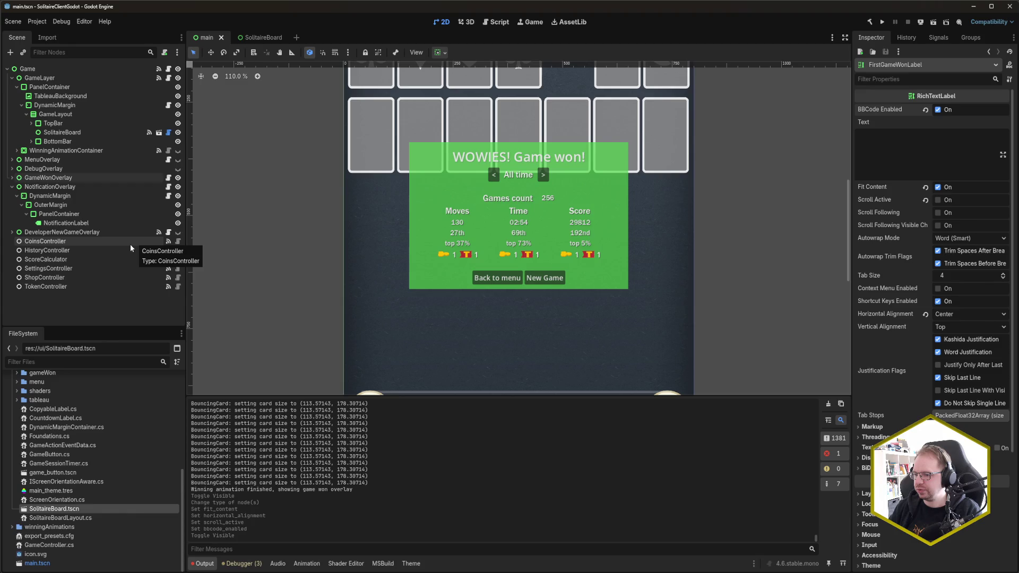
Switch to Rider and open games_history.tres from Recent Files.
{"action": "key", "text": "alt+Tab"}
{"action": "left_click", "coordinate": [347, 299]}
{"action": "key", "text": "ctrl+e"}
{"action": "key", "text": "Down"}
{"action": "key", "text": "Return"}
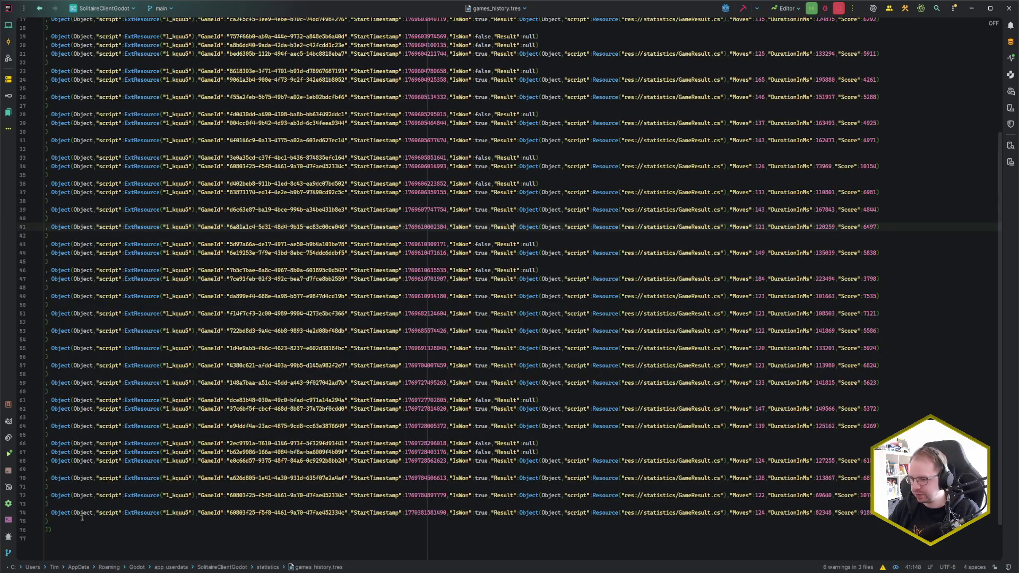
Select and delete the last game record at the end of games_history.tres, then return to Godot.
{"action": "left_click", "coordinate": [52, 520]}
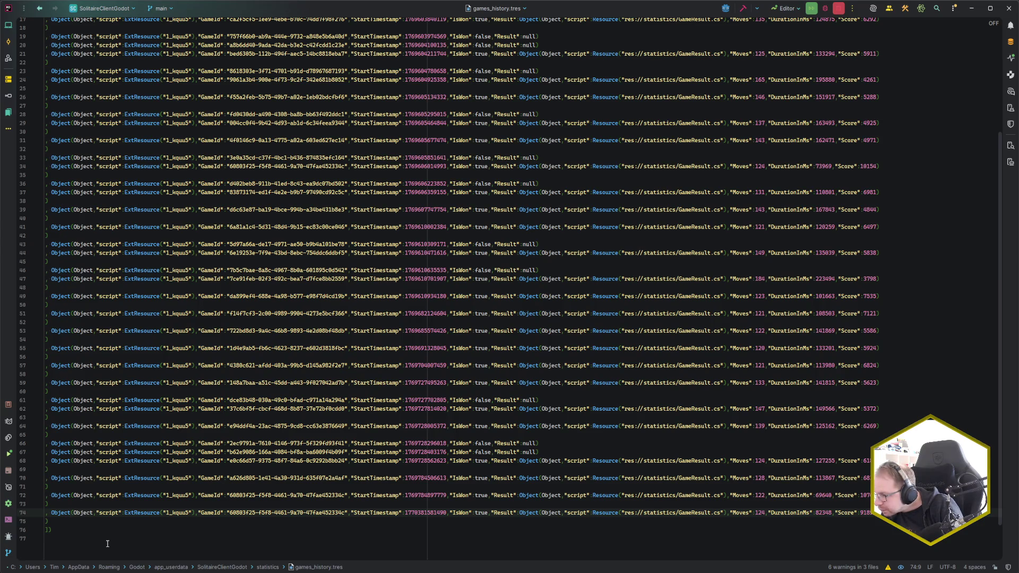
{"action": "key", "text": "shift+Down"}
{"action": "key", "text": "Down"}
{"action": "key", "text": "Up"}
{"action": "key", "text": "shift+Up"}
{"action": "key", "text": "shift+Up"}
{"action": "key", "text": "Delete"}
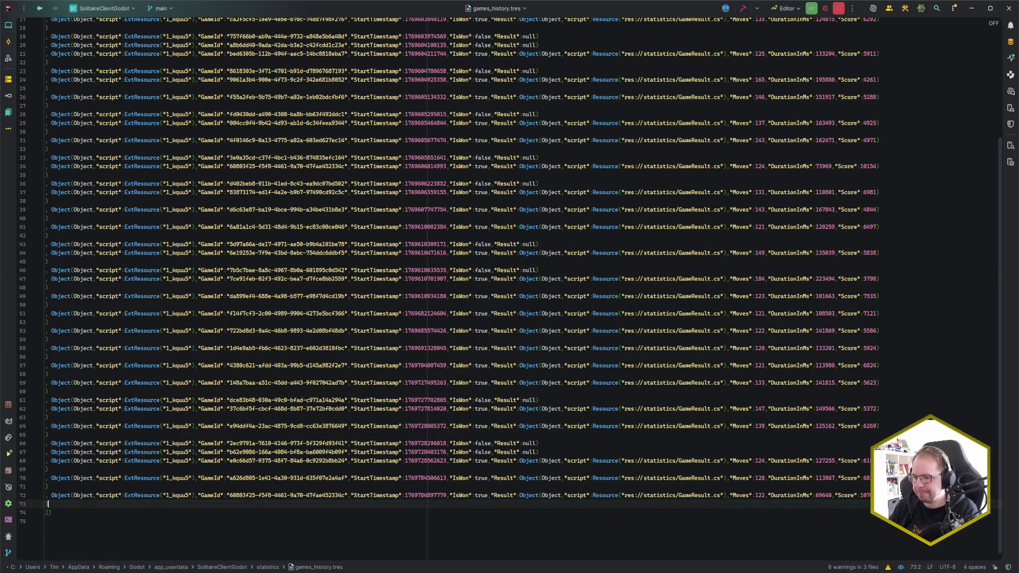
{"action": "key", "text": "alt+Tab"}
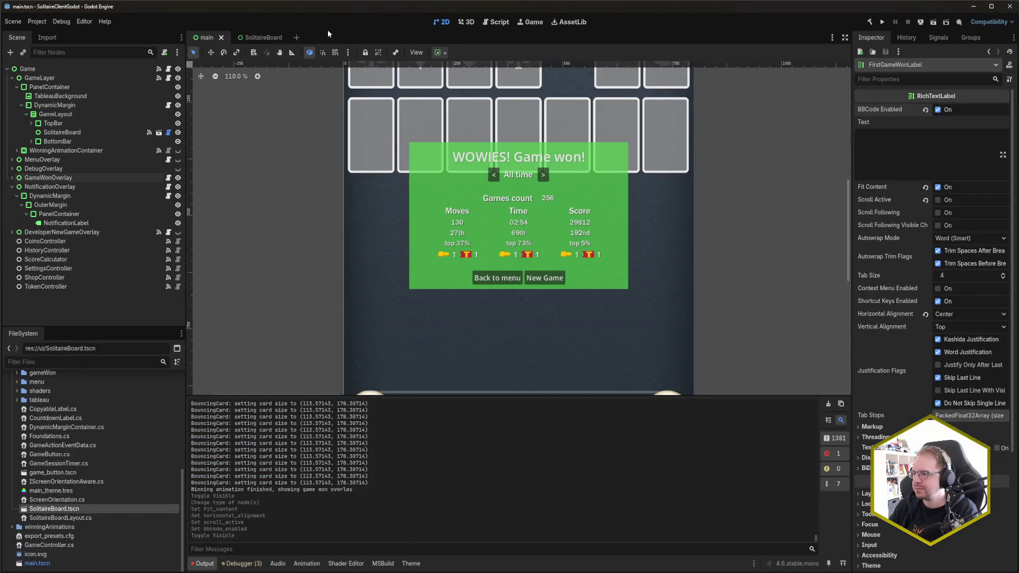
Hide the game-won overlay, show the menu overlay, run the game with F5 and center its window.
{"action": "left_click", "coordinate": [178, 177]}
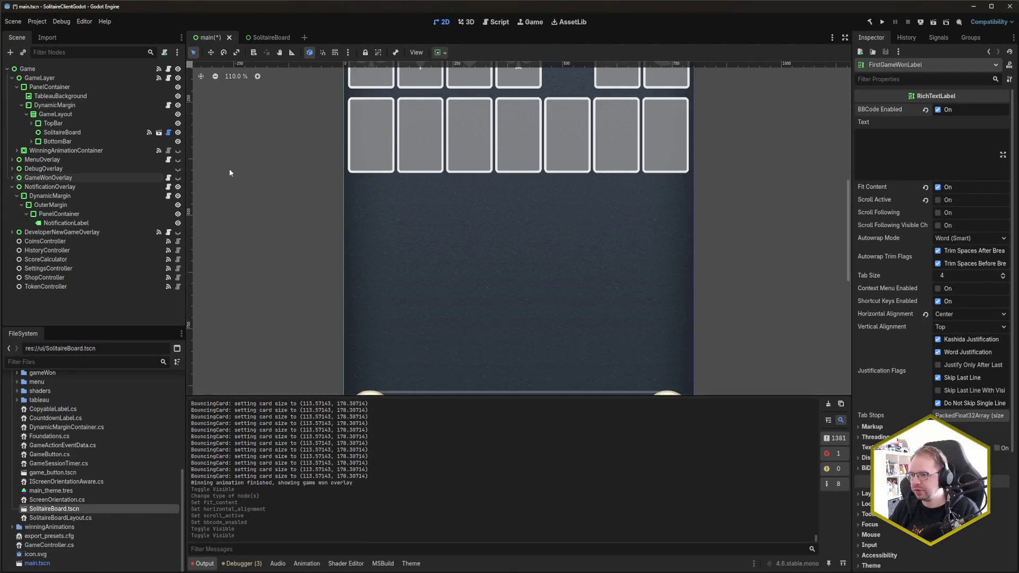
{"action": "left_click", "coordinate": [178, 160]}
{"action": "key", "text": "F5"}
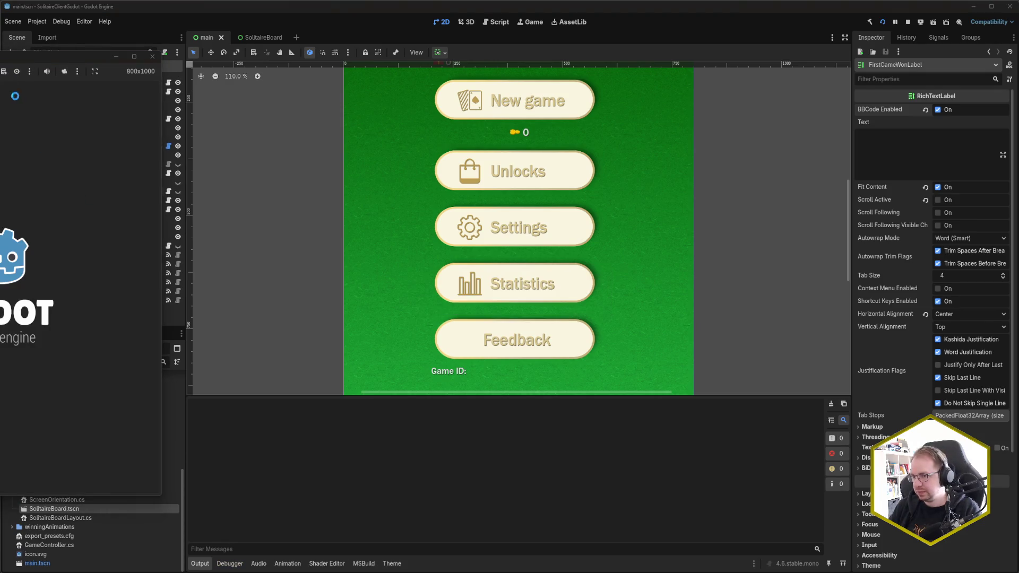
{"action": "left_click_drag", "start_coordinate": [42, 58], "coordinate": [433, 66]}
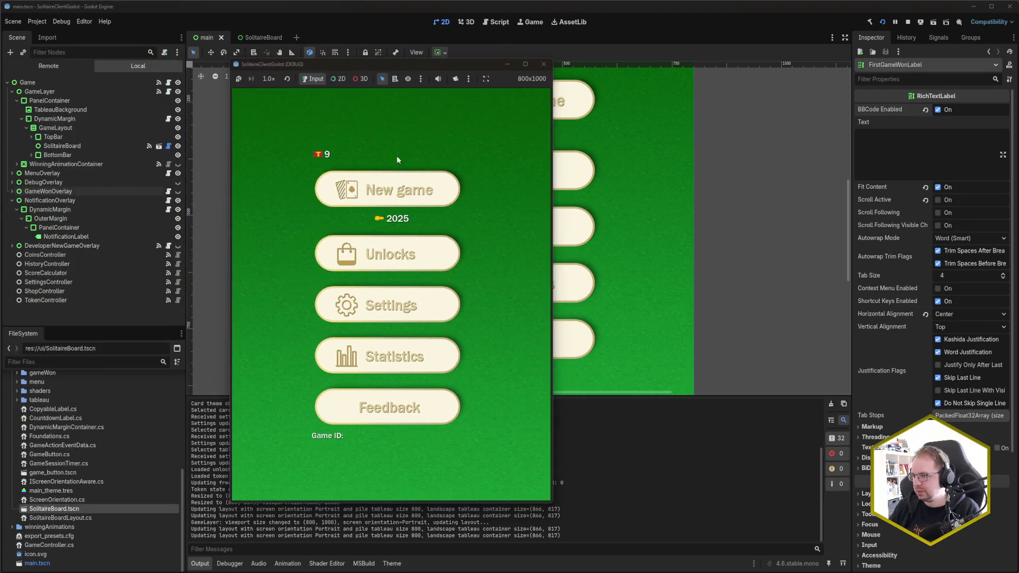
Switch to Rider and open pause.txt from Recent Files.
{"action": "key", "text": "alt+Tab"}
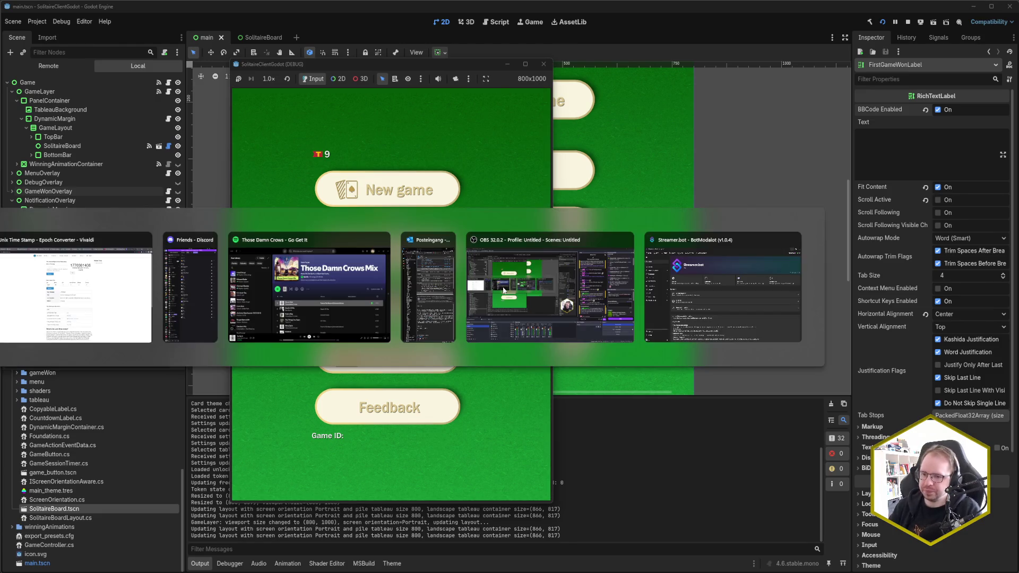
{"action": "key", "text": "ctrl+e"}
{"action": "key", "text": "Return"}
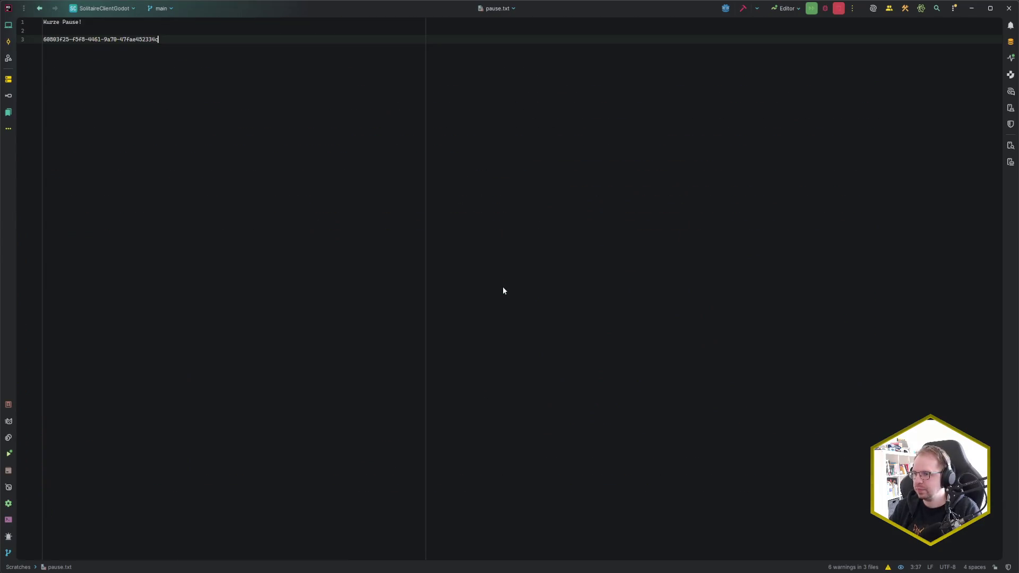
Start a new game from the pasted game ID, resume it, and resize the window to 735x1000.
{"action": "key", "text": "alt+Tab"}
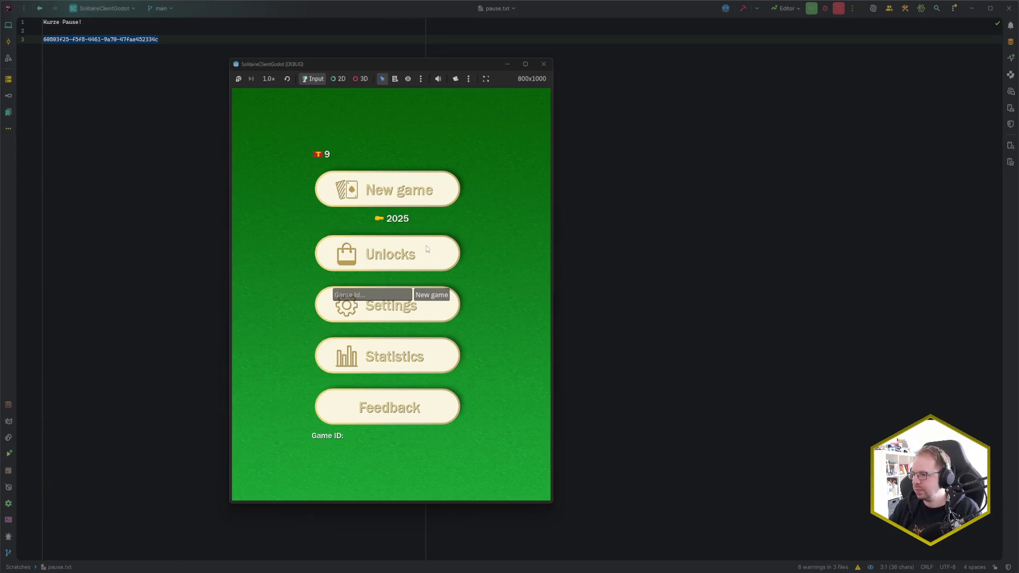
{"action": "left_click", "coordinate": [393, 292]}
{"action": "type", "text": "60803f25-f5f8-4461-9a70-47fae452334c"}
{"action": "left_click", "coordinate": [432, 295]}
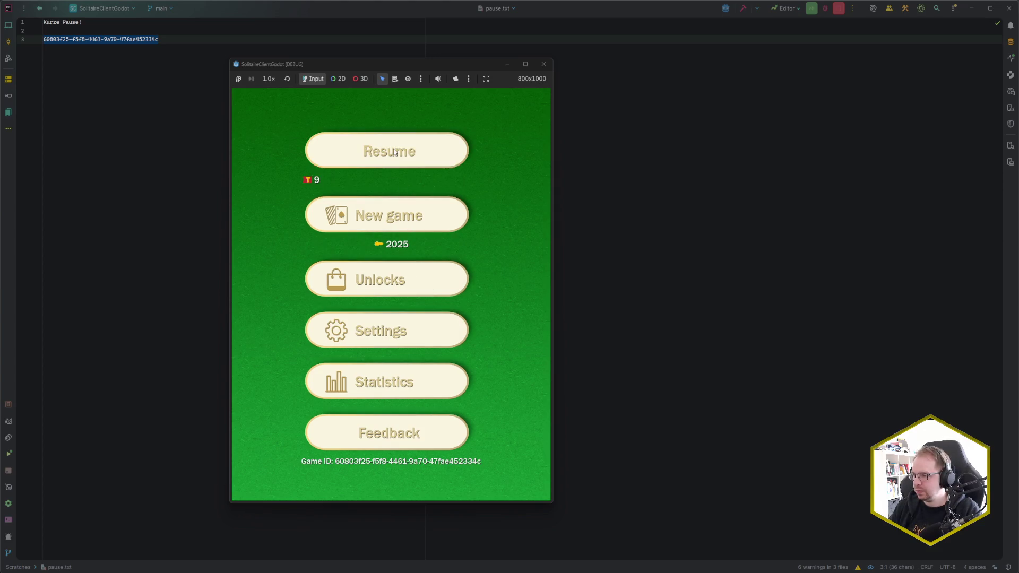
{"action": "left_click", "coordinate": [395, 152]}
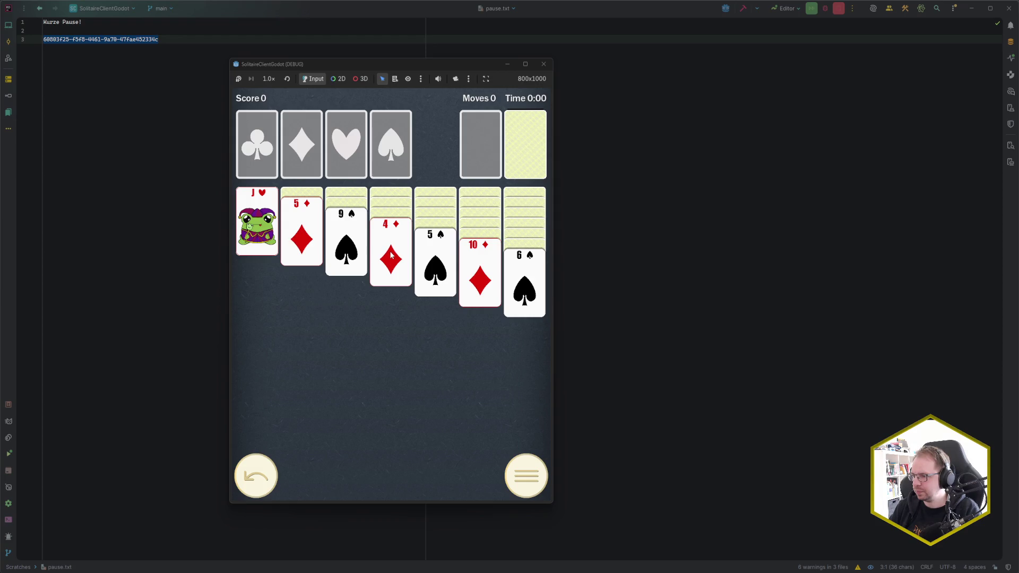
{"action": "mouse_move", "coordinate": [554, 507]}
{"action": "left_mouse_down"}
{"action": "mouse_move", "coordinate": [717, 473]}
{"action": "mouse_move", "coordinate": [528, 515]}
{"action": "left_mouse_up"}
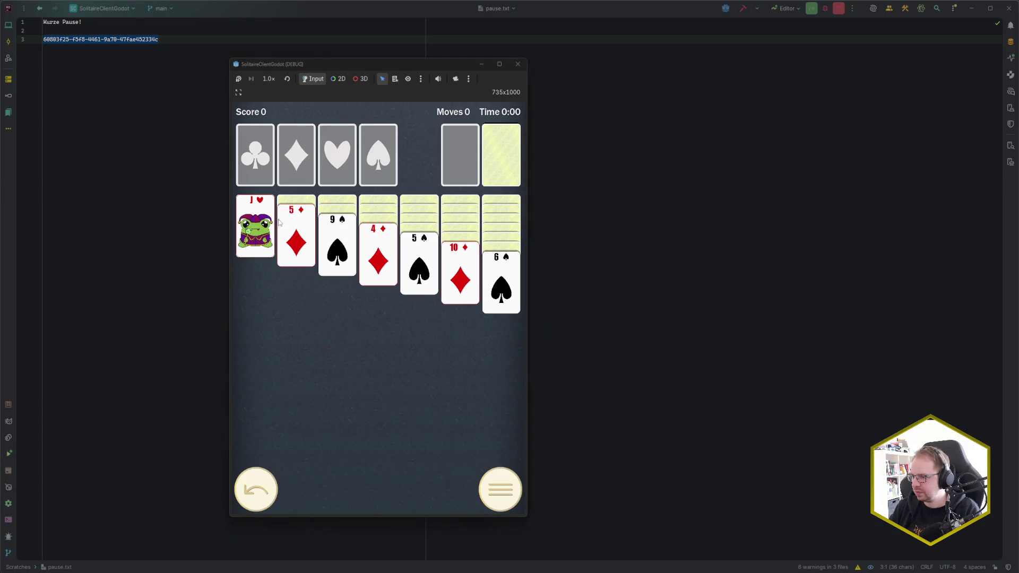
Move 5♦ onto 6♠, 4♦ onto 5♠, 9♠ onto 10♦, J♥ onto Q♠, and send A♥ to foundation.
{"action": "left_click", "coordinate": [300, 231]}
{"action": "left_click", "coordinate": [377, 255]}
{"action": "left_click", "coordinate": [355, 255]}
{"action": "left_click", "coordinate": [363, 249]}
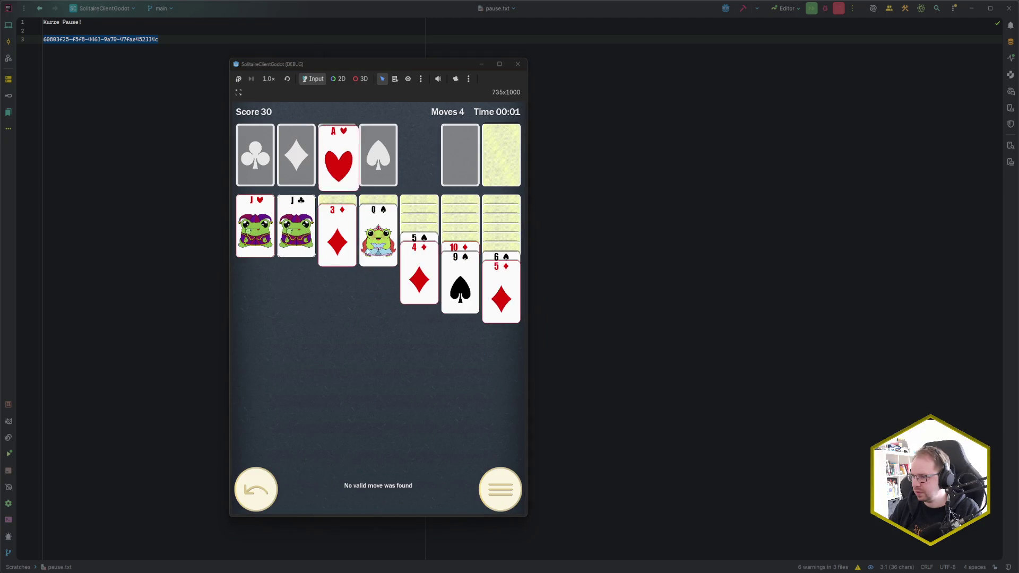
{"action": "left_click", "coordinate": [261, 236]}
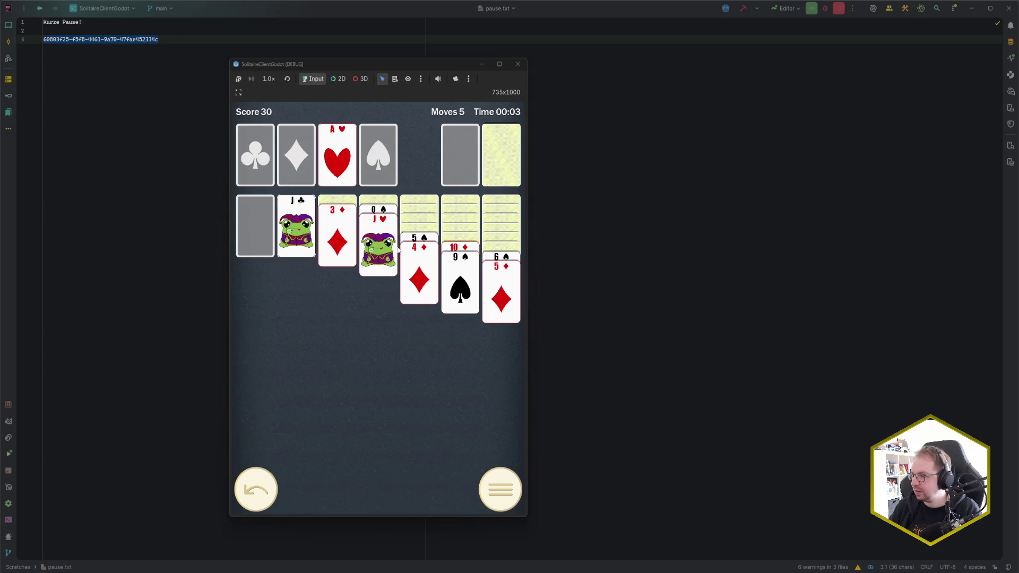
{"action": "left_click", "coordinate": [461, 250]}
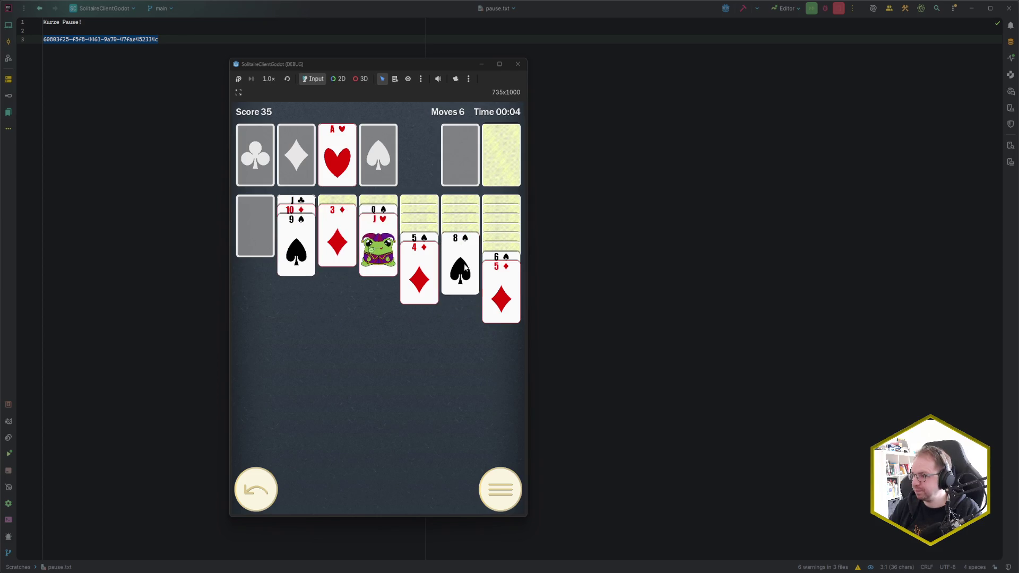
{"action": "left_click", "coordinate": [492, 139]}
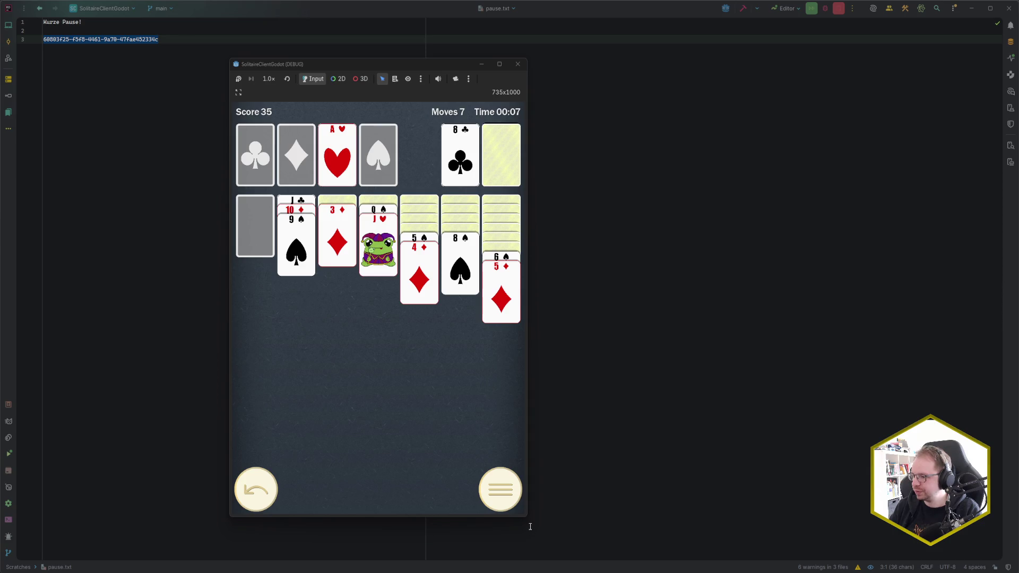
Enlarge the window to 798x1105 and send A♦–4♦ and 2♥ to their foundations.
{"action": "left_click_drag", "start_coordinate": [527, 516], "coordinate": [552, 546]}
{"action": "left_click", "coordinate": [533, 171]}
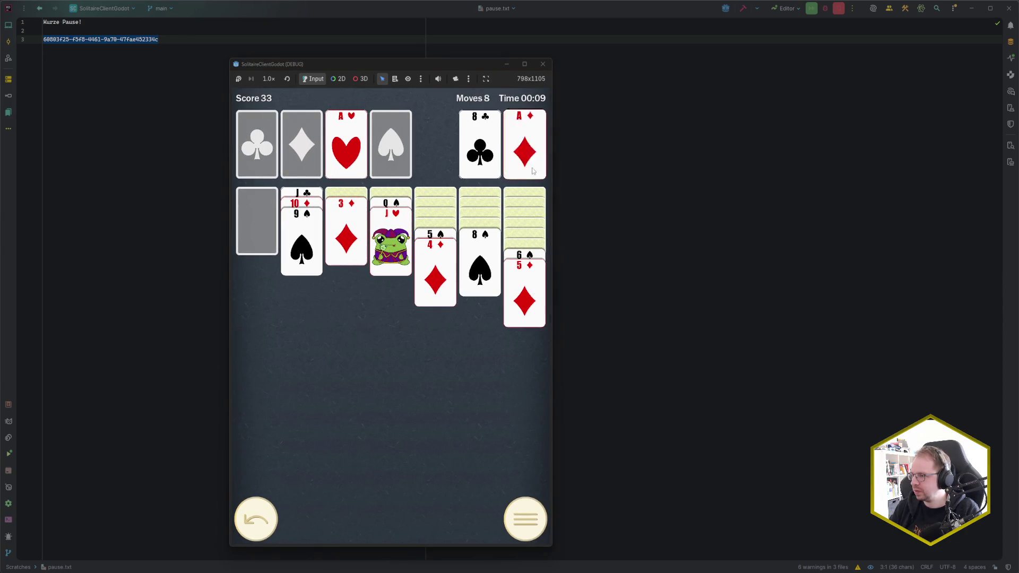
{"action": "left_click", "coordinate": [493, 149]}
{"action": "left_click", "coordinate": [511, 142]}
{"action": "left_click", "coordinate": [494, 147]}
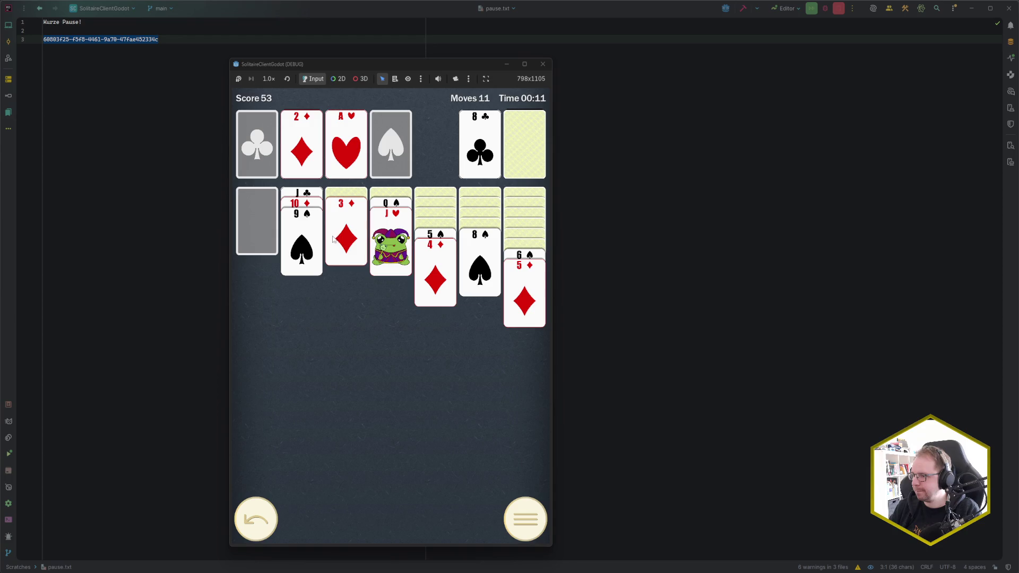
{"action": "left_click", "coordinate": [334, 239]}
{"action": "left_click", "coordinate": [416, 282]}
{"action": "left_click", "coordinate": [519, 140]}
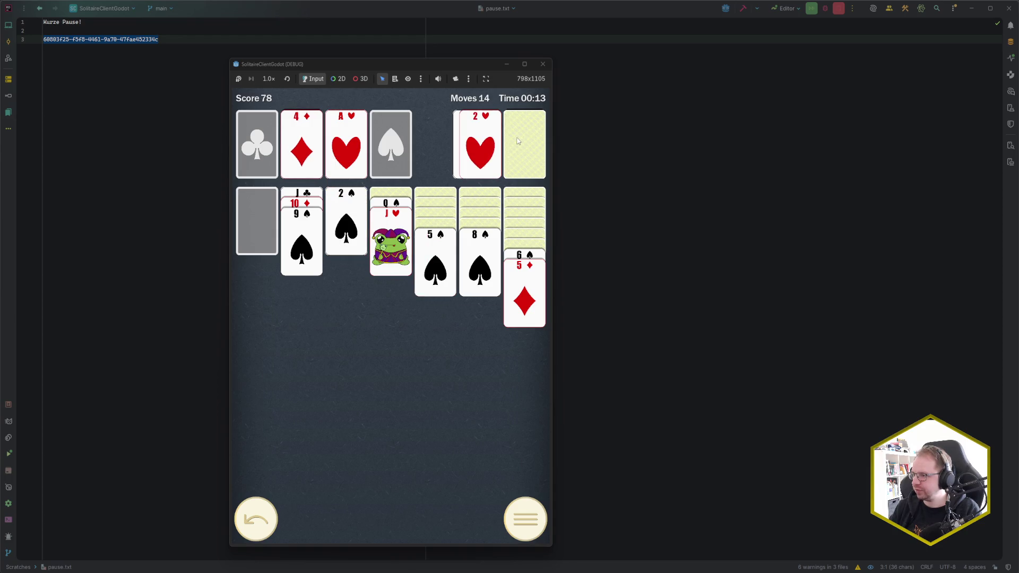
{"action": "left_click", "coordinate": [494, 148]}
Place a king and Q♥ in the first column, then J♣ run onto Q♥ and 10♣ onto J♥.
{"action": "left_click", "coordinate": [512, 150]}
{"action": "left_click", "coordinate": [522, 151]}
{"action": "left_click", "coordinate": [491, 152]}
{"action": "left_click", "coordinate": [491, 151]}
{"action": "left_click", "coordinate": [300, 197]}
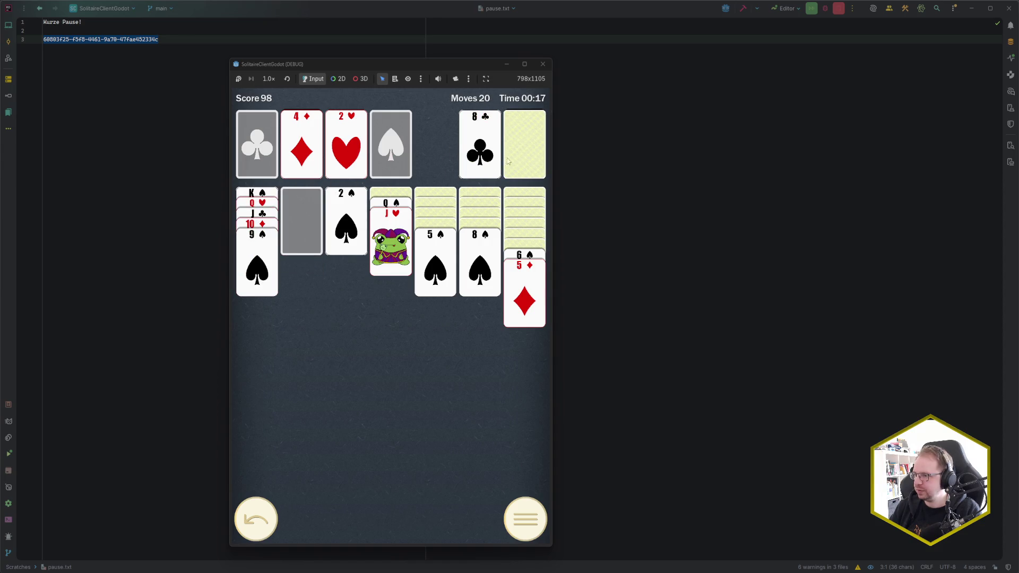
{"action": "left_click", "coordinate": [511, 157]}
{"action": "left_click", "coordinate": [512, 156]}
{"action": "left_click", "coordinate": [491, 151]}
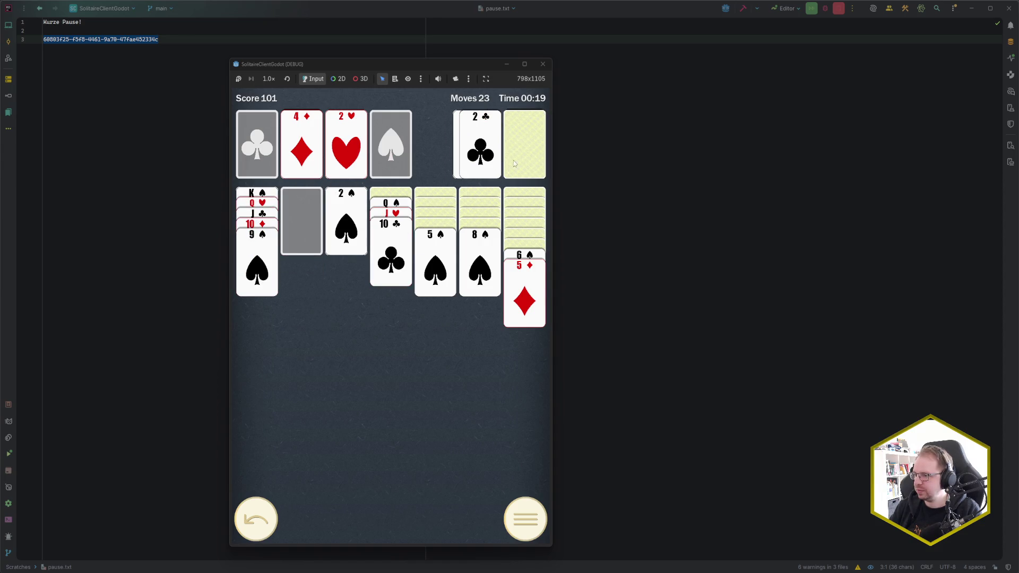
Put K♥ in the second column with the Q♠–10♣ run, then 7♦ onto 8♠ and 6♠–5♦ onto 7♦.
{"action": "left_click", "coordinate": [512, 164]}
{"action": "left_click", "coordinate": [514, 164]}
{"action": "left_click", "coordinate": [514, 163]}
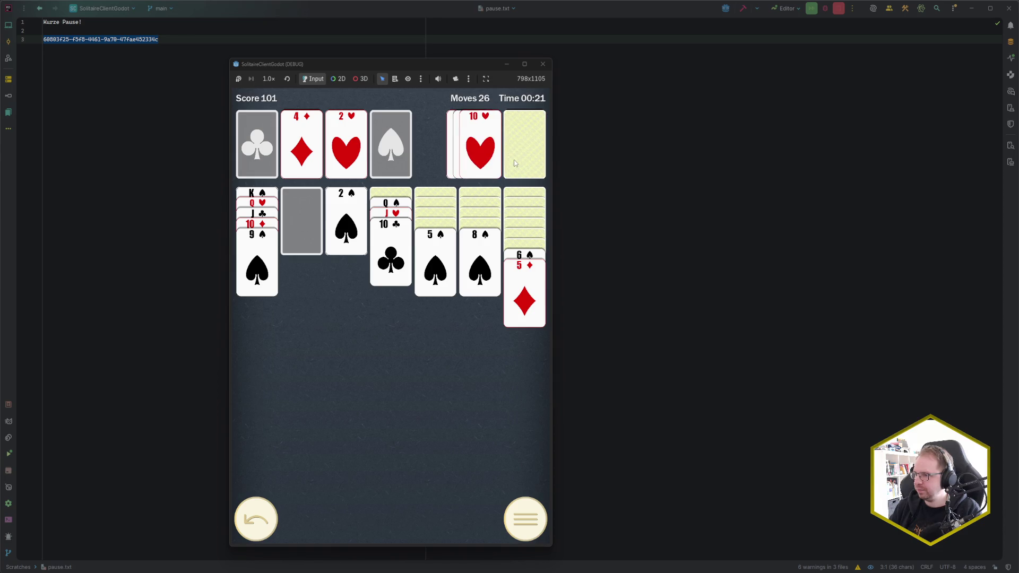
{"action": "left_click", "coordinate": [505, 163]}
{"action": "left_click", "coordinate": [505, 161]}
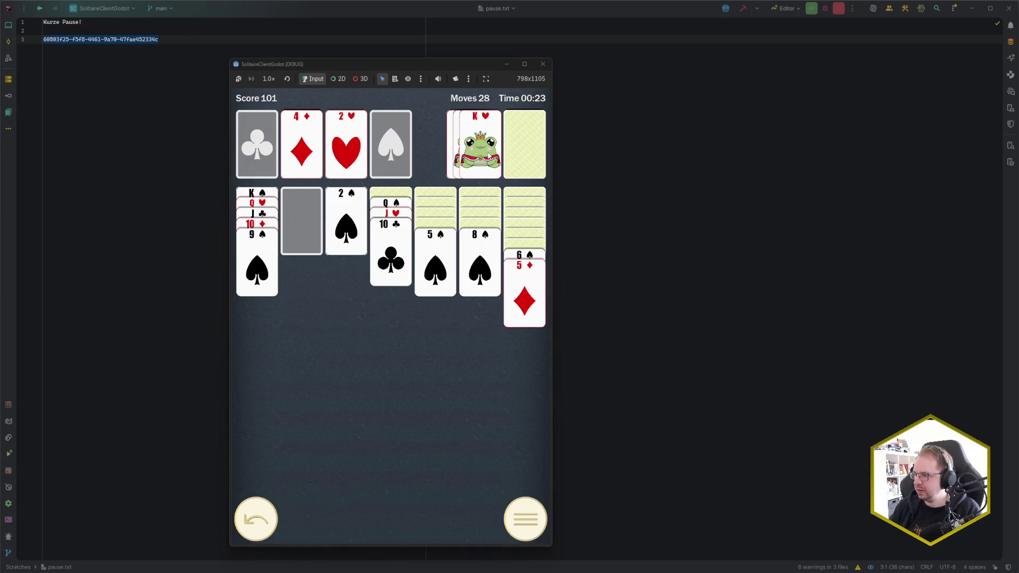
{"action": "left_click", "coordinate": [481, 149]}
{"action": "left_click", "coordinate": [395, 207]}
{"action": "left_click", "coordinate": [393, 212]}
{"action": "left_click", "coordinate": [525, 257]}
Move J♦ onto Q♣, 8♦ onto 9♠, and K♦ into the empty fourth column.
{"action": "left_click", "coordinate": [521, 145]}
{"action": "left_click", "coordinate": [516, 144]}
{"action": "left_click", "coordinate": [490, 152]}
{"action": "left_click", "coordinate": [513, 148]}
{"action": "left_click", "coordinate": [494, 155]}
{"action": "left_click", "coordinate": [523, 149]}
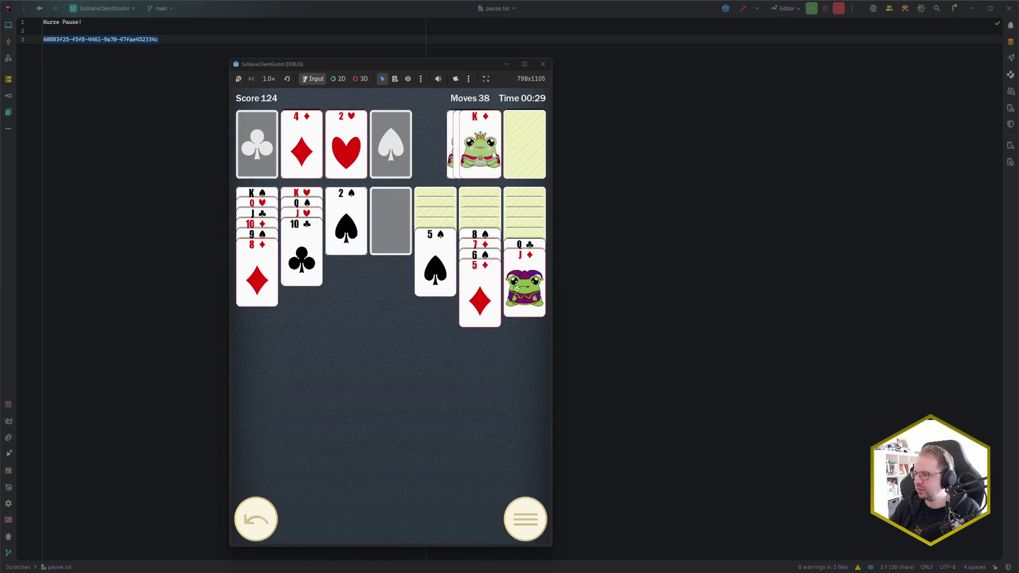
{"action": "left_click", "coordinate": [480, 151]}
Send A♠ and 2♠ to the foundation, move 8♠–5♦ onto 9♥ and the 9♥ run onto 10♣.
{"action": "left_click", "coordinate": [521, 253]}
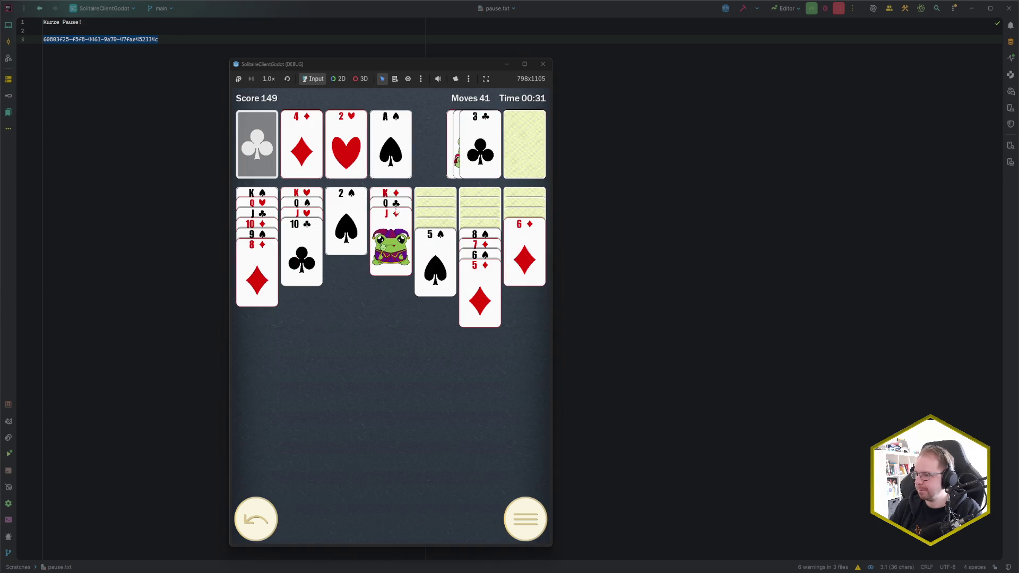
{"action": "left_click", "coordinate": [443, 250]}
{"action": "left_click", "coordinate": [464, 244]}
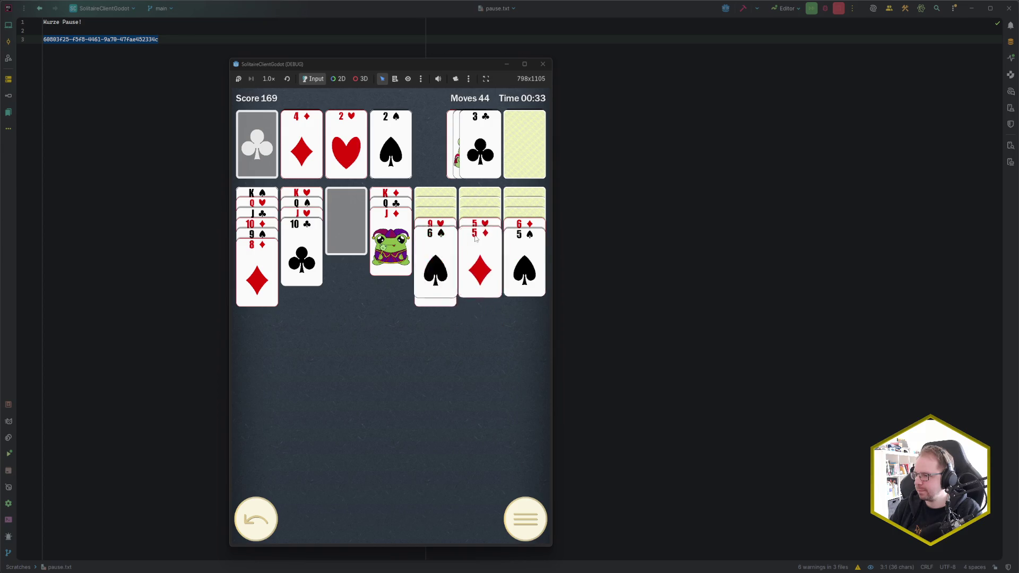
{"action": "left_click", "coordinate": [472, 223]}
{"action": "left_click", "coordinate": [435, 226]}
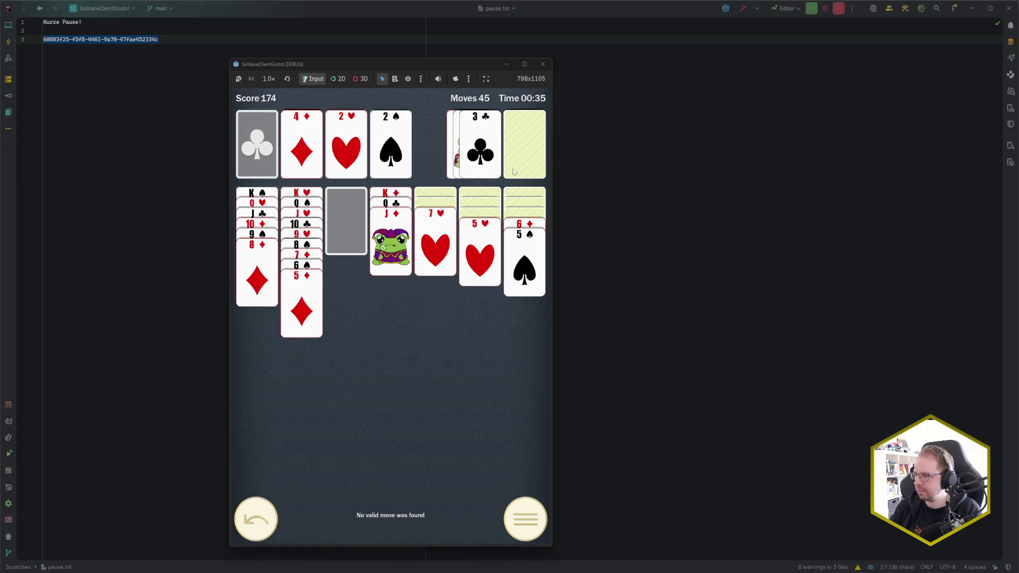
Send 3♠ and 3♥ to foundations, move 7♠ onto 8♦, 6♦–5♠ onto 7♠, and 6♣ onto 7♥.
{"action": "left_click", "coordinate": [520, 149]}
{"action": "left_click", "coordinate": [519, 149]}
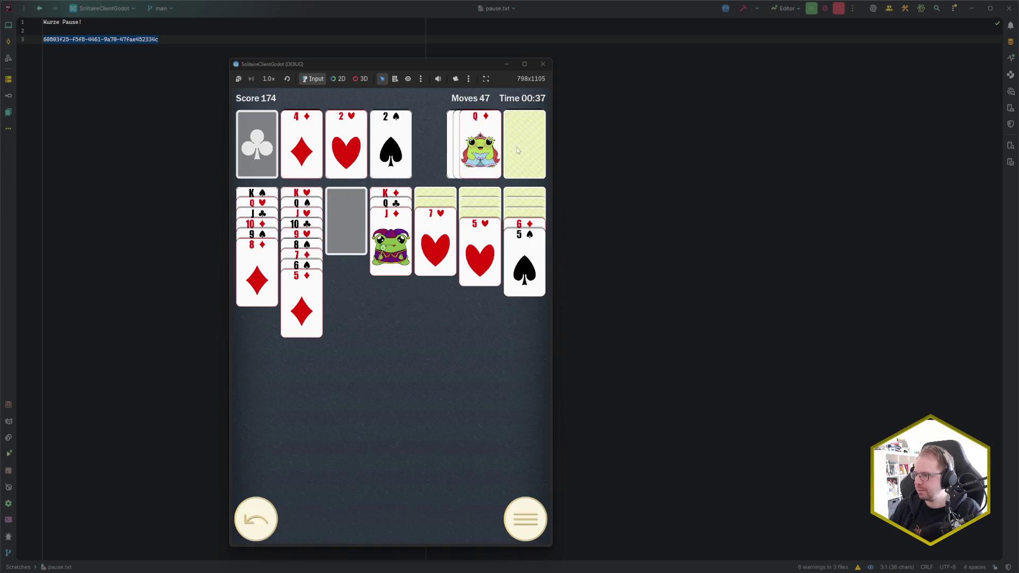
{"action": "left_click", "coordinate": [519, 151]}
{"action": "left_click", "coordinate": [484, 160]}
{"action": "left_click", "coordinate": [525, 149]}
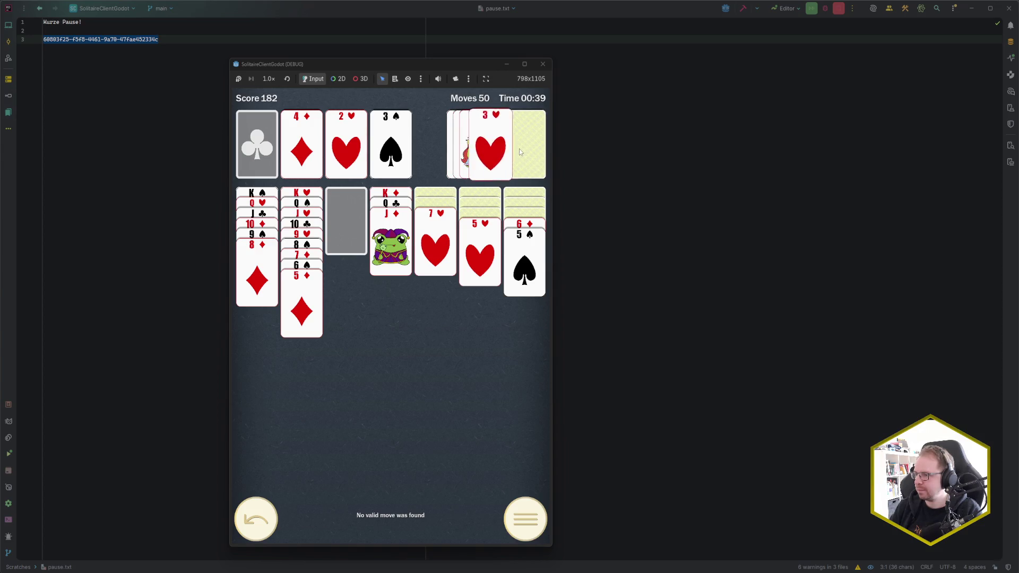
{"action": "left_click", "coordinate": [480, 149]}
{"action": "left_click", "coordinate": [525, 148]}
{"action": "left_click", "coordinate": [480, 148]}
{"action": "left_click", "coordinate": [527, 148]}
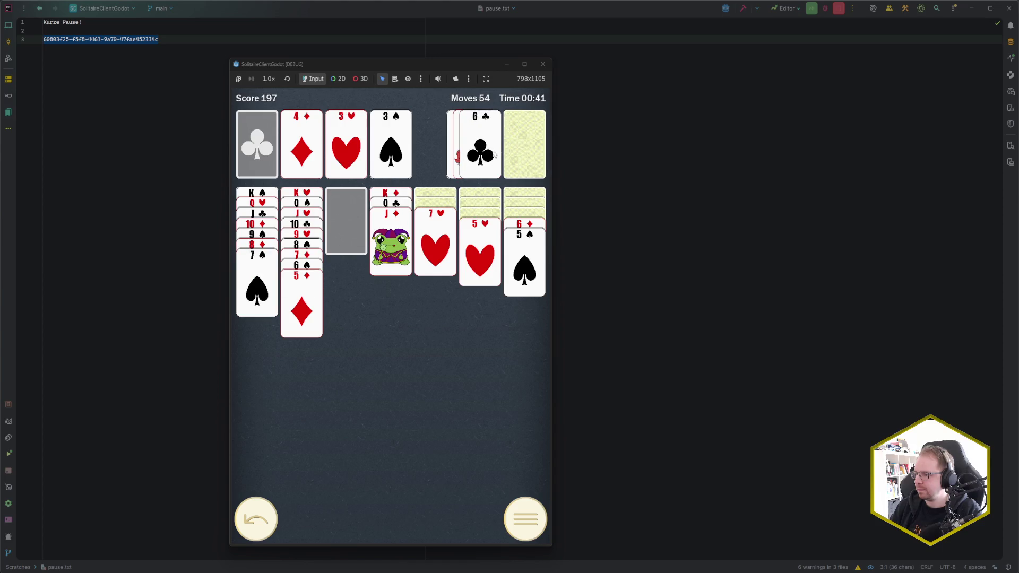
{"action": "left_click", "coordinate": [526, 225]}
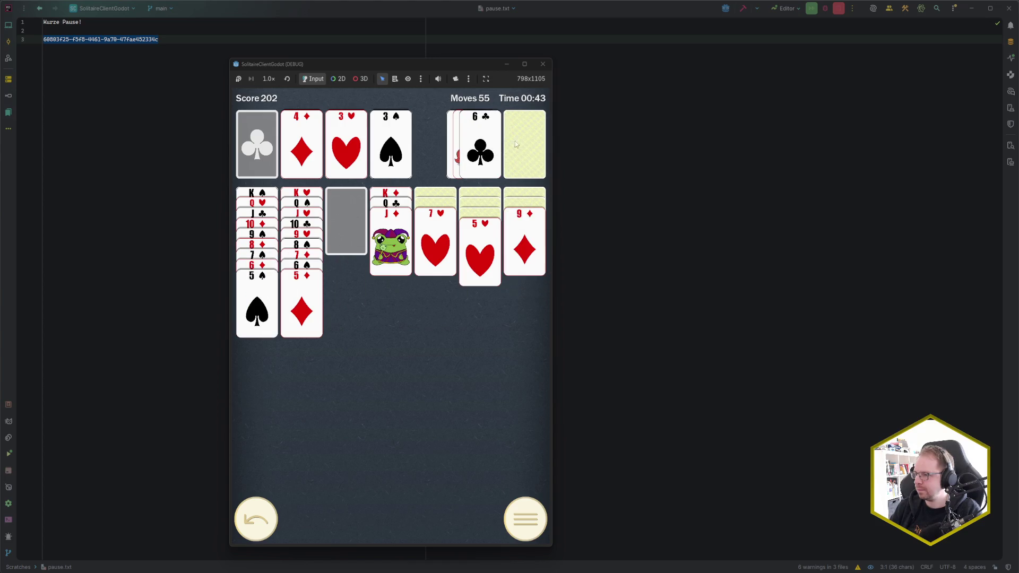
{"action": "left_click", "coordinate": [494, 146]}
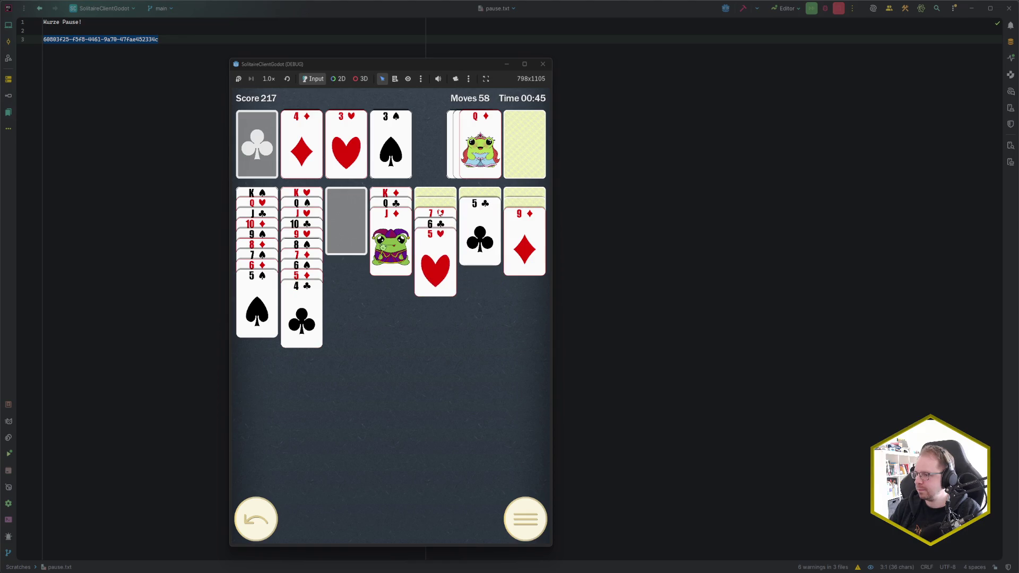
Recycle the stock, move 8♣ onto 9♦, 7♥–5♥ onto 8♣, 10♠ onto J♦, and 9♦–5♥ onto 10♠.
{"action": "left_click", "coordinate": [520, 152]}
{"action": "left_click", "coordinate": [520, 153]}
{"action": "left_click", "coordinate": [480, 146]}
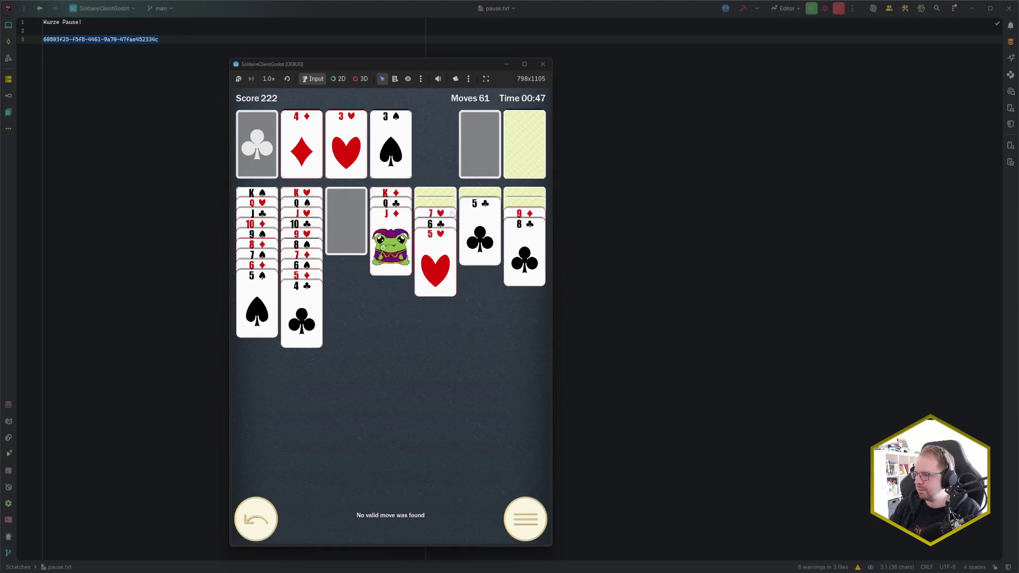
{"action": "left_click", "coordinate": [450, 218]}
{"action": "left_click", "coordinate": [451, 219]}
{"action": "left_click", "coordinate": [518, 217]}
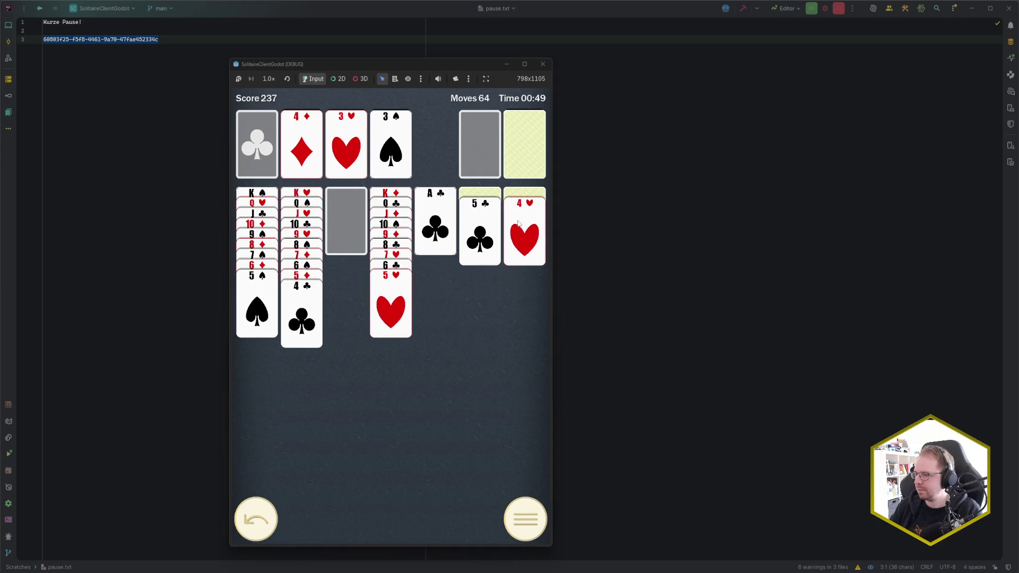
{"action": "left_click", "coordinate": [433, 223]}
Send 4♥, 2♣, 4♠ and 5♠ to foundations, move 5♣ to column one and 10♥ onto J♠.
{"action": "left_click", "coordinate": [515, 223]}
{"action": "left_click", "coordinate": [524, 154]}
{"action": "left_click", "coordinate": [524, 154]}
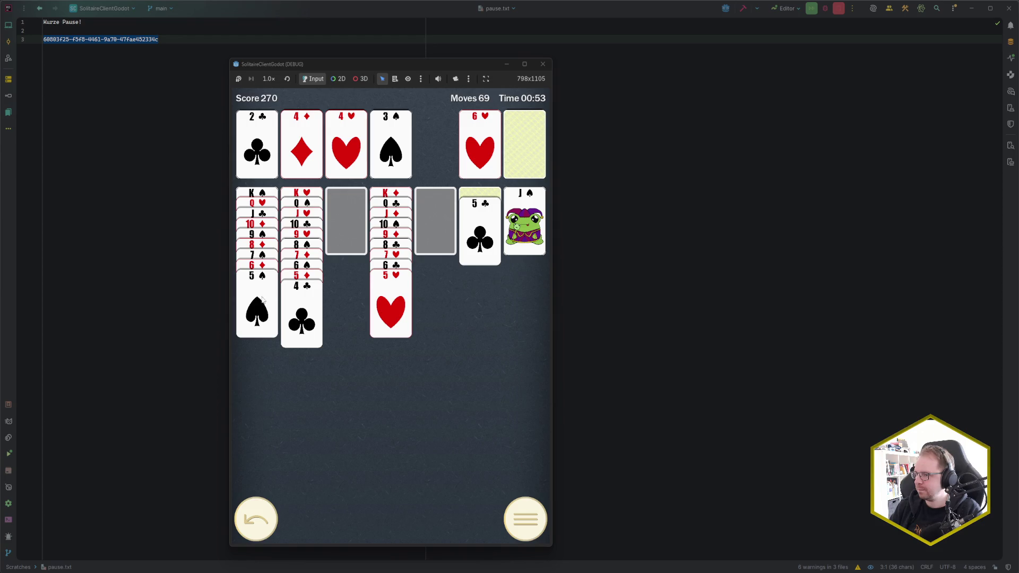
{"action": "left_click", "coordinate": [524, 143]}
{"action": "left_click", "coordinate": [480, 144]}
{"action": "left_click", "coordinate": [257, 303]}
{"action": "left_click", "coordinate": [475, 247]}
{"action": "left_click", "coordinate": [409, 514]}
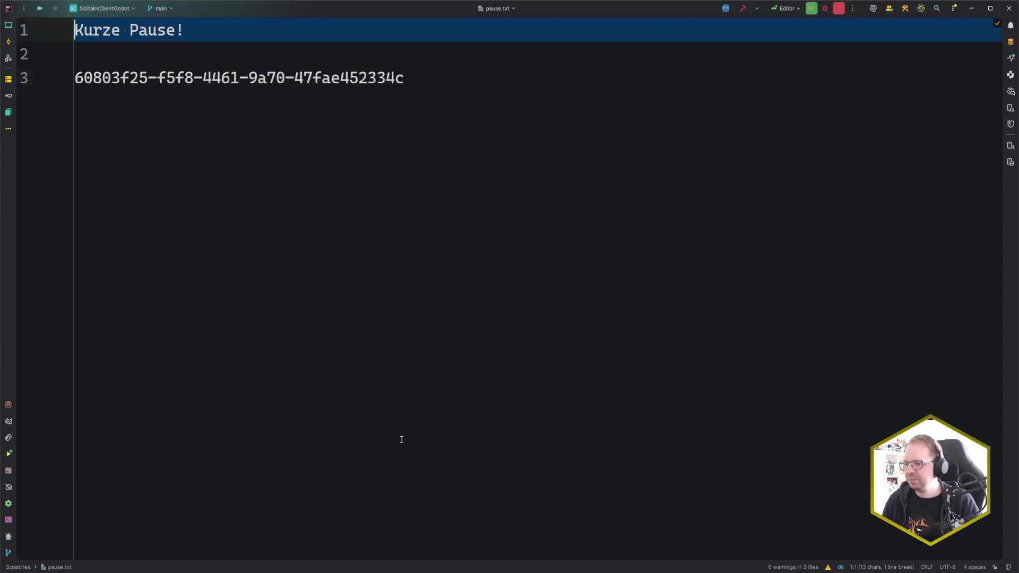
Shrink the pause.txt text and reset the font to 14pt in all editors.
{"action": "left_click_drag", "start_coordinate": [400, 437], "coordinate": [490, 389]}
{"action": "scroll", "coordinate": [491, 389], "scroll_direction": "down", "scroll_amount": 5, "text": "ctrl"}
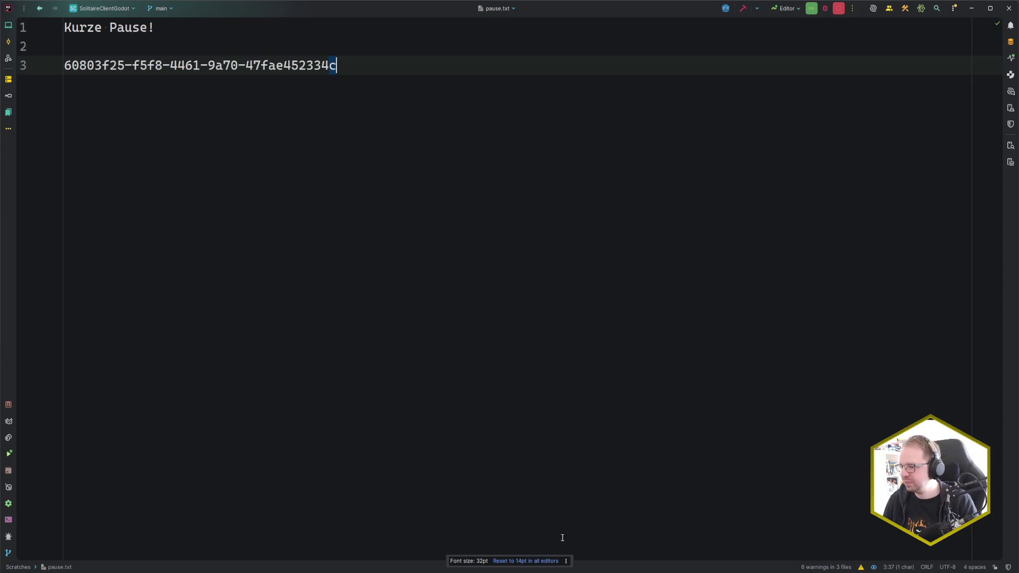
{"action": "left_click", "coordinate": [538, 564]}
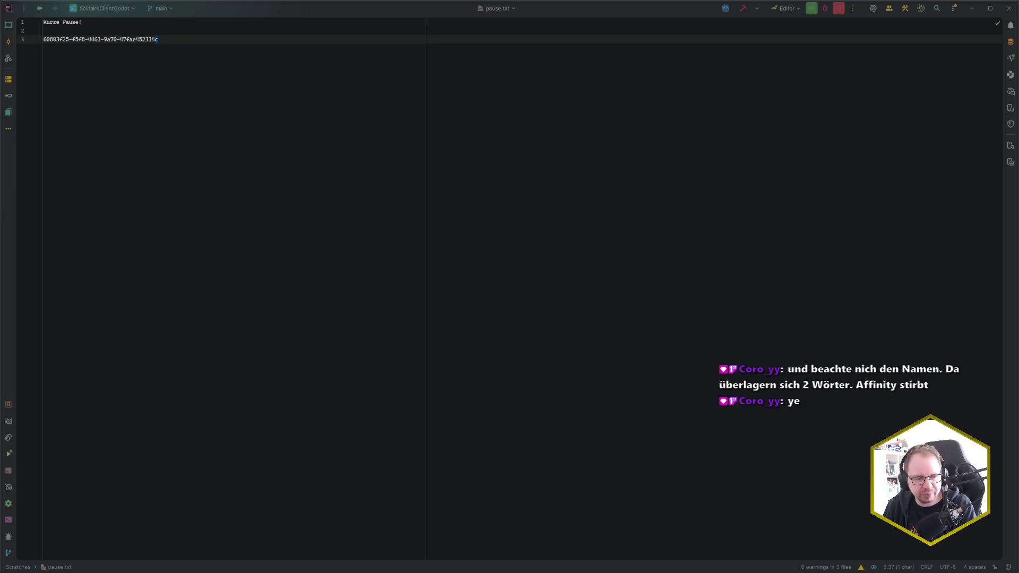
Bring Vivaldi forward and load the pasted Discord image URL in the address bar.
{"action": "mouse_move", "coordinate": [0, 571]}
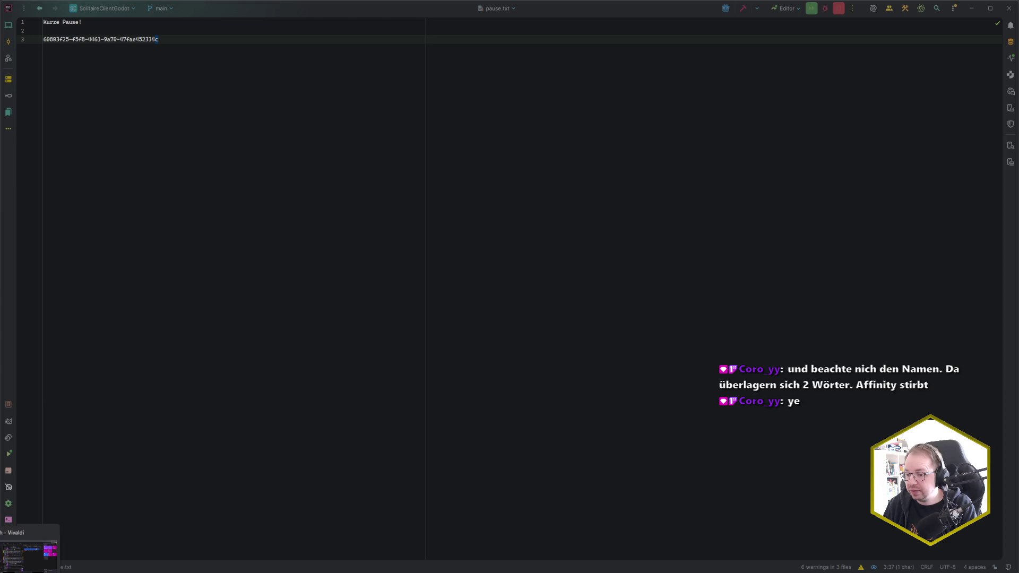
{"action": "left_click", "coordinate": [29, 541]}
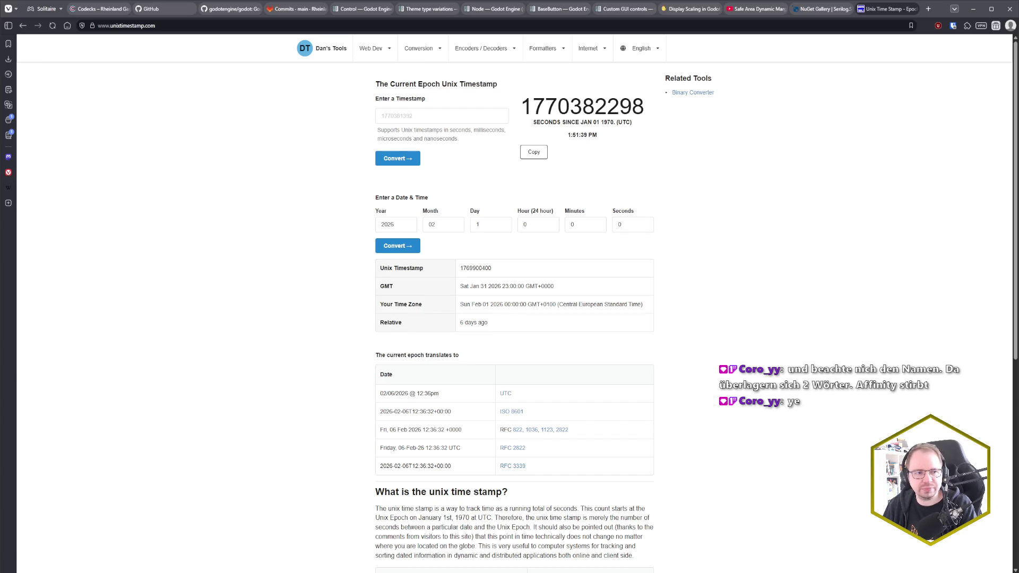
{"action": "left_click", "coordinate": [824, 27]}
{"action": "key", "text": "ctrl+v"}
{"action": "key", "text": "Return"}
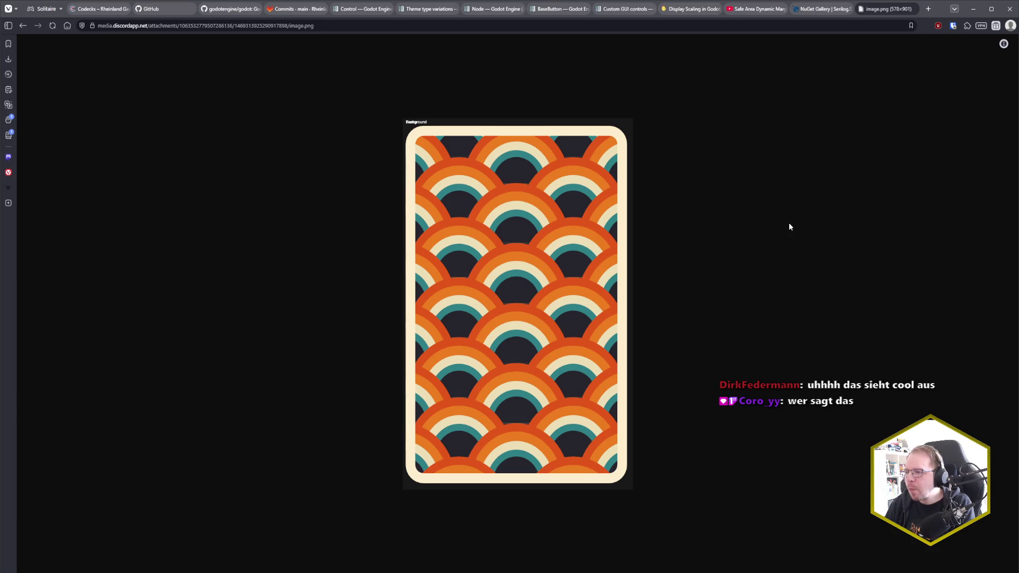
Close the image.png tab, leaving the Codecks card in view, and return to Rider.
{"action": "middle_click", "coordinate": [882, 10]}
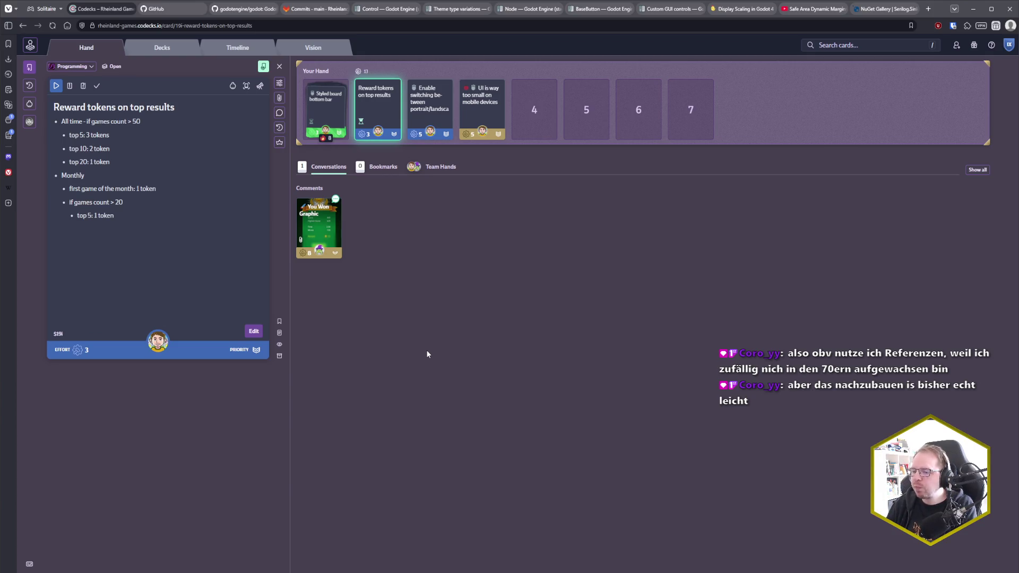
{"action": "key", "text": "alt+Tab"}
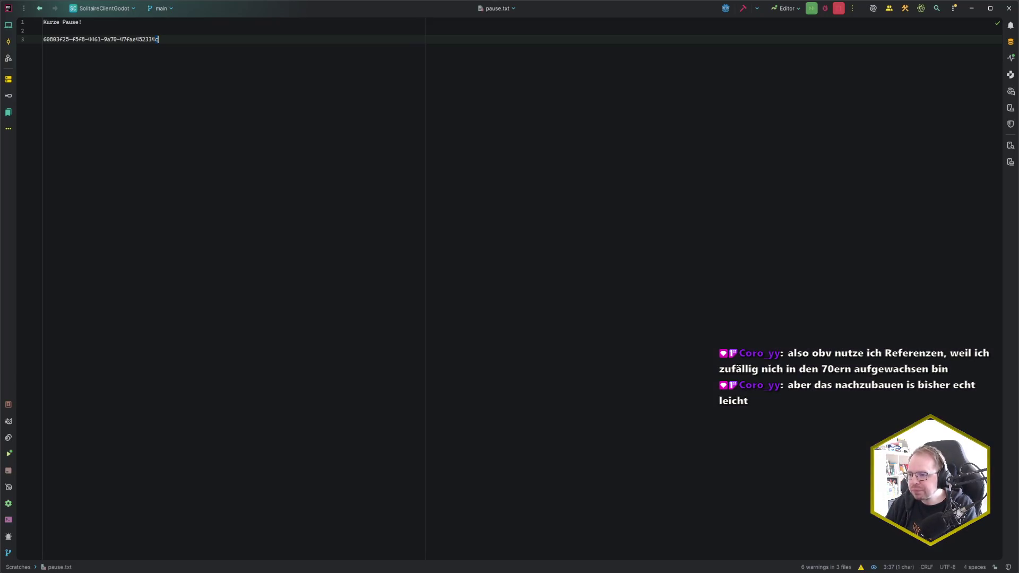
Review the Game won overlay's monthly stats in the running game, then return to the Godot editor.
{"action": "mouse_move", "coordinate": [96, 571]}
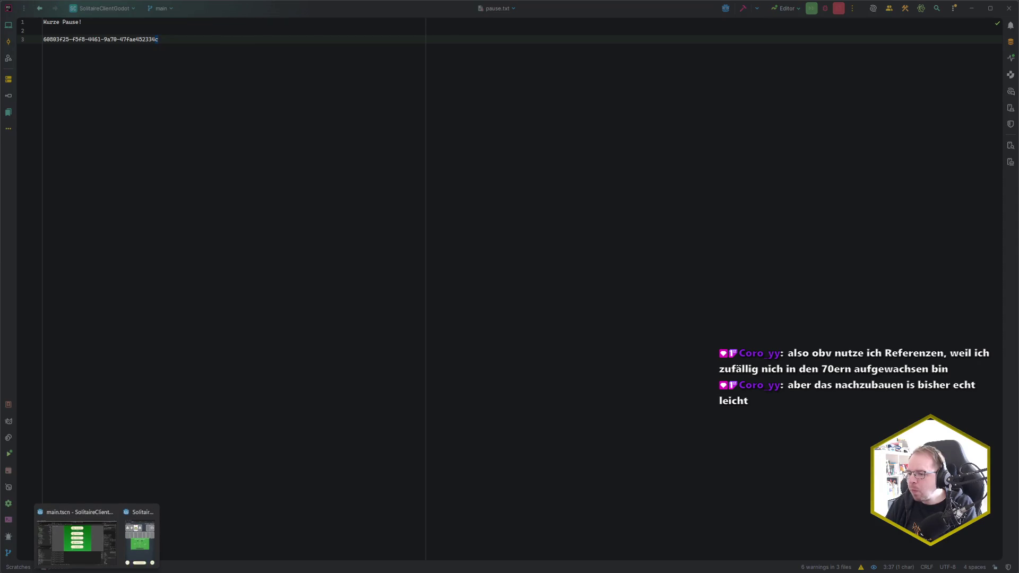
{"action": "left_click", "coordinate": [139, 534]}
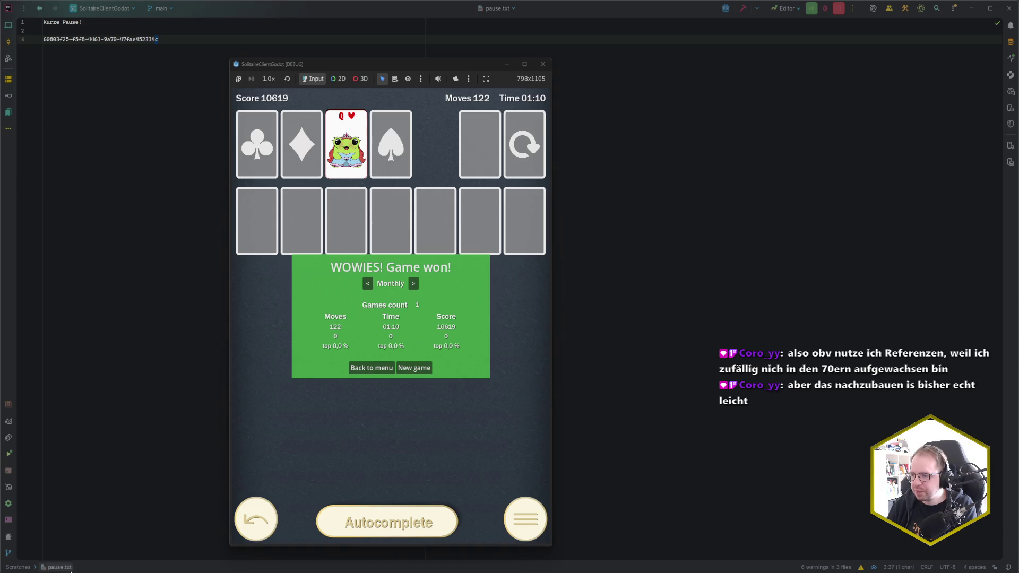
{"action": "mouse_move", "coordinate": [32, 572]}
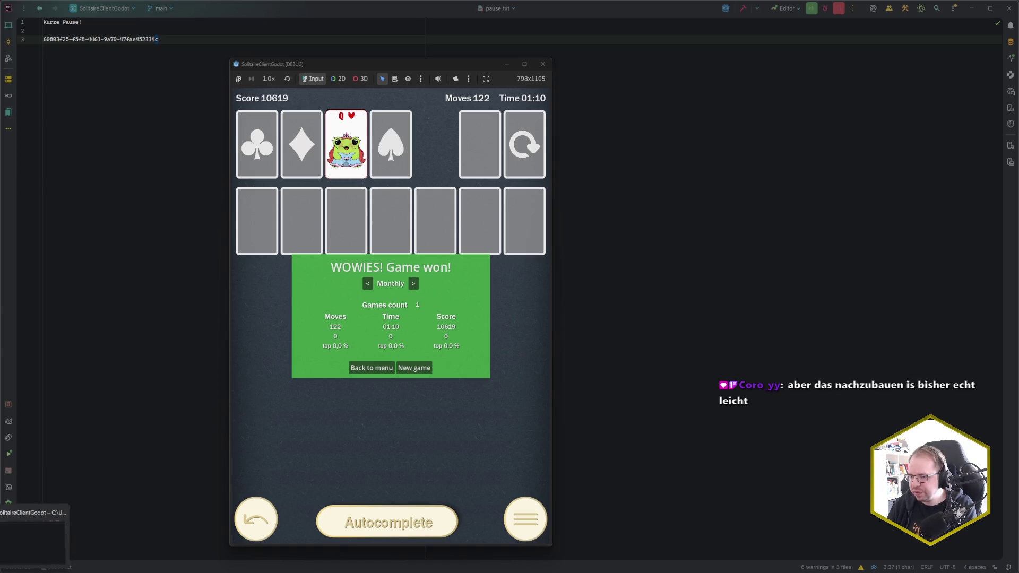
{"action": "left_click", "coordinate": [109, 512]}
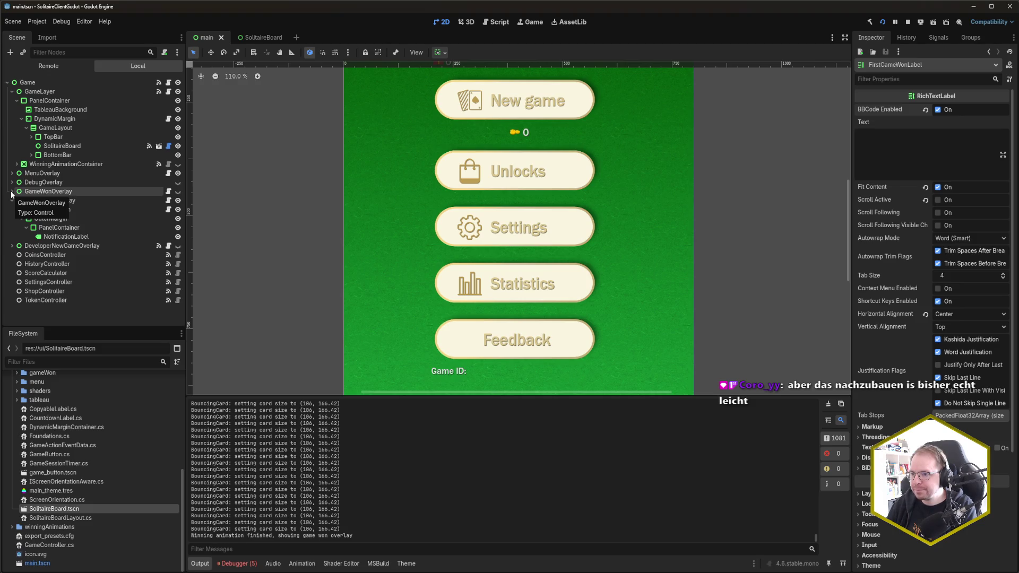
Expand GameWonOverlay in the Scene dock down to its statistics labels, then switch to Rider.
{"action": "left_click", "coordinate": [10, 191]}
{"action": "scroll", "coordinate": [96, 263], "scroll_direction": "down", "scroll_amount": 1}
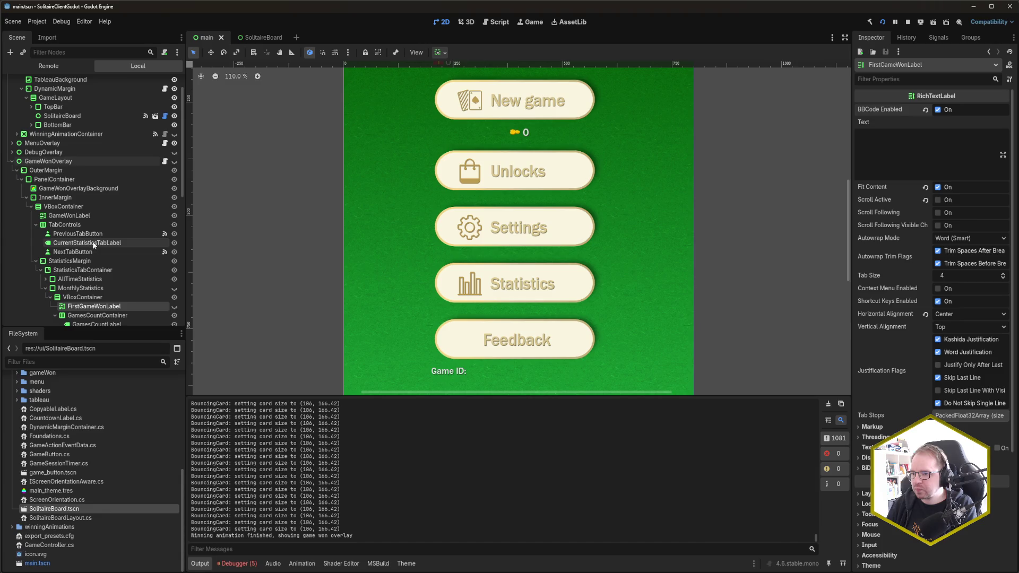
{"action": "scroll", "coordinate": [93, 242], "scroll_direction": "down", "scroll_amount": 2}
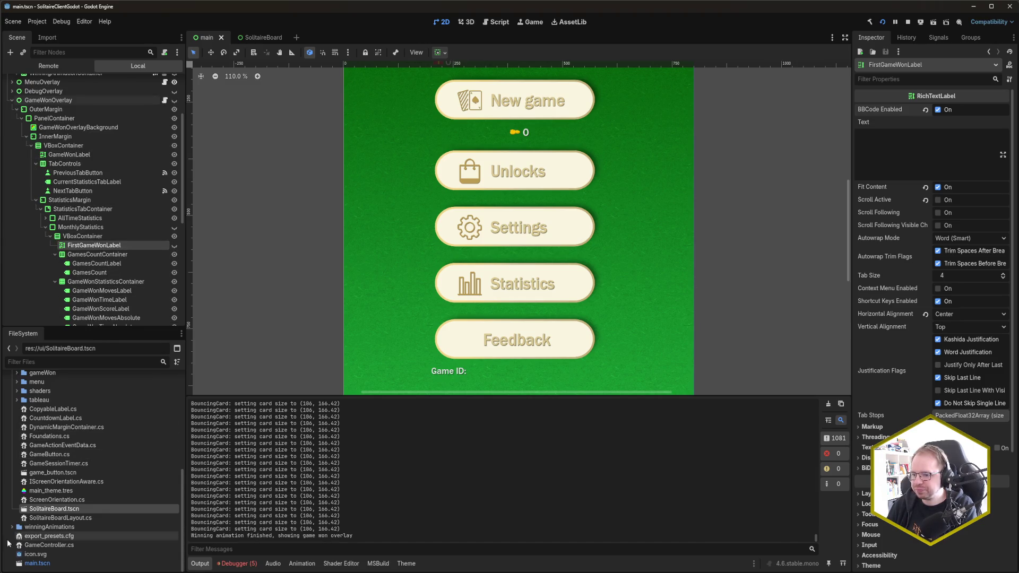
{"action": "key", "text": "alt+Tab"}
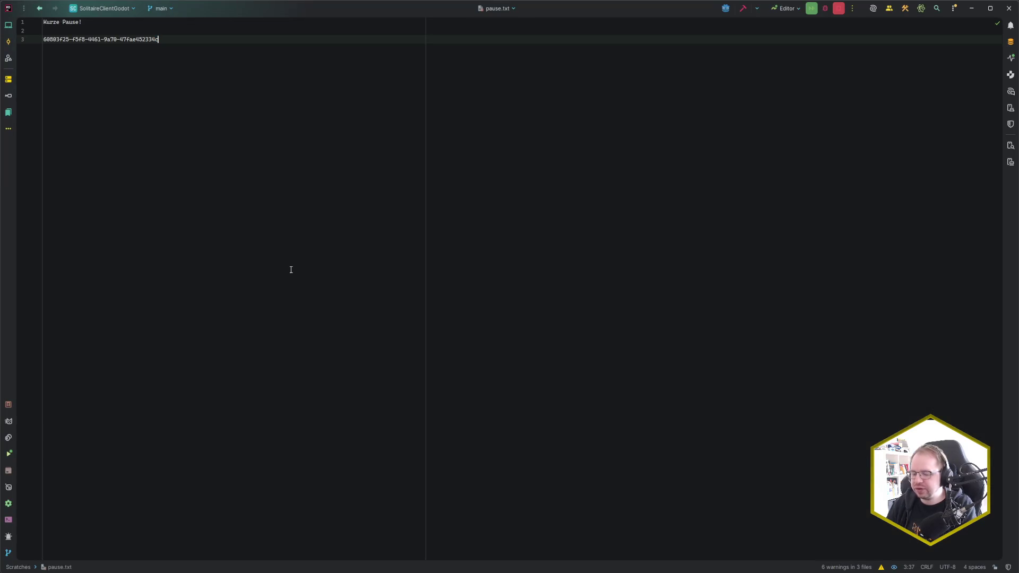
Open StatisticsView.cs, then GameWonOverlay.cs, from Rider's recent files list.
{"action": "key", "text": "ctrl+e"}
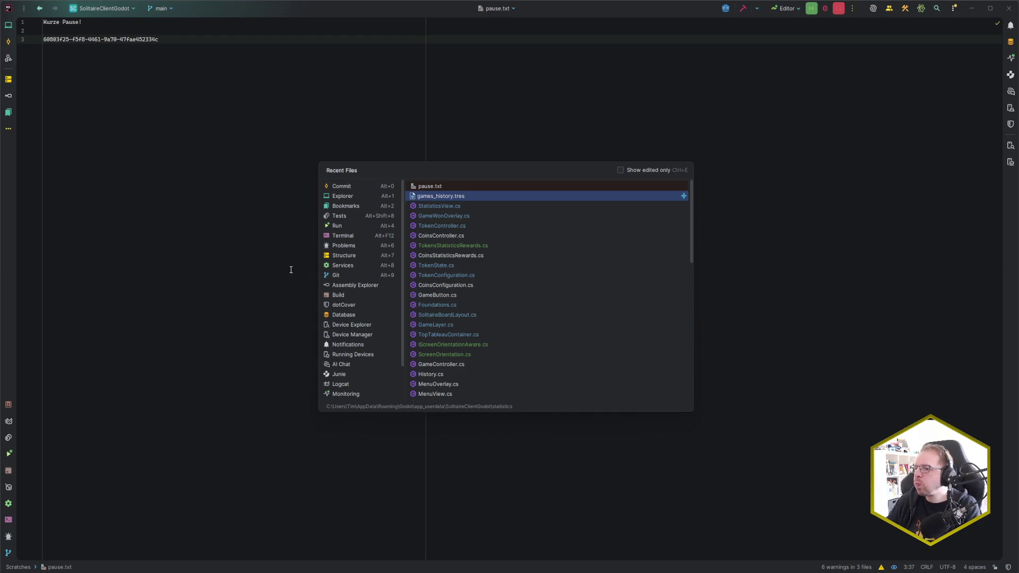
{"action": "left_click", "coordinate": [476, 208]}
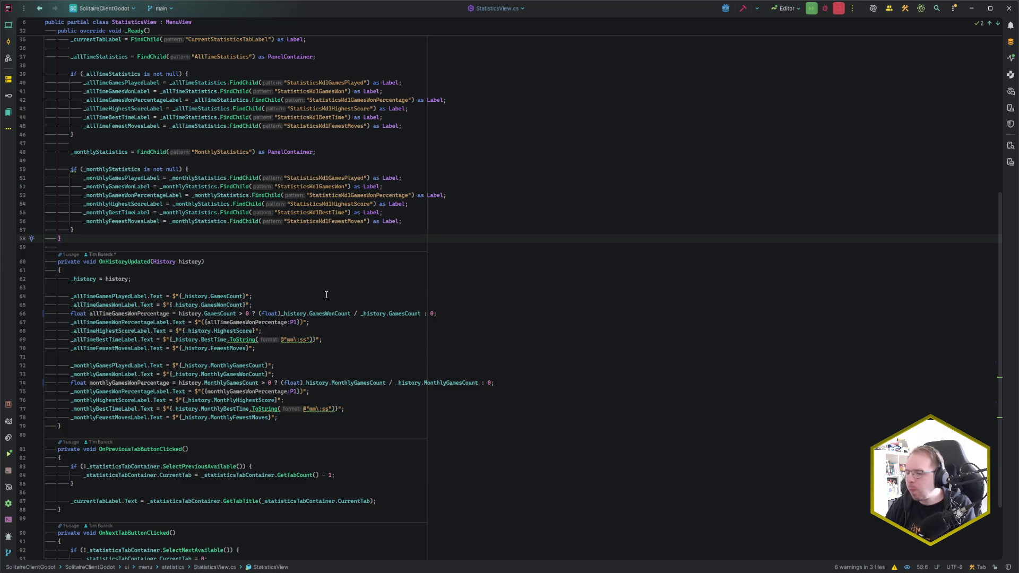
{"action": "key", "text": "ctrl+e"}
{"action": "key", "text": "Down"}
{"action": "key", "text": "Down"}
{"action": "key", "text": "Return"}
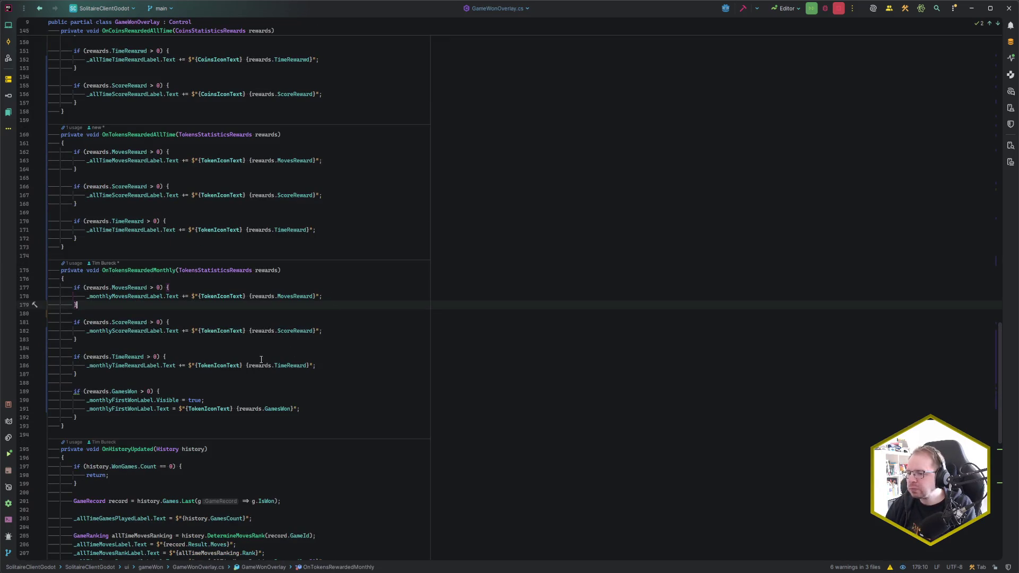
Select the GamesWon block (lines 189–192) in OnTokensRewardedMonthly.
{"action": "scroll", "coordinate": [262, 360], "scroll_direction": "down", "scroll_amount": 2}
{"action": "left_click_drag", "start_coordinate": [75, 340], "coordinate": [92, 365]}
{"action": "left_click", "coordinate": [92, 365]}
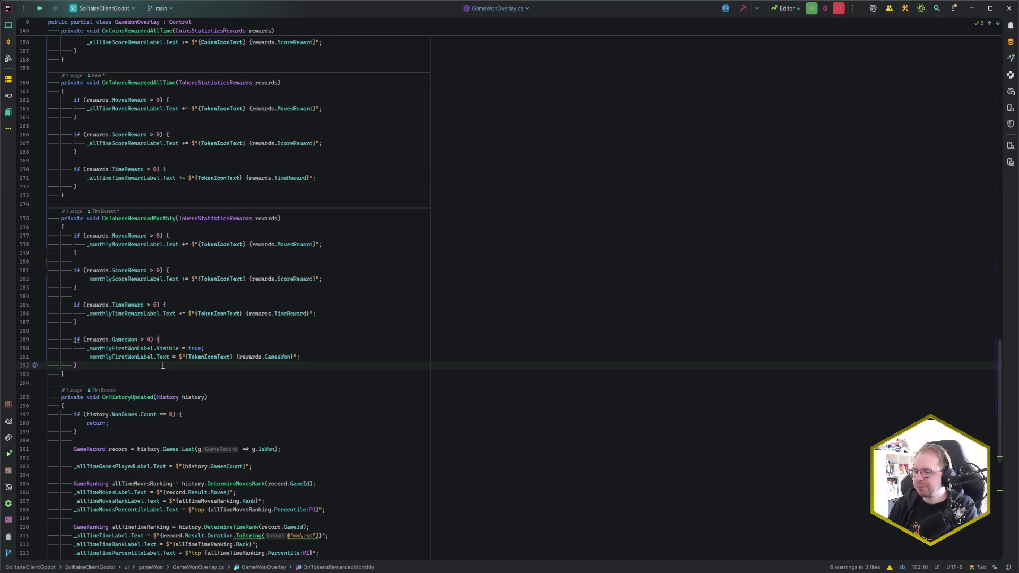
Close the running solitaire game window and start a project rebuild with F5.
{"action": "mouse_move", "coordinate": [101, 569]}
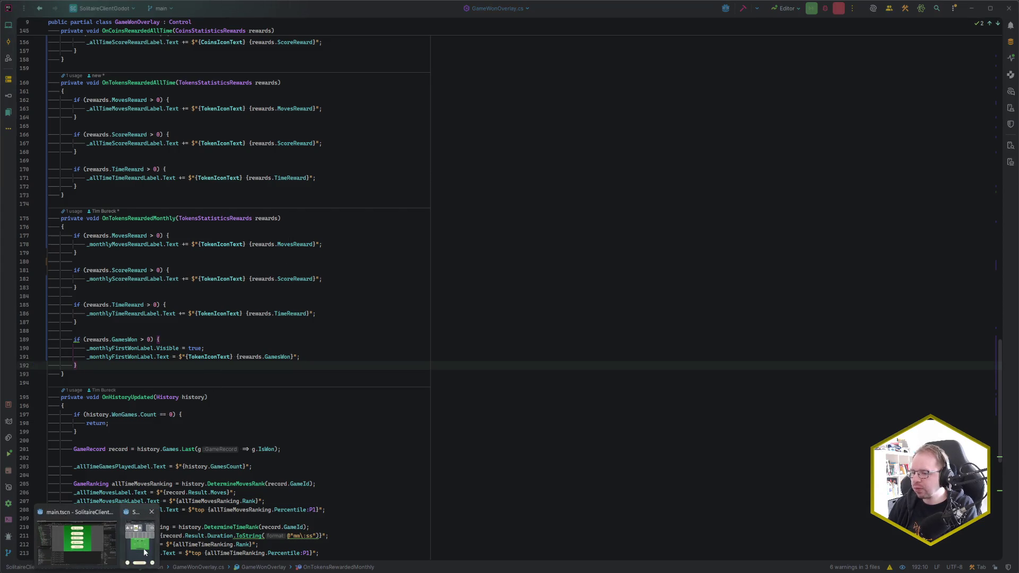
{"action": "left_click", "coordinate": [144, 553]}
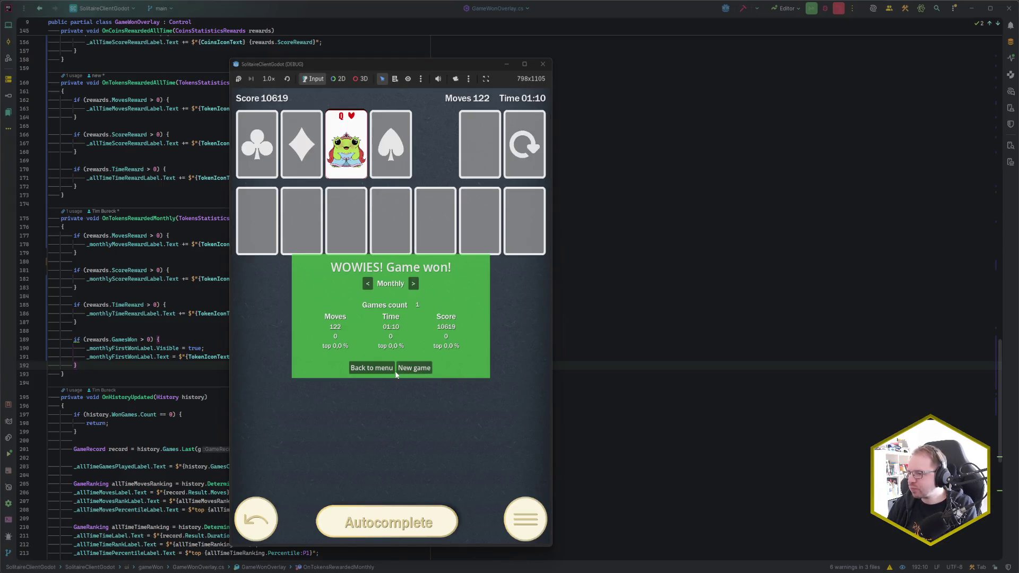
{"action": "left_click", "coordinate": [543, 63]}
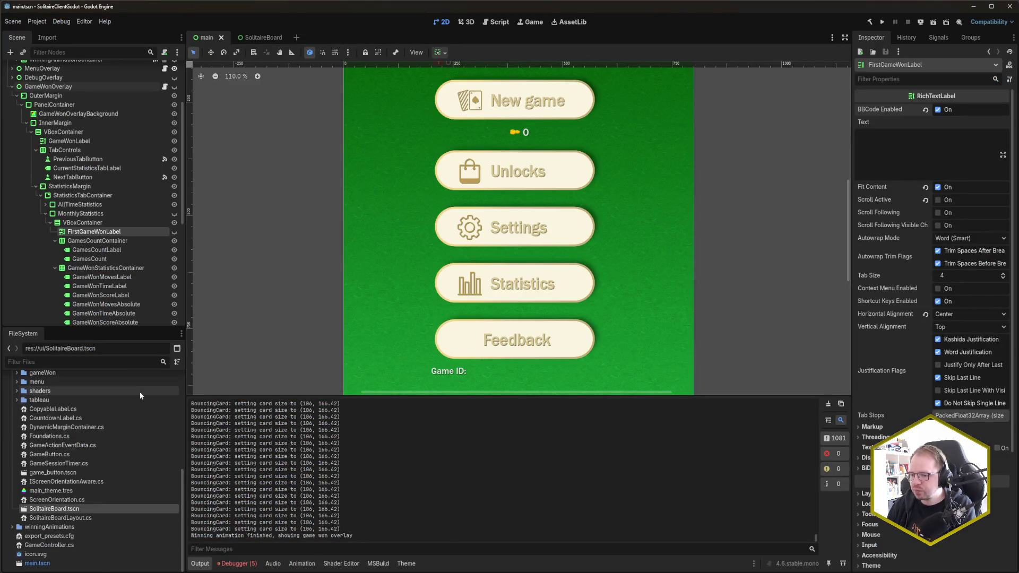
{"action": "mouse_move", "coordinate": [29, 572]}
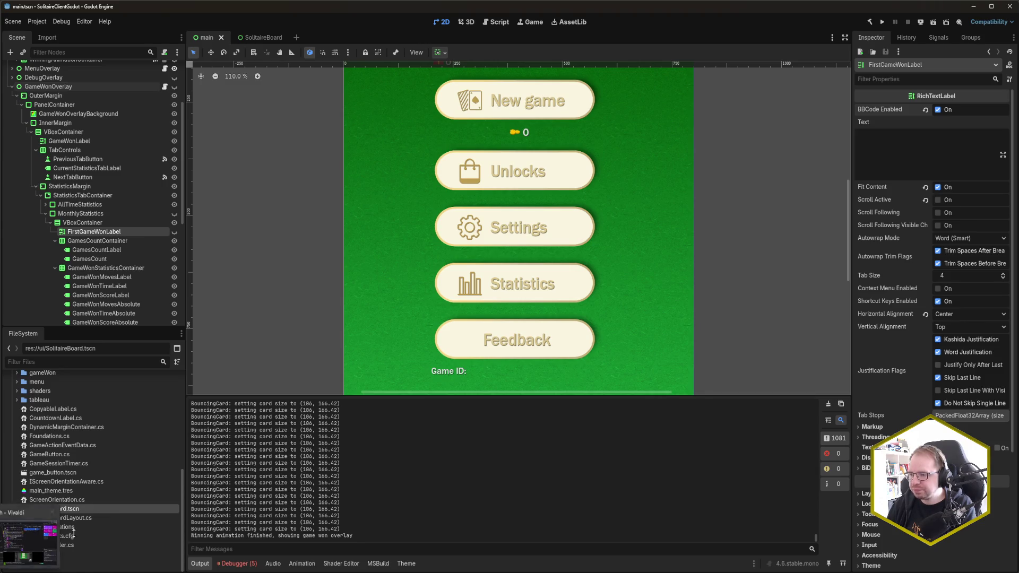
{"action": "key", "text": "F5"}
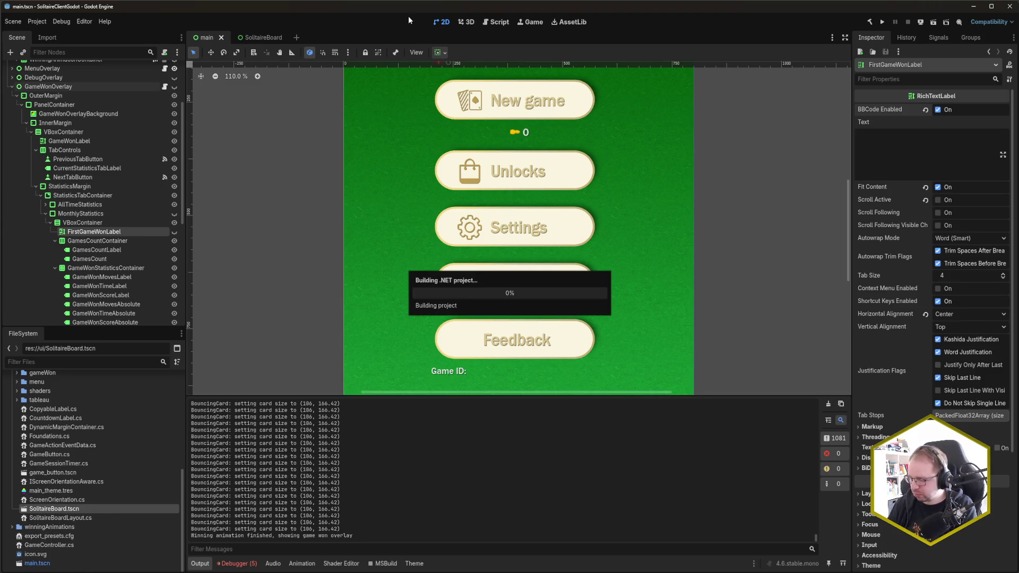
Check the game's Monthly statistics, showing 1 game won, then go back to the main menu.
{"action": "left_click_drag", "start_coordinate": [82, 59], "coordinate": [425, 55]}
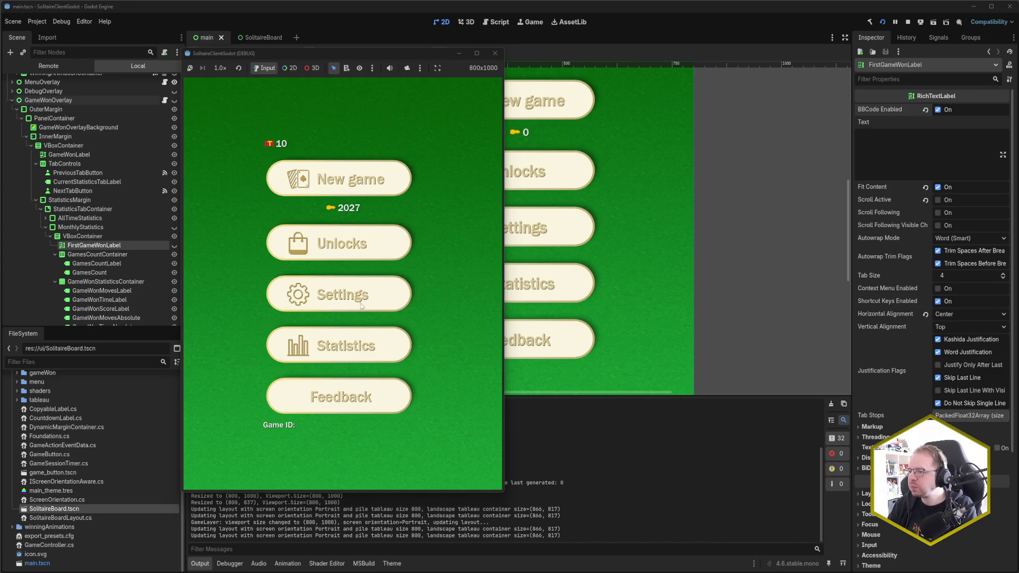
{"action": "left_click", "coordinate": [363, 351]}
{"action": "left_click", "coordinate": [361, 108]}
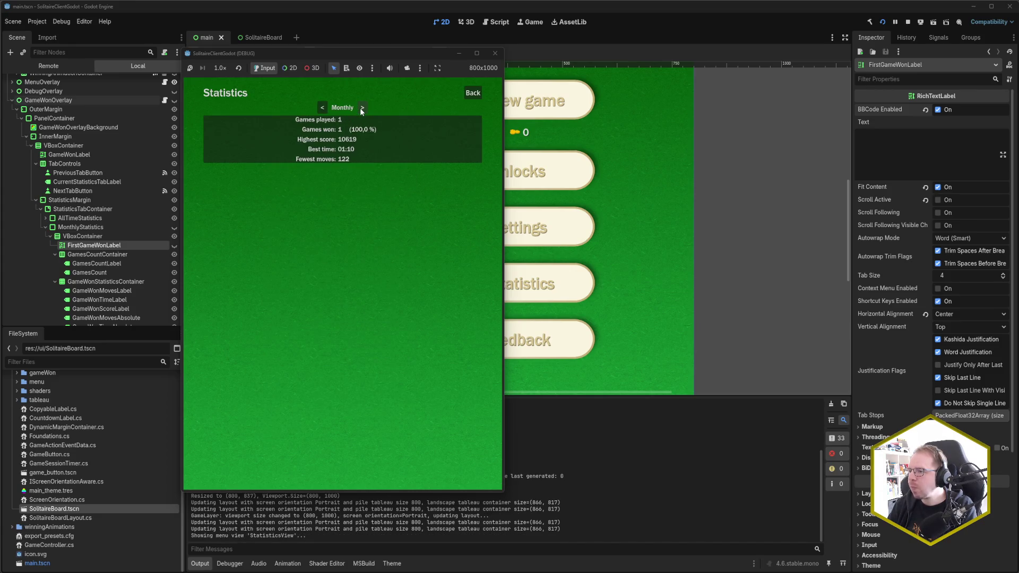
{"action": "left_click", "coordinate": [463, 93]}
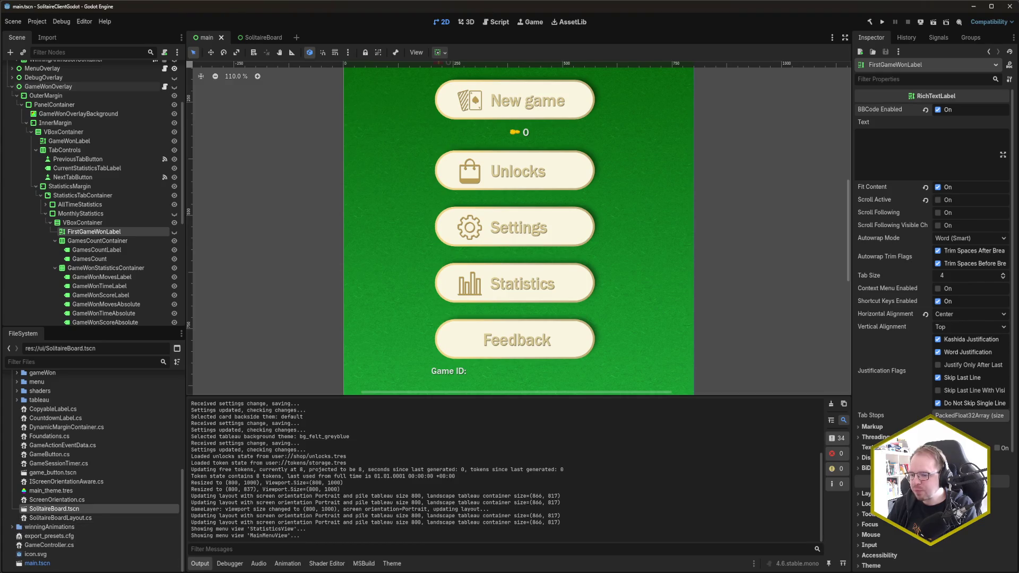
Open games_history.tres in a side editor in Rider.
{"action": "key", "text": "alt+Tab"}
{"action": "key", "text": "ctrl+e"}
{"action": "key", "text": "Down"}
{"action": "key", "text": "shift+Return"}
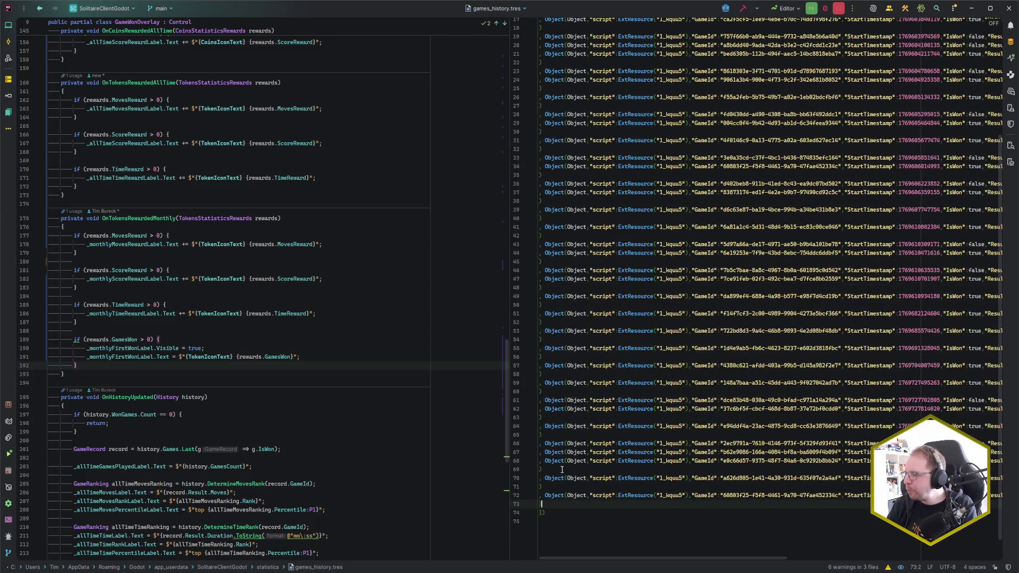
Delete the last game record (lines 71–73) and relaunch the game from Godot with F5.
{"action": "key", "text": "shift+Up"}
{"action": "key", "text": "shift+Up"}
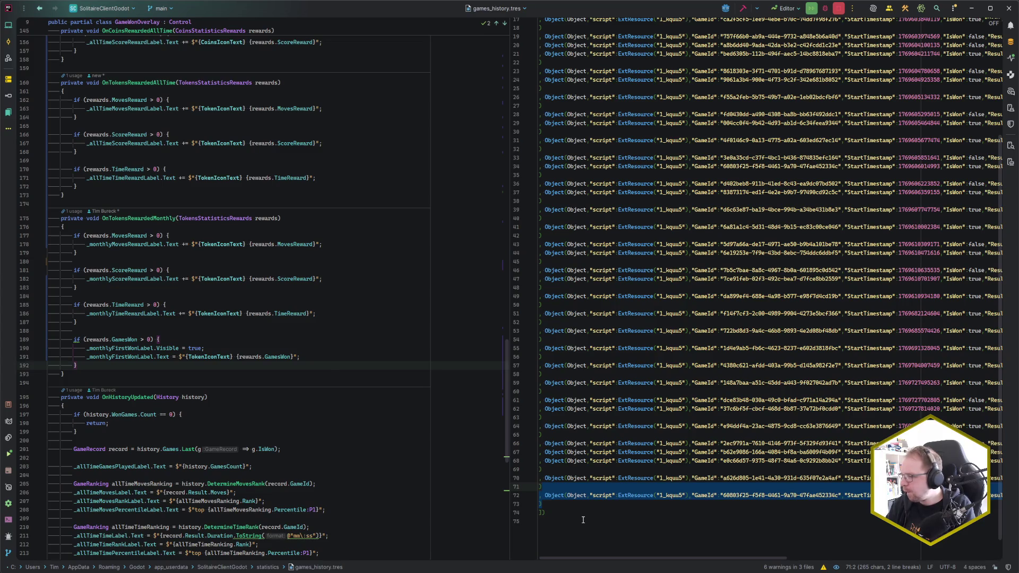
{"action": "key", "text": "Delete"}
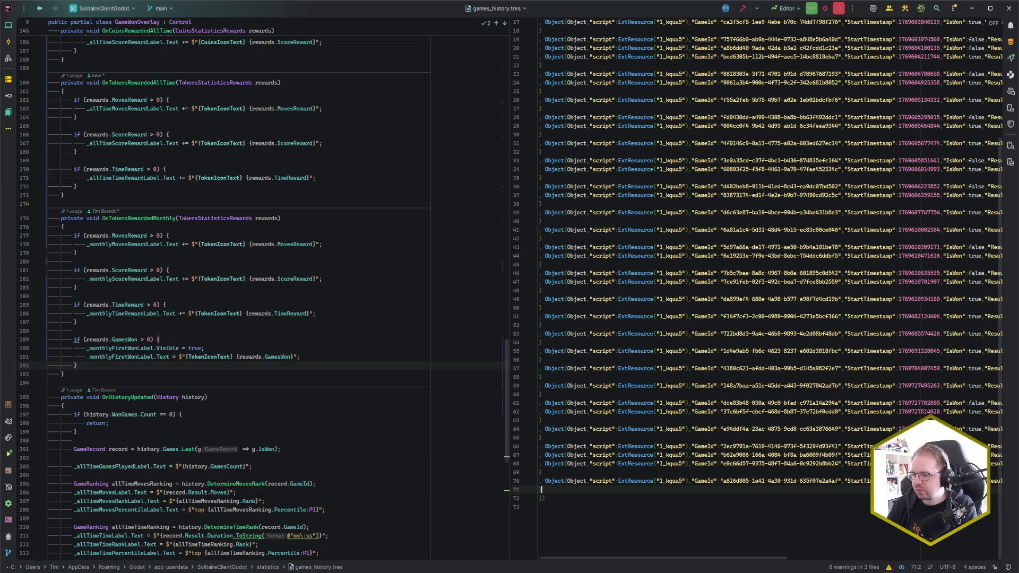
{"action": "key", "text": "alt+Tab"}
{"action": "key", "text": "F5"}
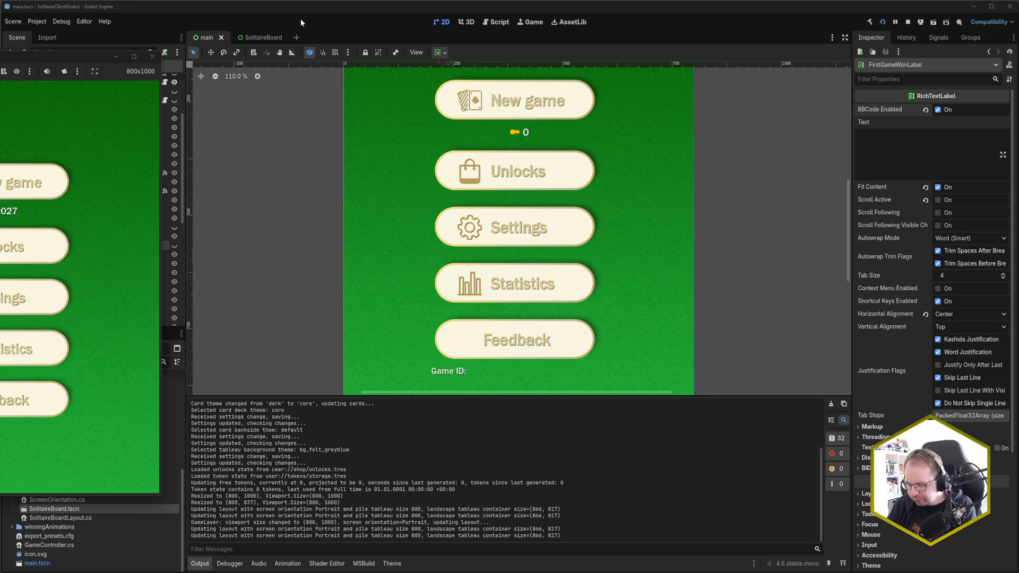
Check the game's Statistics tabs and Settings screen, returning to the main menu.
{"action": "left_click_drag", "start_coordinate": [100, 59], "coordinate": [395, 53]}
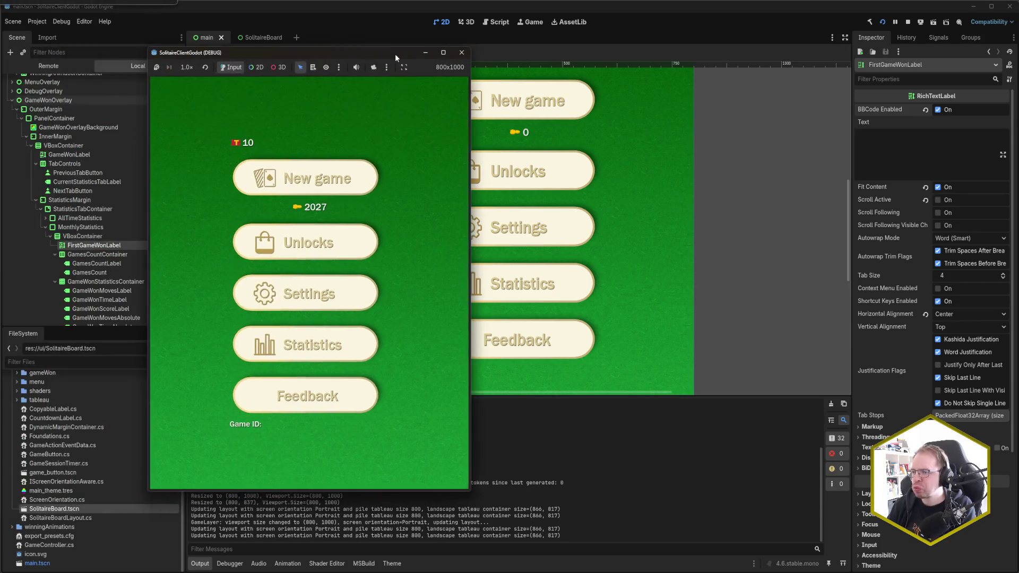
{"action": "left_click", "coordinate": [359, 343]}
{"action": "left_click", "coordinate": [331, 105]}
{"action": "left_click", "coordinate": [289, 106]}
{"action": "left_click", "coordinate": [439, 93]}
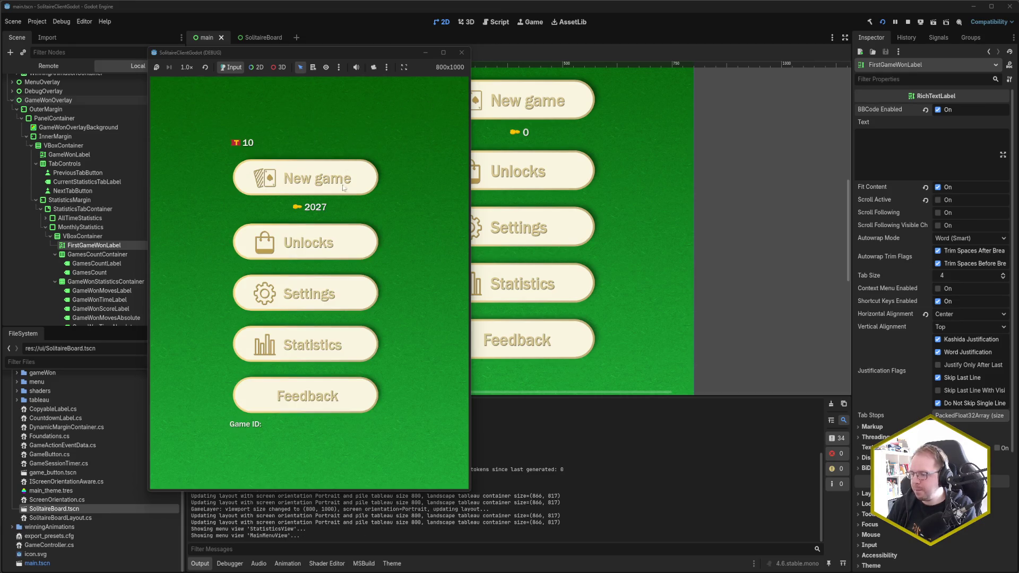
{"action": "left_click", "coordinate": [386, 280]}
{"action": "left_click", "coordinate": [439, 96]}
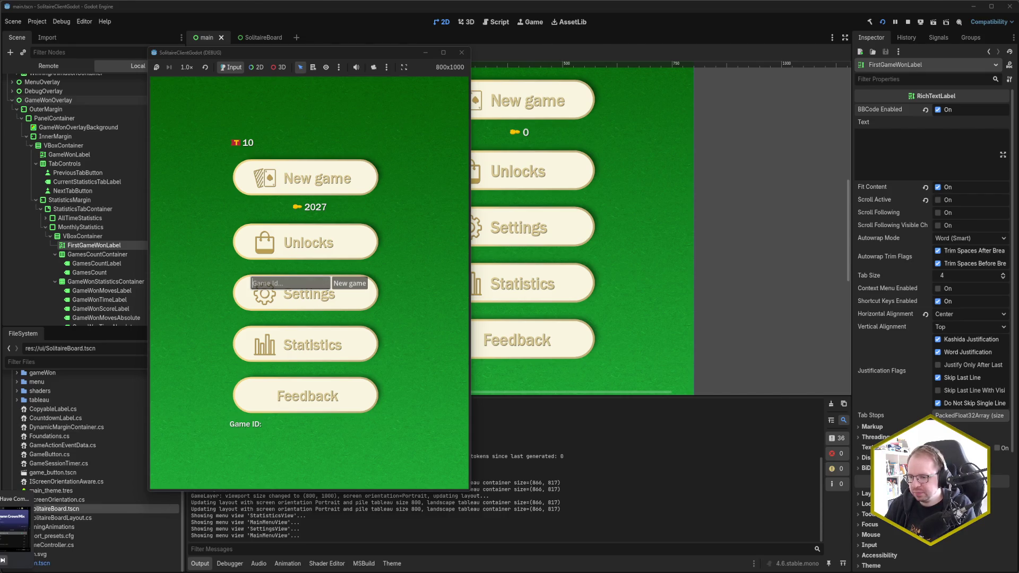
In Rider, briefly open pause.txt, then close it and return to the overlay code.
{"action": "key", "text": "alt+Tab"}
{"action": "left_click", "coordinate": [330, 219]}
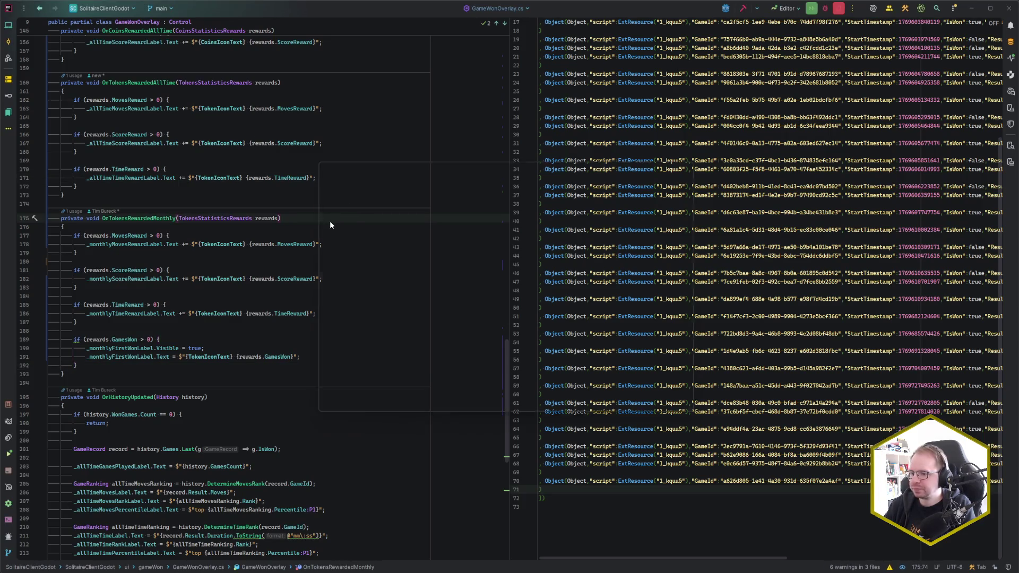
{"action": "key", "text": "ctrl+e"}
{"action": "key", "text": "Down"}
{"action": "key", "text": "Down"}
{"action": "key", "text": "Return"}
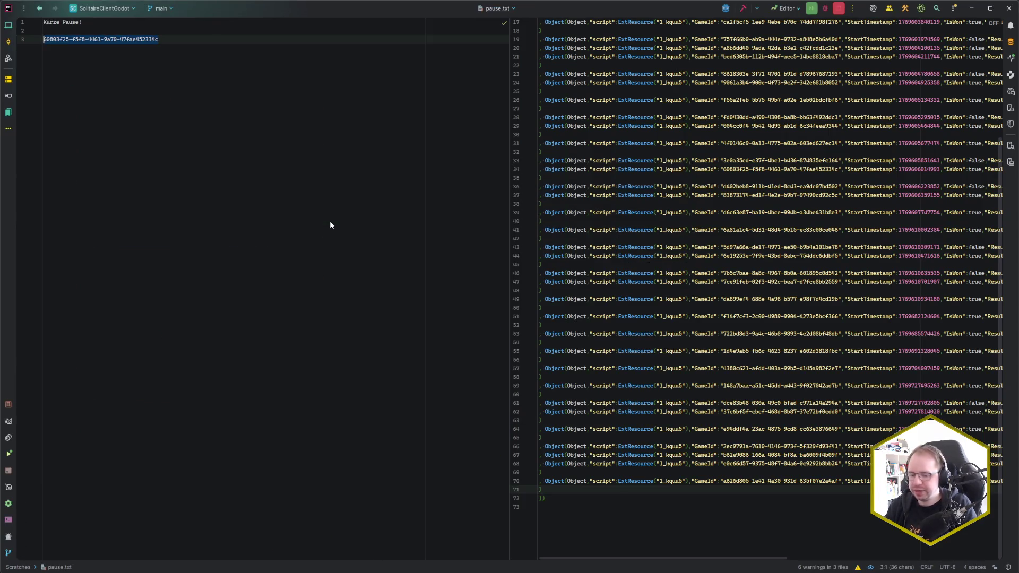
{"action": "key", "text": "ctrl+F4"}
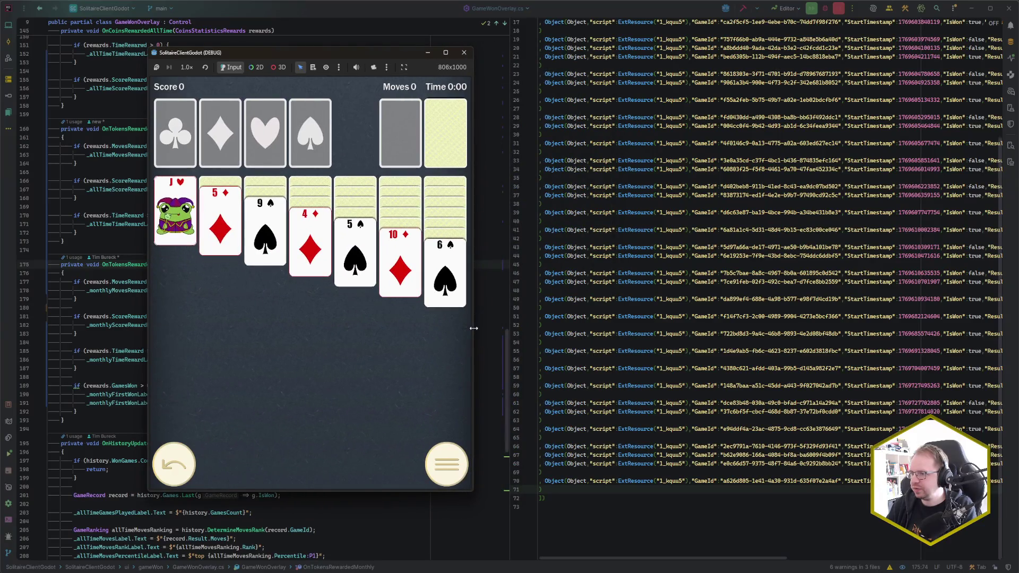
Play the opening solitaire moves, sending A♥, A♦ and 2♥ home while cycling the stock.
{"action": "left_click", "coordinate": [301, 252]}
{"action": "left_click", "coordinate": [311, 245]}
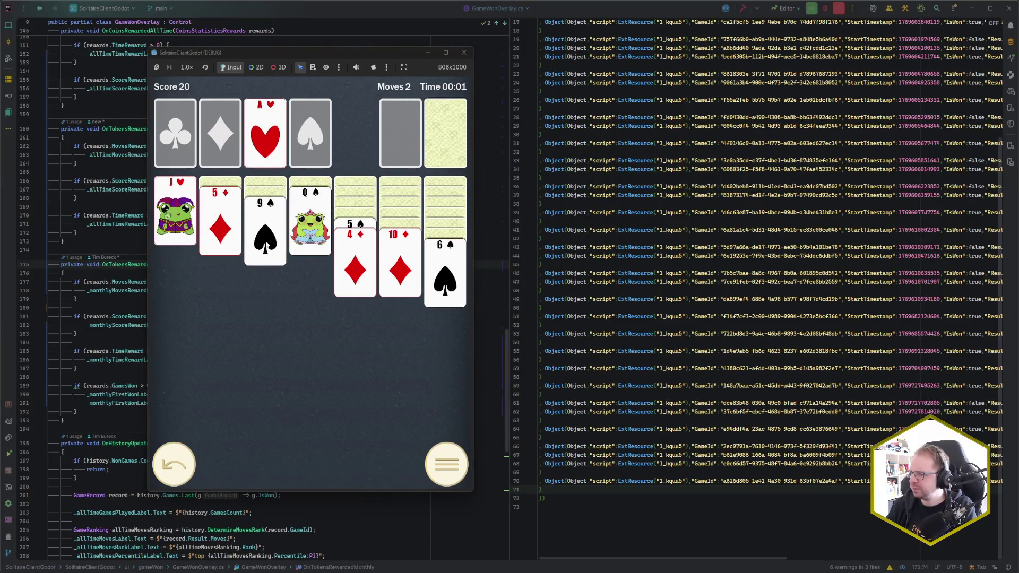
{"action": "left_click", "coordinate": [264, 228]}
{"action": "left_click", "coordinate": [220, 223]}
{"action": "left_click", "coordinate": [175, 212]}
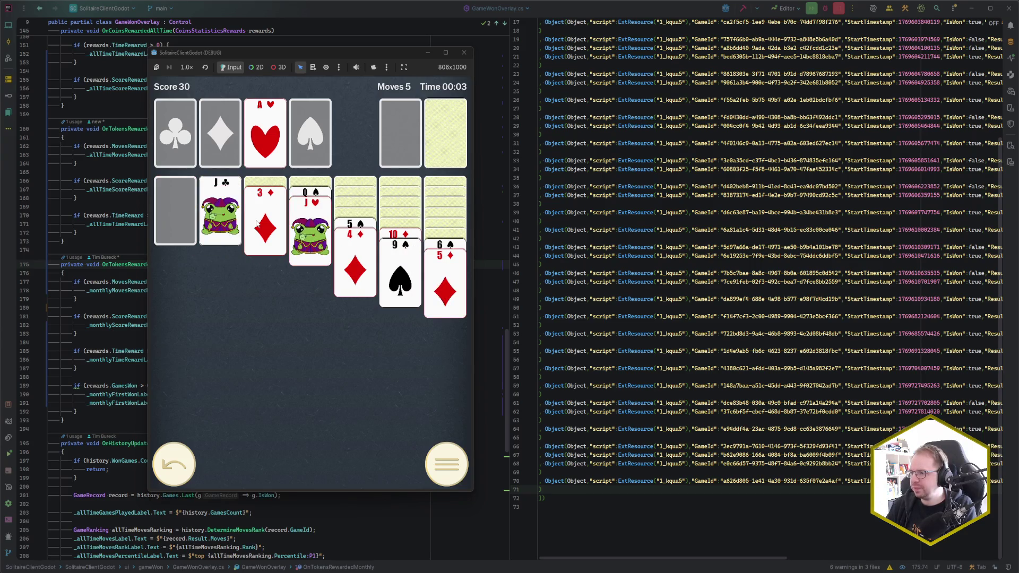
{"action": "left_click", "coordinate": [438, 144]}
{"action": "left_click", "coordinate": [436, 145]}
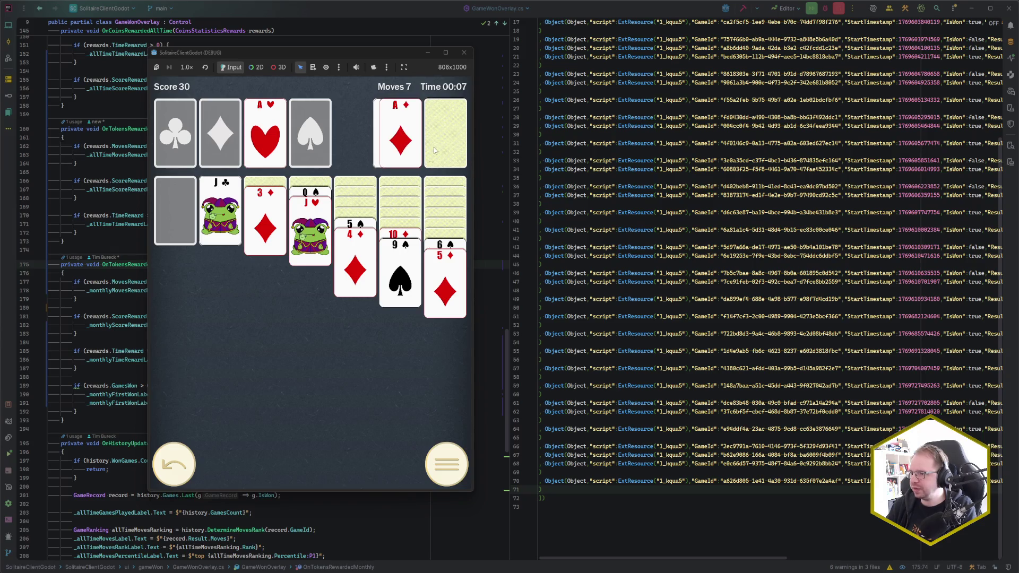
{"action": "left_click", "coordinate": [409, 236]}
{"action": "left_click", "coordinate": [400, 135]}
{"action": "left_click", "coordinate": [428, 149]}
{"action": "left_click", "coordinate": [441, 153]}
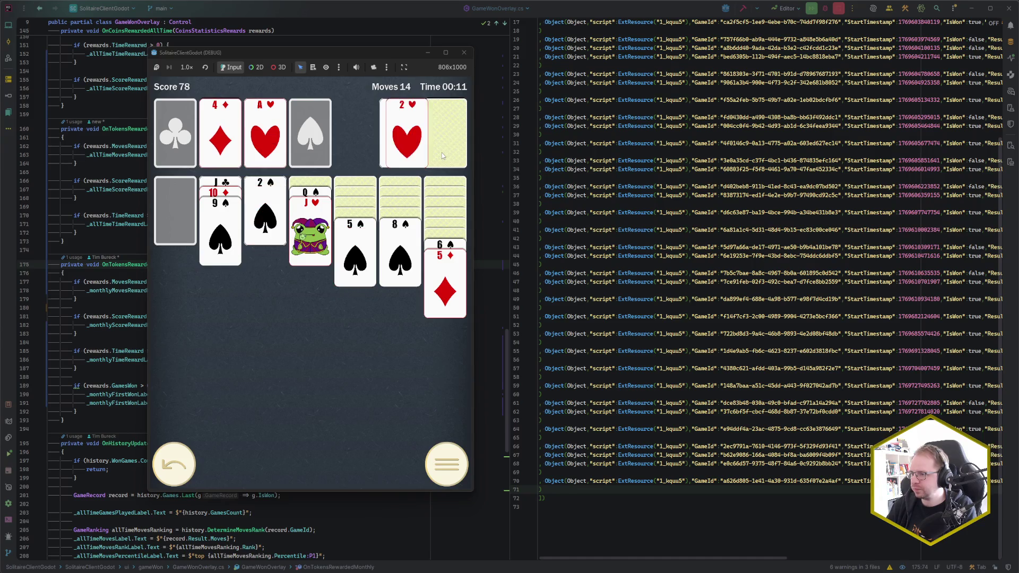
{"action": "left_click", "coordinate": [441, 141]}
{"action": "left_click", "coordinate": [441, 141]}
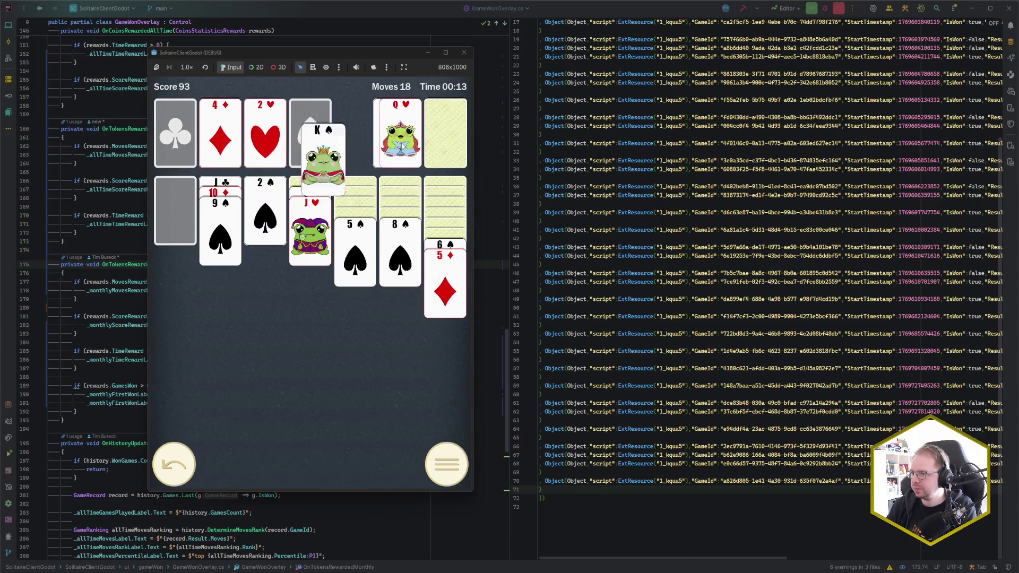
{"action": "left_click", "coordinate": [401, 136]}
{"action": "left_click", "coordinate": [234, 183]}
{"action": "left_click", "coordinate": [409, 125]}
{"action": "left_click", "coordinate": [432, 136]}
{"action": "left_click", "coordinate": [432, 136]}
{"action": "left_click", "coordinate": [433, 140]}
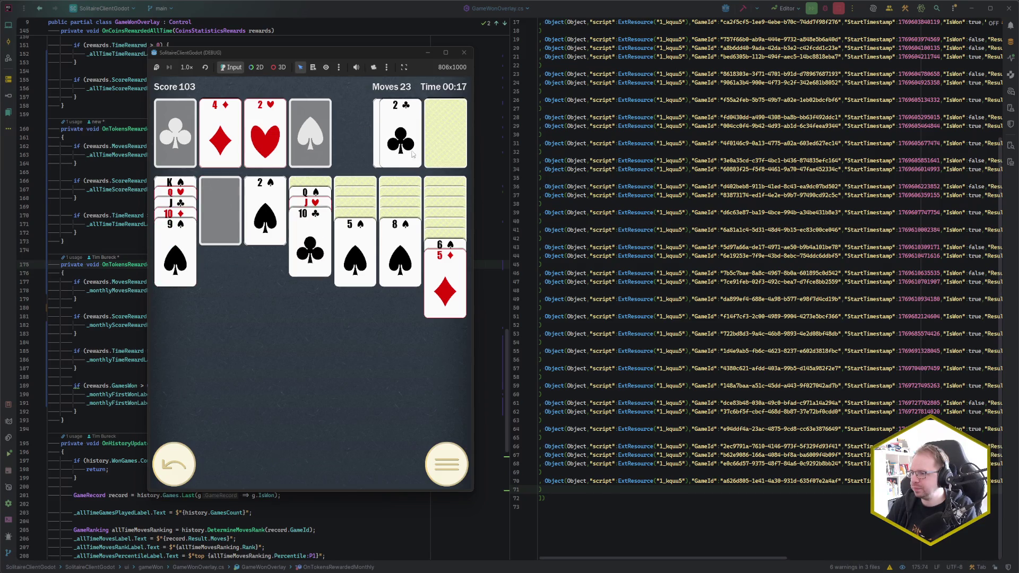
{"action": "left_click", "coordinate": [438, 144]}
{"action": "left_click", "coordinate": [437, 147]}
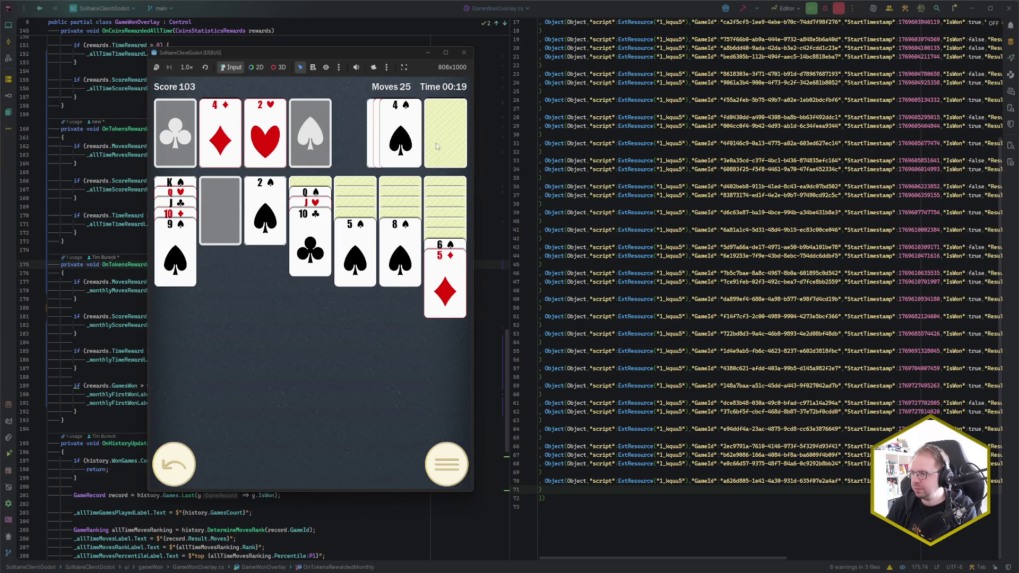
{"action": "left_click", "coordinate": [434, 144]}
{"action": "left_click", "coordinate": [435, 144]}
{"action": "left_click", "coordinate": [427, 148]}
Fill empty columns with K♥ and K♦, build runs, and send 2♠, 3♠, 3♥ home.
{"action": "left_click", "coordinate": [398, 138]}
{"action": "left_click", "coordinate": [310, 192]}
{"action": "left_click", "coordinate": [398, 138]}
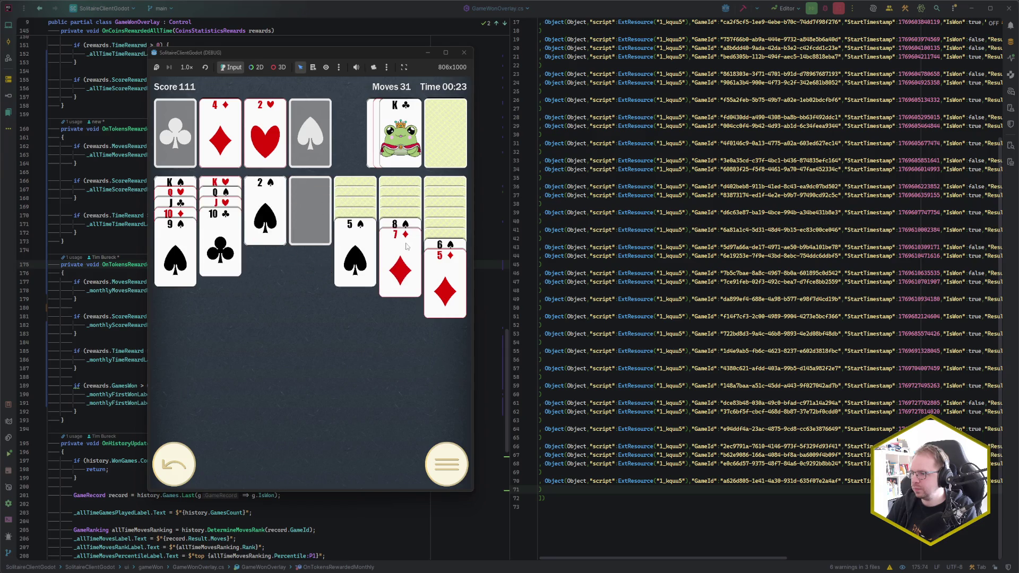
{"action": "left_click", "coordinate": [440, 243]}
{"action": "left_click", "coordinate": [446, 145]}
{"action": "left_click", "coordinate": [445, 146]}
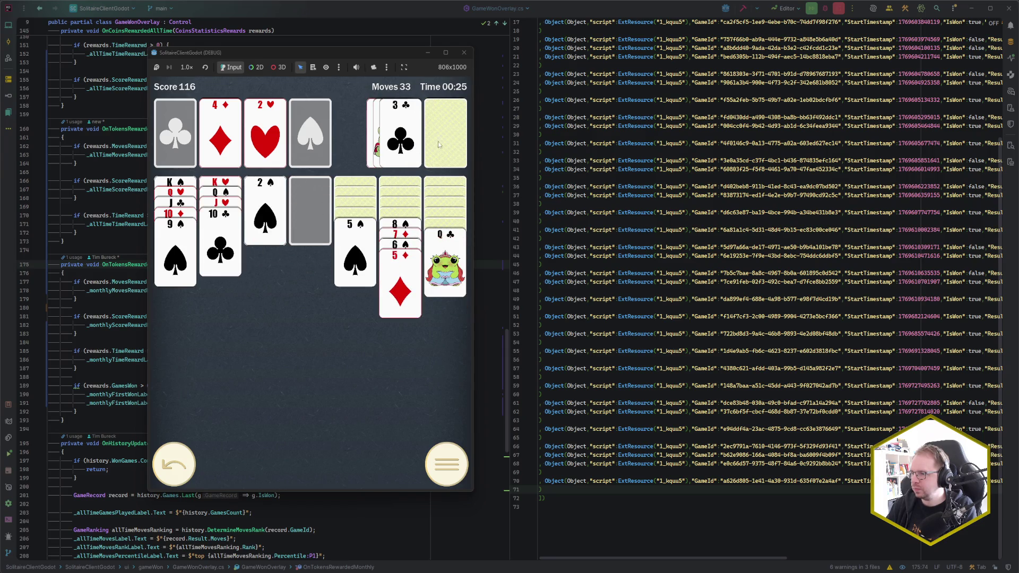
{"action": "left_click", "coordinate": [408, 148]}
{"action": "left_click", "coordinate": [445, 138]}
{"action": "left_click", "coordinate": [401, 137]}
{"action": "left_click", "coordinate": [446, 137]}
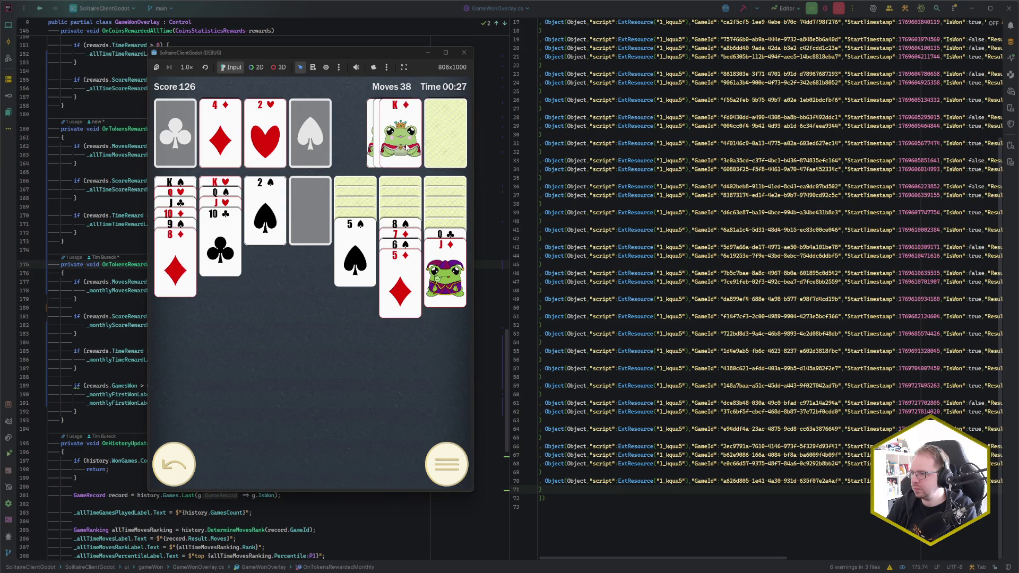
{"action": "left_click", "coordinate": [401, 138]}
{"action": "left_click", "coordinate": [441, 234]}
{"action": "left_click", "coordinate": [276, 219]}
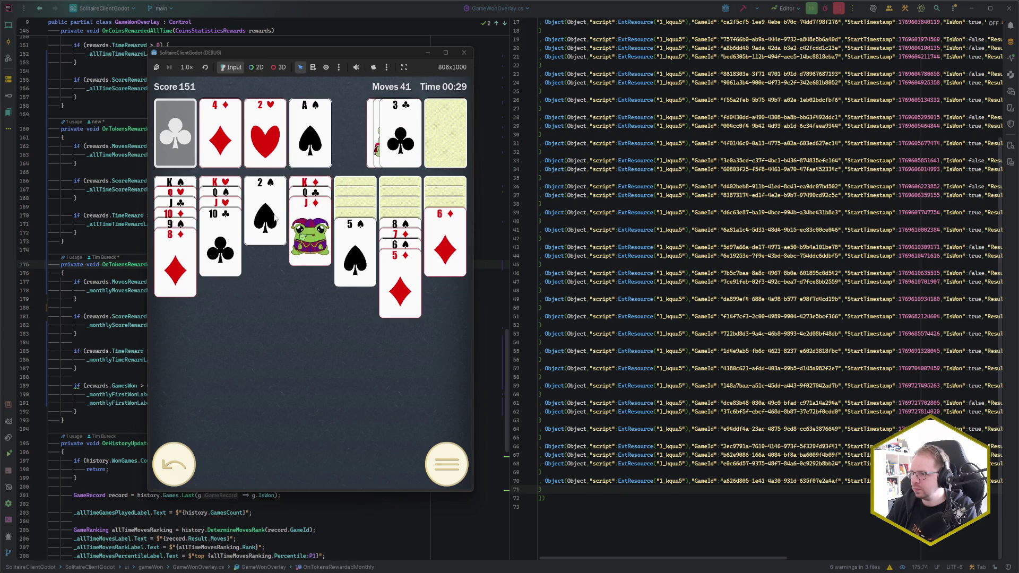
{"action": "left_click", "coordinate": [358, 255]}
{"action": "left_click", "coordinate": [400, 224]}
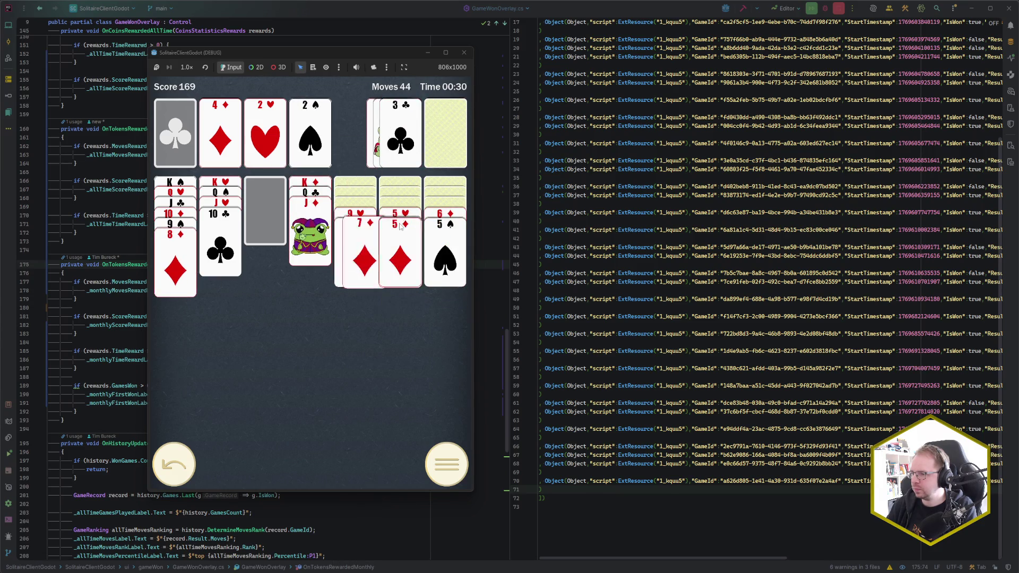
{"action": "left_click", "coordinate": [355, 212]}
{"action": "left_click", "coordinate": [442, 141]}
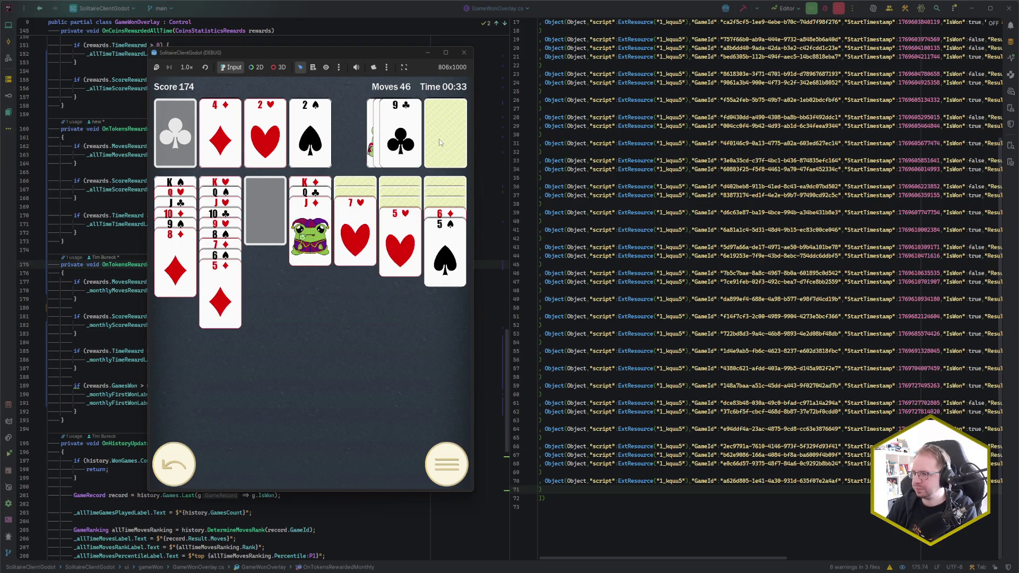
{"action": "left_click", "coordinate": [438, 139]}
{"action": "left_click", "coordinate": [440, 143]}
{"action": "left_click", "coordinate": [419, 144]}
{"action": "left_click", "coordinate": [438, 143]}
{"action": "left_click", "coordinate": [419, 145]}
{"action": "left_click", "coordinate": [437, 142]}
{"action": "left_click", "coordinate": [413, 139]}
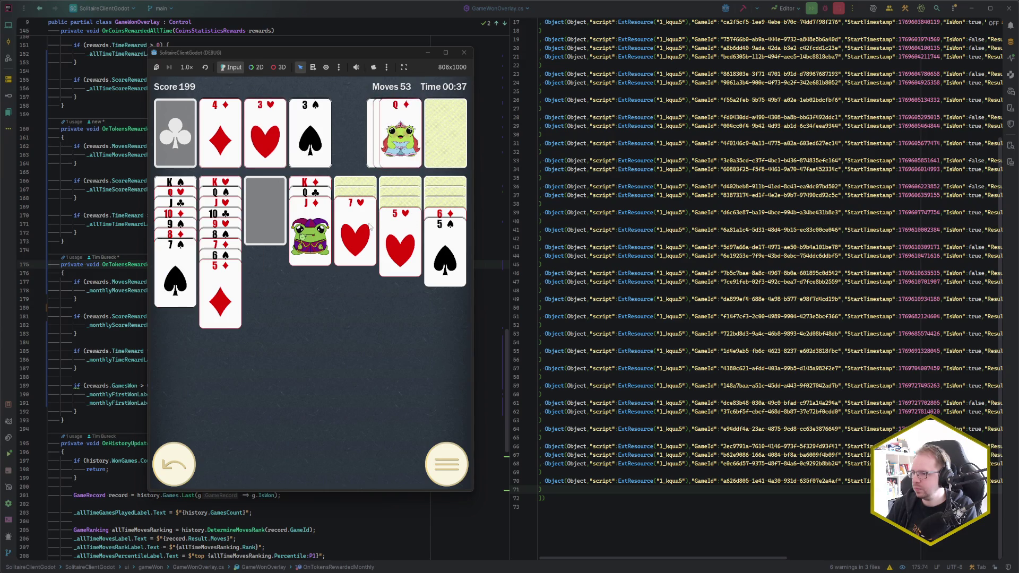
{"action": "left_click", "coordinate": [431, 215]}
{"action": "left_click", "coordinate": [443, 140]}
{"action": "left_click", "coordinate": [401, 138]}
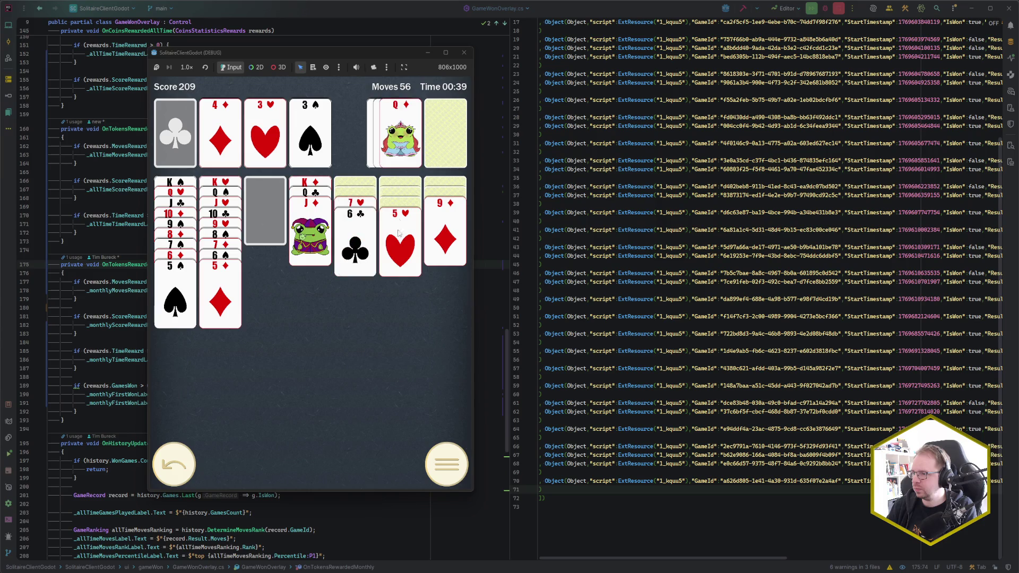
{"action": "left_click", "coordinate": [401, 215]}
{"action": "left_click", "coordinate": [395, 223]}
Recycle the stock, send A♣, 4♥, 2♣, 4♠, 5♠ home, then start Autocomplete.
{"action": "left_click", "coordinate": [438, 136]}
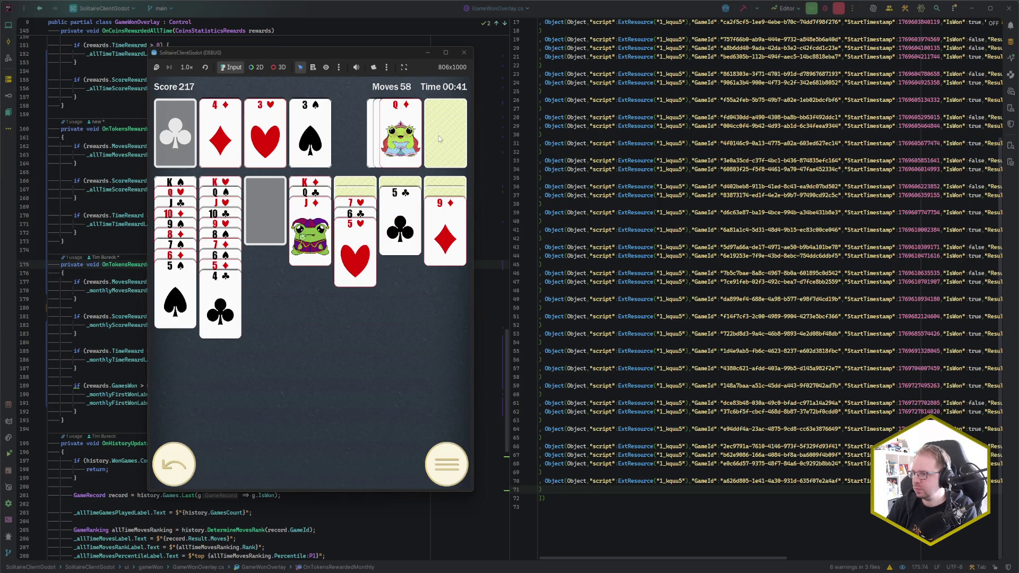
{"action": "left_click", "coordinate": [444, 137]}
{"action": "left_click", "coordinate": [401, 135]}
{"action": "left_click", "coordinate": [361, 204]}
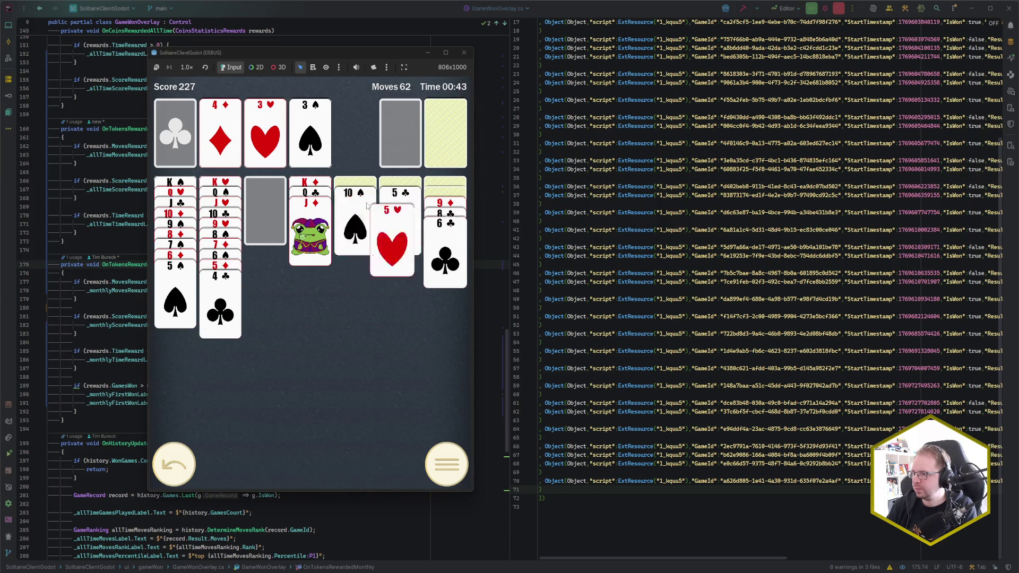
{"action": "left_click", "coordinate": [366, 208]}
{"action": "left_click", "coordinate": [444, 204]}
{"action": "left_click", "coordinate": [355, 213]}
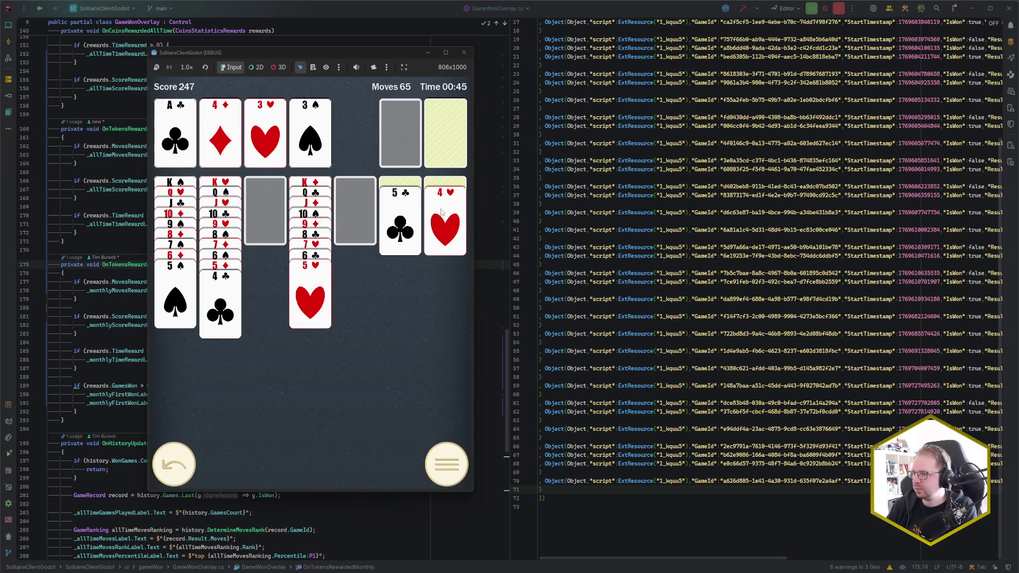
{"action": "left_click", "coordinate": [443, 212]}
{"action": "left_click", "coordinate": [437, 144]}
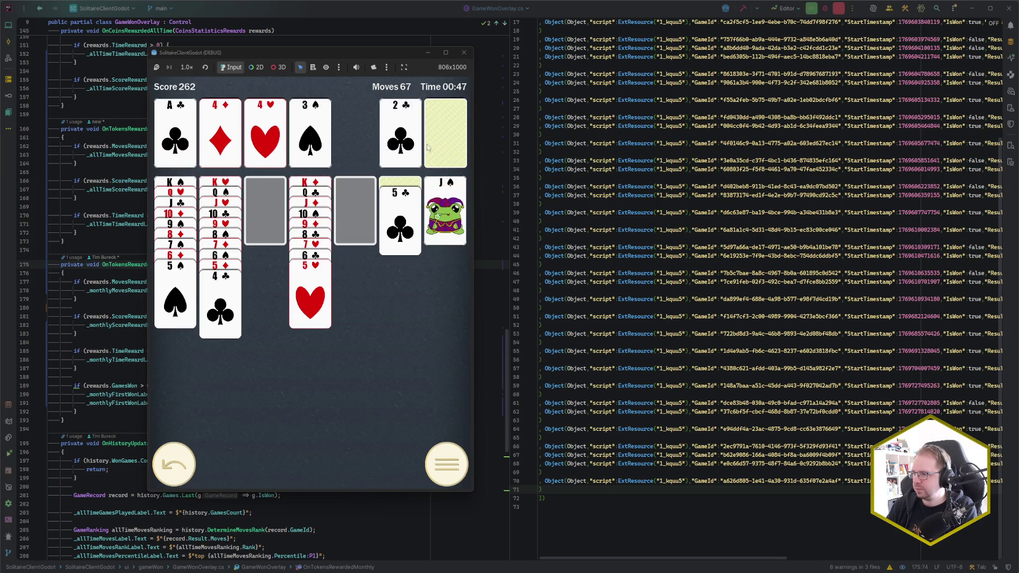
{"action": "left_click", "coordinate": [442, 140]}
{"action": "left_click", "coordinate": [452, 145]}
{"action": "left_click", "coordinate": [400, 136]}
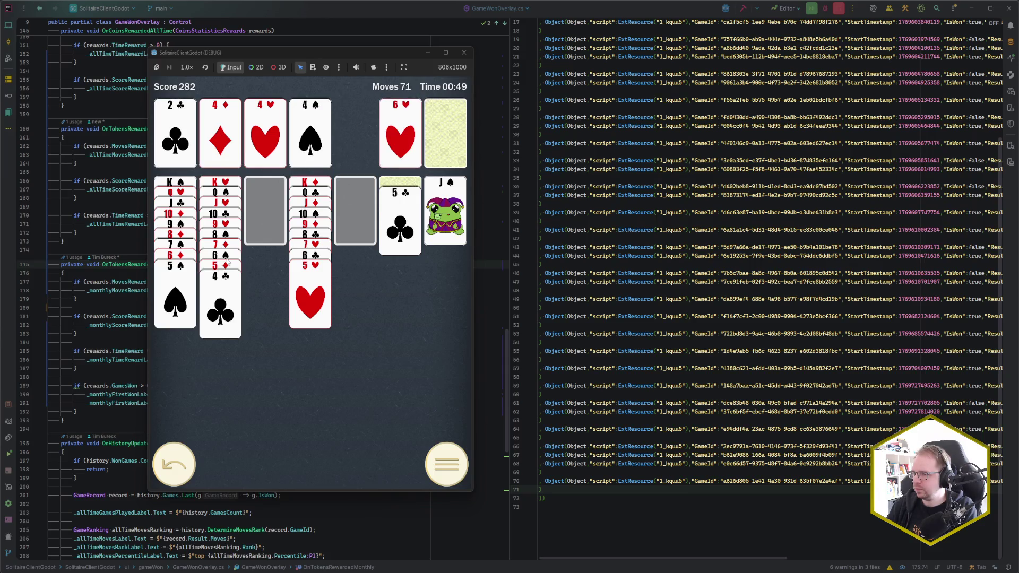
{"action": "left_click", "coordinate": [175, 294]}
{"action": "left_click", "coordinate": [381, 211]}
{"action": "left_click", "coordinate": [299, 467]}
Move the finished game window aside and stop the running game with F8.
{"action": "mouse_move", "coordinate": [111, 569]}
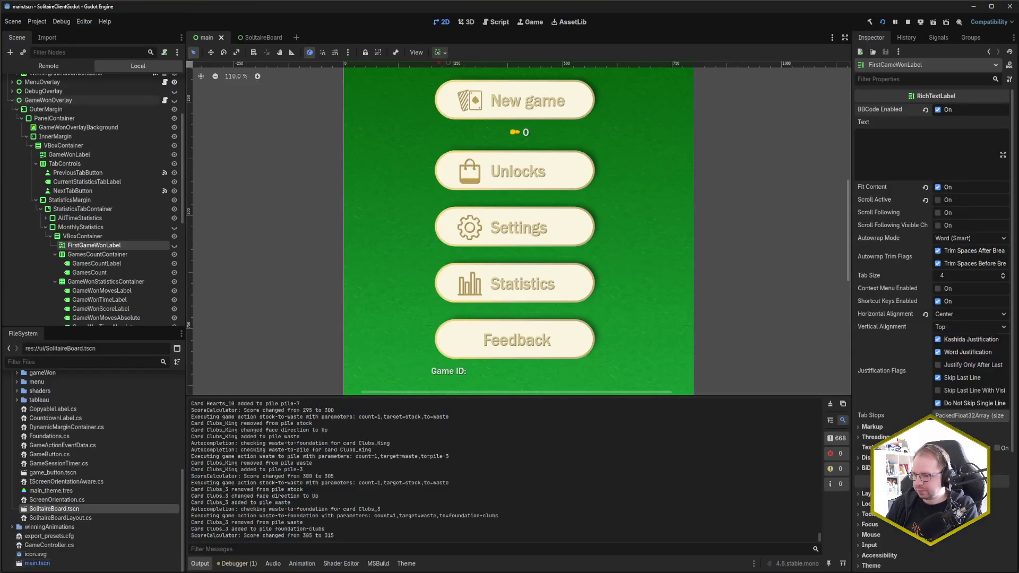
{"action": "left_click", "coordinate": [139, 542]}
{"action": "mouse_move", "coordinate": [333, 52]}
{"action": "left_mouse_down"}
{"action": "mouse_move", "coordinate": [428, 39]}
{"action": "mouse_move", "coordinate": [675, 49]}
{"action": "left_mouse_up"}
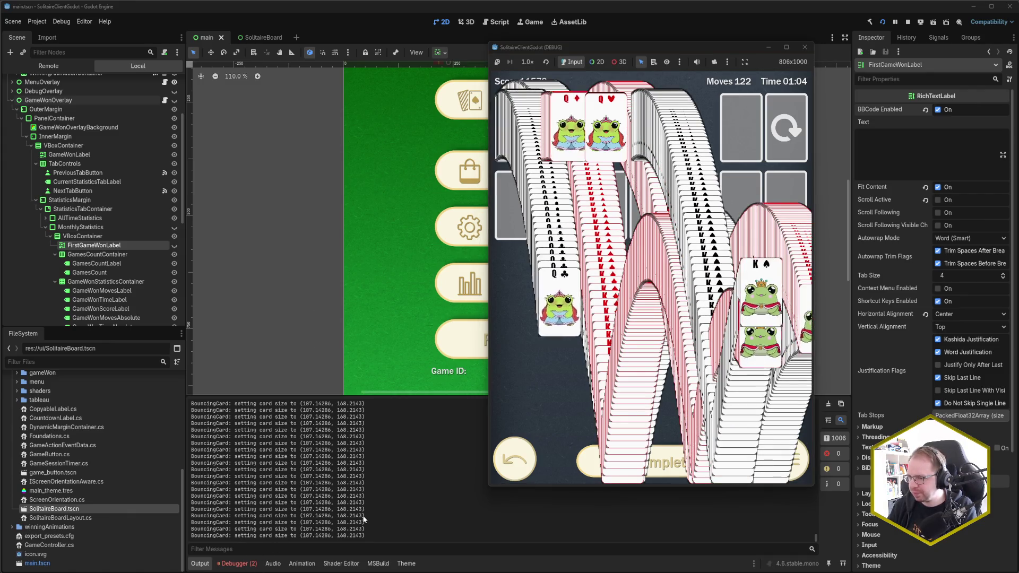
{"action": "scroll", "coordinate": [364, 519], "scroll_direction": "up", "scroll_amount": 3}
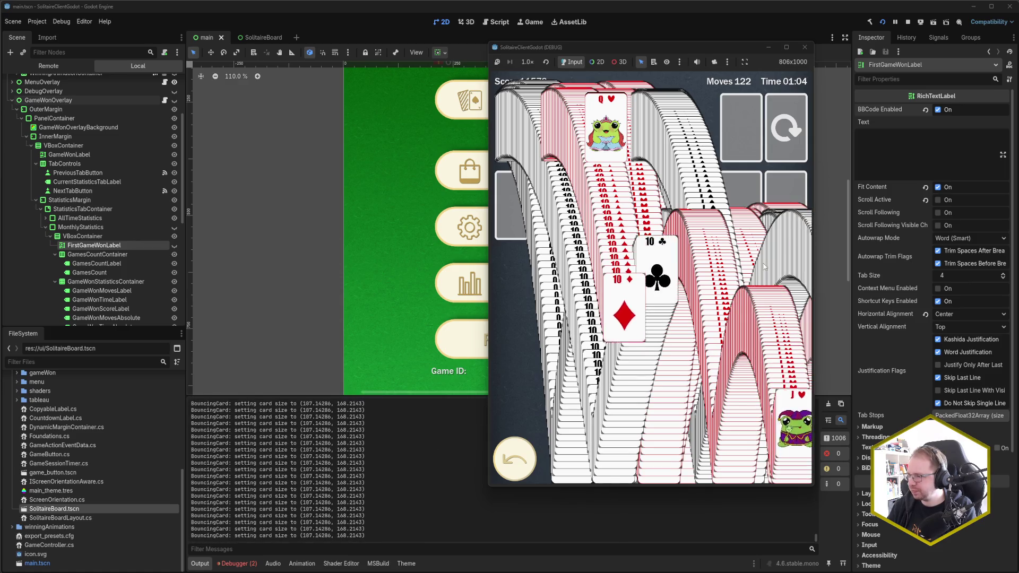
{"action": "key", "text": "F8"}
Review the OnTokensRewardedMonthly NullReferenceException, then view line 190 of GameWonOverlay.cs in Rider.
{"action": "left_click", "coordinate": [239, 565]}
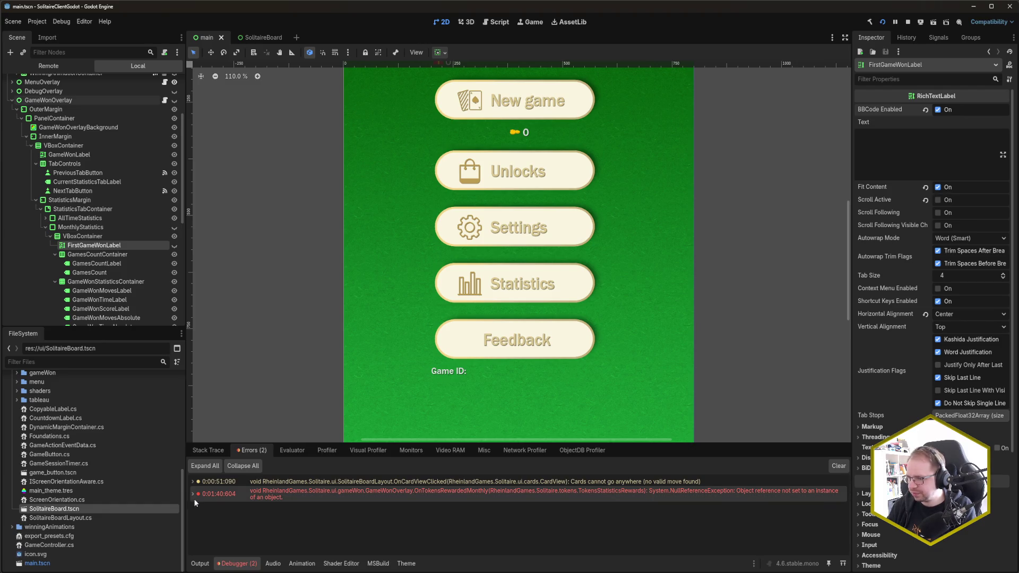
{"action": "mouse_move", "coordinate": [189, 494]}
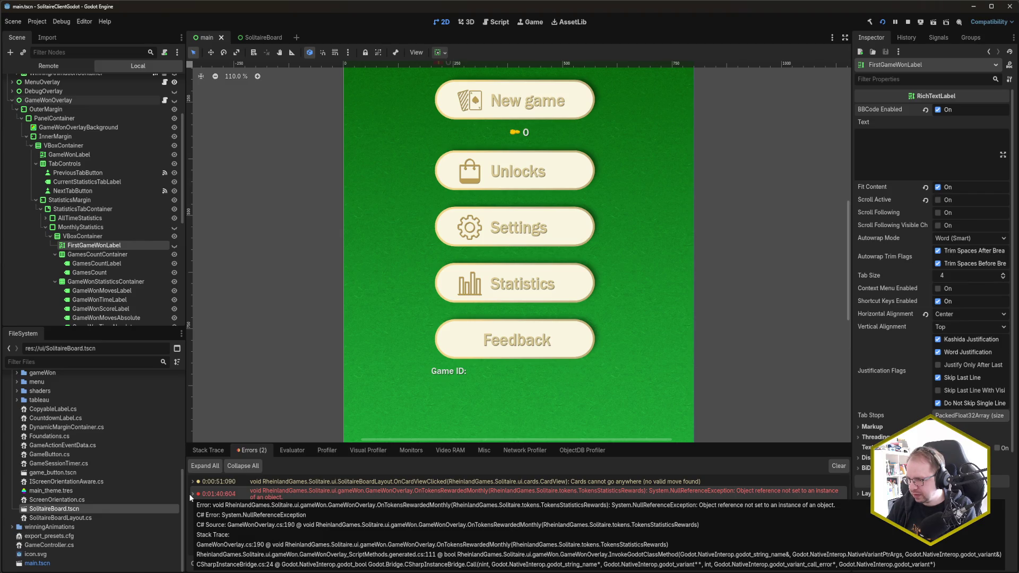
{"action": "key", "text": "alt+Tab"}
{"action": "left_click", "coordinate": [209, 394]}
{"action": "scroll", "coordinate": [209, 391], "scroll_direction": "down", "scroll_amount": 7}
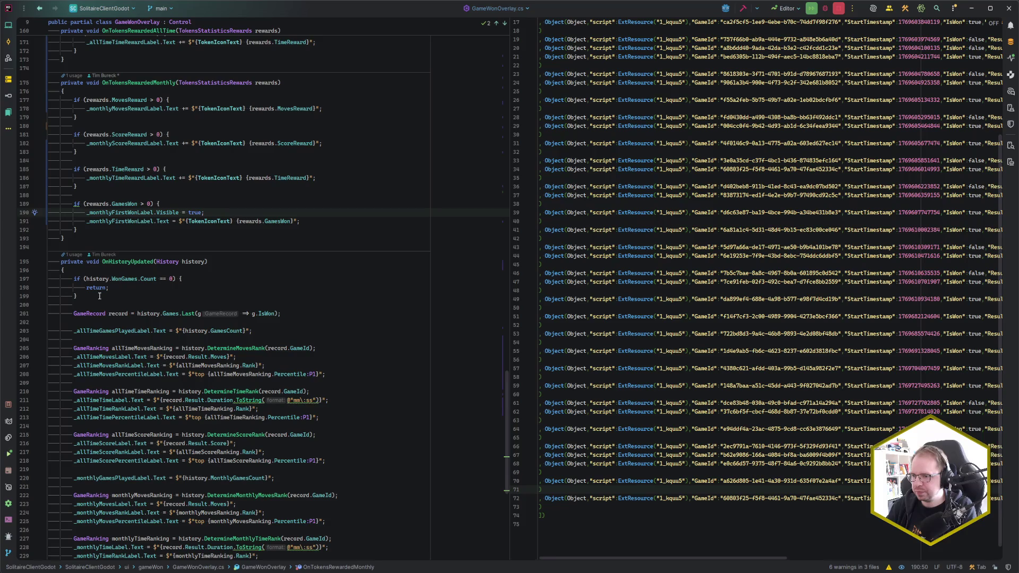
Check the node's type in Godot and change the line 82 FindChild cast to RichTextLabel.
{"action": "left_click", "coordinate": [86, 212]}
{"action": "scroll", "coordinate": [216, 339], "scroll_direction": "up", "scroll_amount": 10}
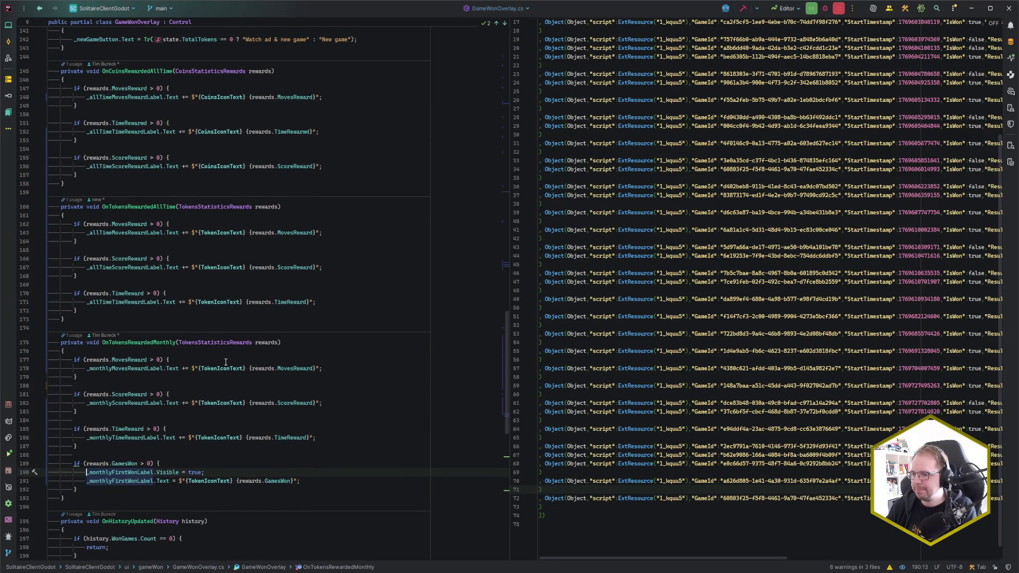
{"action": "scroll", "coordinate": [226, 362], "scroll_direction": "down", "scroll_amount": 6}
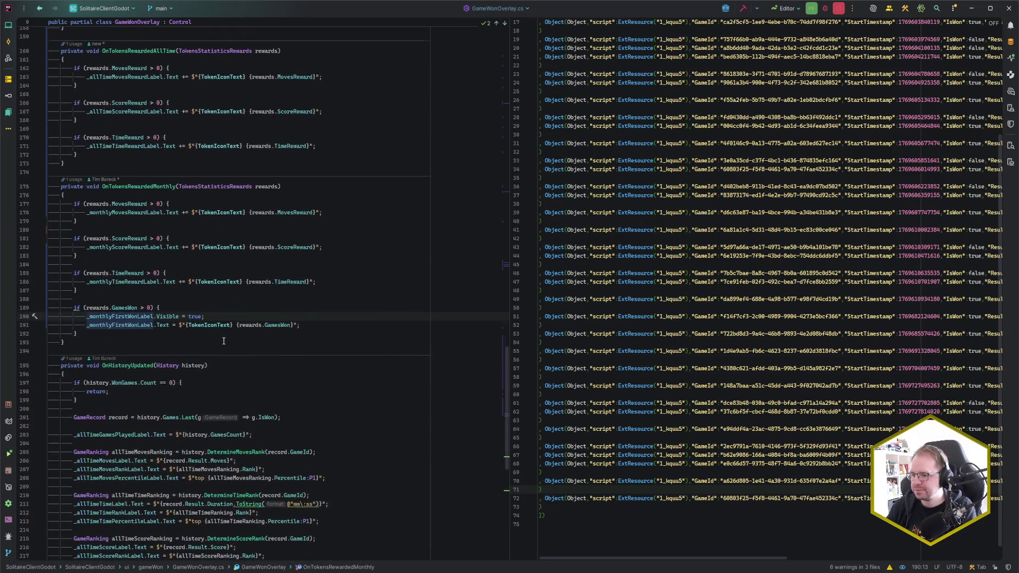
{"action": "scroll", "coordinate": [224, 340], "scroll_direction": "up", "scroll_amount": 15}
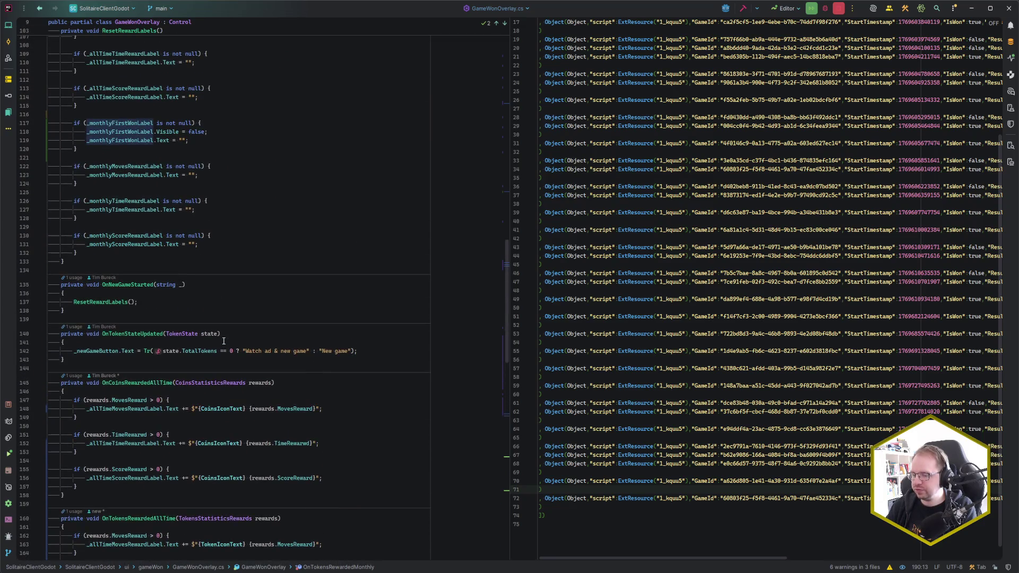
{"action": "scroll", "coordinate": [223, 341], "scroll_direction": "up", "scroll_amount": 12}
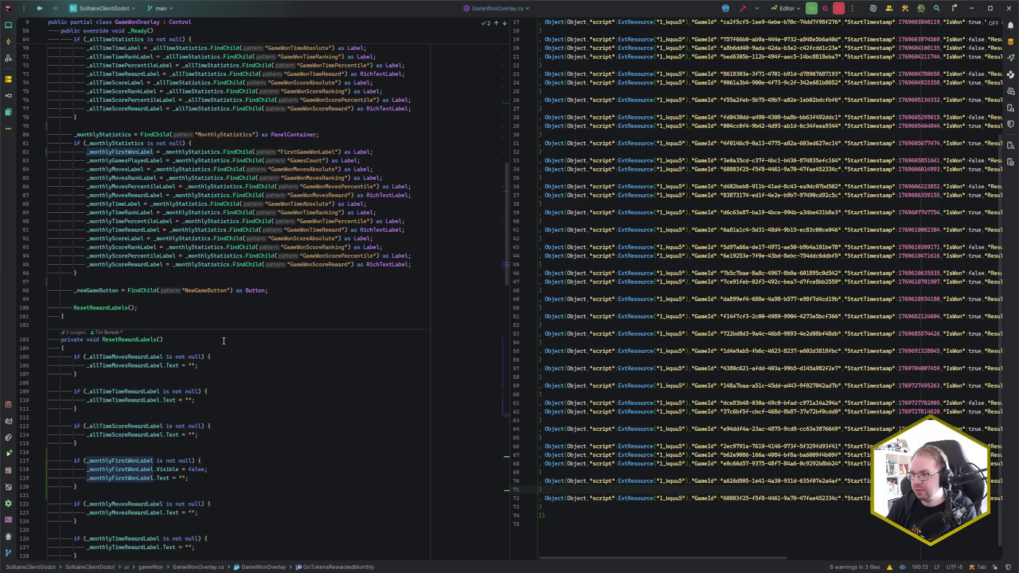
{"action": "scroll", "coordinate": [224, 341], "scroll_direction": "up", "scroll_amount": 4}
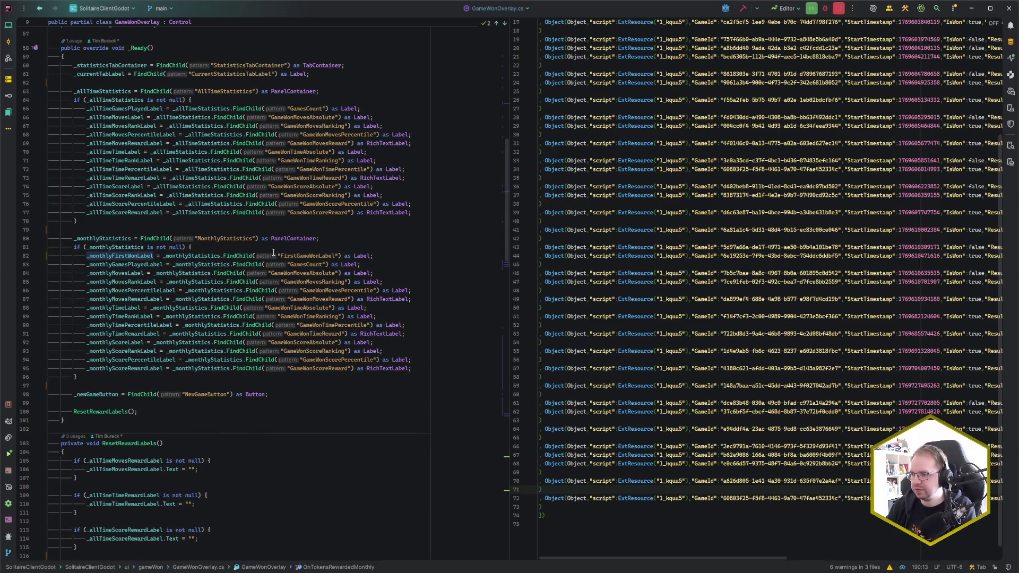
{"action": "key", "text": "alt+Tab"}
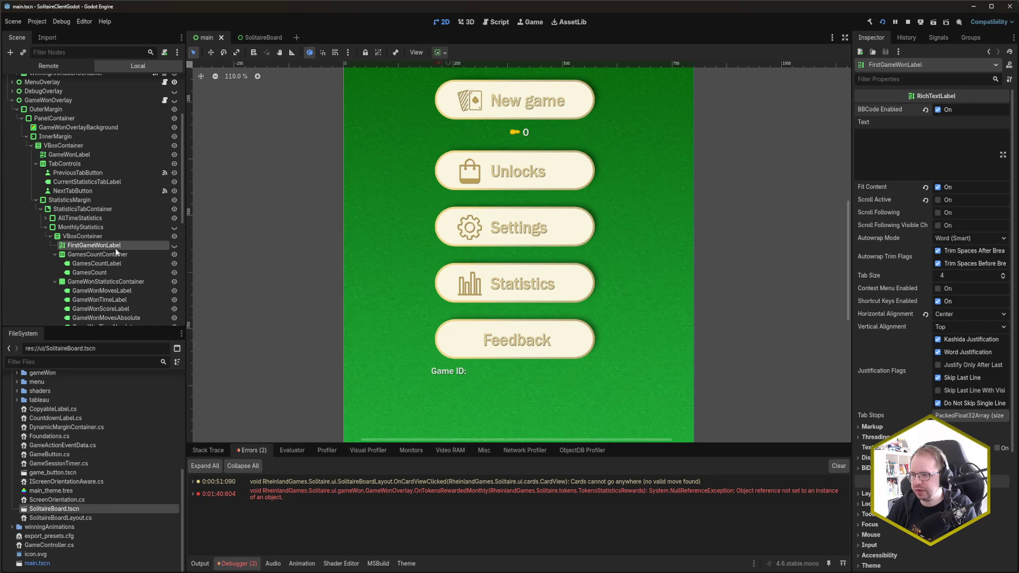
{"action": "key", "text": "alt+Tab"}
{"action": "double_click", "coordinate": [360, 256]}
{"action": "type", "text": "RichTe"}
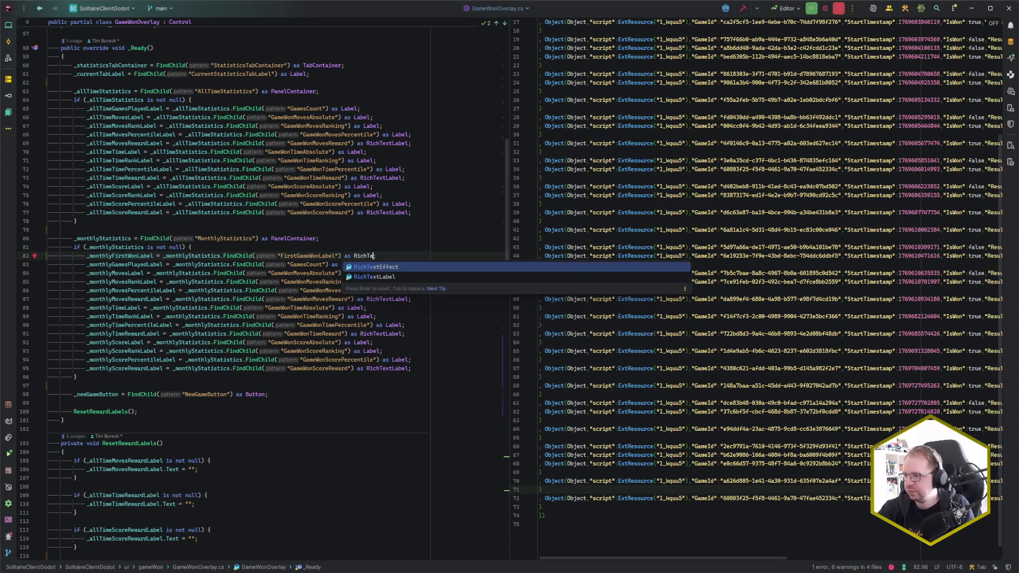
{"action": "key", "text": "Down"}
{"action": "key", "text": "Return"}
Change the _monthlyFirstWonLabel field type on line 38 to RichTextLabel.
{"action": "scroll", "coordinate": [346, 234], "scroll_direction": "up", "scroll_amount": 10}
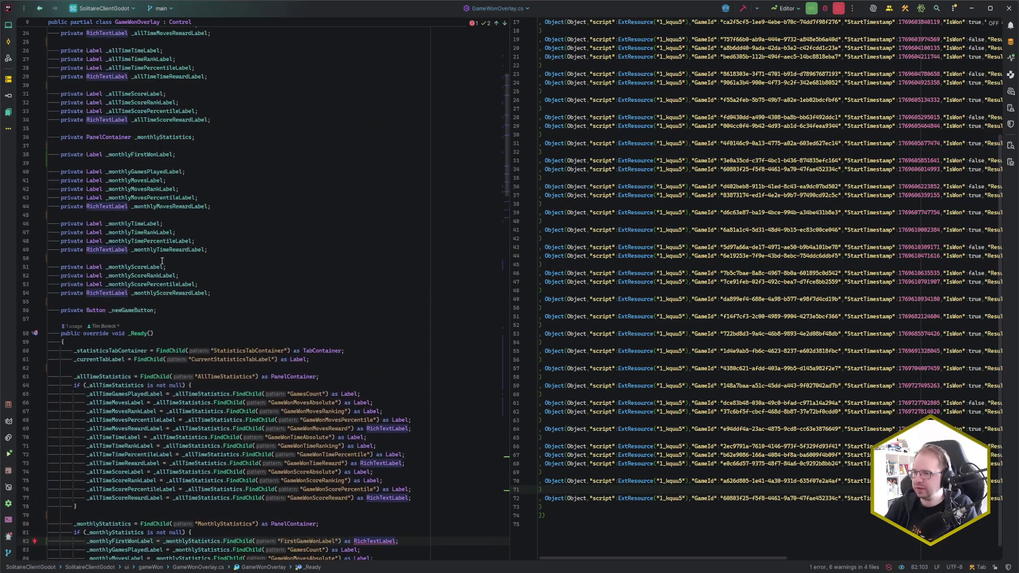
{"action": "double_click", "coordinate": [94, 207]}
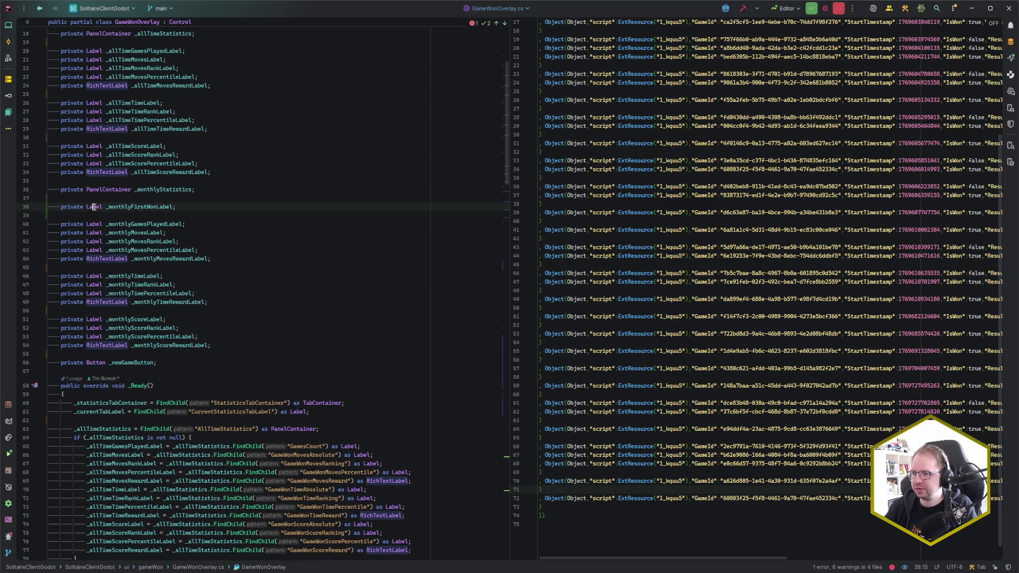
{"action": "type", "text": "RichTe"}
{"action": "key", "text": "Down"}
{"action": "key", "text": "Return"}
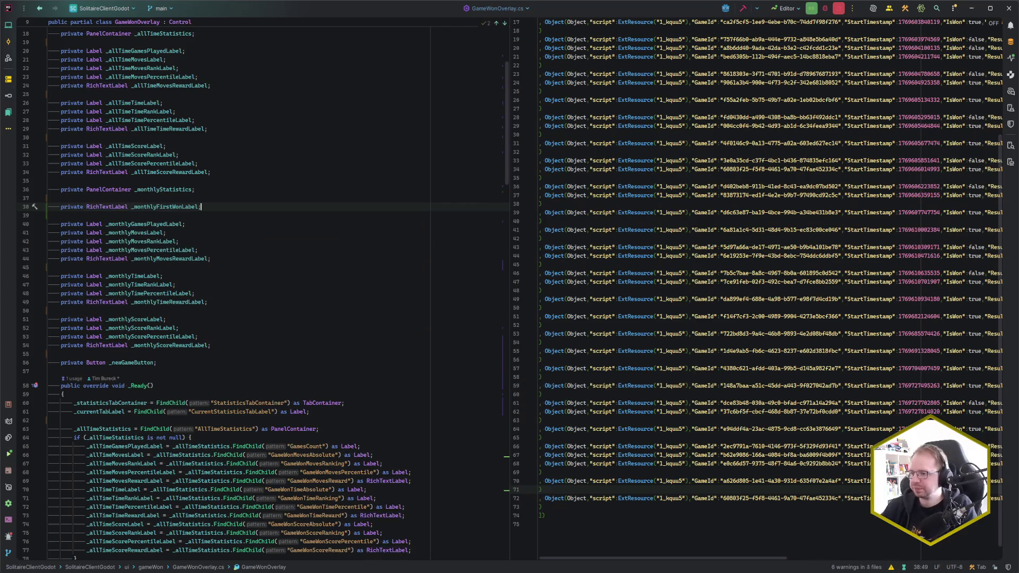
Show Monthly stats on the game's Game won overlay, go back to the menu and close the game.
{"action": "scroll", "coordinate": [398, 293], "scroll_direction": "down", "scroll_amount": 5}
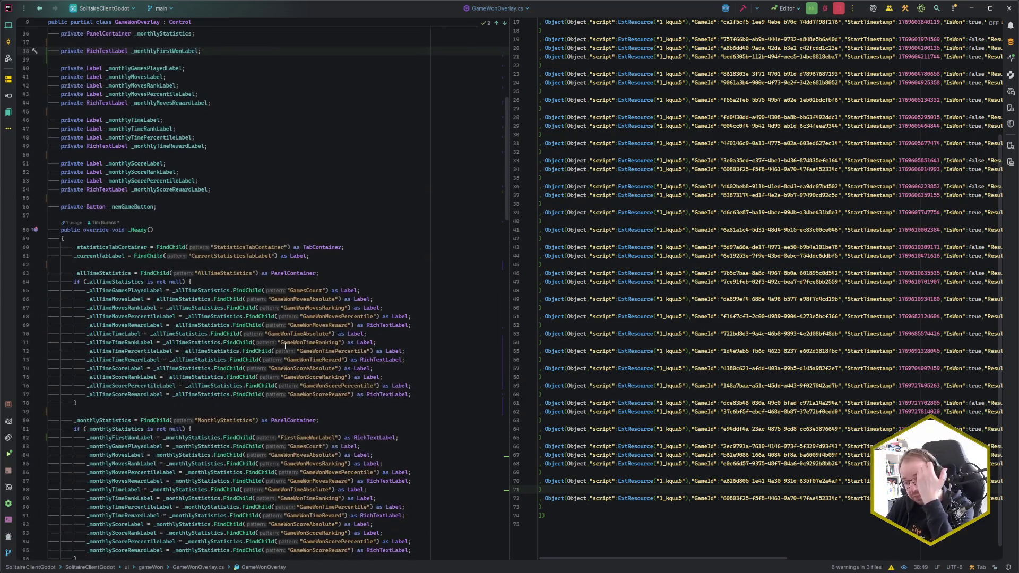
{"action": "scroll", "coordinate": [285, 346], "scroll_direction": "down", "scroll_amount": 4}
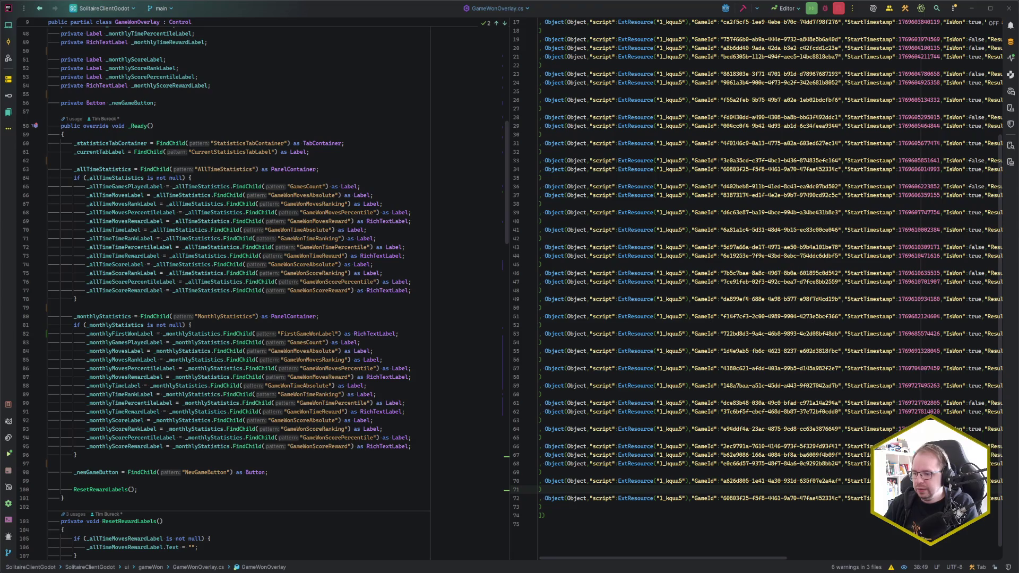
{"action": "mouse_move", "coordinate": [96, 570]}
{"action": "left_click", "coordinate": [140, 536]}
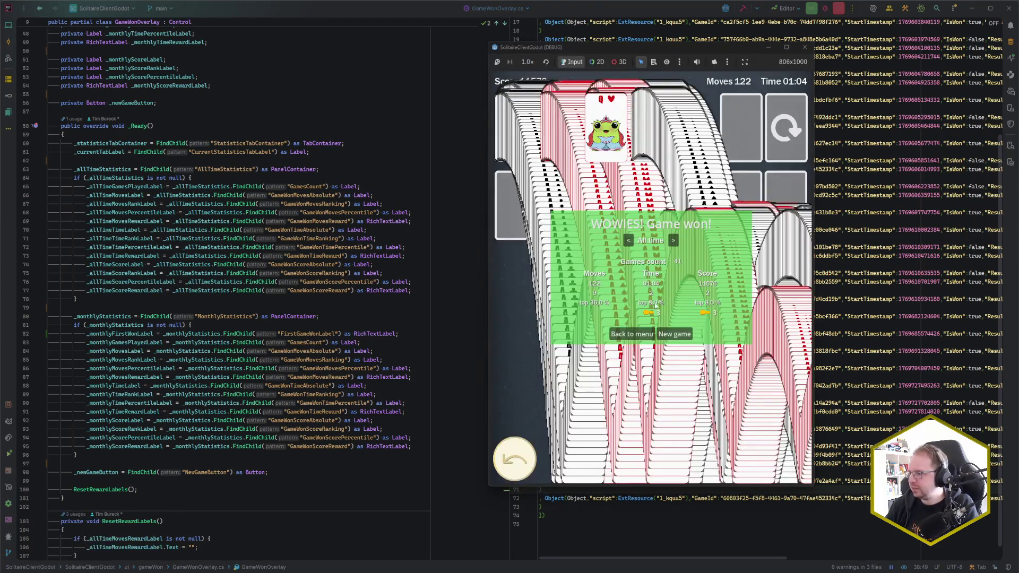
{"action": "left_click", "coordinate": [673, 241]}
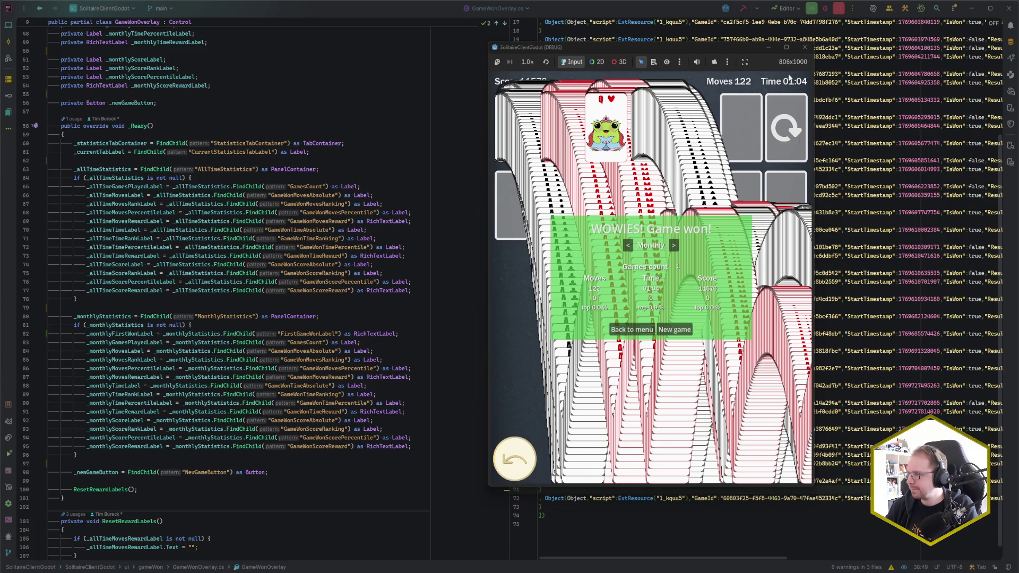
{"action": "left_click", "coordinate": [643, 325]}
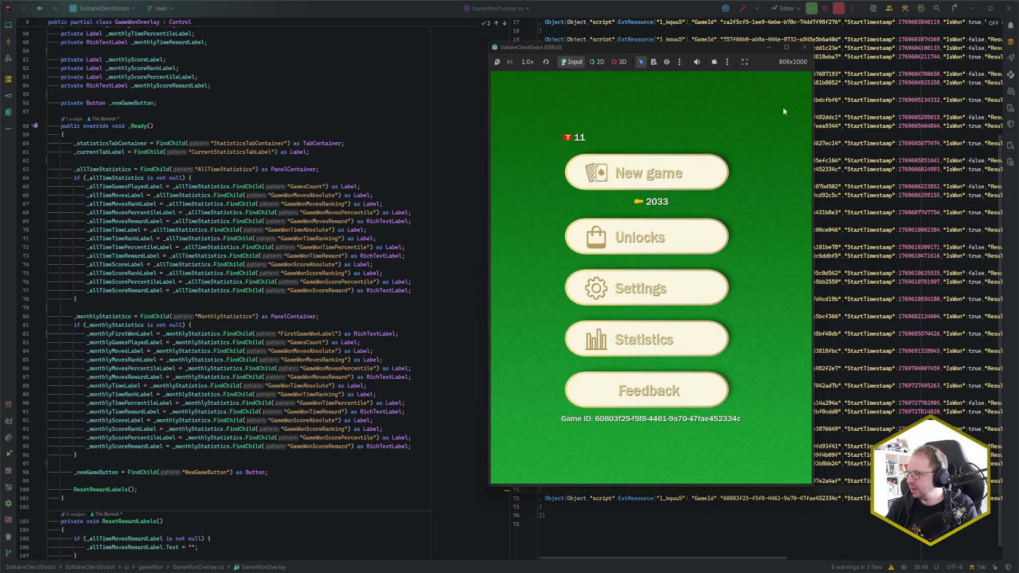
{"action": "left_click", "coordinate": [805, 48]}
Delete the latest game's entry at the end of games_history.tres.
{"action": "left_click", "coordinate": [593, 489]}
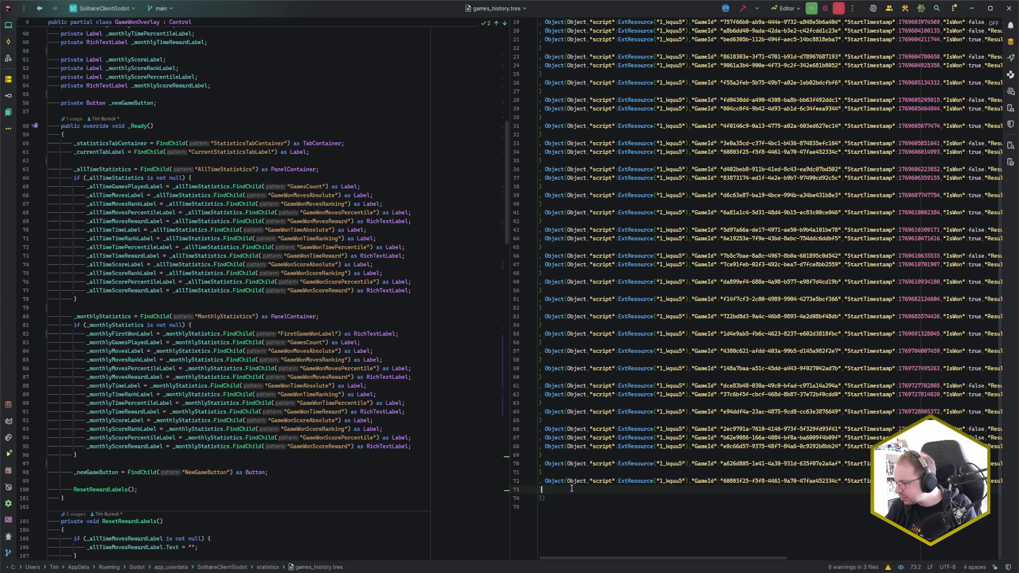
{"action": "key", "text": "shift+Up"}
{"action": "key", "text": "shift+Up"}
{"action": "key", "text": "BackSpace"}
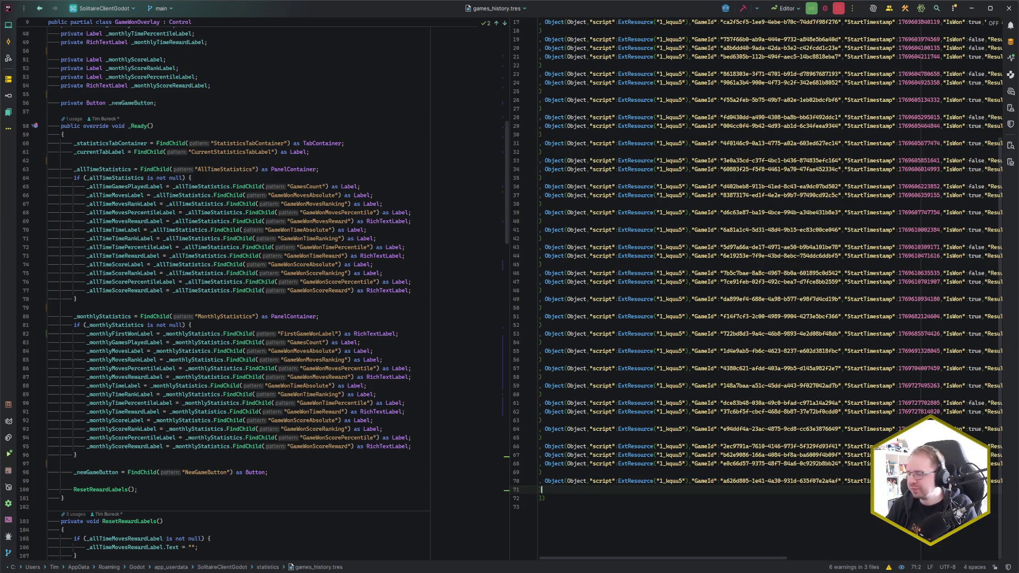
{"action": "left_click", "coordinate": [337, 316]}
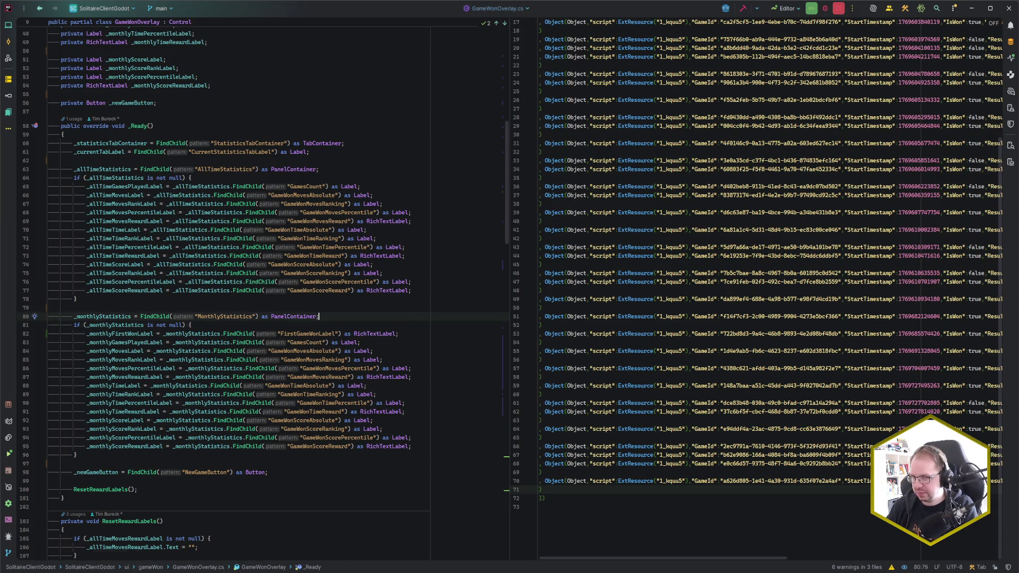
{"action": "mouse_move", "coordinate": [97, 572]}
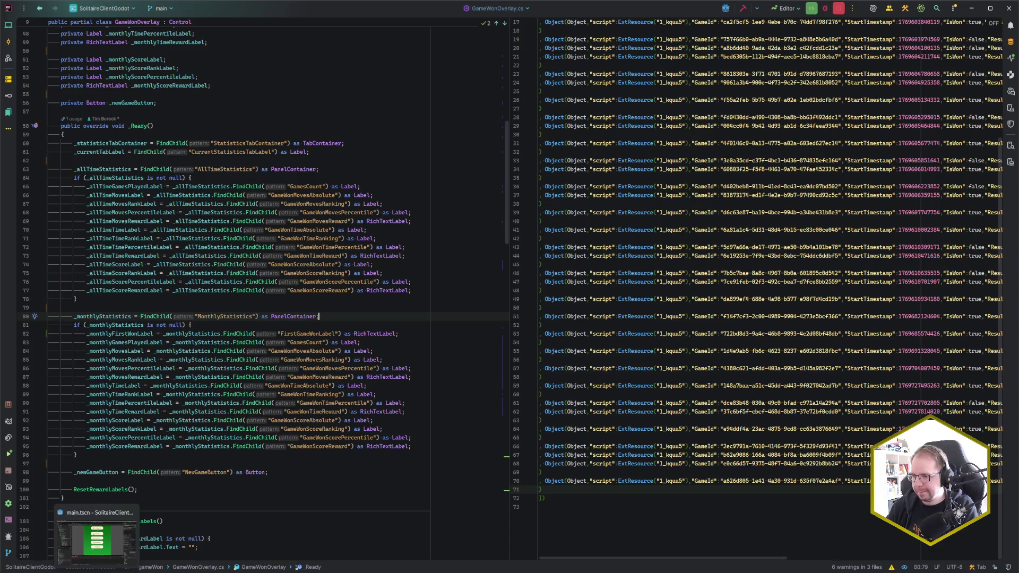
{"action": "left_click", "coordinate": [97, 537]}
Build and launch the game and view its Monthly statistics from the main menu.
{"action": "key", "text": "F5"}
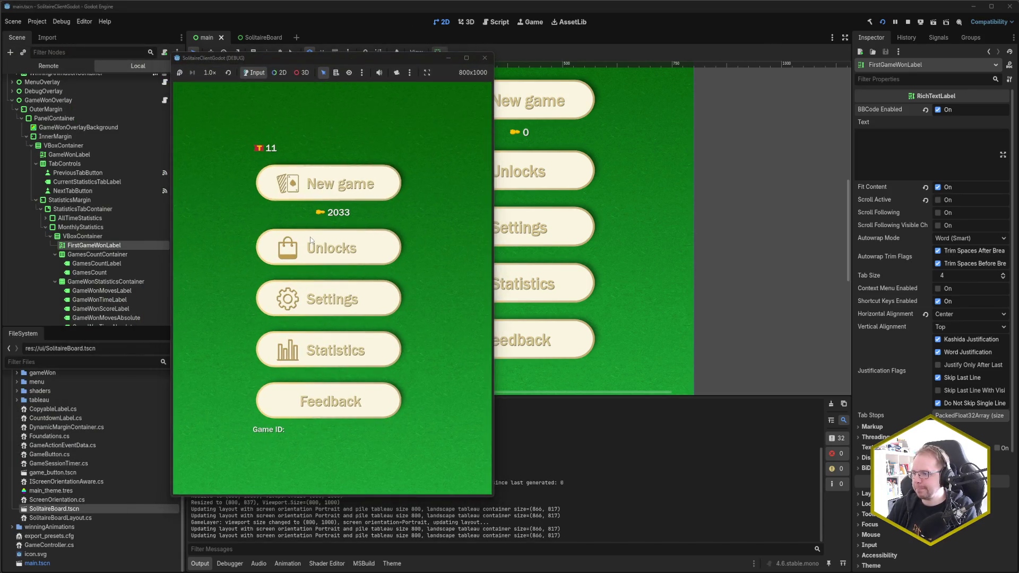
{"action": "left_click", "coordinate": [338, 349]}
{"action": "left_click", "coordinate": [351, 113]}
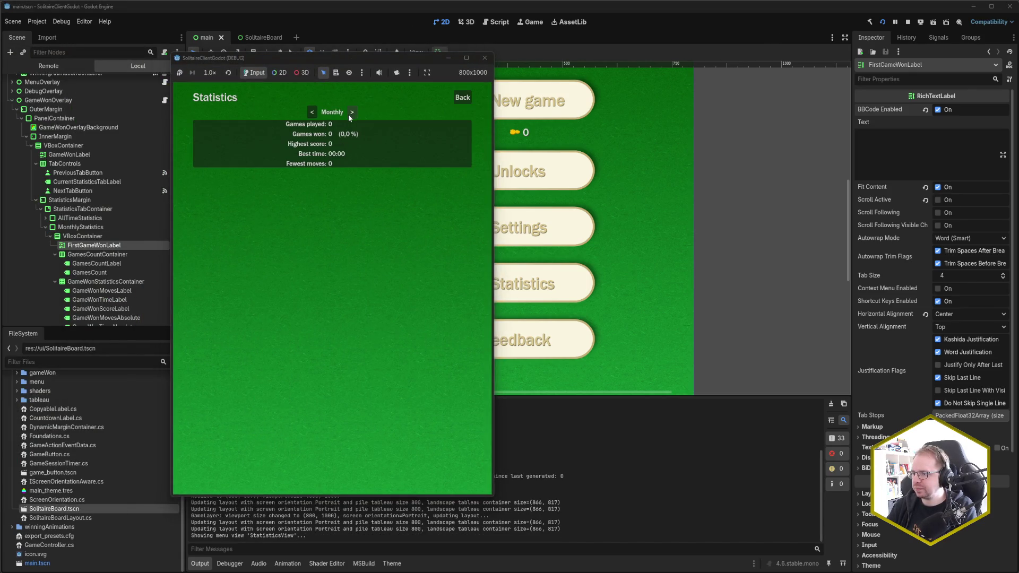
{"action": "left_click", "coordinate": [466, 97]}
Start a new game from a pasted debug game id.
{"action": "left_click", "coordinate": [338, 190]}
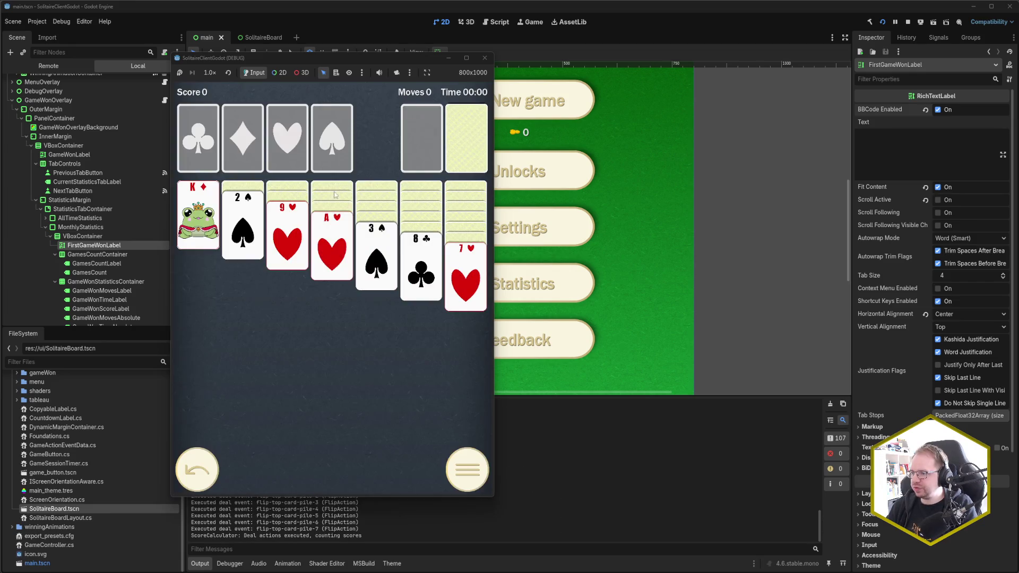
{"action": "key", "text": "F3"}
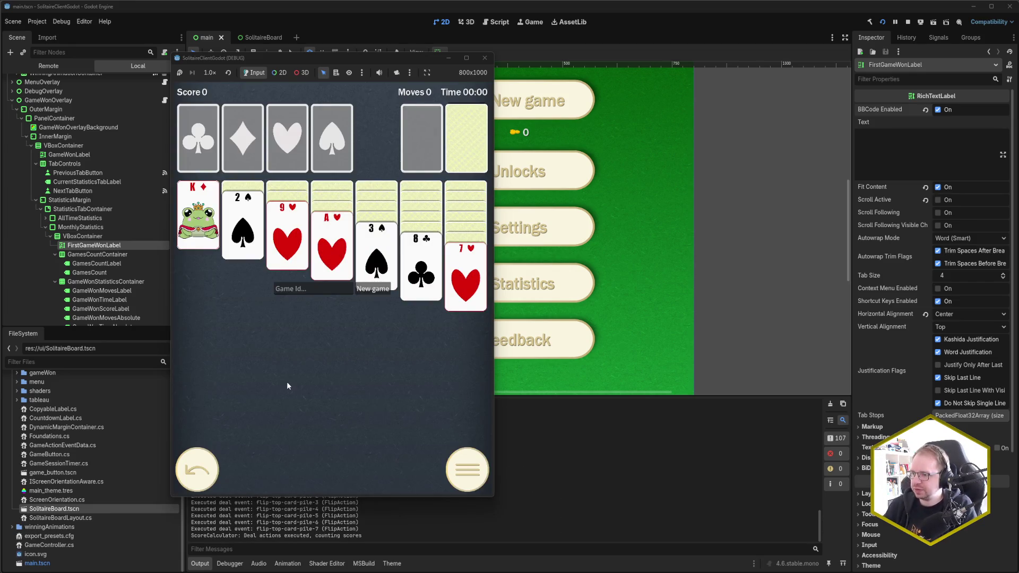
{"action": "left_click", "coordinate": [318, 286]}
{"action": "key", "text": "ctrl+v"}
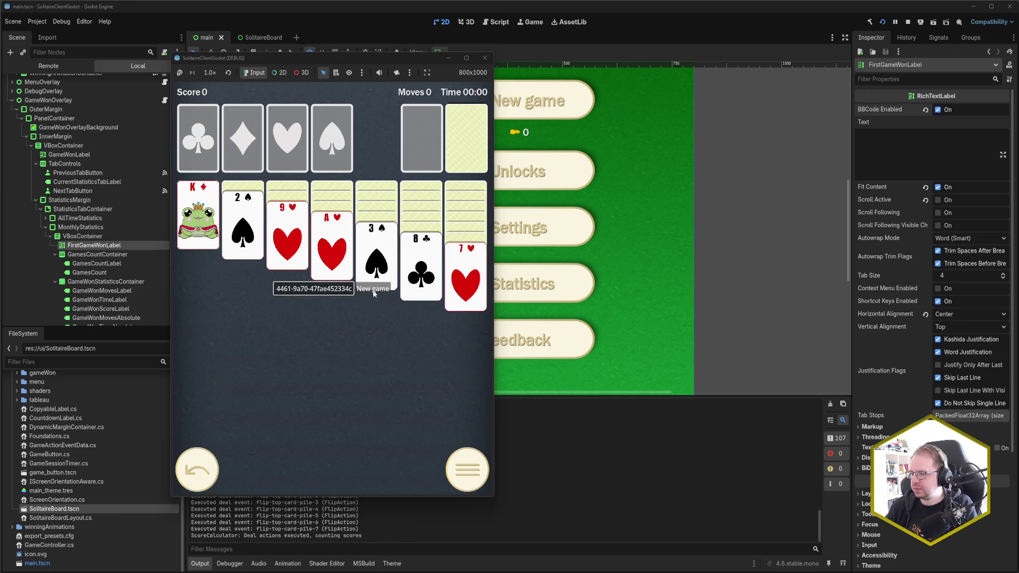
{"action": "left_click", "coordinate": [373, 290]}
Check the statistics from the in-game menu, then resume play.
{"action": "left_click", "coordinate": [454, 469]}
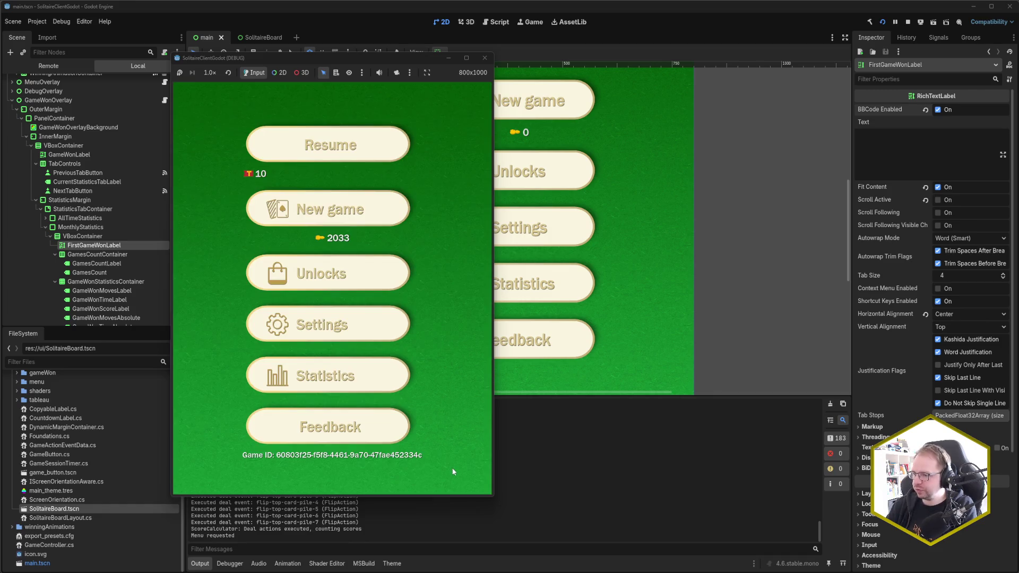
{"action": "left_click", "coordinate": [350, 392]}
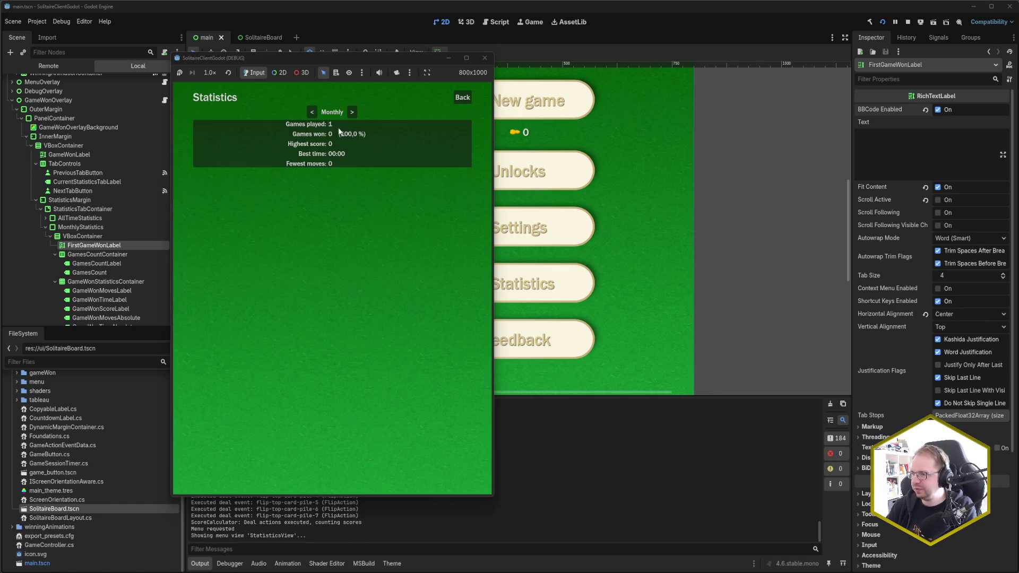
{"action": "left_click", "coordinate": [460, 99]}
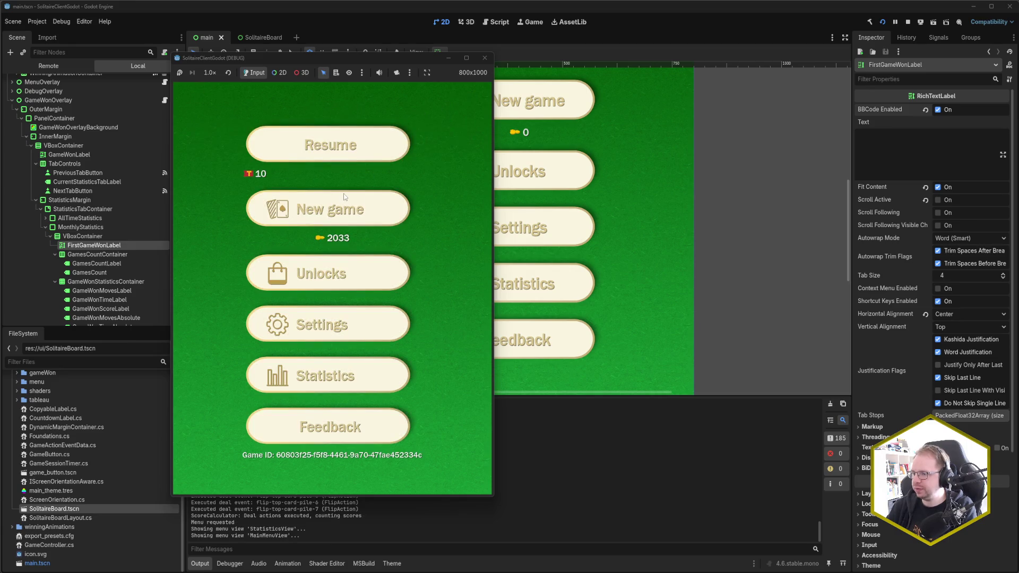
{"action": "left_click", "coordinate": [335, 155]}
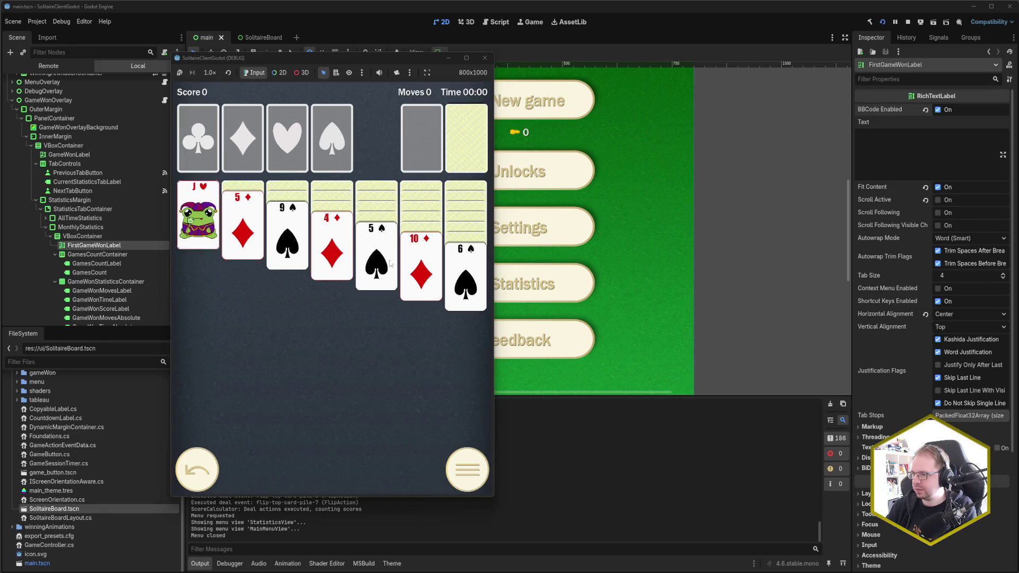
Widen the game window, send A♥ and A♦ up, and build K♠-Q♥-J♣ in column 1.
{"action": "mouse_move", "coordinate": [494, 290]}
{"action": "left_mouse_down"}
{"action": "mouse_move", "coordinate": [909, 295]}
{"action": "mouse_move", "coordinate": [507, 297]}
{"action": "left_mouse_up"}
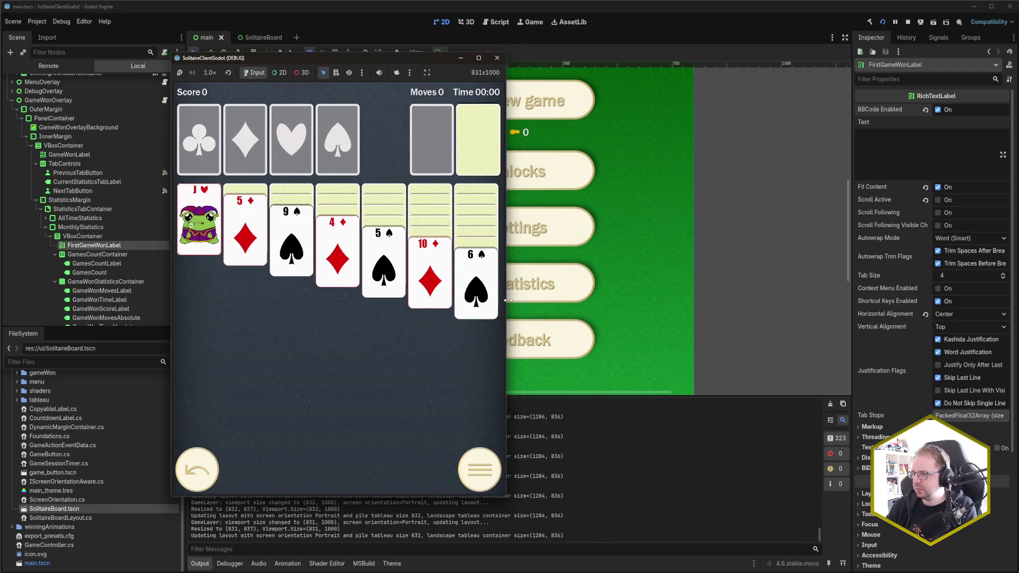
{"action": "left_click", "coordinate": [329, 251]}
{"action": "left_click", "coordinate": [256, 247]}
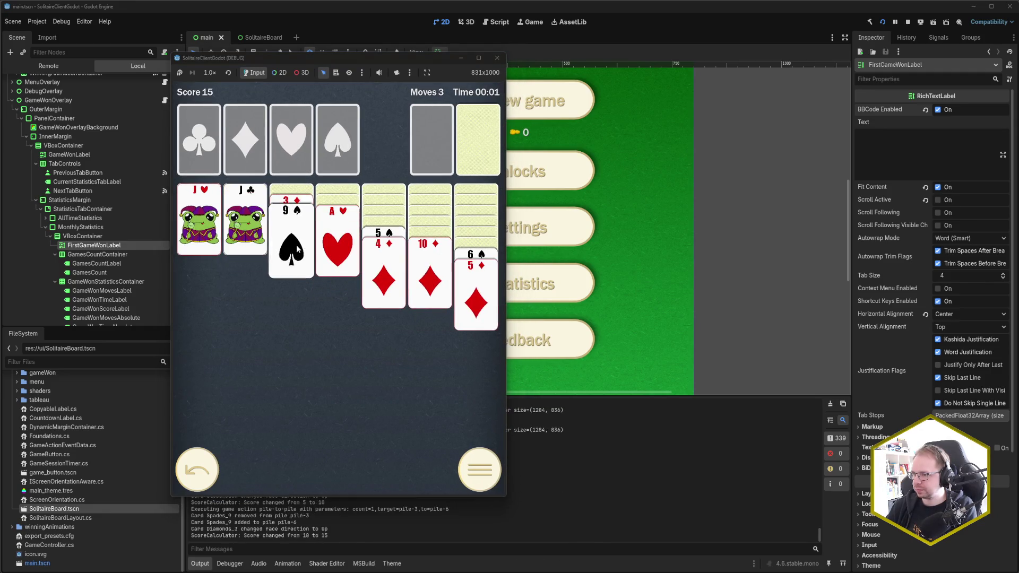
{"action": "left_click", "coordinate": [290, 247]}
{"action": "left_click", "coordinate": [337, 244]}
{"action": "left_click", "coordinate": [213, 236]}
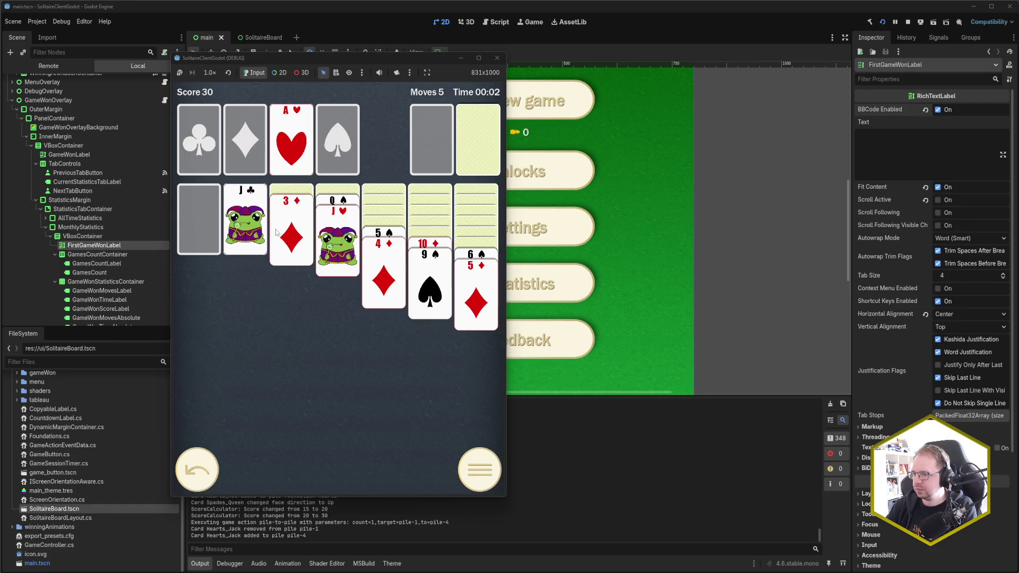
{"action": "left_click", "coordinate": [461, 146]}
{"action": "left_click", "coordinate": [467, 148]}
{"action": "left_click", "coordinate": [445, 155]}
{"action": "left_click", "coordinate": [460, 155]}
{"action": "left_click", "coordinate": [486, 145]}
{"action": "left_click", "coordinate": [485, 145]}
{"action": "left_click", "coordinate": [486, 145]}
{"action": "left_click", "coordinate": [463, 146]}
{"action": "left_click", "coordinate": [433, 143]}
{"action": "left_click", "coordinate": [433, 143]}
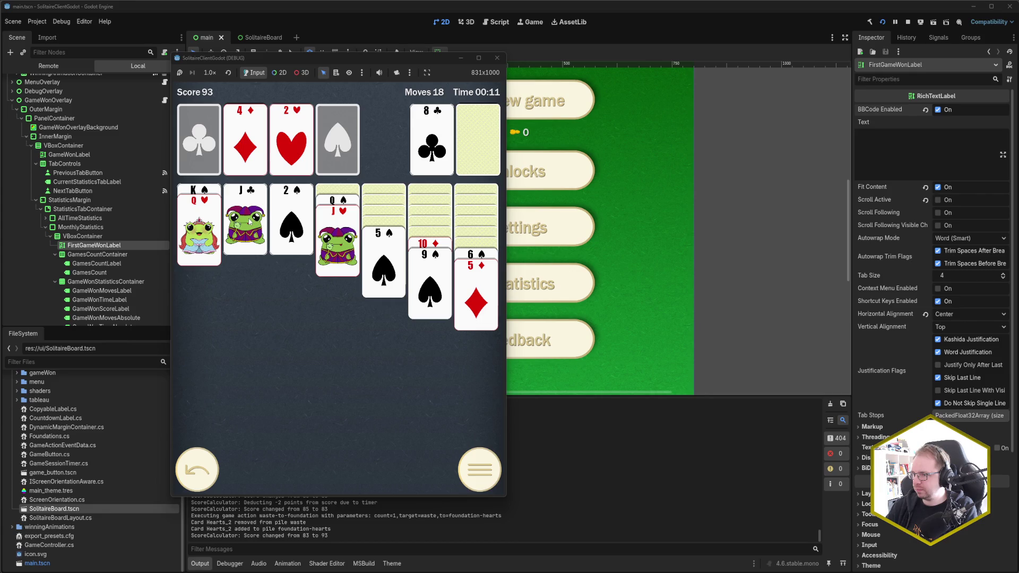
{"action": "left_click", "coordinate": [249, 221]}
{"action": "left_click", "coordinate": [423, 243]}
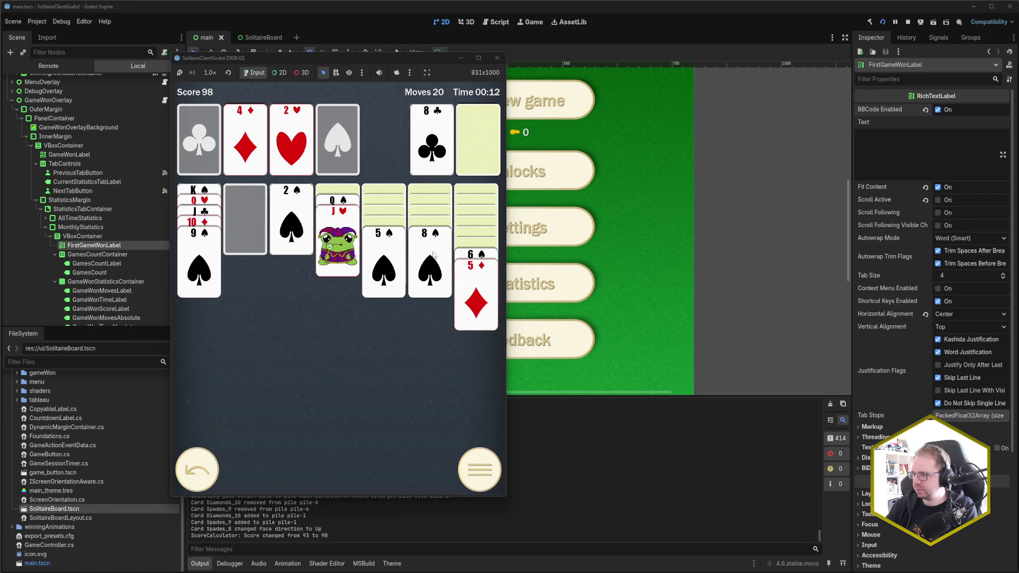
Move the K♥ run to column 2 and K♦ to column 4, building down the tableau stacks.
{"action": "left_click", "coordinate": [469, 160]}
{"action": "left_click", "coordinate": [469, 157]}
{"action": "left_click", "coordinate": [446, 162]}
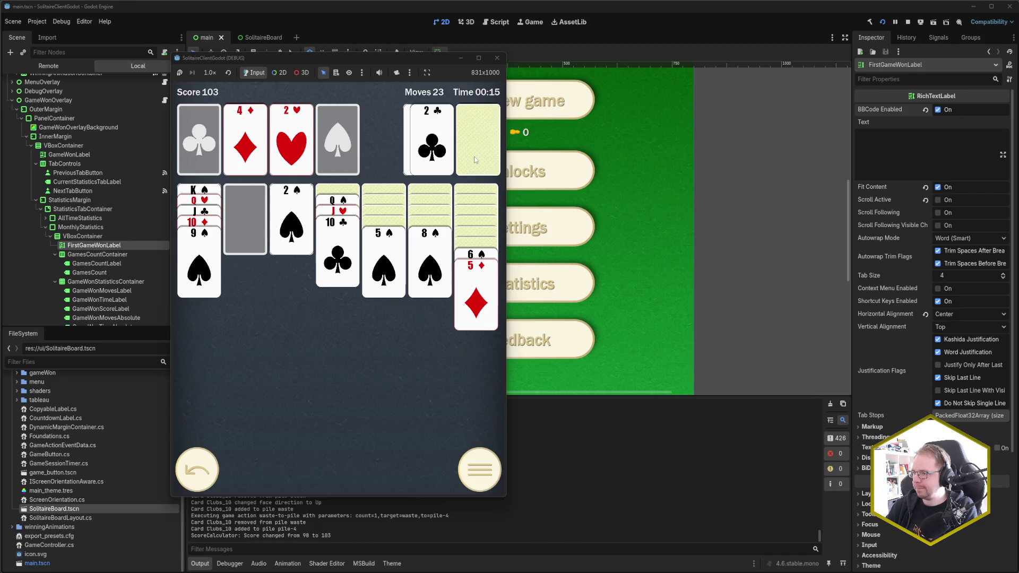
{"action": "left_click", "coordinate": [472, 157]}
{"action": "left_click", "coordinate": [466, 155]}
{"action": "left_click", "coordinate": [462, 158]}
{"action": "left_click", "coordinate": [459, 161]}
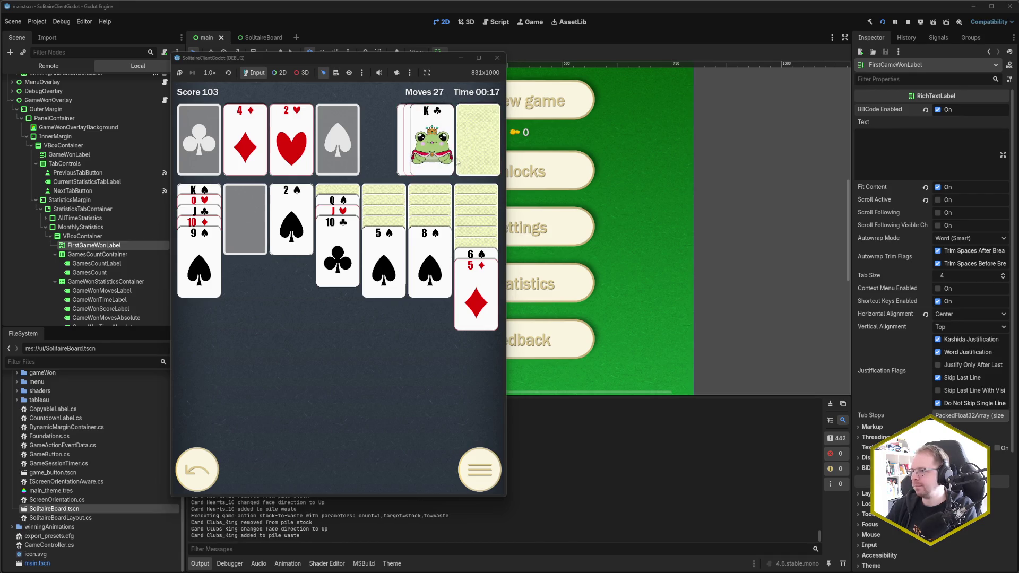
{"action": "left_click", "coordinate": [446, 161]}
{"action": "left_click", "coordinate": [199, 470]}
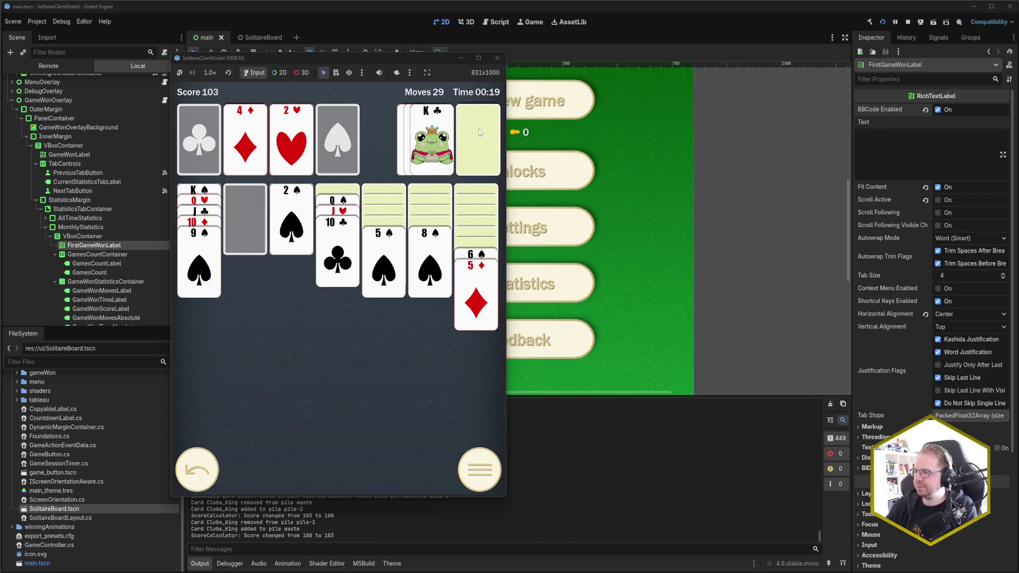
{"action": "left_click", "coordinate": [337, 201]}
{"action": "left_click", "coordinate": [337, 202]}
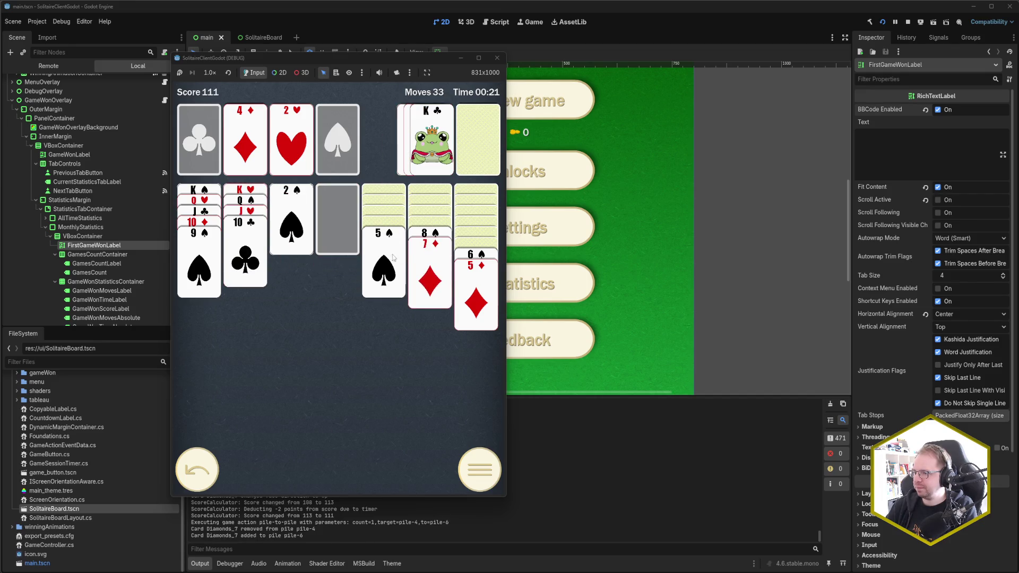
{"action": "left_click", "coordinate": [468, 257]}
{"action": "left_click", "coordinate": [476, 149]}
{"action": "left_click", "coordinate": [475, 148]}
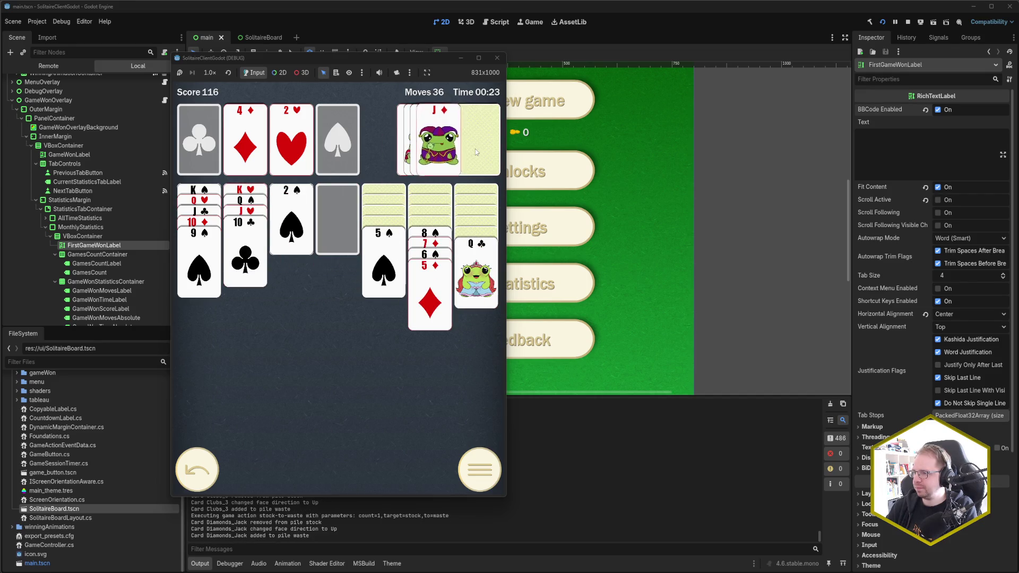
{"action": "left_click", "coordinate": [432, 141]}
{"action": "left_click", "coordinate": [475, 148]}
{"action": "left_click", "coordinate": [432, 140]}
{"action": "left_click", "coordinate": [475, 148]}
{"action": "left_click", "coordinate": [432, 141]}
{"action": "left_click", "coordinate": [470, 244]}
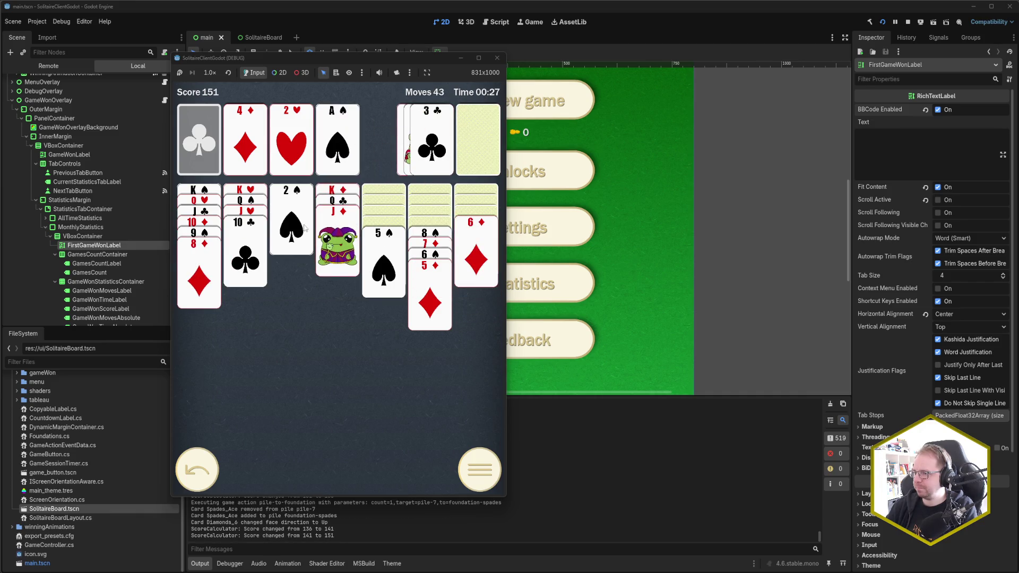
{"action": "left_click", "coordinate": [386, 262]}
{"action": "left_click", "coordinate": [433, 237]}
{"action": "left_click", "coordinate": [383, 234]}
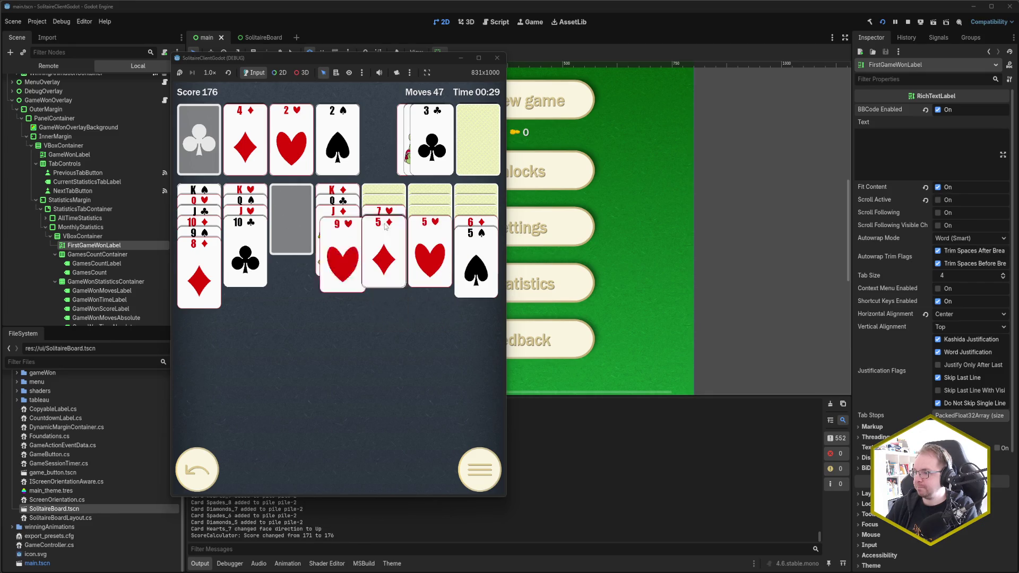
Play 3♠–5♠, 3♥, 4♥, A♣ and 2♣ to the foundations, then autocomplete the win.
{"action": "left_click", "coordinate": [483, 135]}
{"action": "left_click", "coordinate": [482, 136]}
{"action": "left_click", "coordinate": [432, 144]}
{"action": "left_click", "coordinate": [477, 141]}
{"action": "left_click", "coordinate": [448, 153]}
{"action": "left_click", "coordinate": [478, 140]}
{"action": "left_click", "coordinate": [448, 153]}
{"action": "left_click", "coordinate": [477, 140]}
{"action": "left_click", "coordinate": [448, 154]}
{"action": "left_click", "coordinate": [476, 231]}
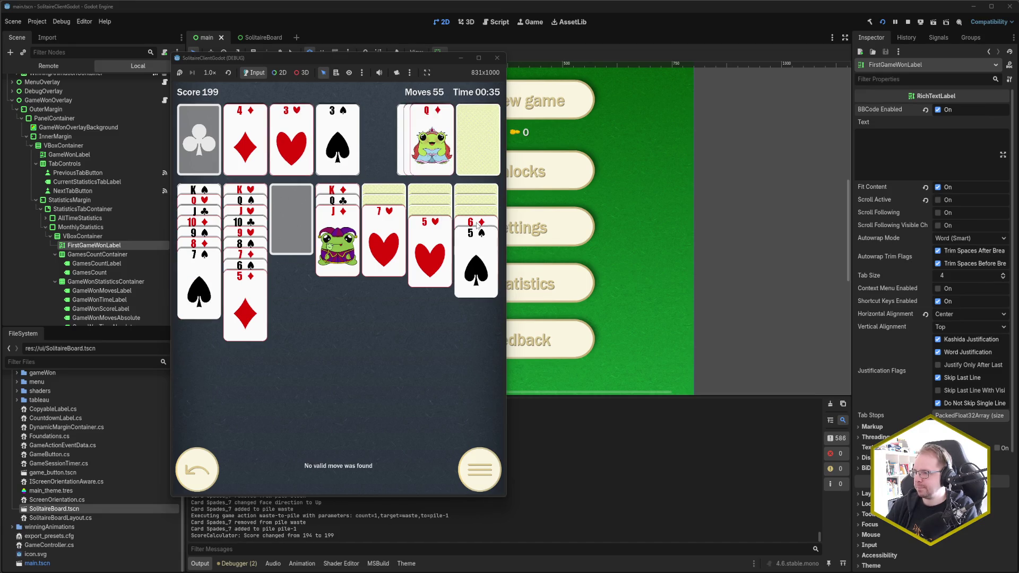
{"action": "left_click", "coordinate": [478, 139]}
{"action": "left_click", "coordinate": [433, 143]}
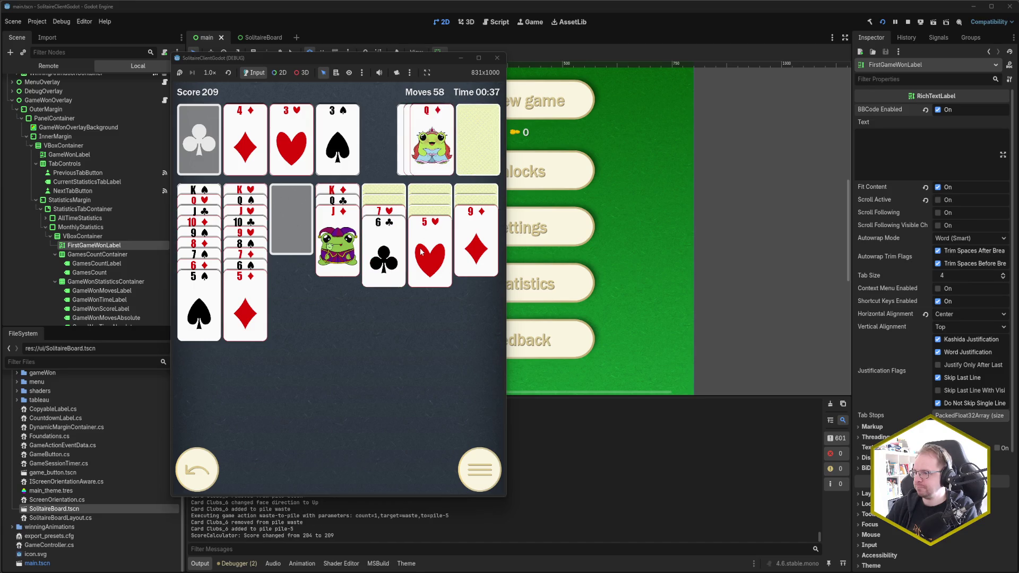
{"action": "left_click", "coordinate": [428, 234]}
{"action": "left_click", "coordinate": [420, 228]}
{"action": "left_click", "coordinate": [466, 146]}
{"action": "left_click", "coordinate": [467, 145]}
{"action": "left_click", "coordinate": [467, 146]}
{"action": "left_click", "coordinate": [439, 160]}
{"action": "left_click", "coordinate": [383, 223]}
{"action": "left_click", "coordinate": [478, 213]}
{"action": "left_click", "coordinate": [477, 209]}
{"action": "left_click", "coordinate": [384, 213]}
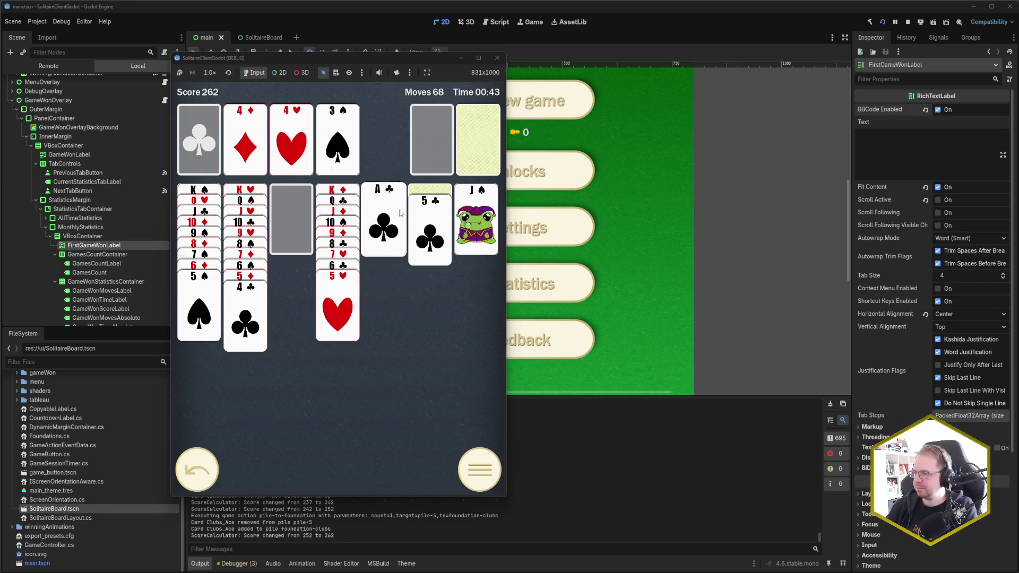
{"action": "left_click", "coordinate": [475, 141]}
{"action": "left_click", "coordinate": [438, 146]}
{"action": "left_click", "coordinate": [477, 141]}
{"action": "left_click", "coordinate": [431, 140]}
{"action": "left_click", "coordinate": [478, 140]}
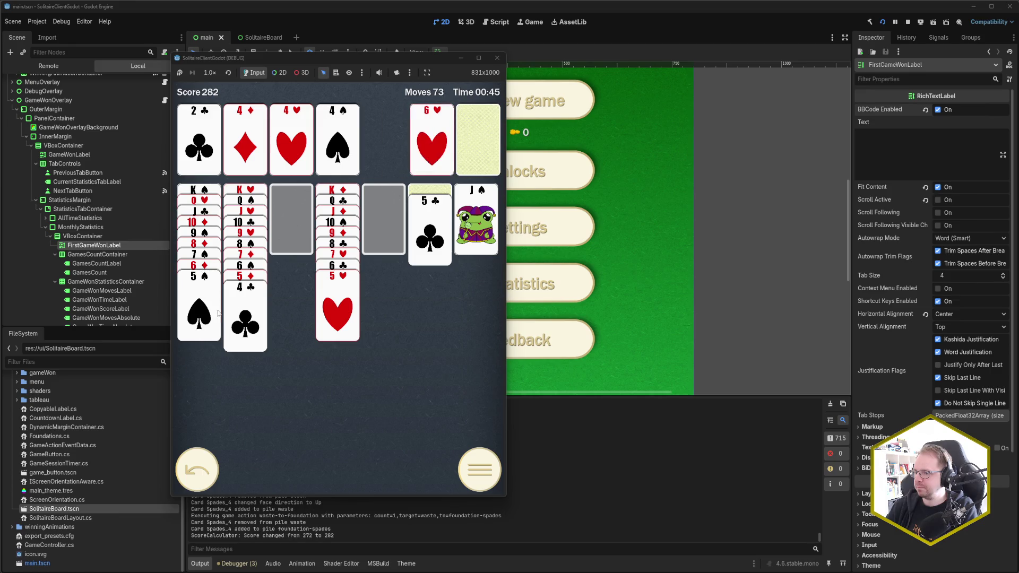
{"action": "left_click", "coordinate": [199, 307]}
{"action": "left_click", "coordinate": [422, 238]}
{"action": "left_click", "coordinate": [383, 464]}
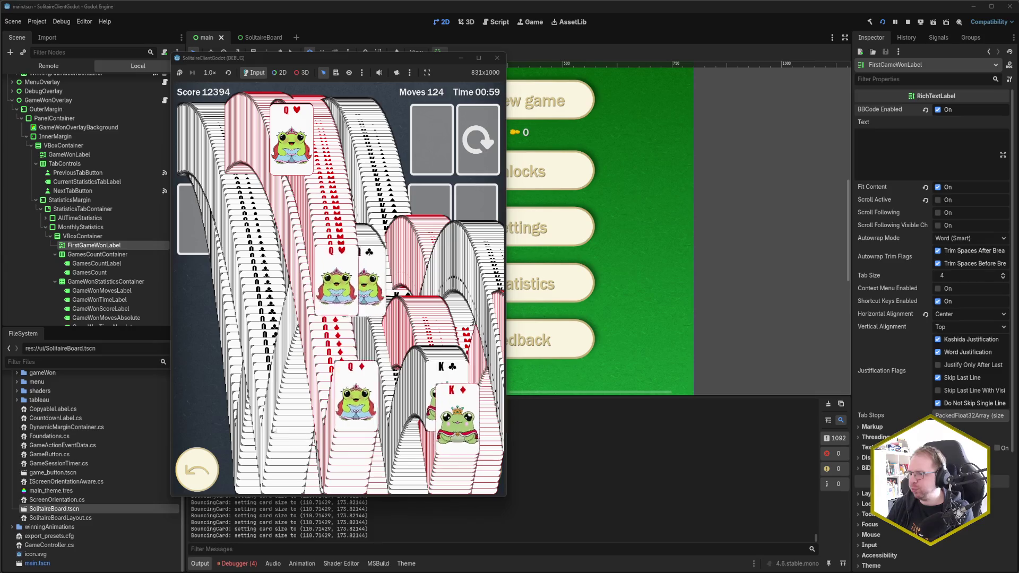
{"action": "left_click", "coordinate": [237, 563]}
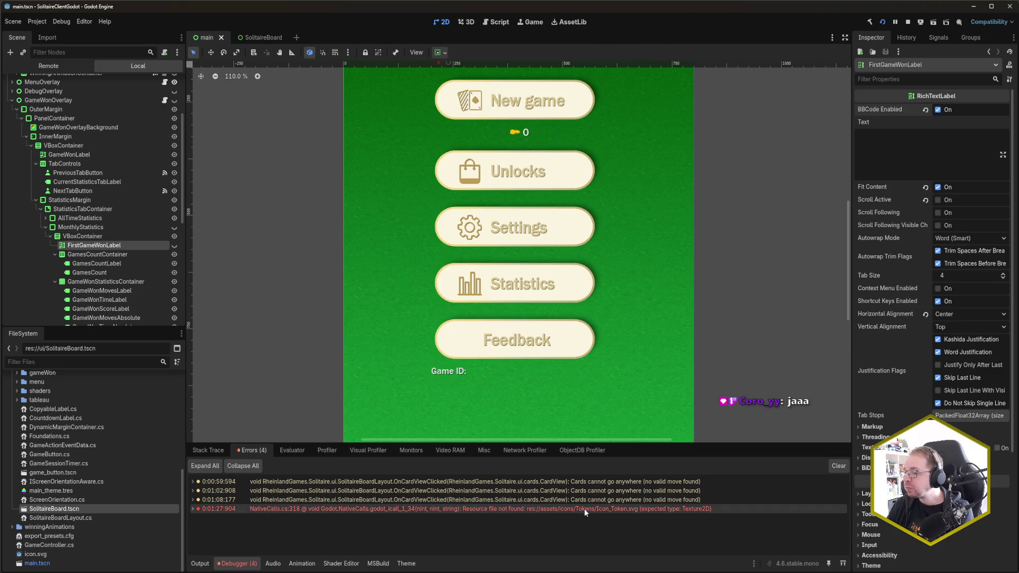
Inspect the NativeCalls error, then switch the Game won overlay to Monthly stats (2 games, 12394).
{"action": "mouse_move", "coordinate": [584, 508]}
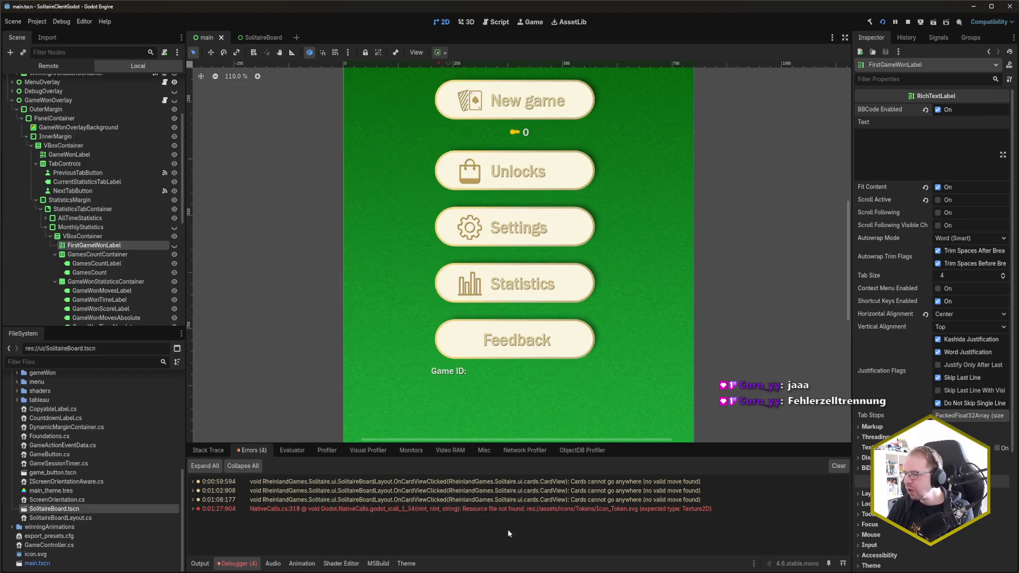
{"action": "mouse_move", "coordinate": [96, 572]}
{"action": "left_click", "coordinate": [140, 541]}
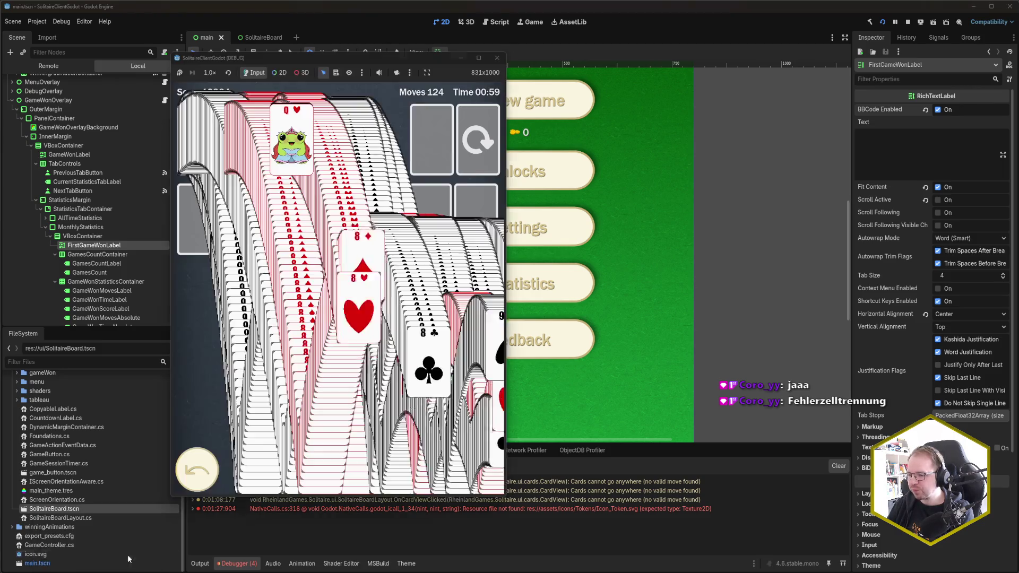
{"action": "left_click", "coordinate": [362, 251]}
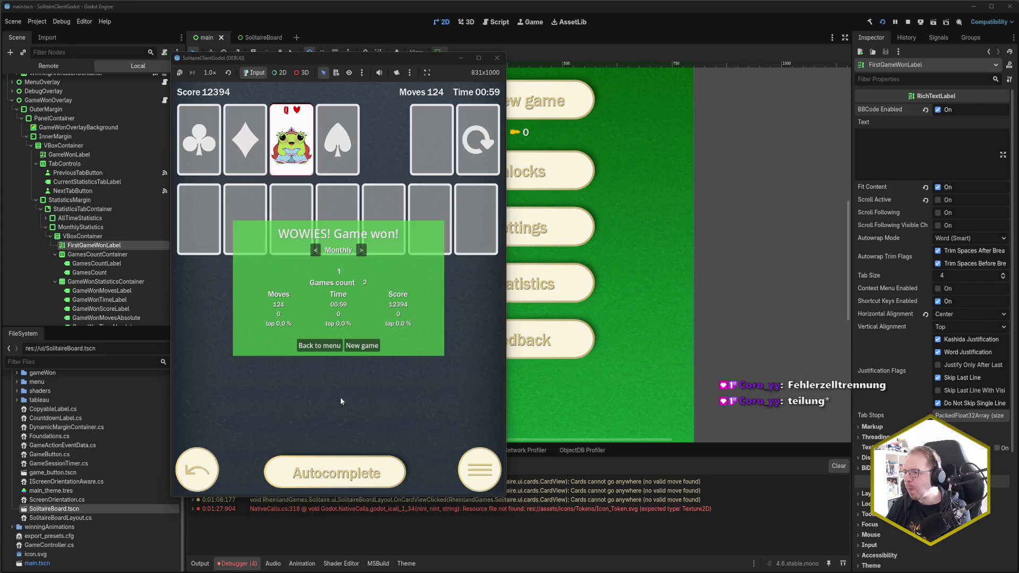
Close the running game and expand the Token icons folder in Godot's FileSystem.
{"action": "left_click", "coordinate": [497, 62]}
{"action": "scroll", "coordinate": [46, 489], "scroll_direction": "up", "scroll_amount": 2}
{"action": "scroll", "coordinate": [46, 489], "scroll_direction": "up", "scroll_amount": 5}
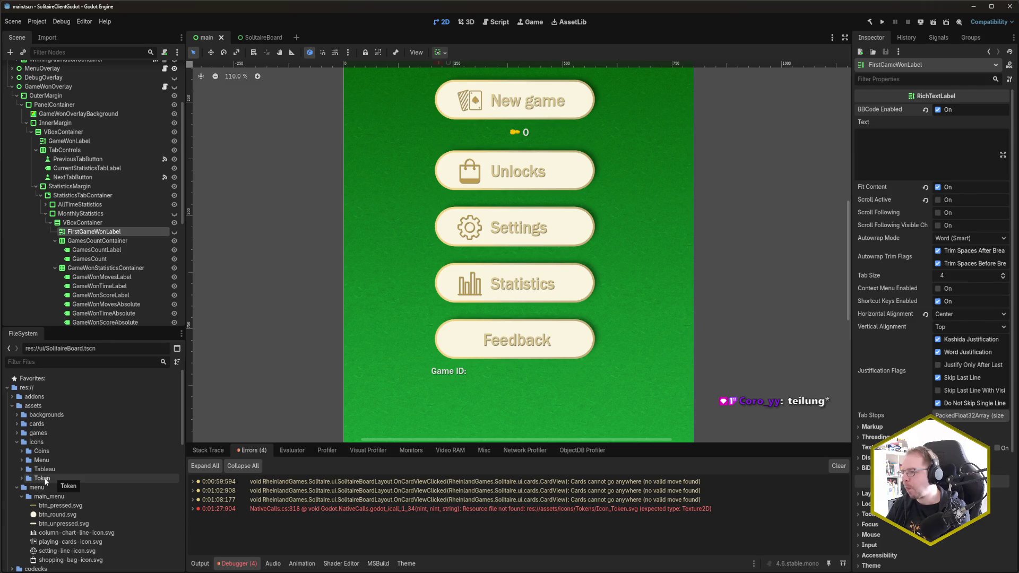
{"action": "double_click", "coordinate": [44, 480]}
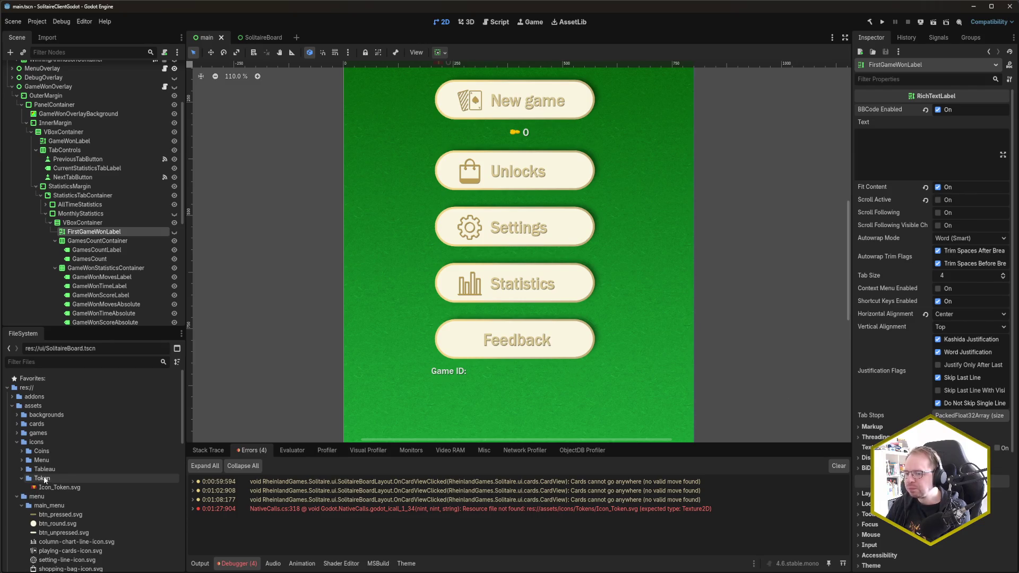
Select the whole last game record line in games_history.tres.
{"action": "key", "text": "alt+Tab"}
{"action": "left_click", "coordinate": [262, 308]}
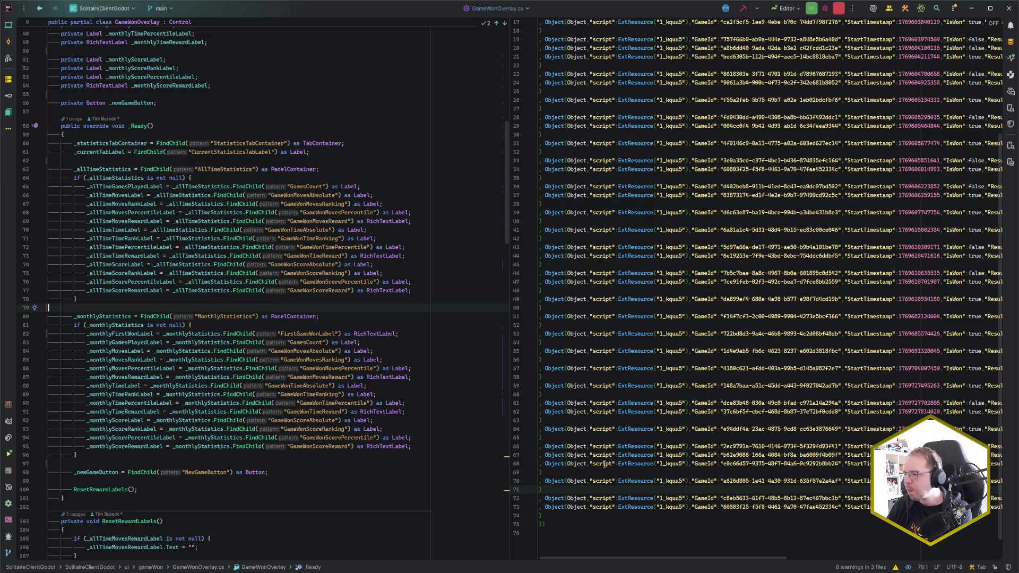
{"action": "triple_click", "coordinate": [542, 508]}
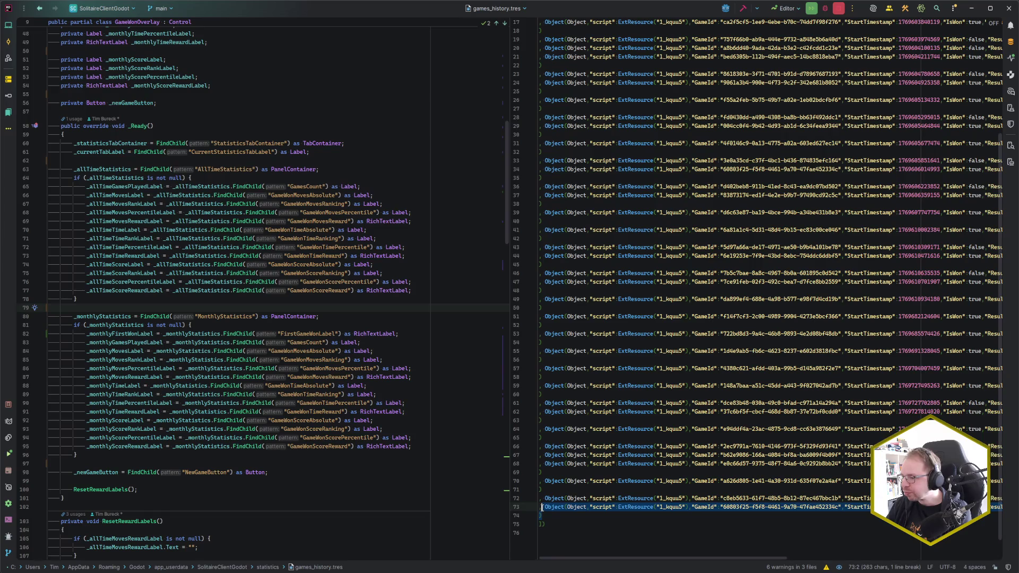
{"action": "mouse_move", "coordinate": [541, 508]}
{"action": "left_mouse_down"}
{"action": "mouse_move", "coordinate": [566, 517]}
{"action": "mouse_move", "coordinate": [552, 490]}
{"action": "left_mouse_up"}
Delete the selected history record and fix the token icon path from icons/Tokens/ to icons/Token/.
{"action": "key", "text": "Delete"}
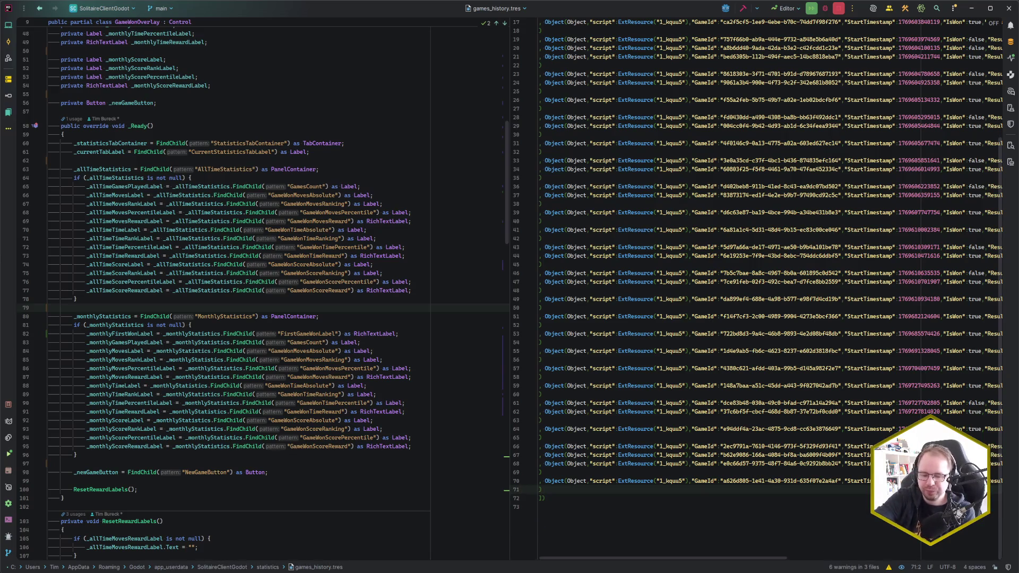
{"action": "left_click", "coordinate": [292, 144]}
{"action": "scroll", "coordinate": [289, 159], "scroll_direction": "up", "scroll_amount": 15}
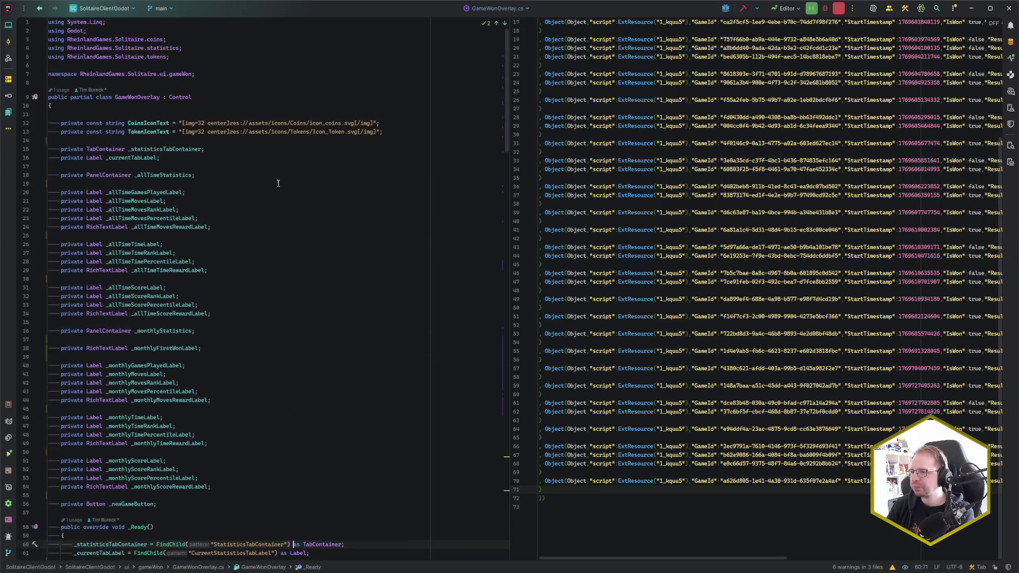
{"action": "left_click", "coordinate": [307, 133]}
{"action": "key", "text": "Delete"}
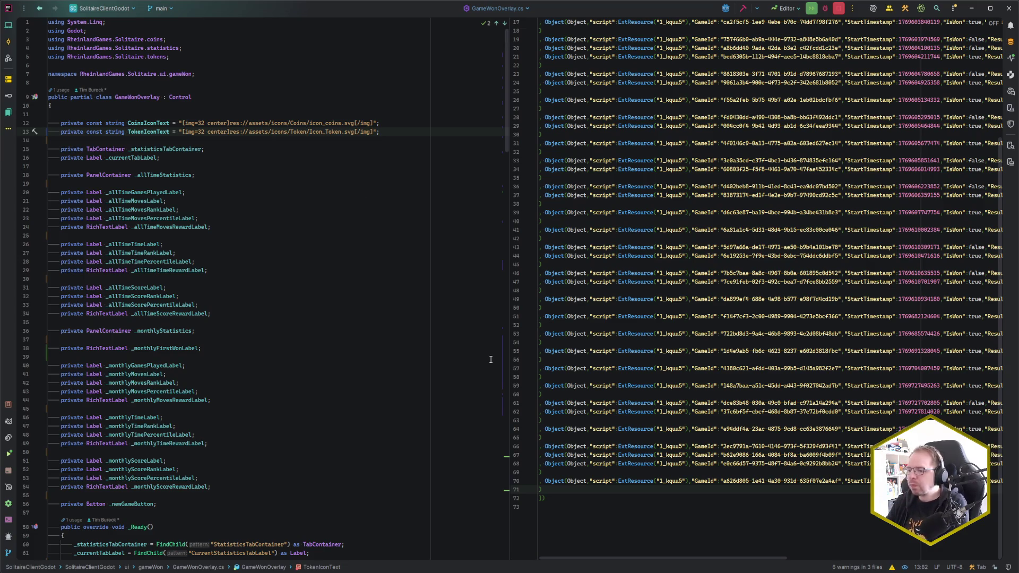
{"action": "key", "text": "alt+Tab"}
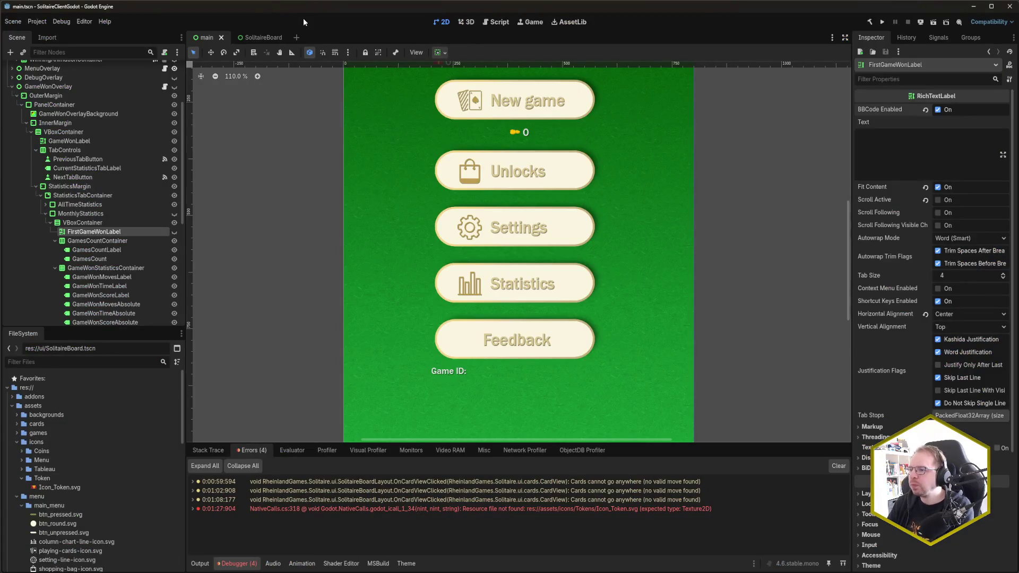
Build and run the game, view Monthly statistics, then deal a fresh game at Score 0.
{"action": "key", "text": "F5"}
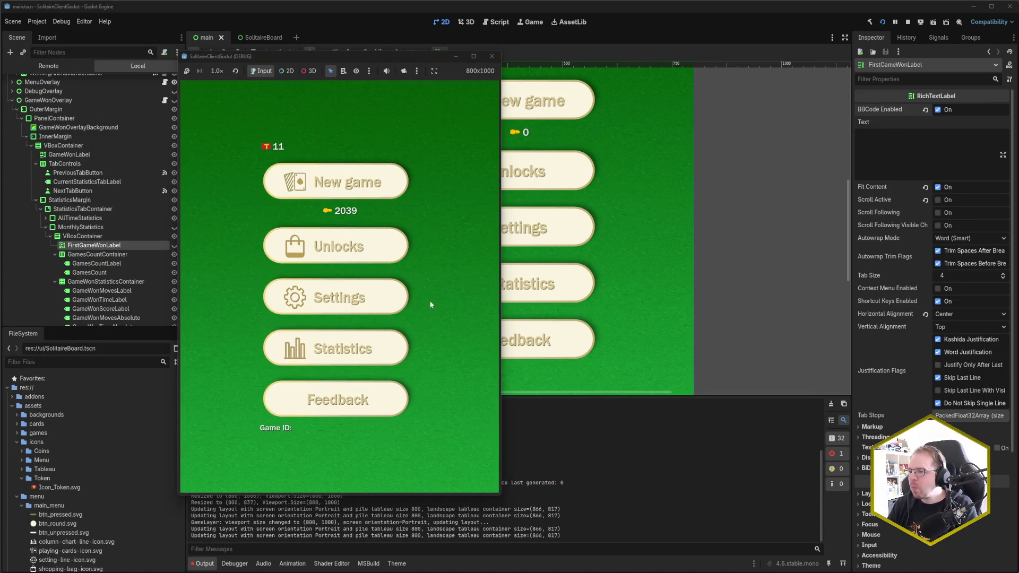
{"action": "left_click", "coordinate": [335, 349]}
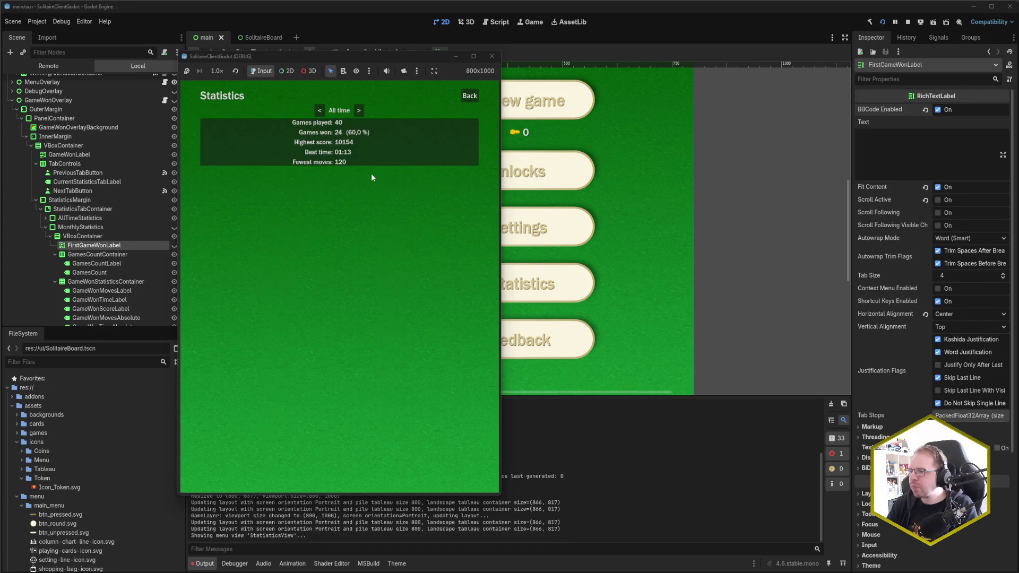
{"action": "left_click", "coordinate": [359, 111]}
{"action": "left_click", "coordinate": [468, 96]}
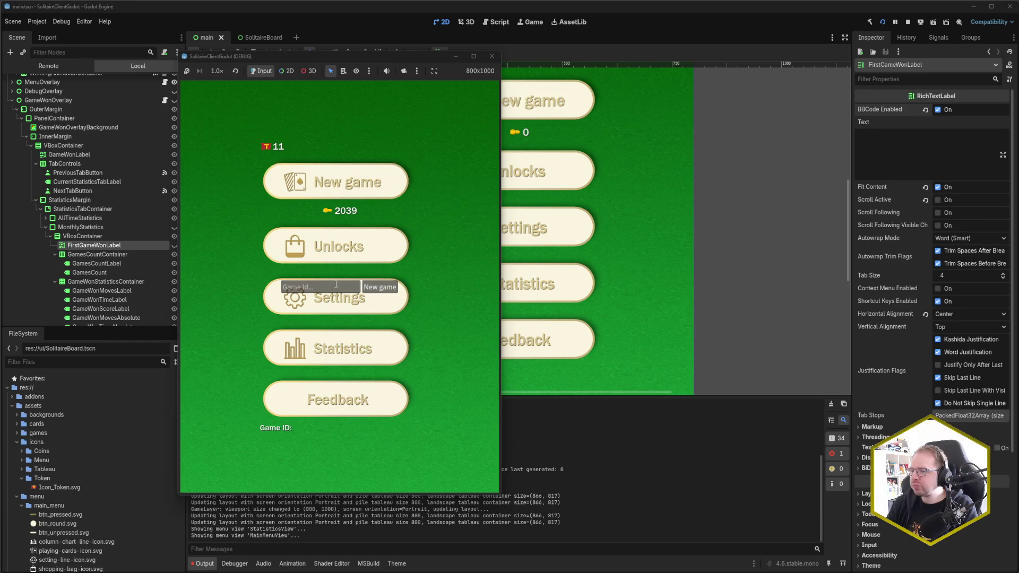
{"action": "left_click", "coordinate": [379, 286]}
{"action": "left_click", "coordinate": [363, 193]}
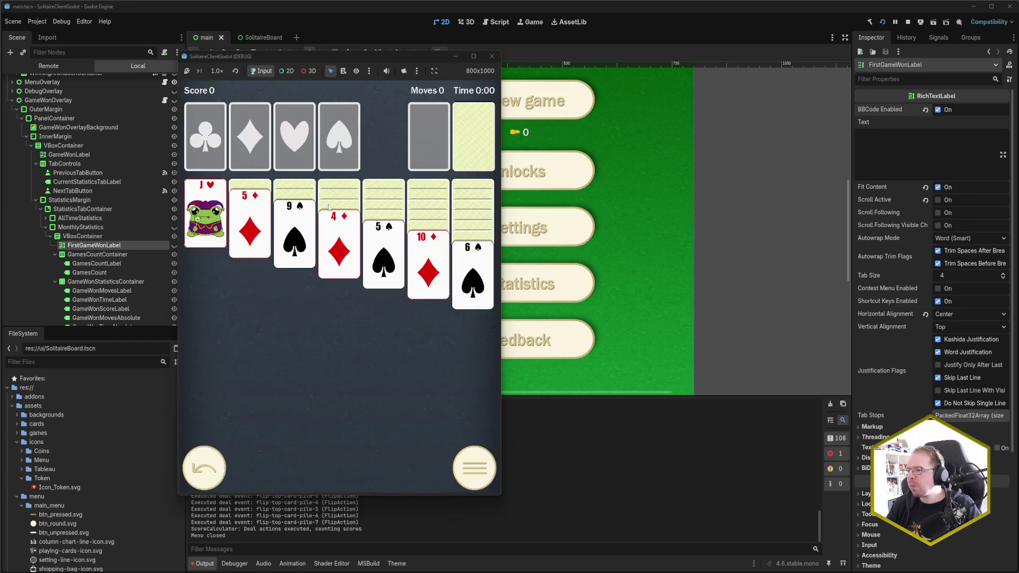
Resize the game window narrower, then wider; move 5♦, 4♦, 9♠, J♥ and send A♥ home.
{"action": "mouse_move", "coordinate": [504, 247]}
{"action": "left_mouse_down"}
{"action": "mouse_move", "coordinate": [472, 250]}
{"action": "mouse_move", "coordinate": [495, 251]}
{"action": "left_mouse_up"}
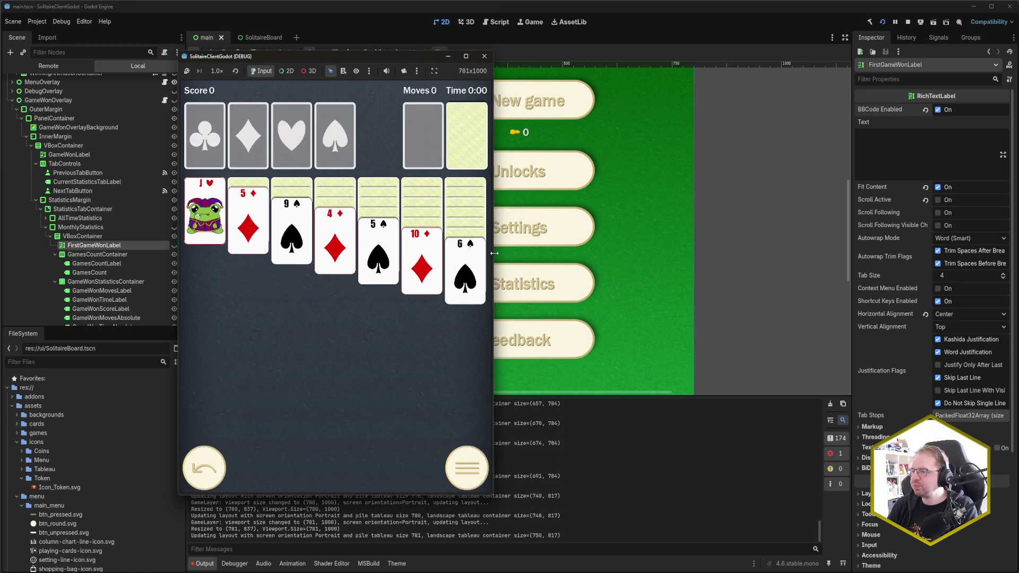
{"action": "mouse_move", "coordinate": [494, 253]}
{"action": "left_mouse_down"}
{"action": "mouse_move", "coordinate": [591, 255]}
{"action": "mouse_move", "coordinate": [508, 259]}
{"action": "left_mouse_up"}
{"action": "left_click", "coordinate": [253, 229]}
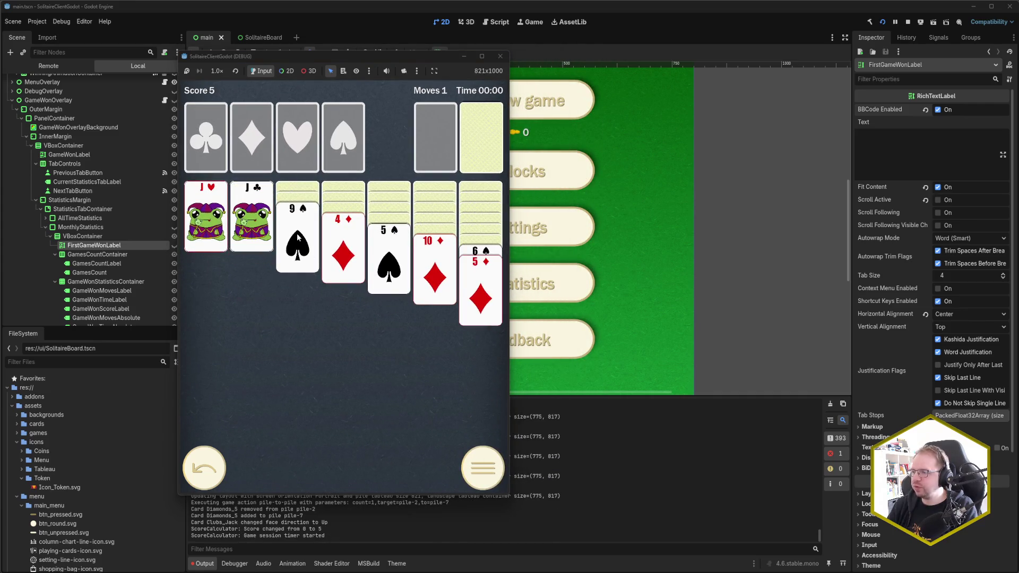
{"action": "left_click_drag", "start_coordinate": [343, 234], "coordinate": [391, 255]}
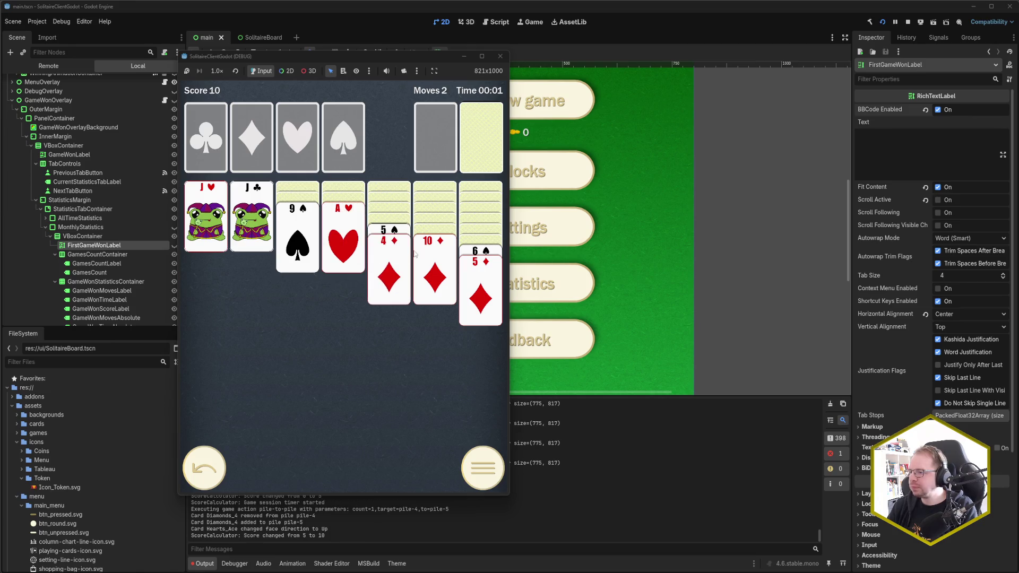
{"action": "left_click", "coordinate": [309, 255]}
{"action": "left_click", "coordinate": [343, 245]}
{"action": "left_click", "coordinate": [438, 244]}
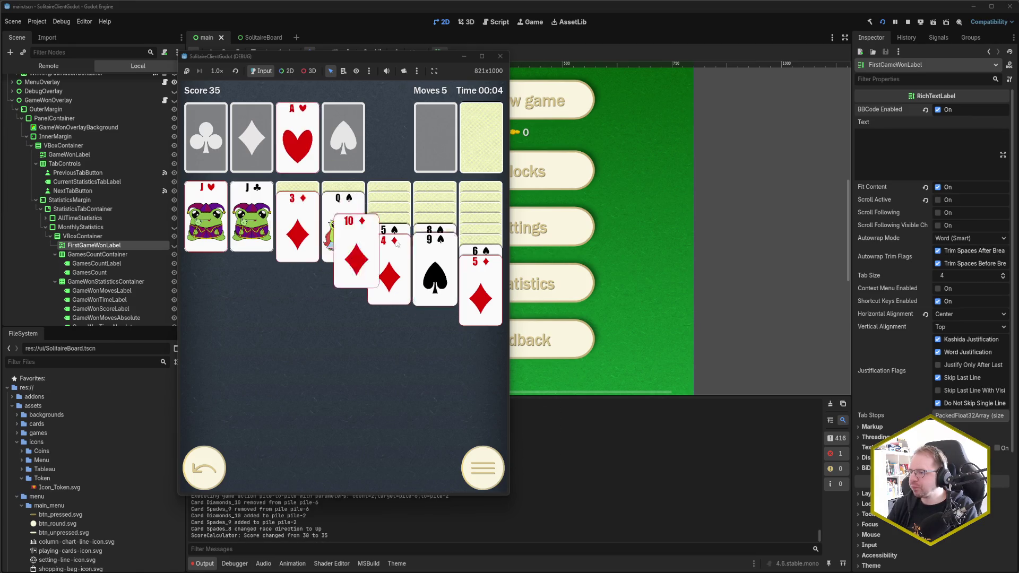
{"action": "left_click", "coordinate": [195, 214]}
Draw from the stock and send A♦ through 4♦ and the 2♥ to the foundations.
{"action": "left_click", "coordinate": [470, 151]}
{"action": "left_click", "coordinate": [440, 151]}
{"action": "left_click", "coordinate": [440, 149]}
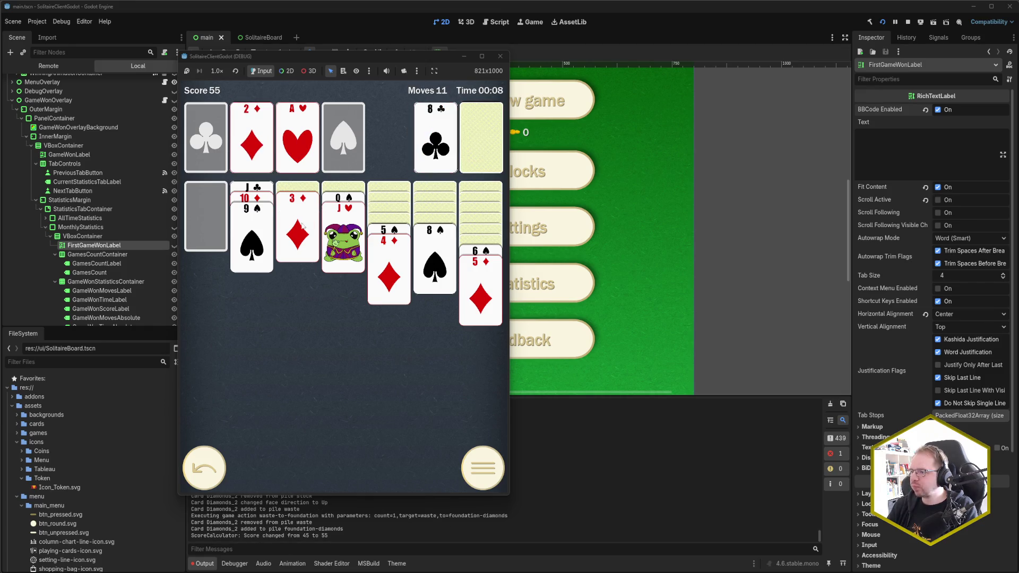
{"action": "left_click", "coordinate": [297, 234]}
{"action": "left_click", "coordinate": [389, 270]}
{"action": "left_click", "coordinate": [476, 152]}
{"action": "left_click", "coordinate": [434, 159]}
Put the K♠ in the empty first column and build Q♥, the J♣ run and 10♣.
{"action": "left_click", "coordinate": [464, 151]}
{"action": "left_click", "coordinate": [463, 152]}
{"action": "left_click", "coordinate": [409, 156]}
{"action": "left_click", "coordinate": [409, 156]}
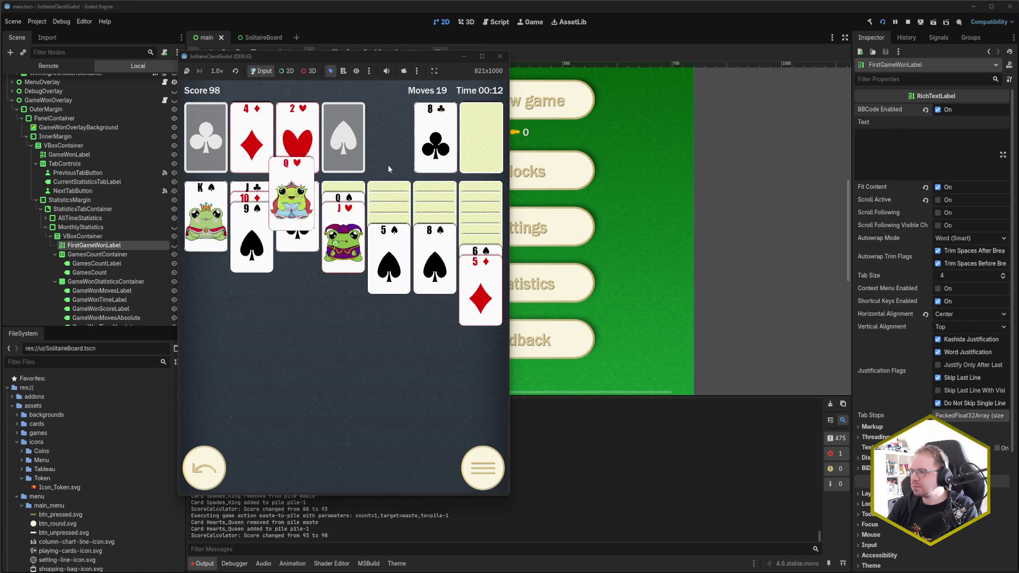
{"action": "left_click", "coordinate": [252, 188]}
{"action": "left_click", "coordinate": [498, 128]}
{"action": "left_click", "coordinate": [484, 136]}
{"action": "left_click", "coordinate": [435, 140]}
Draw to the K♥, place it in column two, and stack the Q♠ run, 7♦ and 6♠.
{"action": "left_click", "coordinate": [481, 141]}
{"action": "left_click", "coordinate": [481, 142]}
{"action": "left_click", "coordinate": [477, 142]}
{"action": "left_click", "coordinate": [475, 143]}
{"action": "left_click", "coordinate": [472, 143]}
{"action": "left_click", "coordinate": [440, 141]}
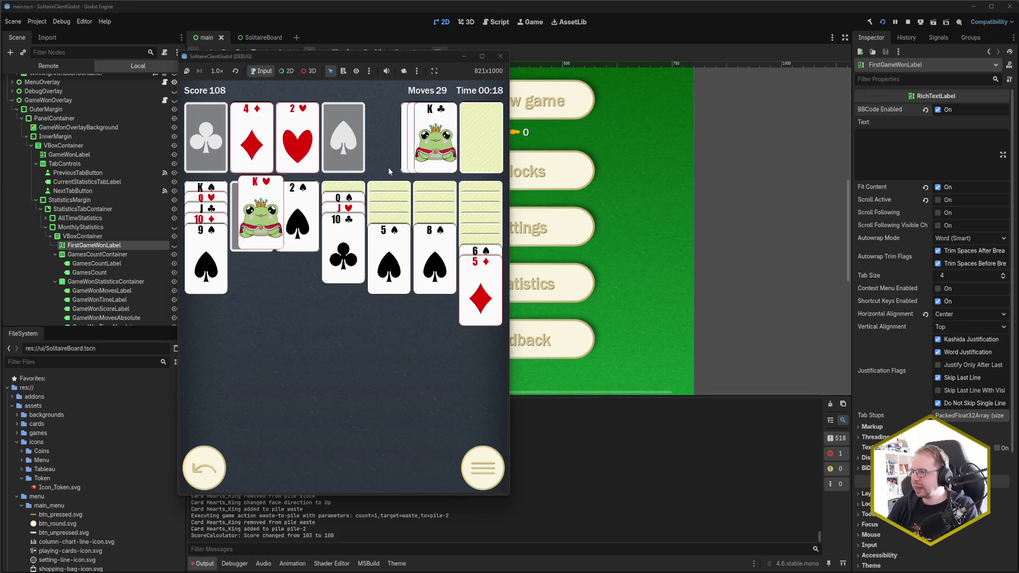
{"action": "left_click", "coordinate": [343, 198]}
{"action": "left_click", "coordinate": [344, 212]}
{"action": "left_click", "coordinate": [487, 256]}
Play J♦, 8♦ and K♦ from the stock, then move Q♣ and J♦ onto the K♦.
{"action": "left_click", "coordinate": [473, 137]}
{"action": "left_click", "coordinate": [472, 135]}
{"action": "left_click", "coordinate": [443, 139]}
{"action": "left_click", "coordinate": [469, 139]}
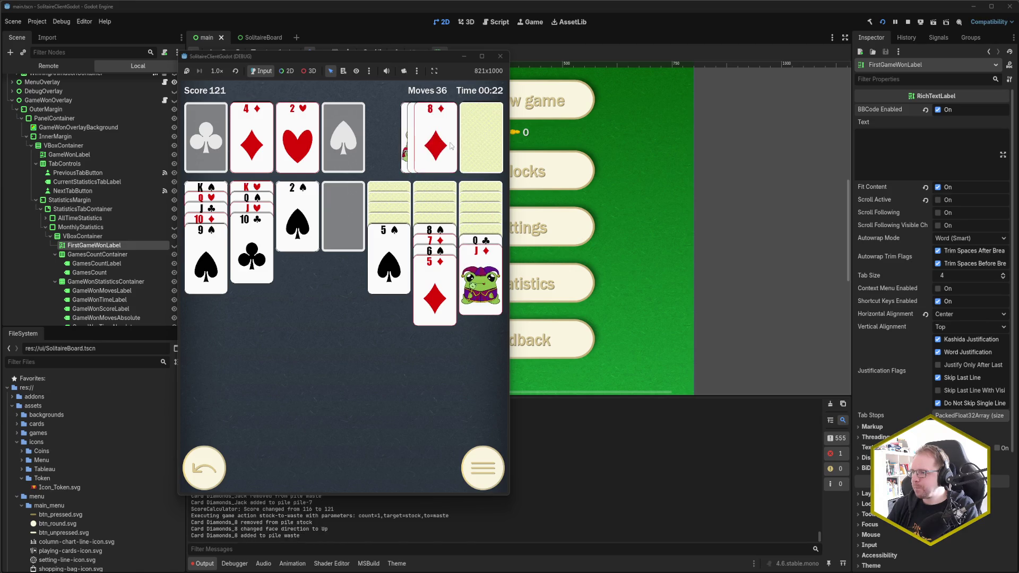
{"action": "left_click", "coordinate": [440, 139]}
{"action": "left_click", "coordinate": [471, 138]}
{"action": "left_click", "coordinate": [441, 139]}
{"action": "left_click", "coordinate": [483, 241]}
Send A♠ and 2♠ to the spades foundation and shift the 5♠, 8♠ and 9♥ runs.
{"action": "left_click", "coordinate": [482, 234]}
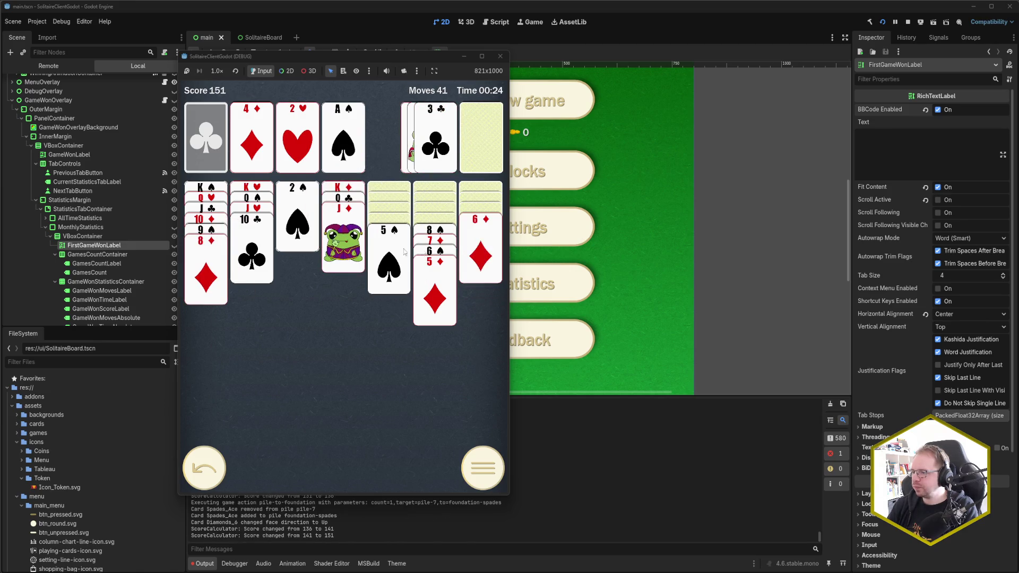
{"action": "left_click", "coordinate": [297, 223]}
{"action": "left_click", "coordinate": [389, 249]}
{"action": "left_click", "coordinate": [439, 229]}
{"action": "left_click", "coordinate": [389, 219]}
Send 3♠ and 3♥ home from the stock, then build 7♠, 6♦ and 5♠ on the 8♦.
{"action": "left_click", "coordinate": [470, 157]}
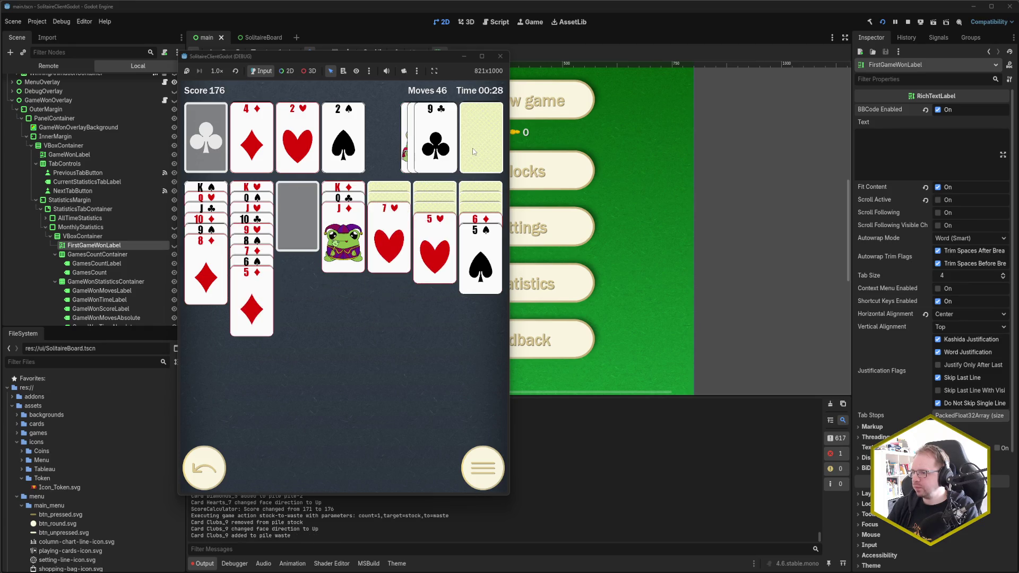
{"action": "left_click", "coordinate": [473, 148]}
{"action": "left_click", "coordinate": [474, 150]}
{"action": "left_click", "coordinate": [441, 155]}
{"action": "left_click", "coordinate": [479, 142]}
{"action": "left_click", "coordinate": [438, 150]}
{"action": "left_click", "coordinate": [478, 143]}
{"action": "left_click", "coordinate": [449, 150]}
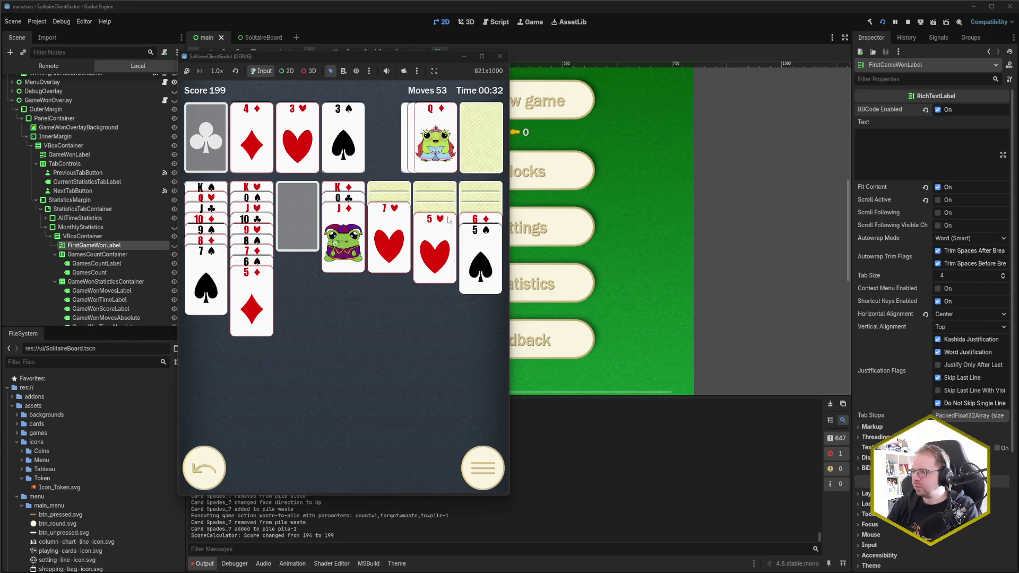
{"action": "left_click", "coordinate": [471, 220]}
Move 6♣, 5♥ and 4♣ into place, then draw through and recycle the stock.
{"action": "left_click", "coordinate": [477, 144]}
{"action": "left_click", "coordinate": [440, 151]}
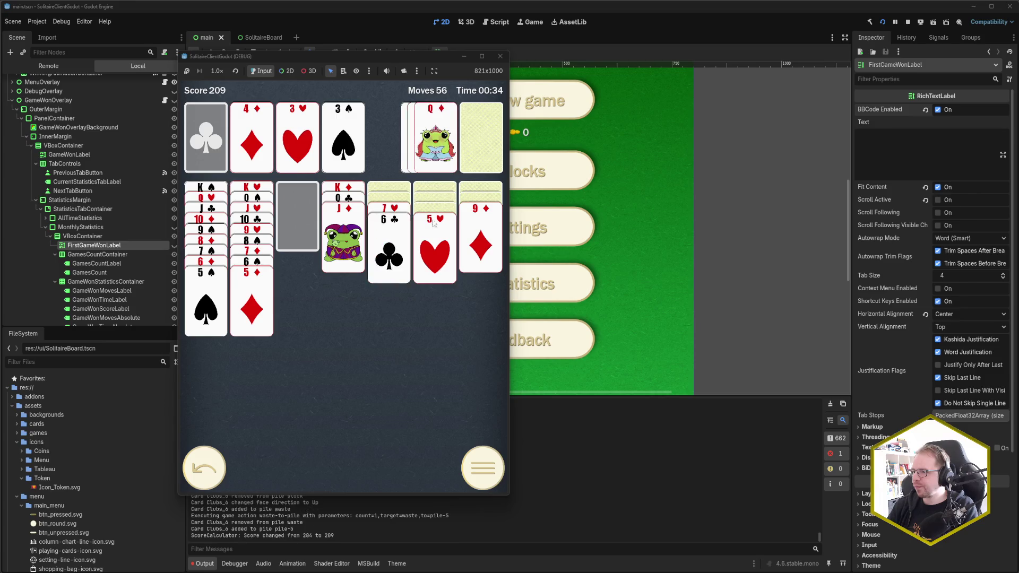
{"action": "left_click", "coordinate": [431, 222]}
{"action": "left_click", "coordinate": [427, 214]}
{"action": "left_click", "coordinate": [481, 141]}
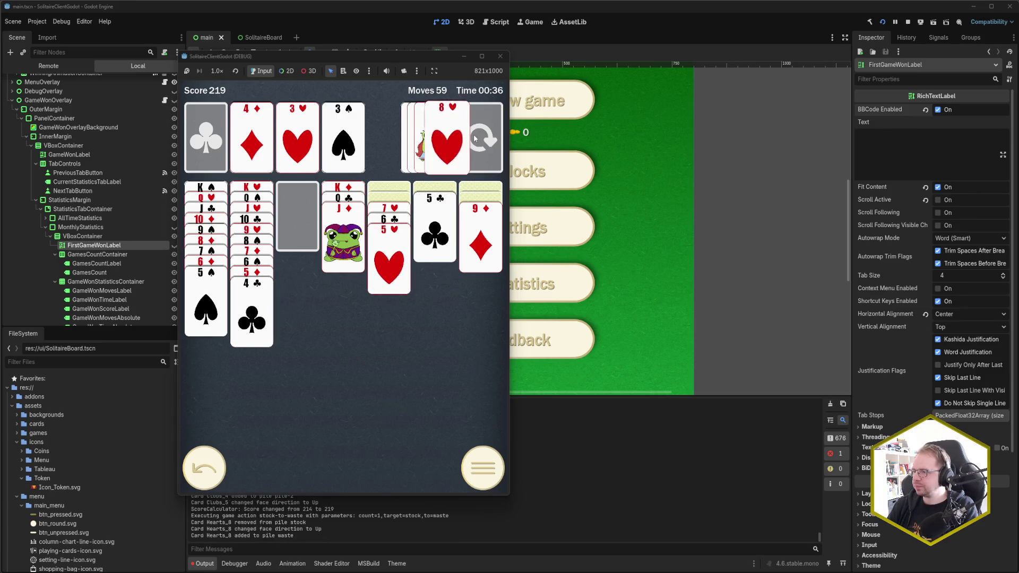
{"action": "left_click", "coordinate": [480, 141]}
{"action": "left_click", "coordinate": [481, 140]}
Place the 8♣ on the 9♦, regroup the runs, and send A♣, 2♣ and 4♥ home.
{"action": "left_click", "coordinate": [435, 140]}
{"action": "left_click", "coordinate": [389, 209]}
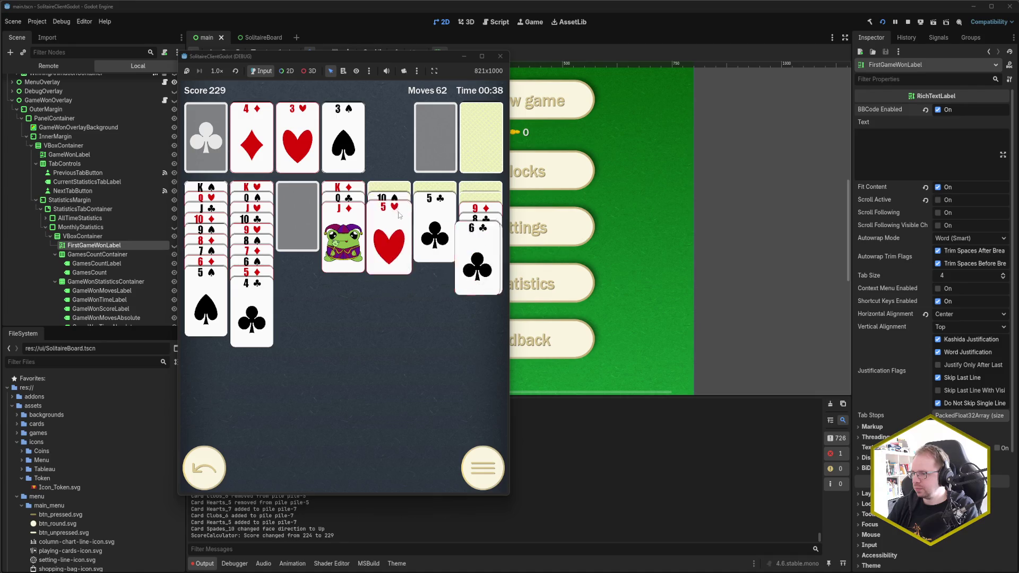
{"action": "left_click", "coordinate": [389, 212]}
{"action": "left_click", "coordinate": [481, 208]}
{"action": "left_click", "coordinate": [402, 211]}
{"action": "left_click", "coordinate": [435, 141]}
{"action": "left_click", "coordinate": [480, 141]}
{"action": "left_click", "coordinate": [480, 223]}
Send 4♠ and 5♠ to spades, move 5♣ onto the 6♦, and start Autocomplete.
{"action": "left_click", "coordinate": [476, 141]}
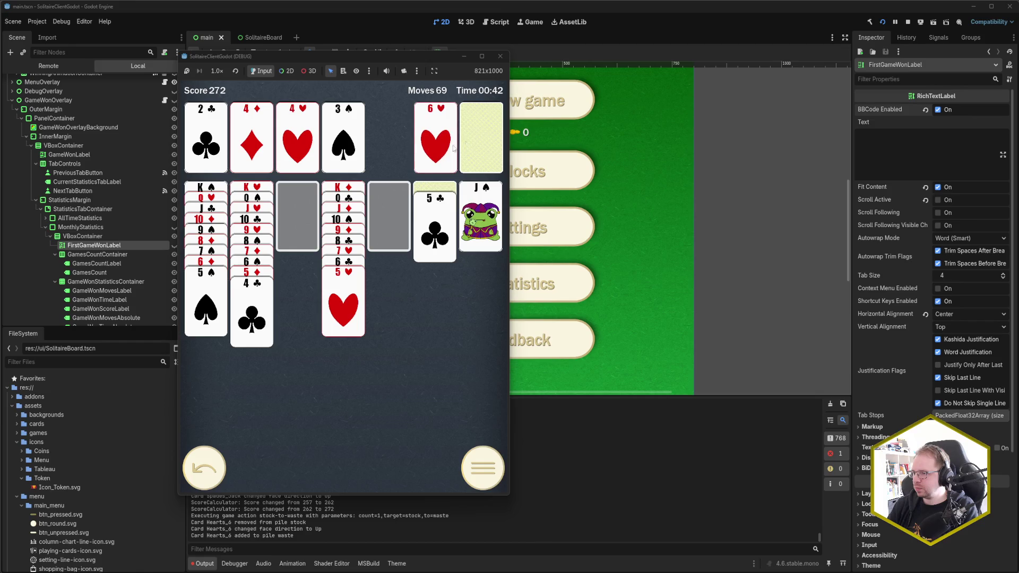
{"action": "left_click", "coordinate": [481, 146]}
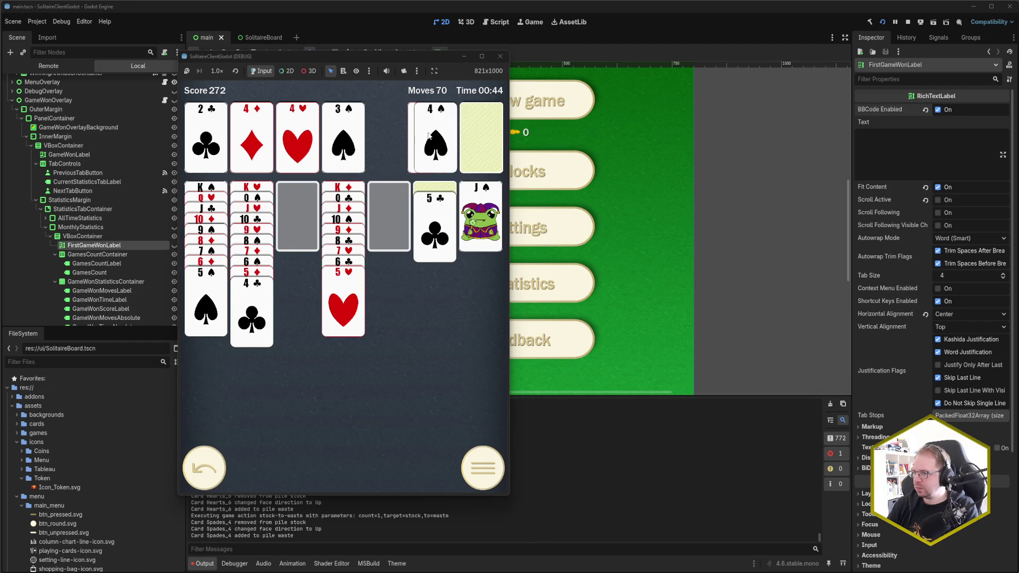
{"action": "left_click", "coordinate": [435, 141]}
{"action": "left_click", "coordinate": [206, 305]}
{"action": "left_click", "coordinate": [435, 228]}
{"action": "left_click", "coordinate": [378, 456]}
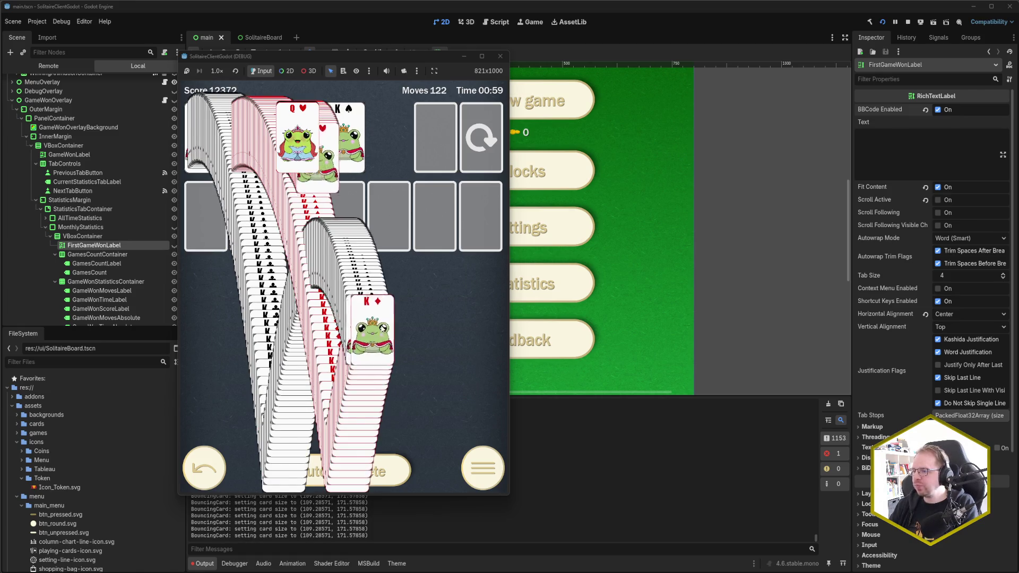
Switch the Game won overlay to its Monthly figures, all reading 0, then return to Rider.
{"action": "left_click", "coordinate": [366, 249]}
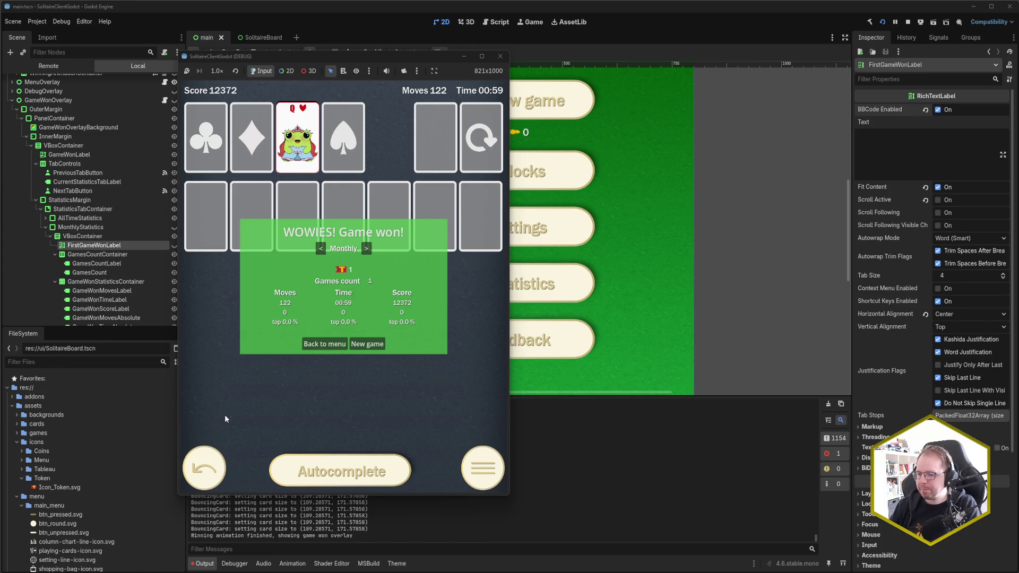
{"action": "key", "text": "alt+Tab"}
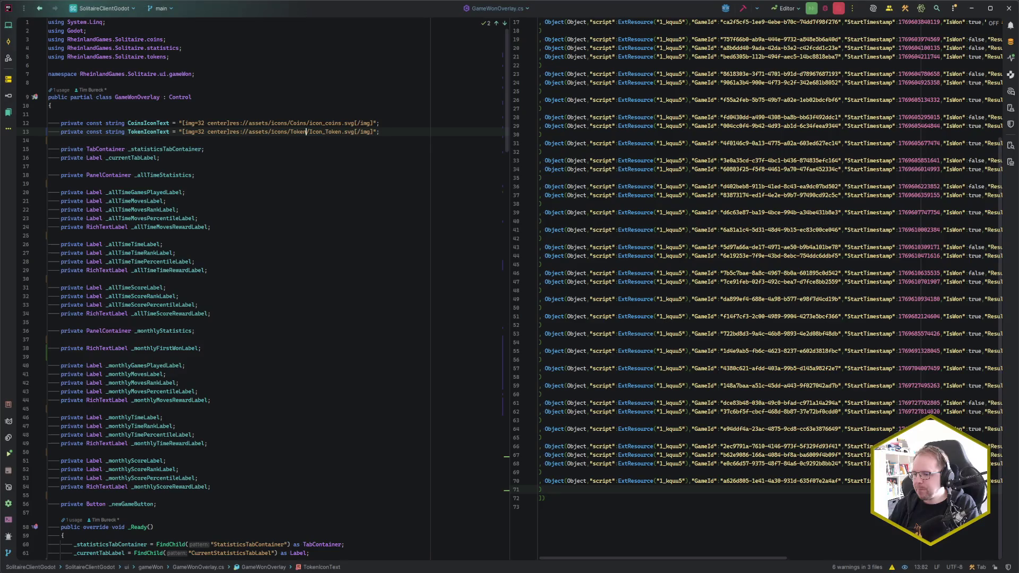
Scroll down GameWonOverlay.cs and go to the DetermineMonthlyMovesRank declaration in History.cs.
{"action": "left_click", "coordinate": [245, 362]}
{"action": "scroll", "coordinate": [254, 361], "scroll_direction": "down", "scroll_amount": 20}
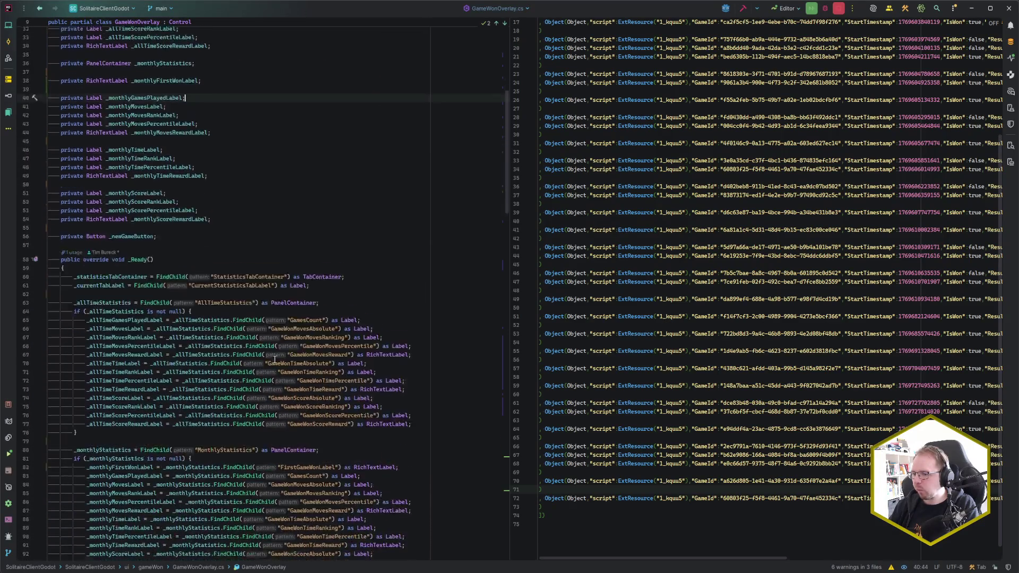
{"action": "scroll", "coordinate": [274, 359], "scroll_direction": "down", "scroll_amount": 7}
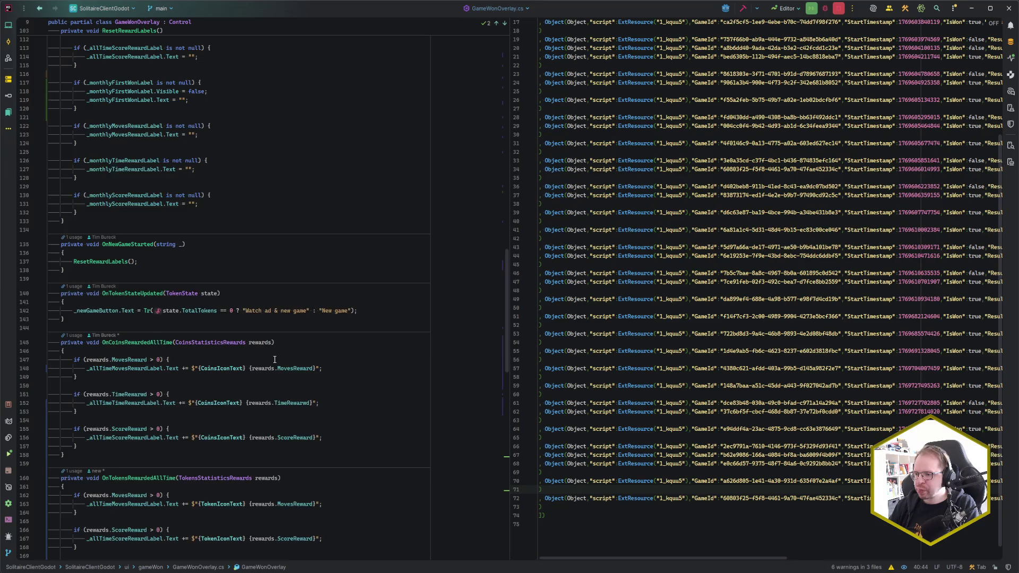
{"action": "scroll", "coordinate": [275, 360], "scroll_direction": "down", "scroll_amount": 15}
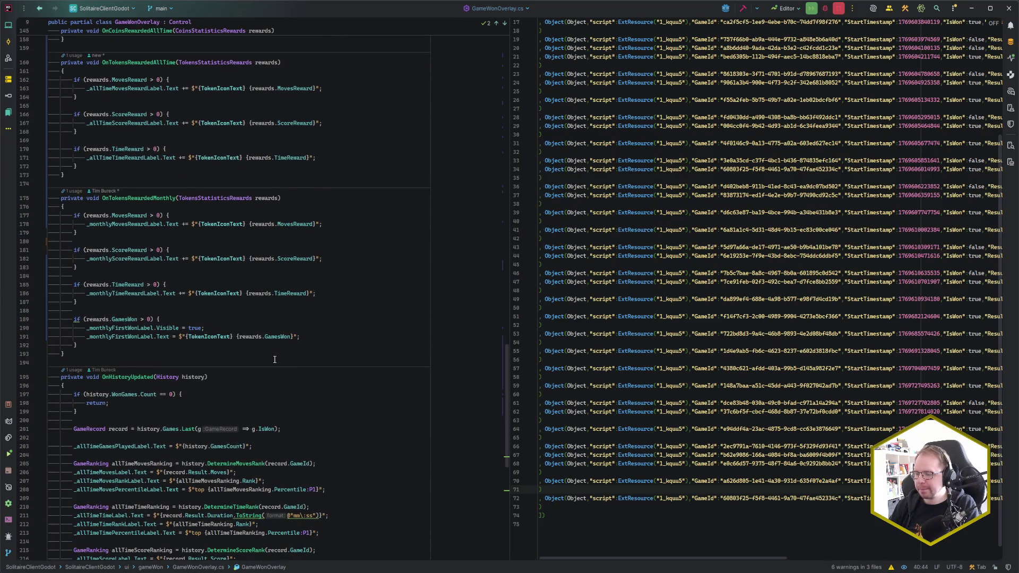
{"action": "scroll", "coordinate": [275, 359], "scroll_direction": "down", "scroll_amount": 7}
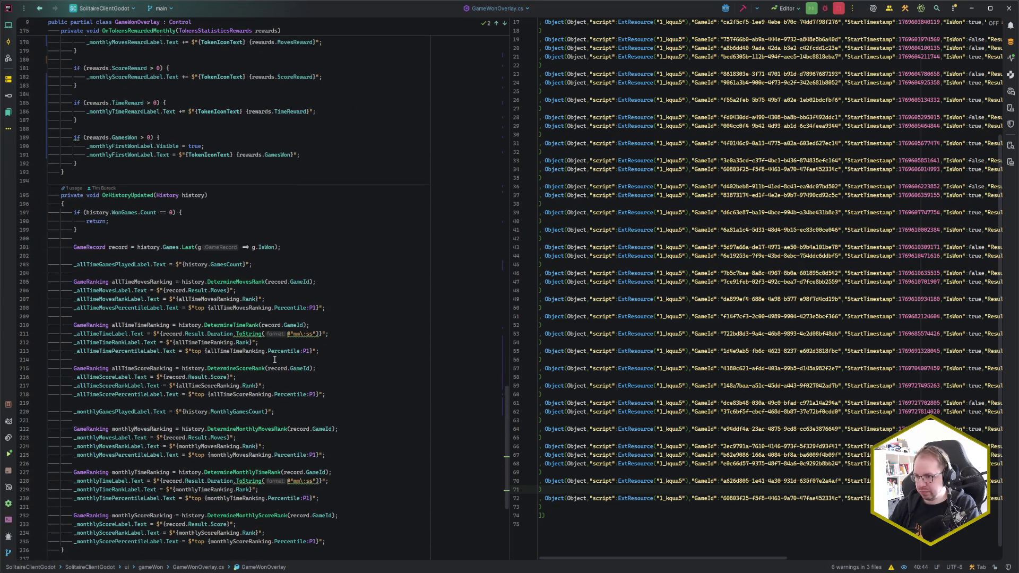
{"action": "scroll", "coordinate": [274, 360], "scroll_direction": "down", "scroll_amount": 2}
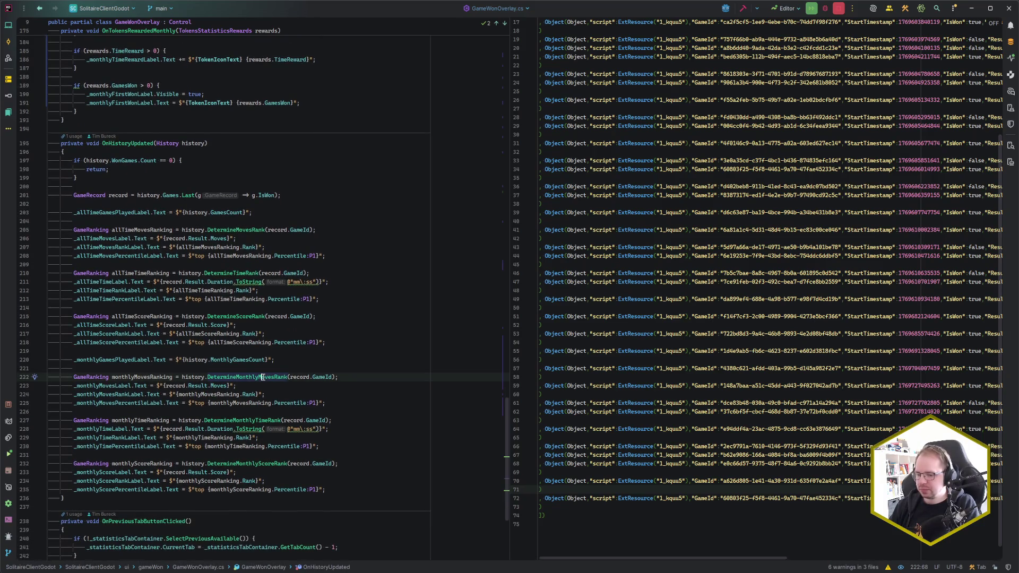
{"action": "left_click", "coordinate": [263, 377], "text": "ctrl"}
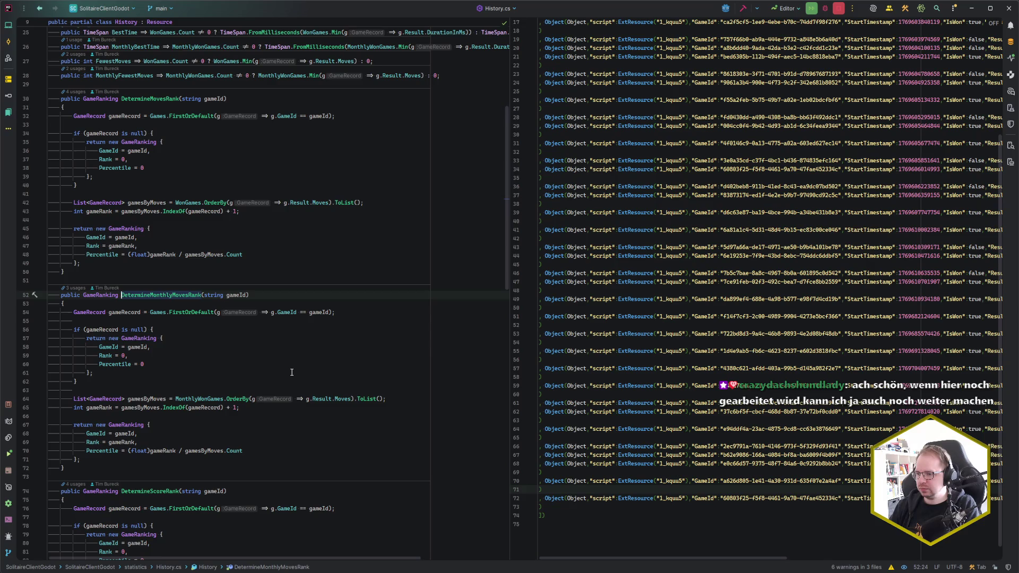
{"action": "scroll", "coordinate": [291, 372], "scroll_direction": "down", "scroll_amount": 1}
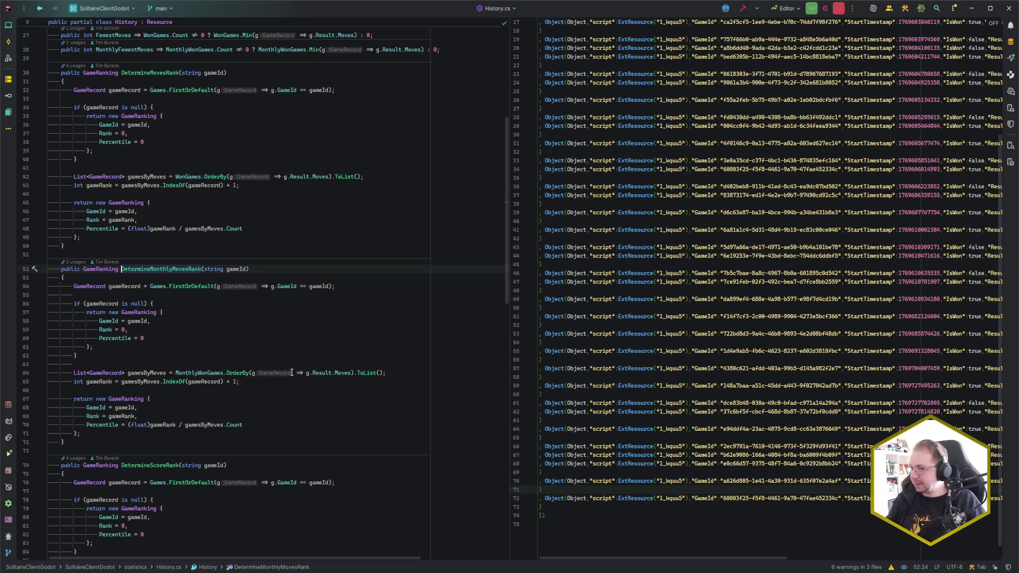
{"action": "scroll", "coordinate": [186, 298], "scroll_direction": "down", "scroll_amount": 2}
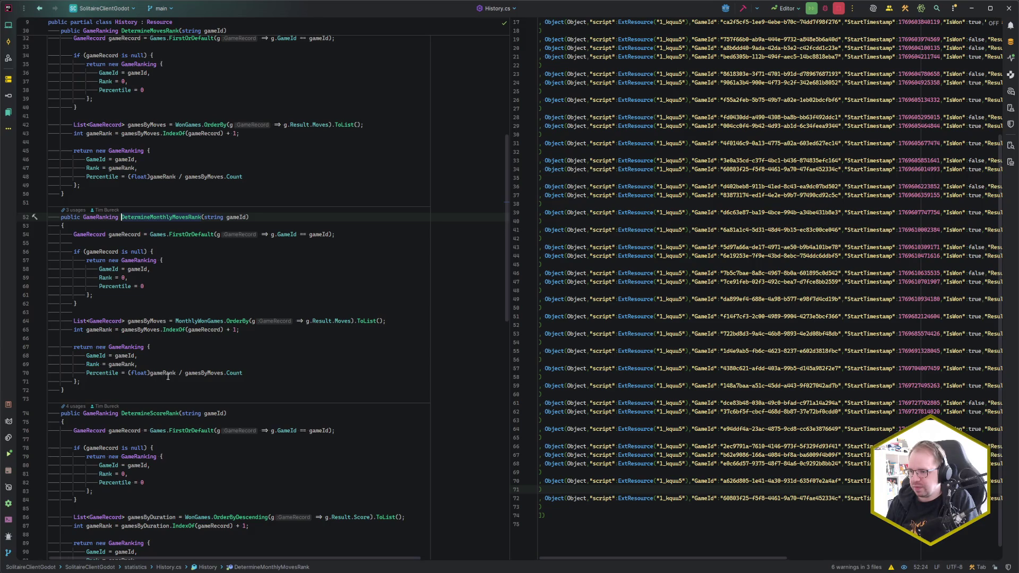
{"action": "mouse_move", "coordinate": [218, 375]}
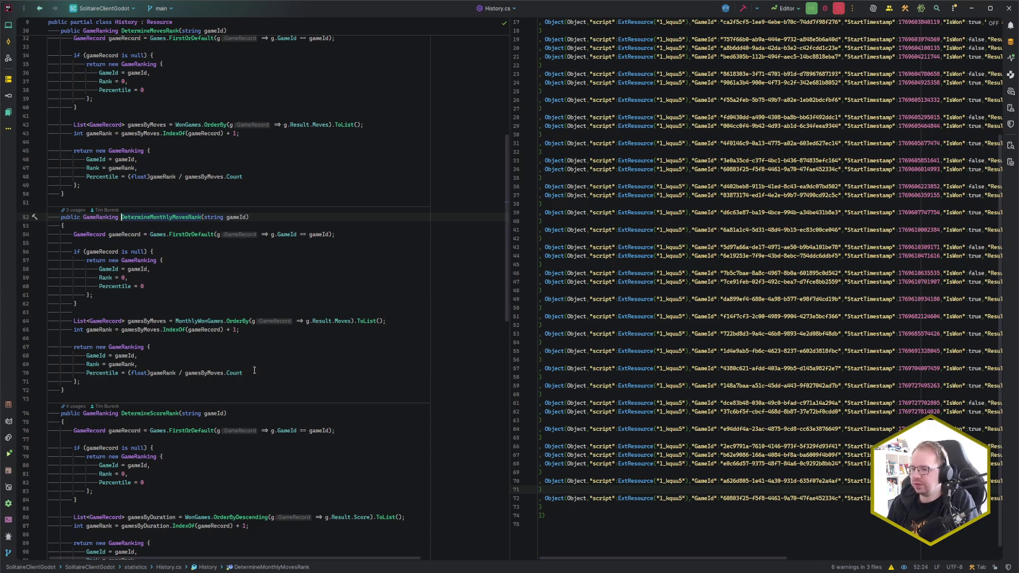
{"action": "left_click", "coordinate": [163, 373]}
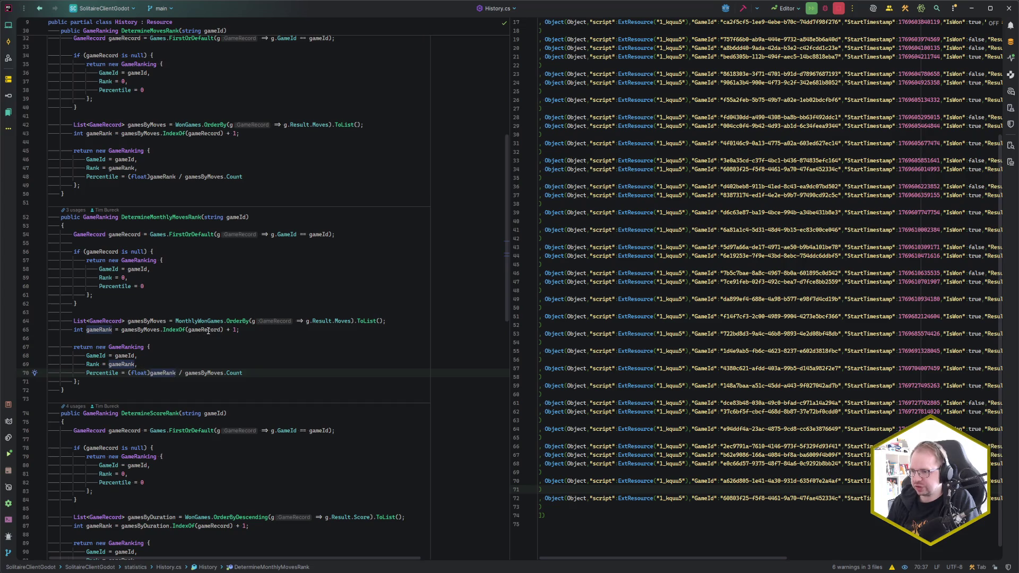
{"action": "left_click", "coordinate": [174, 331]}
{"action": "mouse_move", "coordinate": [174, 330]}
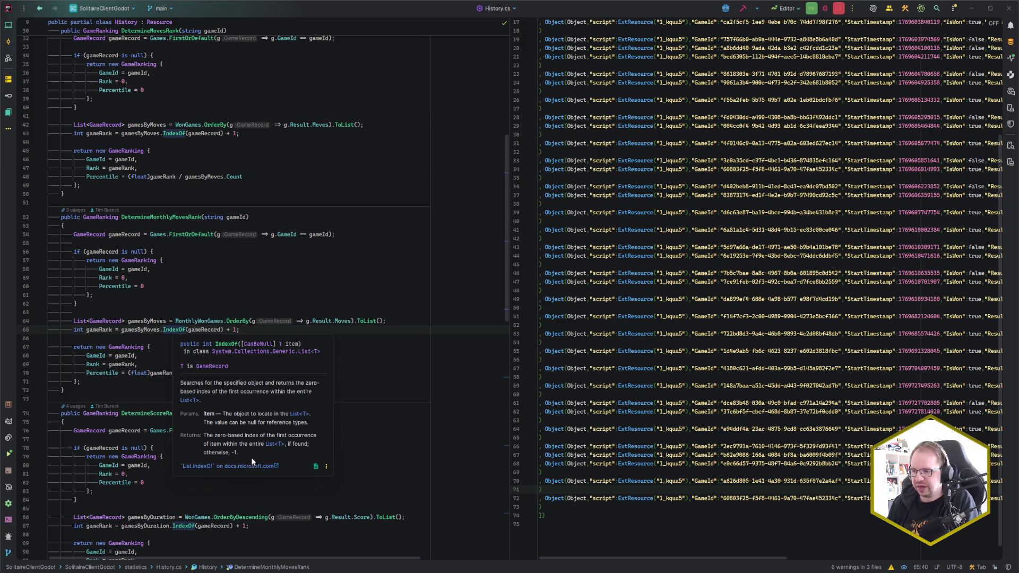
{"action": "left_click", "coordinate": [236, 330]}
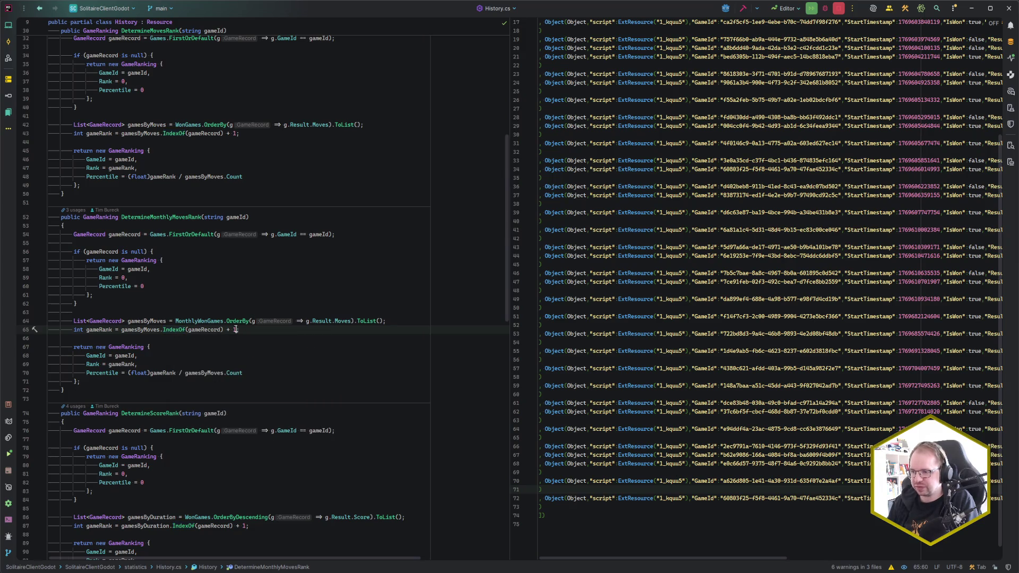
{"action": "left_click", "coordinate": [188, 329]}
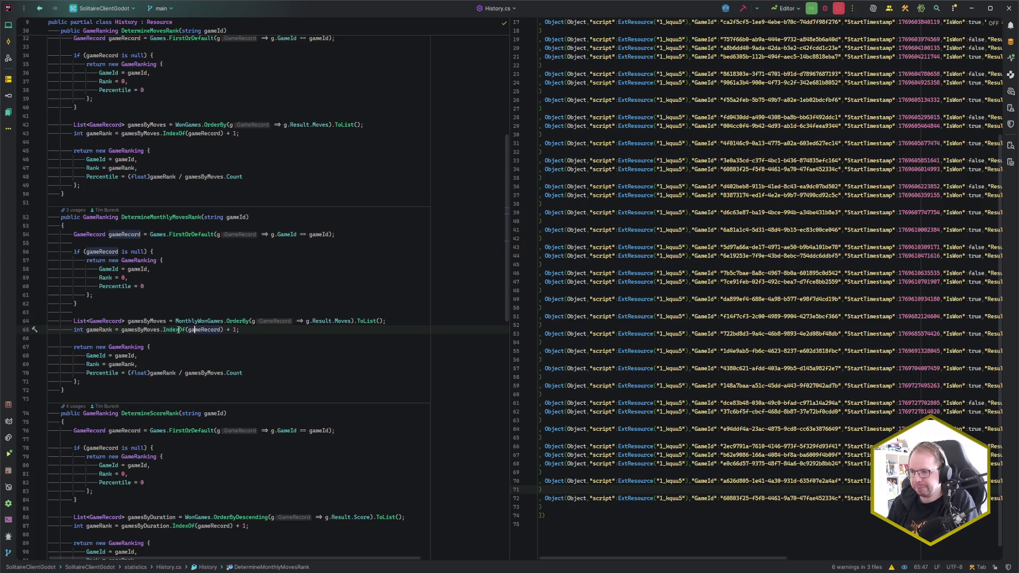
{"action": "left_click", "coordinate": [144, 329]}
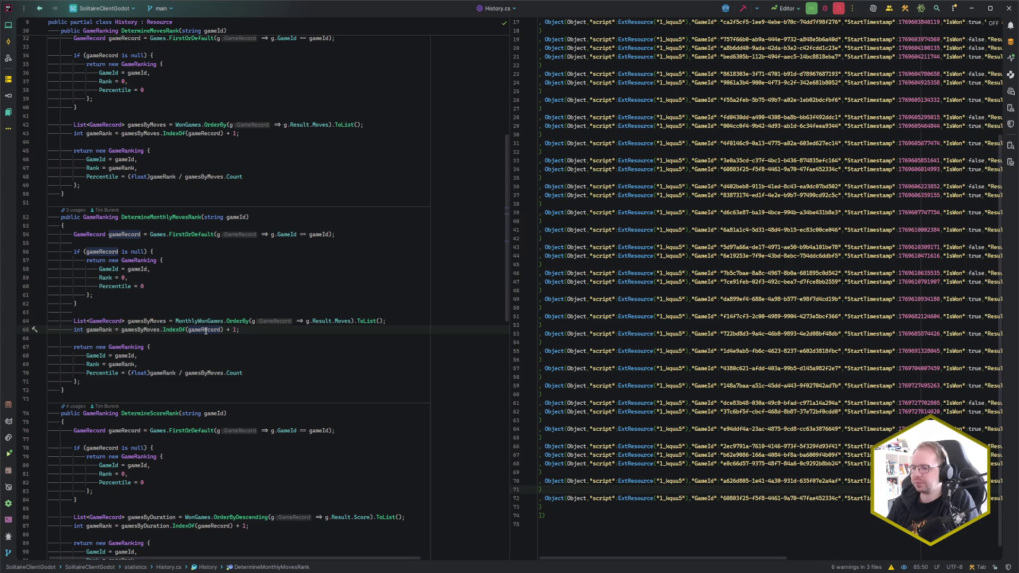
{"action": "left_click", "coordinate": [206, 320]}
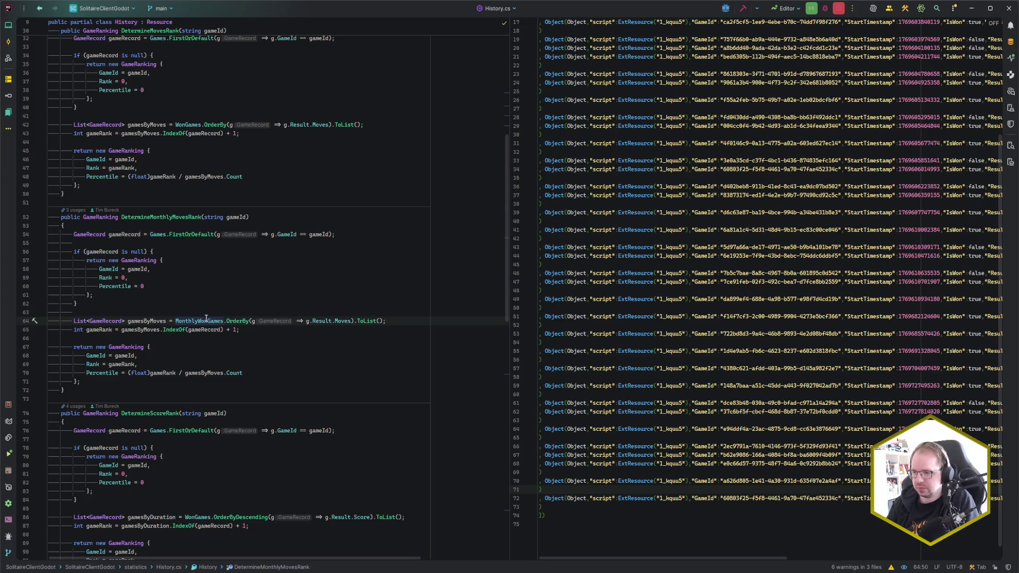
{"action": "left_click", "coordinate": [206, 319], "text": "ctrl"}
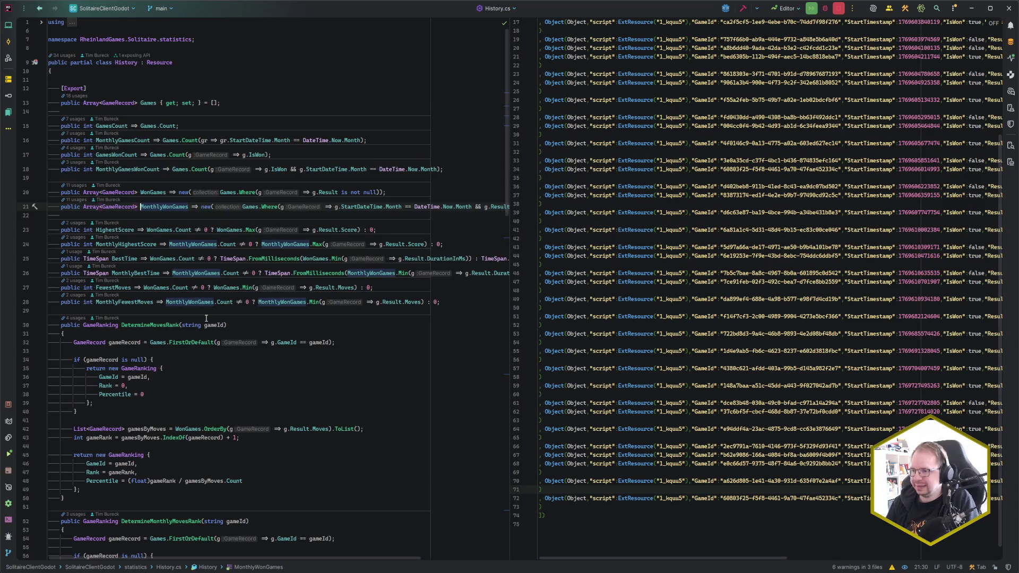
{"action": "key", "text": "ctrl+minus"}
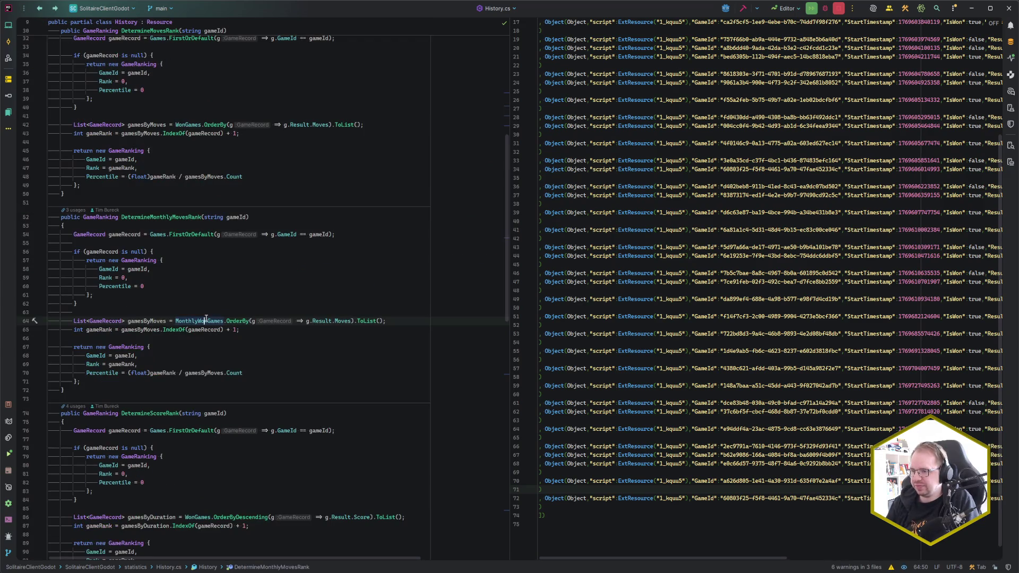
{"action": "left_click", "coordinate": [192, 330]}
{"action": "left_click", "coordinate": [188, 330]}
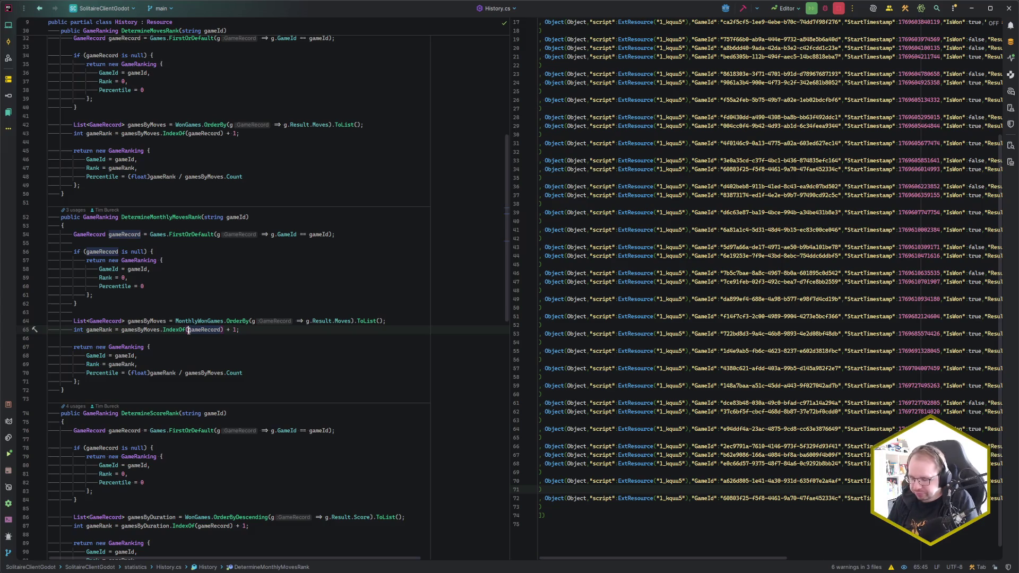
{"action": "key", "text": "ctrl+p"}
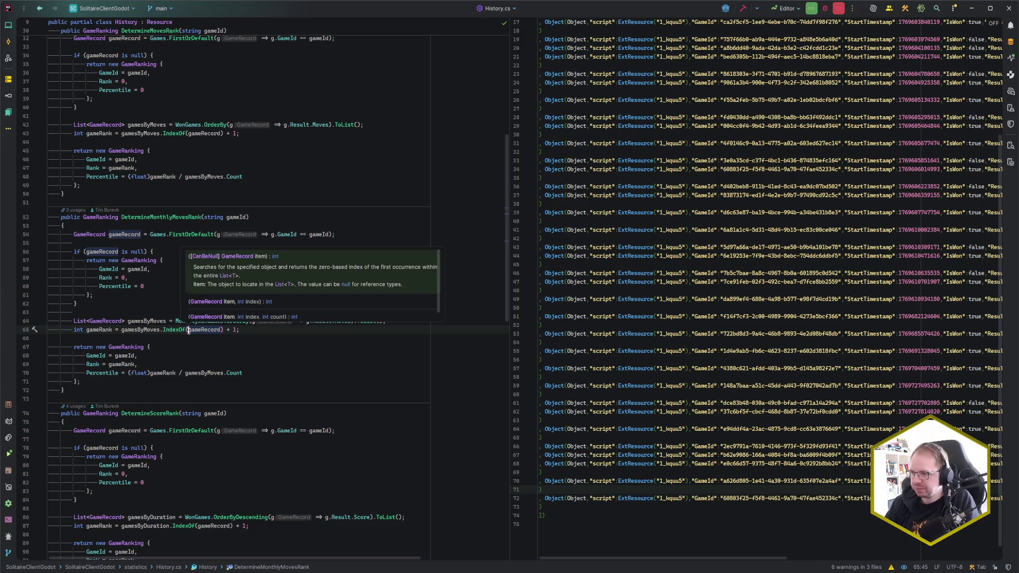
{"action": "scroll", "coordinate": [334, 293], "scroll_direction": "down", "scroll_amount": 1}
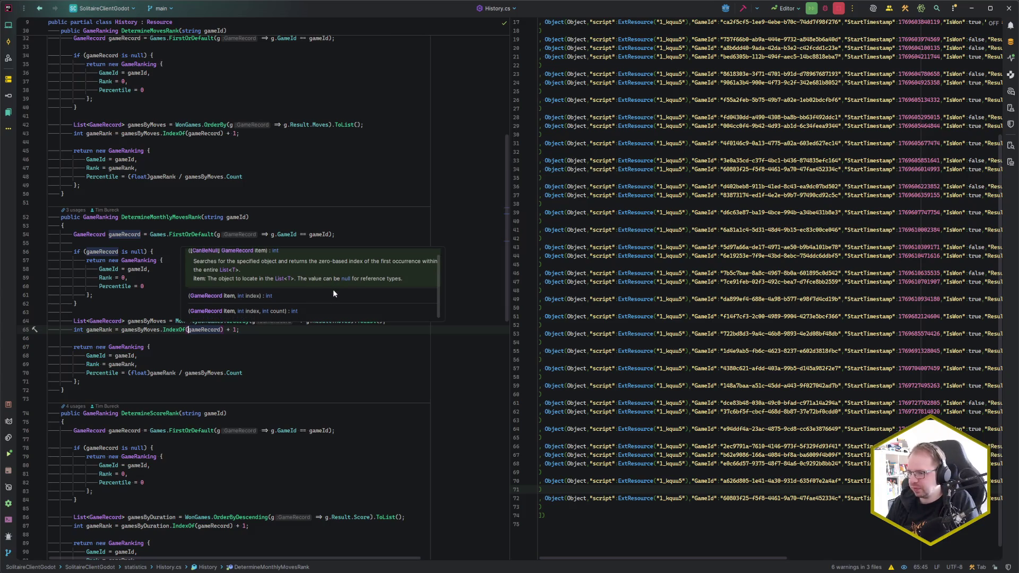
{"action": "scroll", "coordinate": [333, 311], "scroll_direction": "up", "scroll_amount": 1}
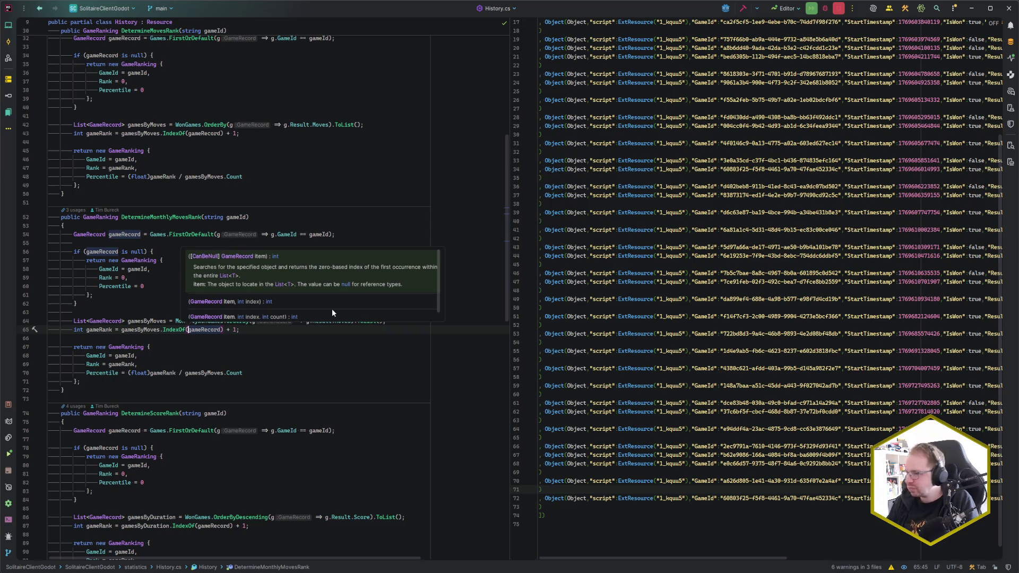
{"action": "key", "text": "Escape"}
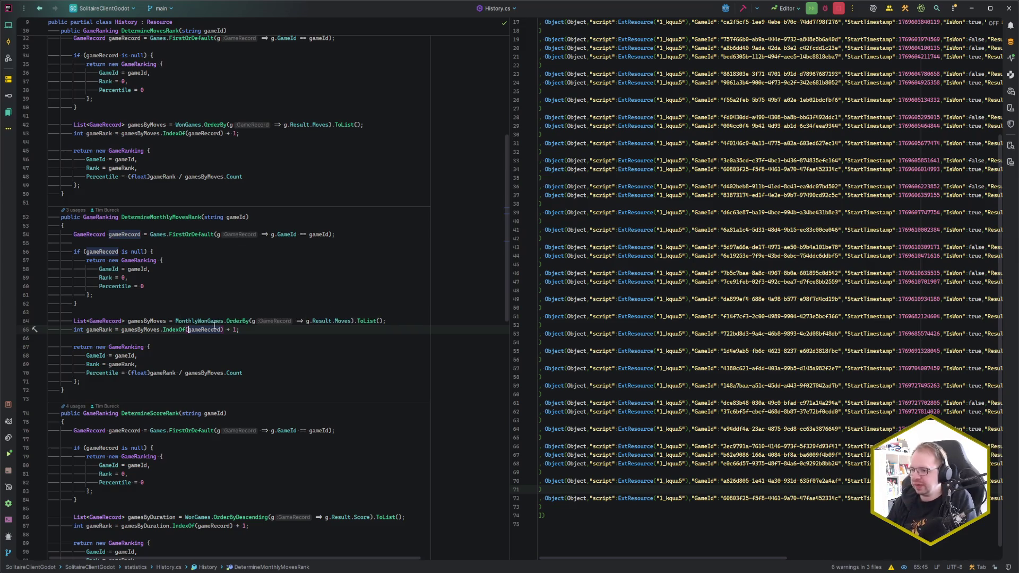
{"action": "left_click", "coordinate": [87, 234]}
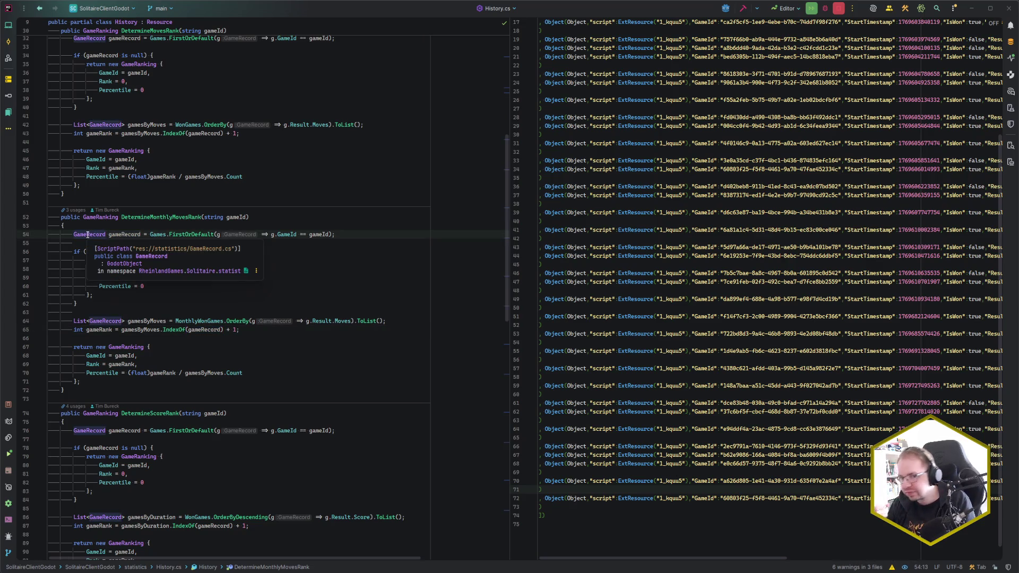
{"action": "left_click", "coordinate": [270, 270]}
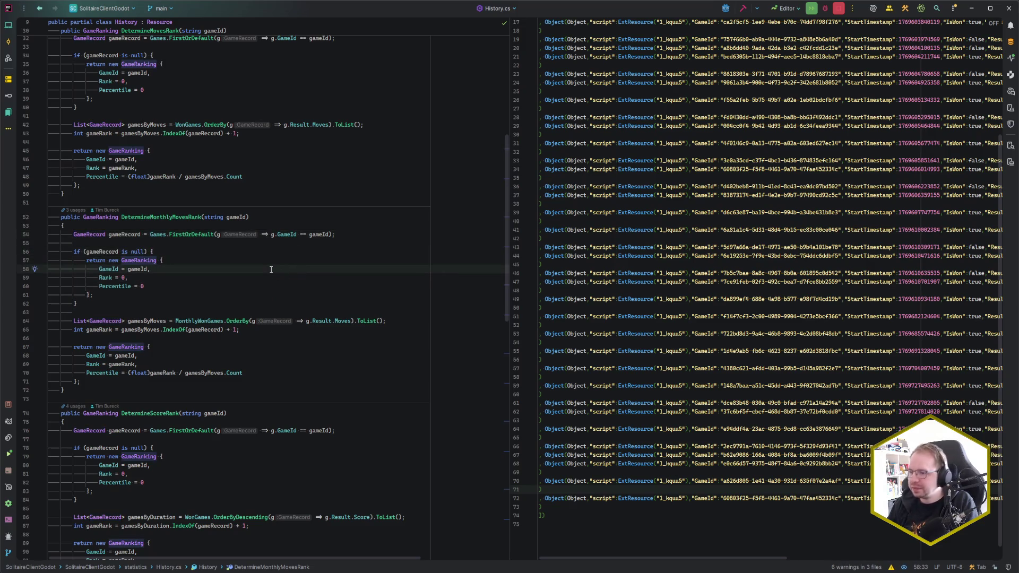
{"action": "left_click_drag", "start_coordinate": [219, 330], "coordinate": [222, 330]}
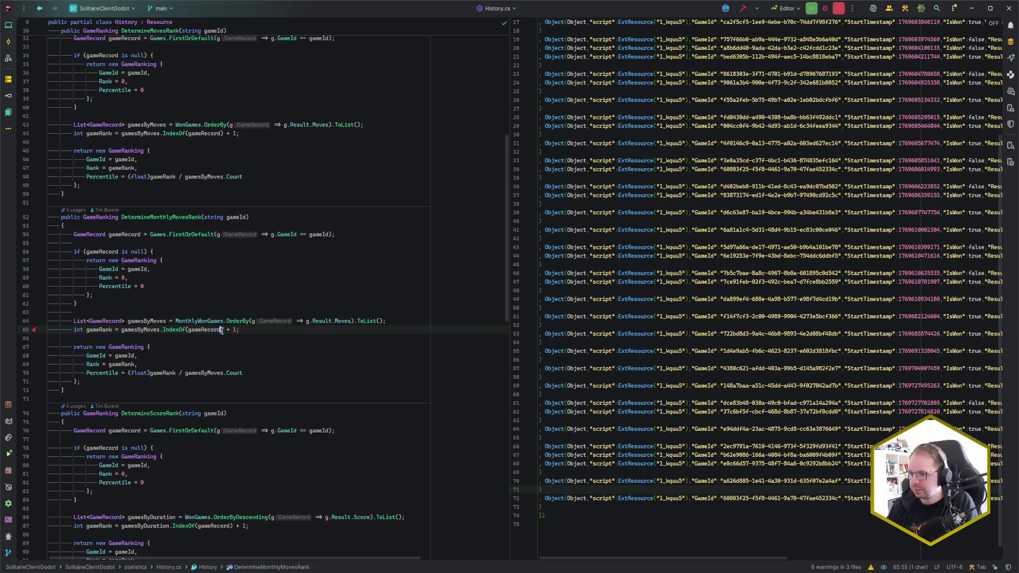
{"action": "left_click", "coordinate": [163, 329]}
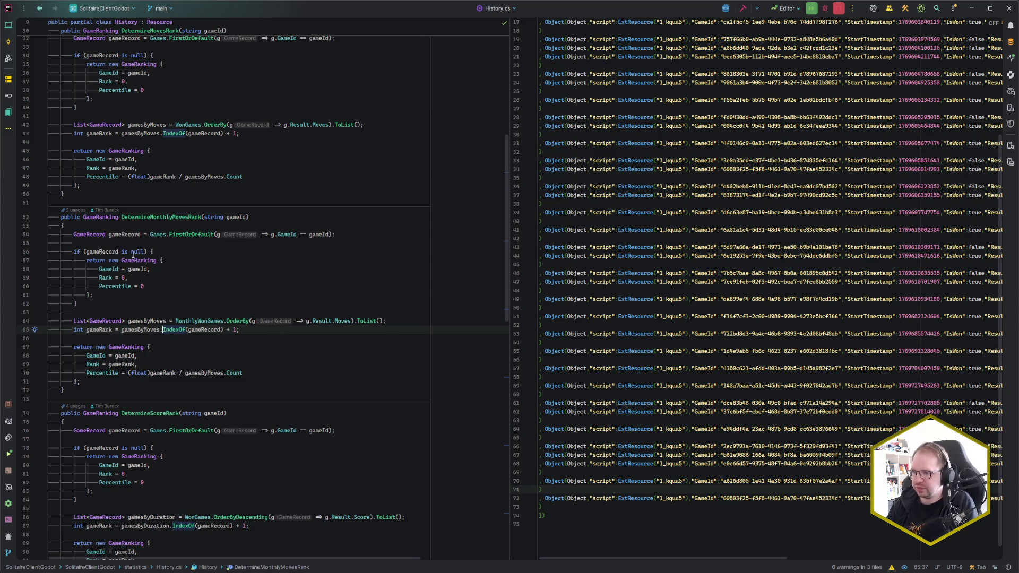
{"action": "left_click", "coordinate": [84, 234]}
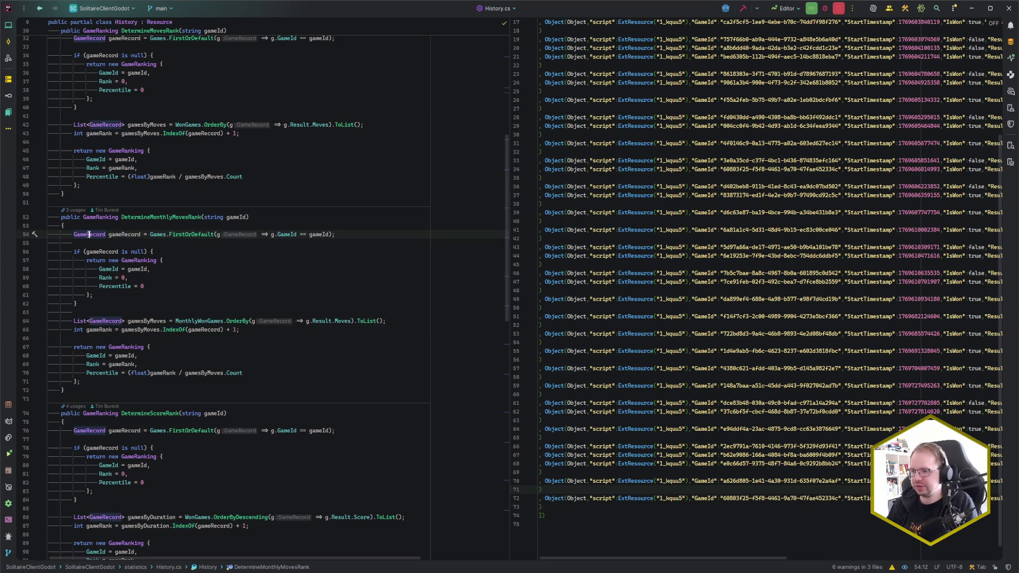
{"action": "left_click", "coordinate": [87, 234]}
{"action": "left_click", "coordinate": [201, 321]}
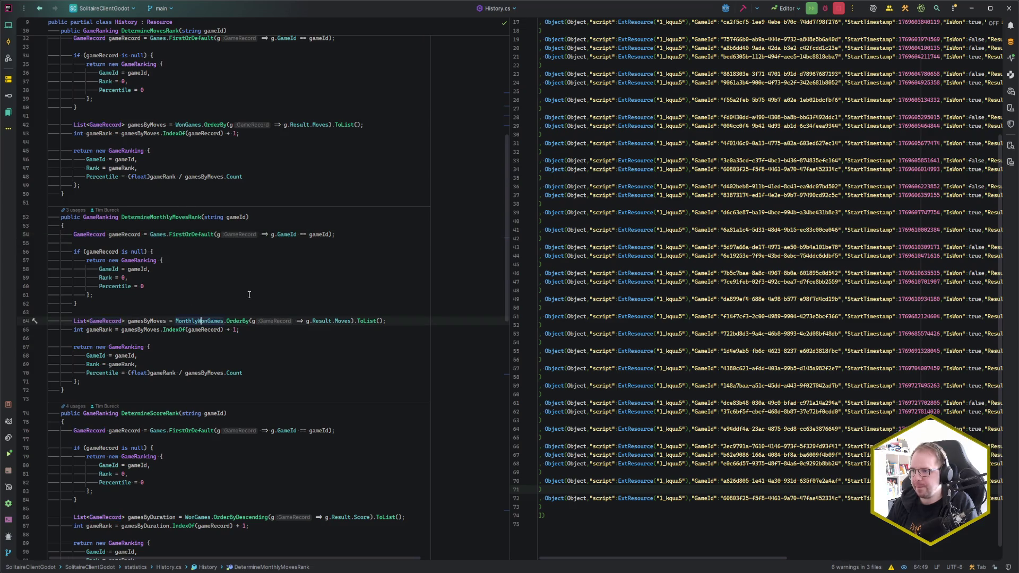
{"action": "scroll", "coordinate": [249, 294], "scroll_direction": "up", "scroll_amount": 8}
{"action": "scroll", "coordinate": [249, 294], "scroll_direction": "up", "scroll_amount": 1}
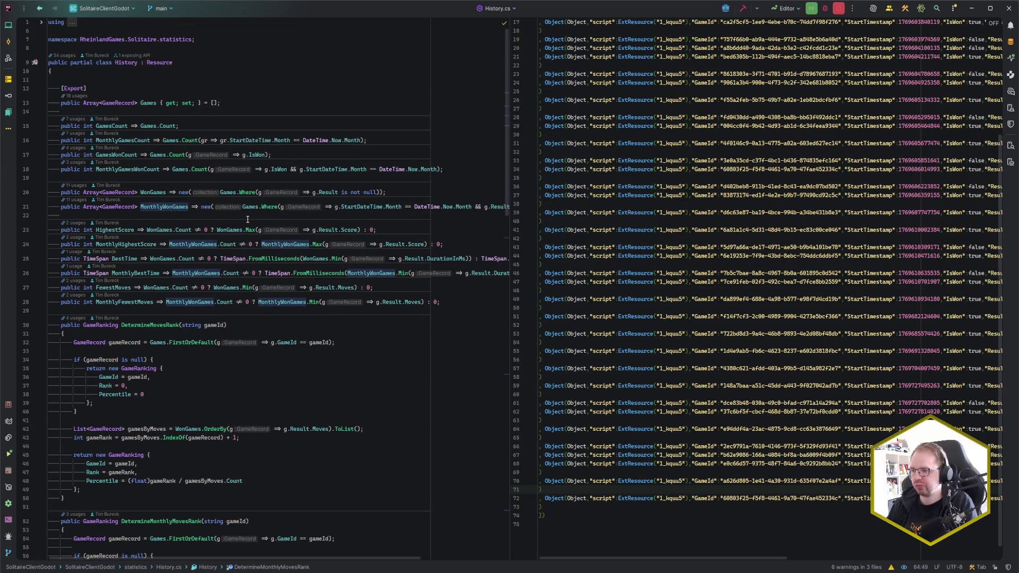
Check the WonGames quick info in History.cs, then open the Codecks decks overview in Vivaldi.
{"action": "scroll", "coordinate": [241, 214], "scroll_direction": "right", "scroll_amount": 3}
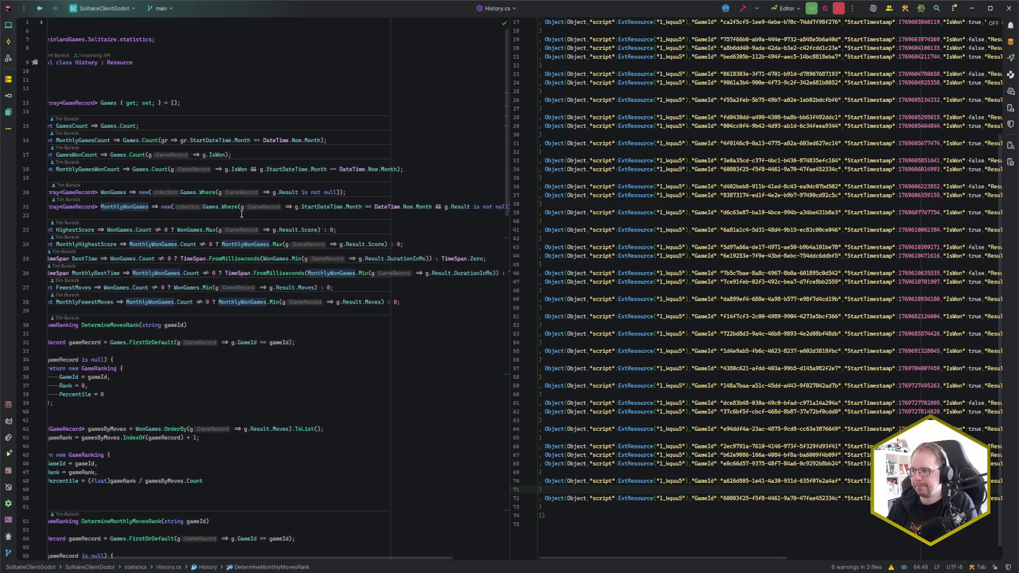
{"action": "scroll", "coordinate": [241, 214], "scroll_direction": "right", "scroll_amount": 1}
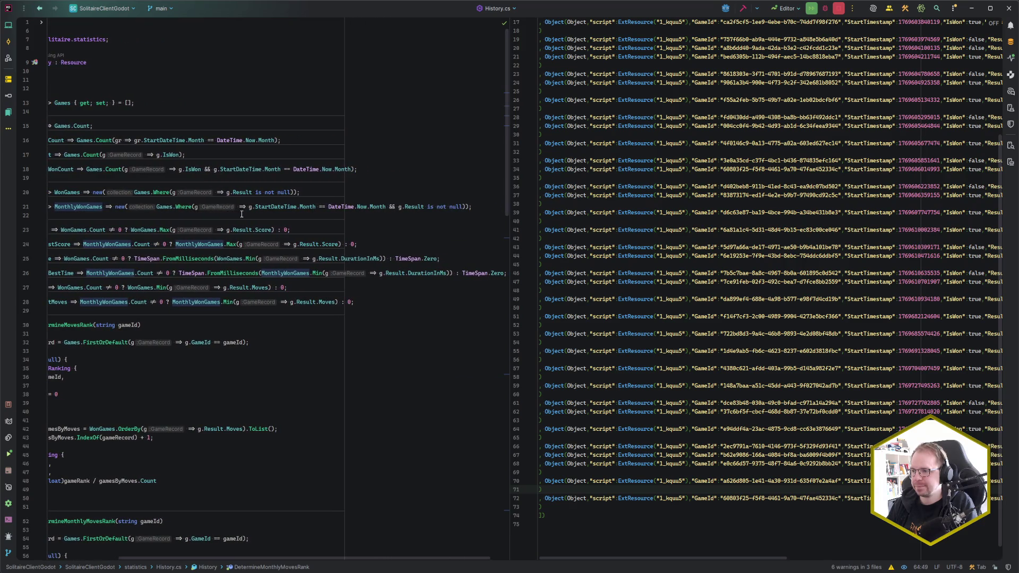
{"action": "scroll", "coordinate": [241, 214], "scroll_direction": "left", "scroll_amount": 4}
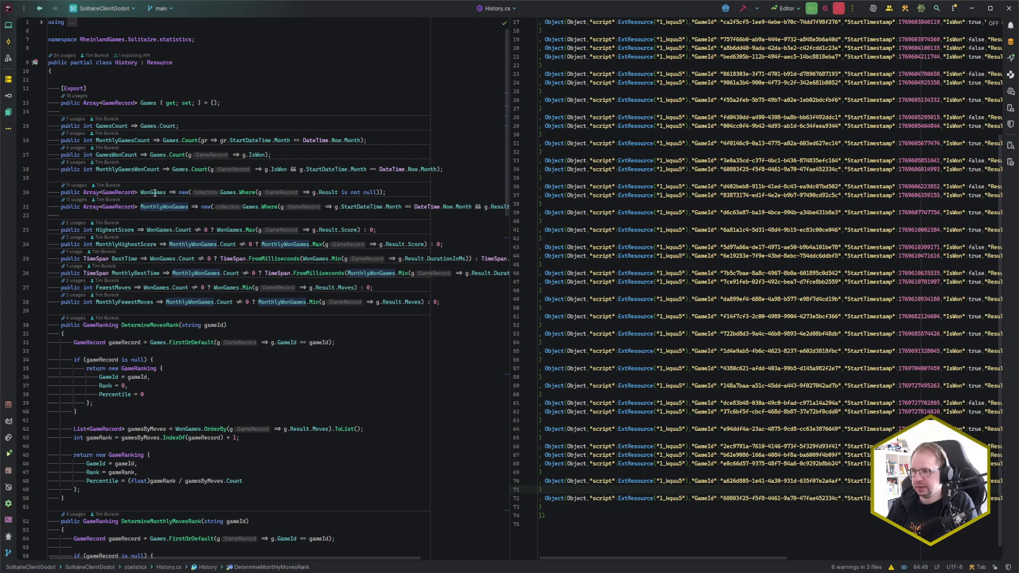
{"action": "mouse_move", "coordinate": [154, 193]}
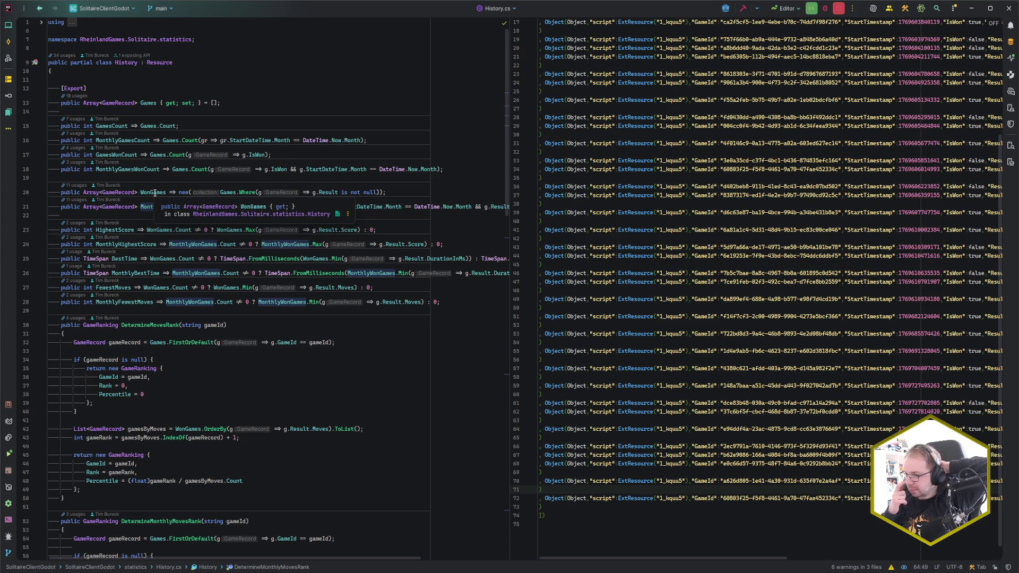
{"action": "left_click", "coordinate": [156, 179]}
{"action": "key", "text": "alt+Tab"}
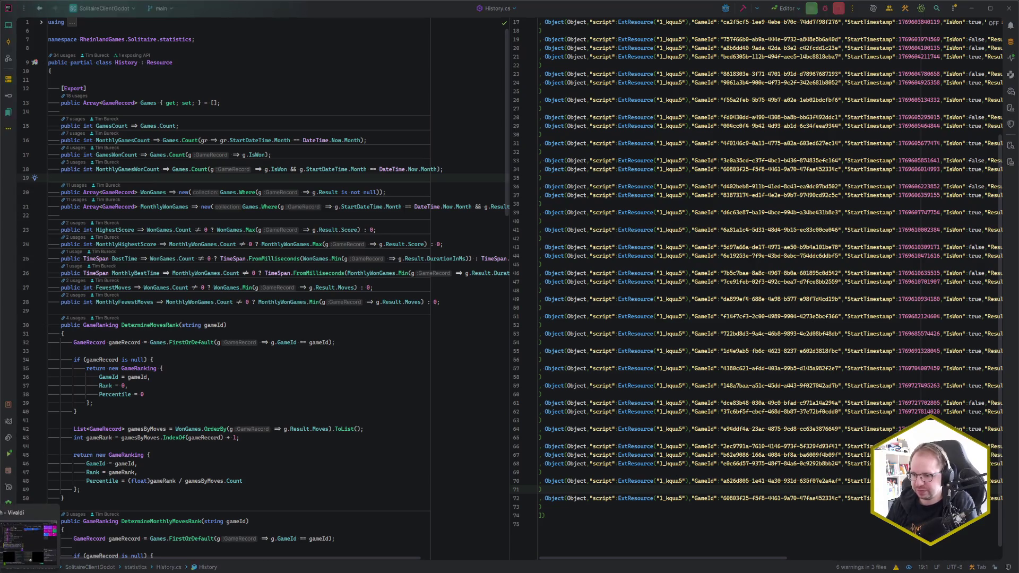
{"action": "left_click", "coordinate": [161, 47]}
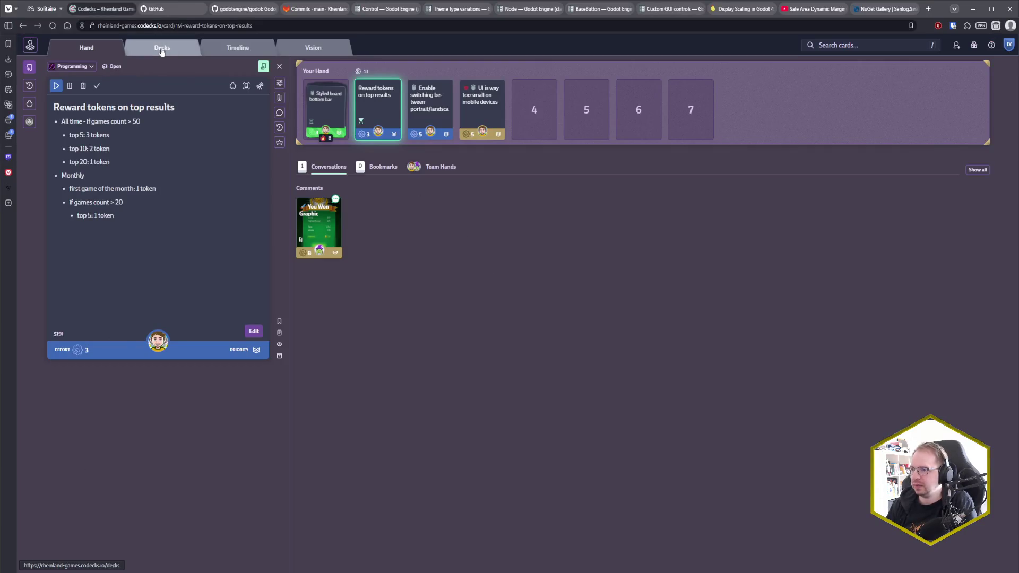
Add a Bugs & QA card titled 'Monthly statistics after first won game display only zeros'.
{"action": "left_click", "coordinate": [487, 315]}
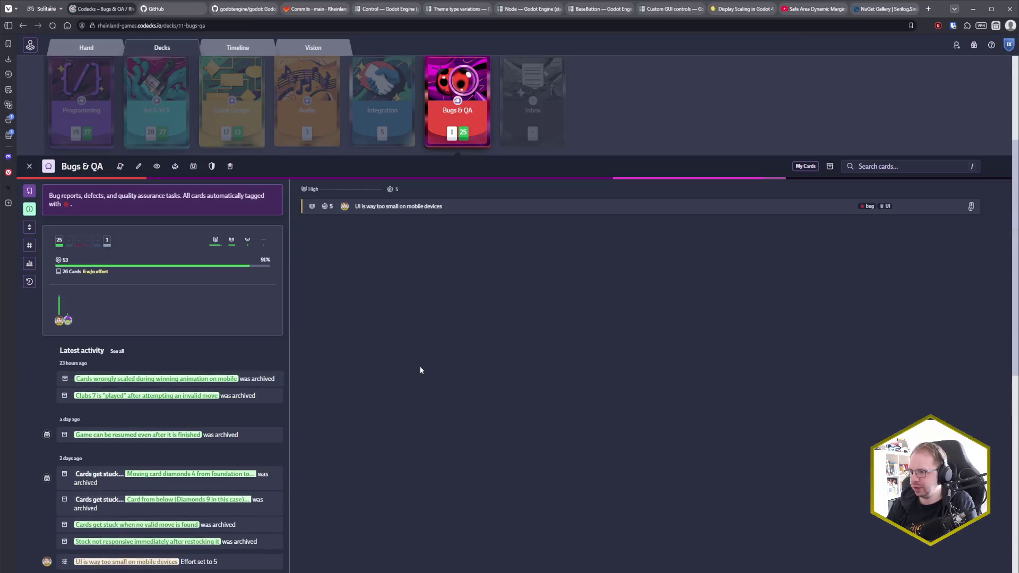
{"action": "key", "text": "n"}
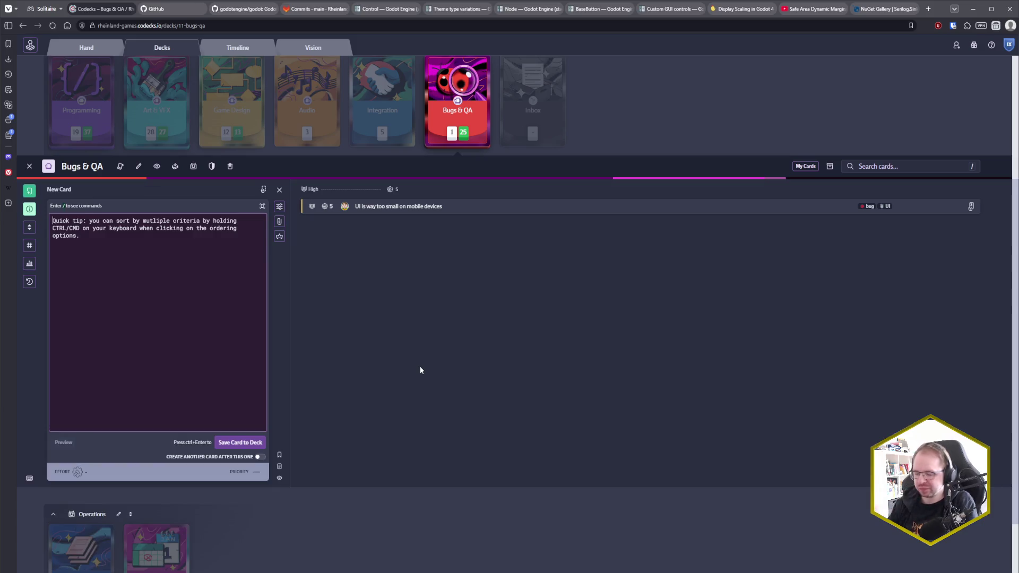
{"action": "type", "text": "First"}
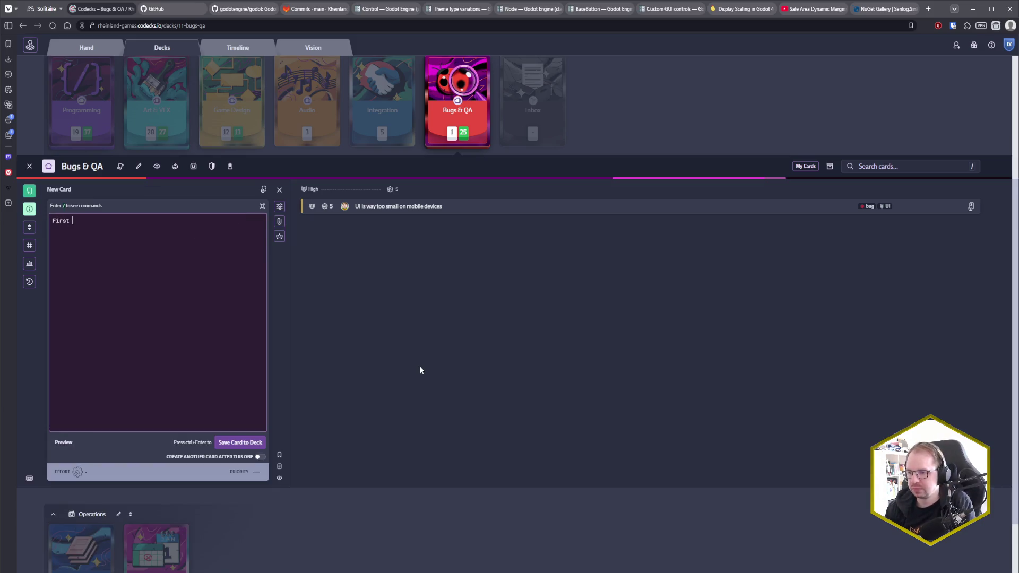
{"action": "key", "text": "BackSpace"}
{"action": "key", "text": "BackSpace"}
{"action": "key", "text": "BackSpace"}
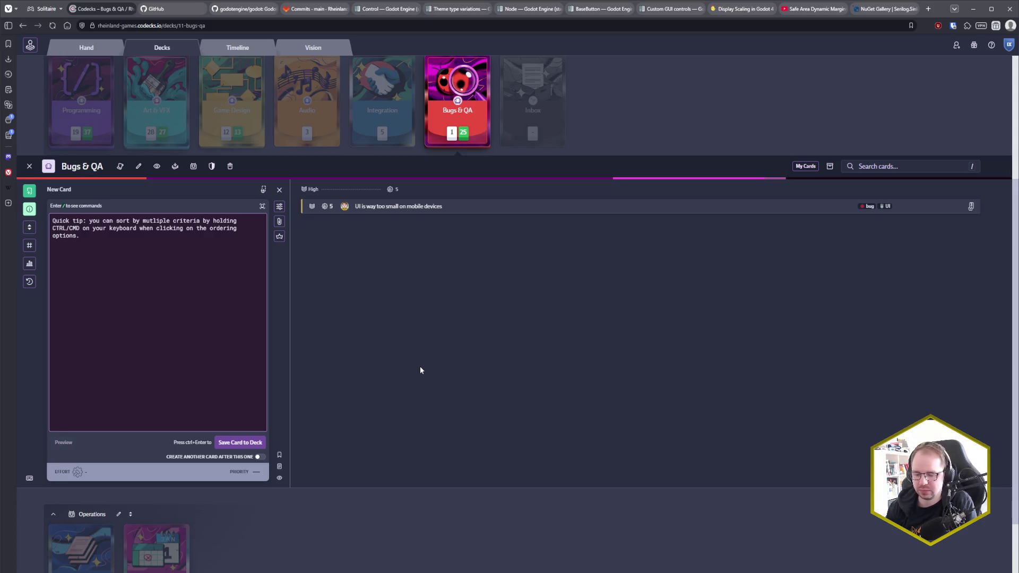
{"action": "type", "text": "Mont"}
{"action": "key", "text": "BackSpace"}
{"action": "key", "text": "BackSpace"}
{"action": "key", "text": "BackSpace"}
{"action": "type", "text": "MOnt"}
{"action": "key", "text": "BackSpace"}
{"action": "key", "text": "BackSpace"}
{"action": "key", "text": "BackSpace"}
{"action": "type", "text": "onthly statistics "}
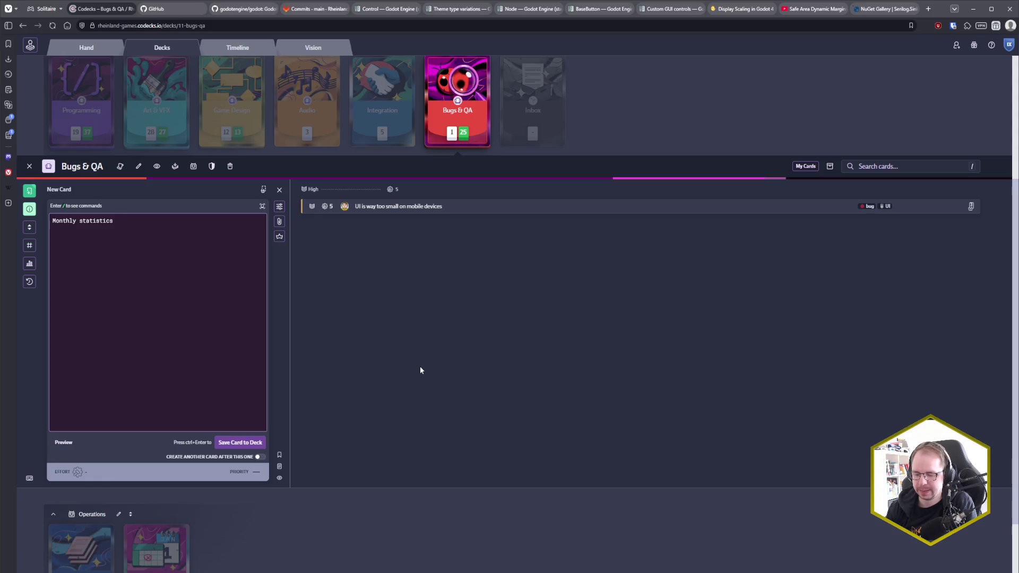
{"action": "type", "text": "after "}
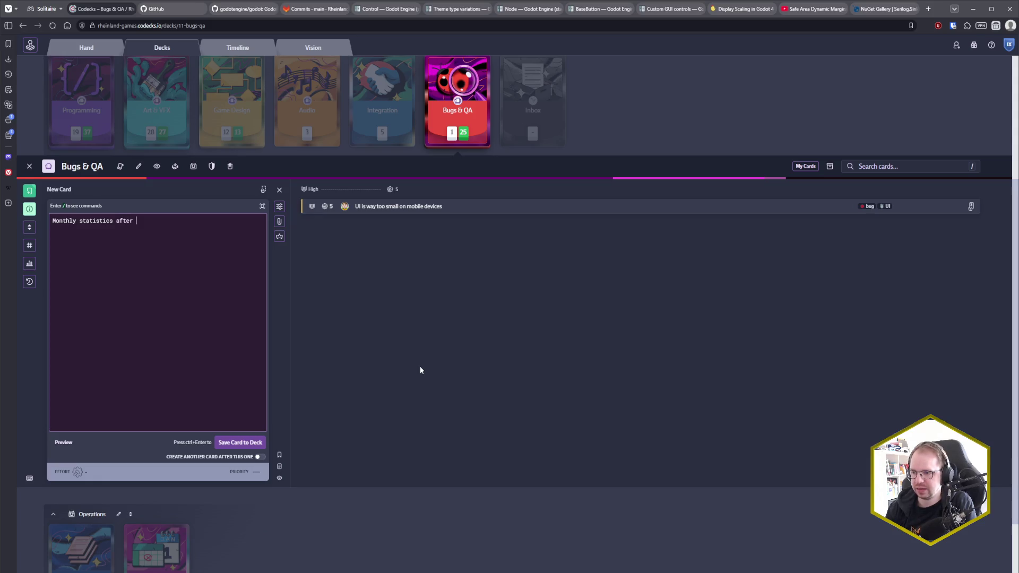
{"action": "type", "text": "first "}
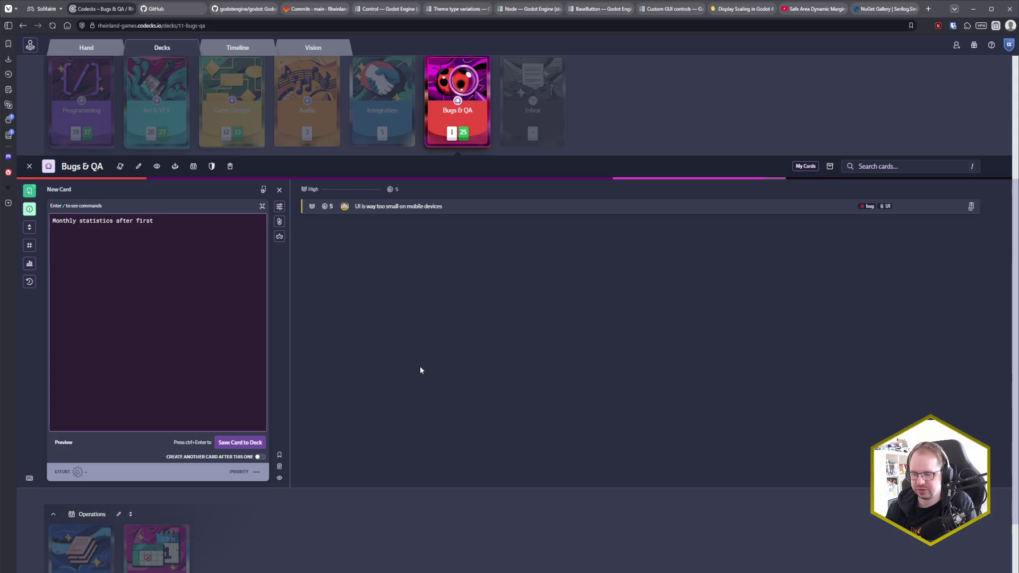
{"action": "type", "text": "won ga"}
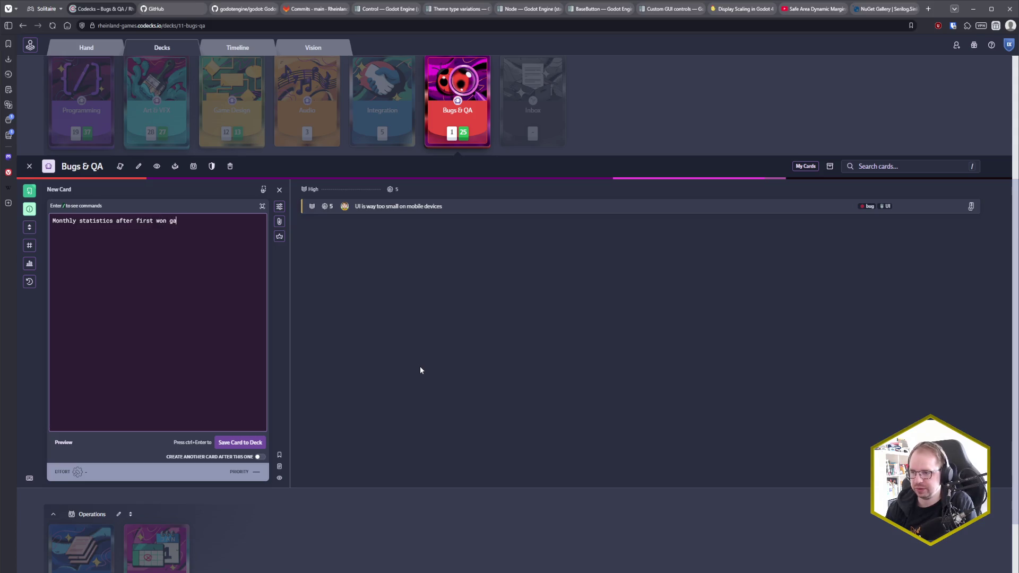
{"action": "type", "text": "me display "}
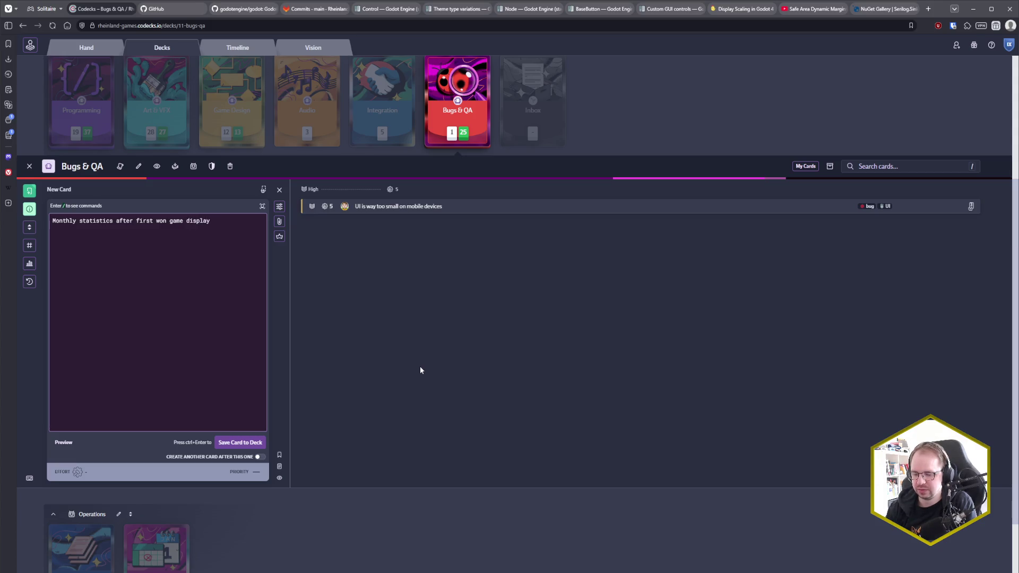
{"action": "type", "text": "only "}
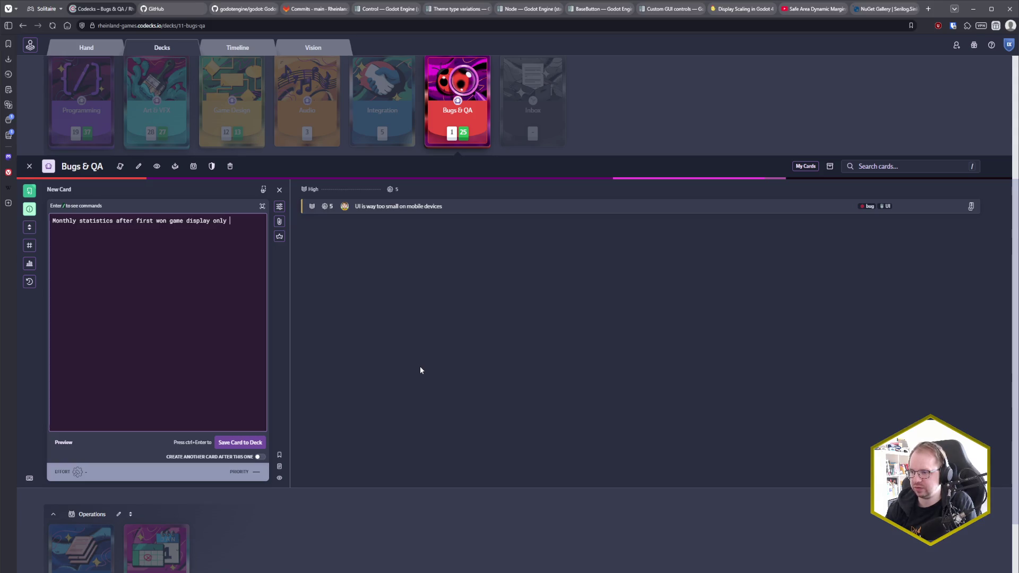
{"action": "type", "text": "zeros"}
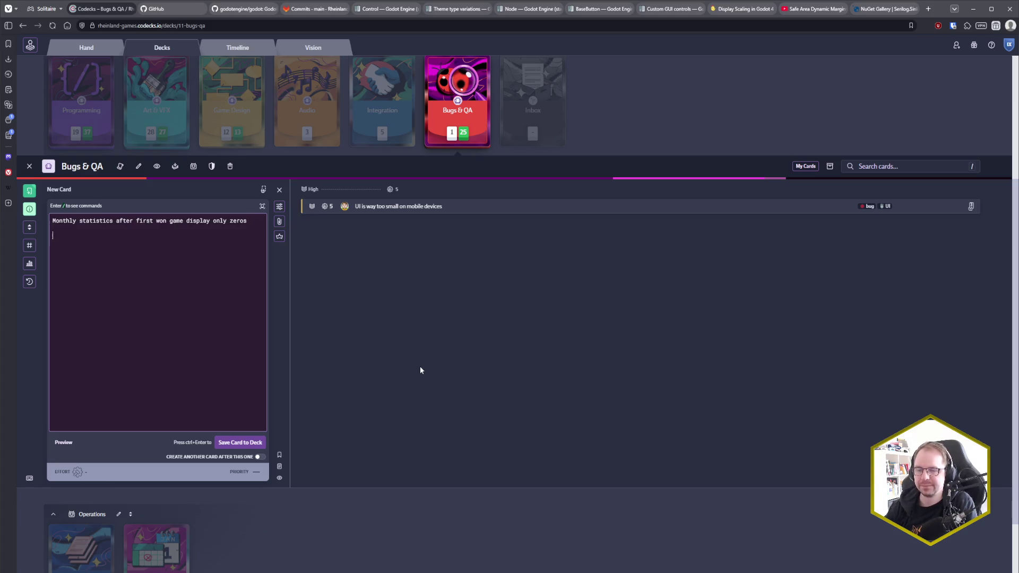
{"action": "key", "text": "alt+Tab"}
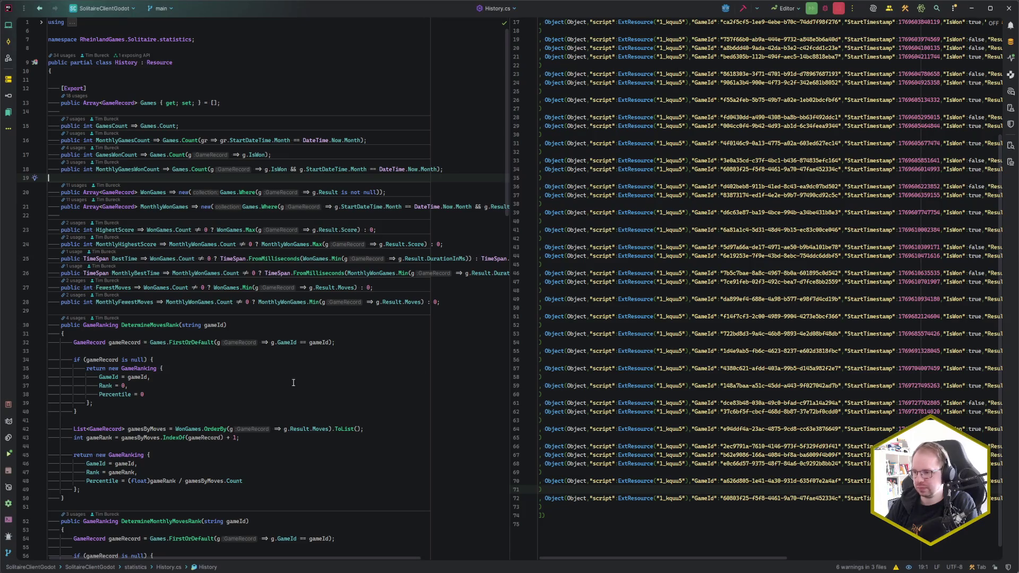
Screenshot the game's WOWIES! Game won! overlay and paste it into the new bug card.
{"action": "left_click", "coordinate": [282, 377]}
{"action": "scroll", "coordinate": [282, 377], "scroll_direction": "down", "scroll_amount": 5}
{"action": "scroll", "coordinate": [282, 377], "scroll_direction": "up", "scroll_amount": 5}
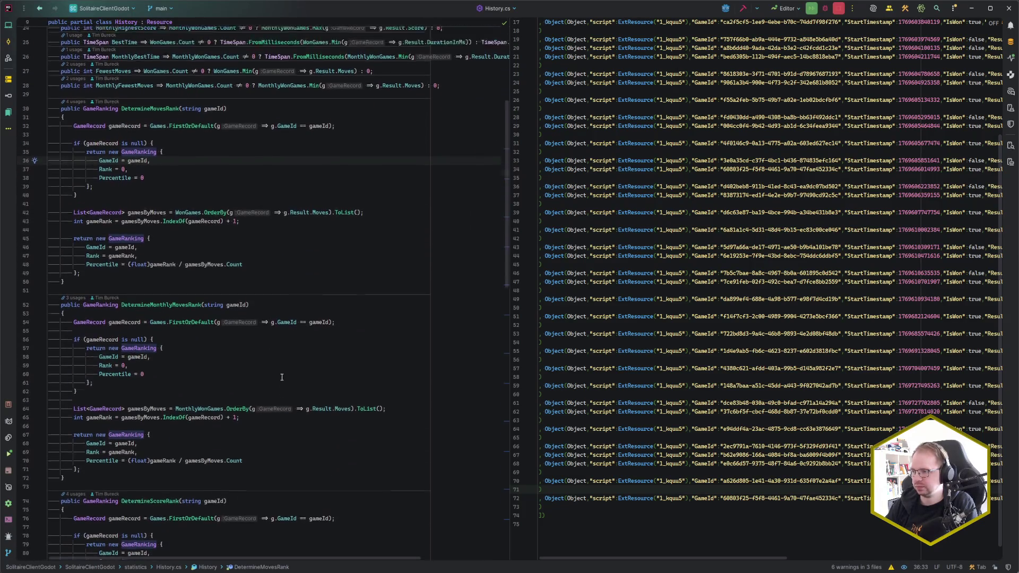
{"action": "key", "text": "alt+Tab"}
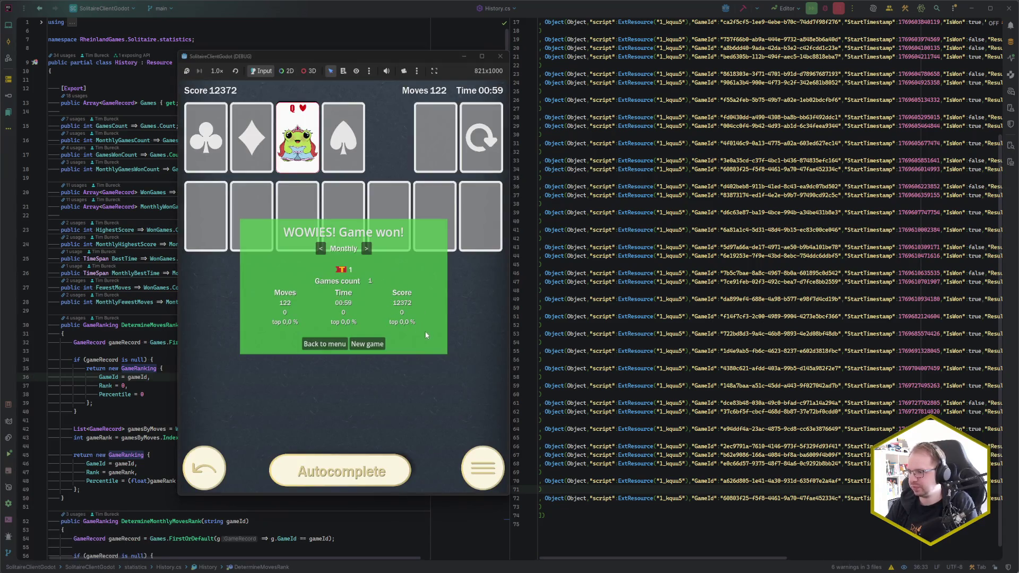
{"action": "key", "text": "super+shift+s"}
{"action": "mouse_move", "coordinate": [453, 363]}
{"action": "left_mouse_down"}
{"action": "mouse_move", "coordinate": [234, 229]}
{"action": "mouse_move", "coordinate": [231, 211]}
{"action": "left_mouse_up"}
{"action": "key", "text": "alt+Tab"}
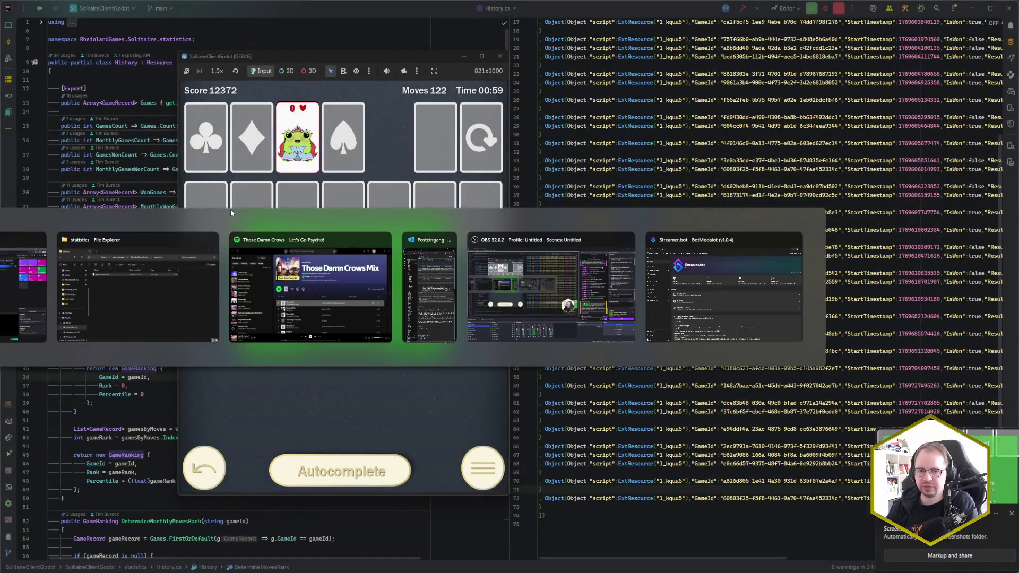
{"action": "key", "text": "ctrl+v"}
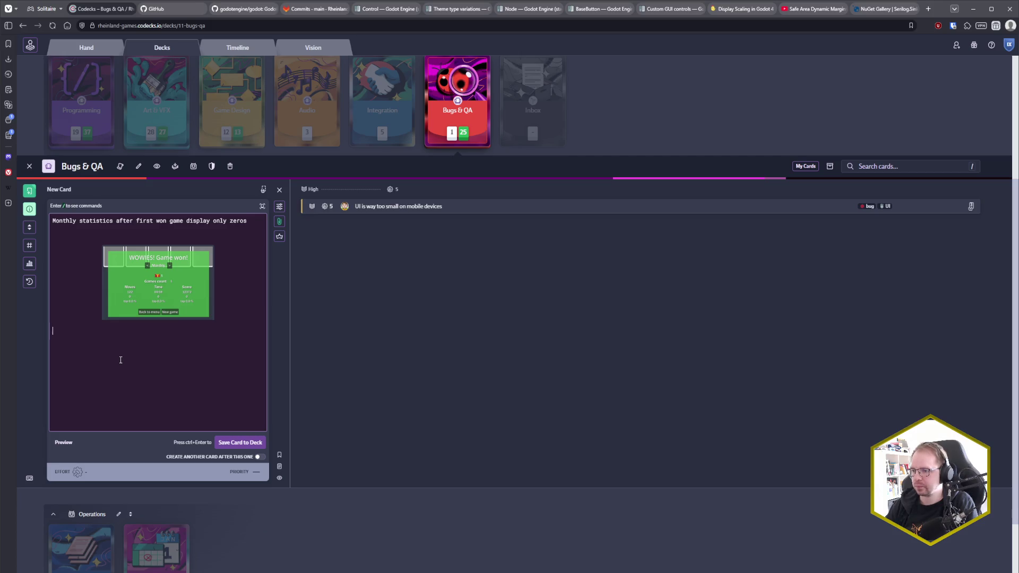
Give the bug card an owner, Medium priority, effort 2 and the bug tag.
{"action": "left_click", "coordinate": [280, 206]}
{"action": "left_click", "coordinate": [305, 221]}
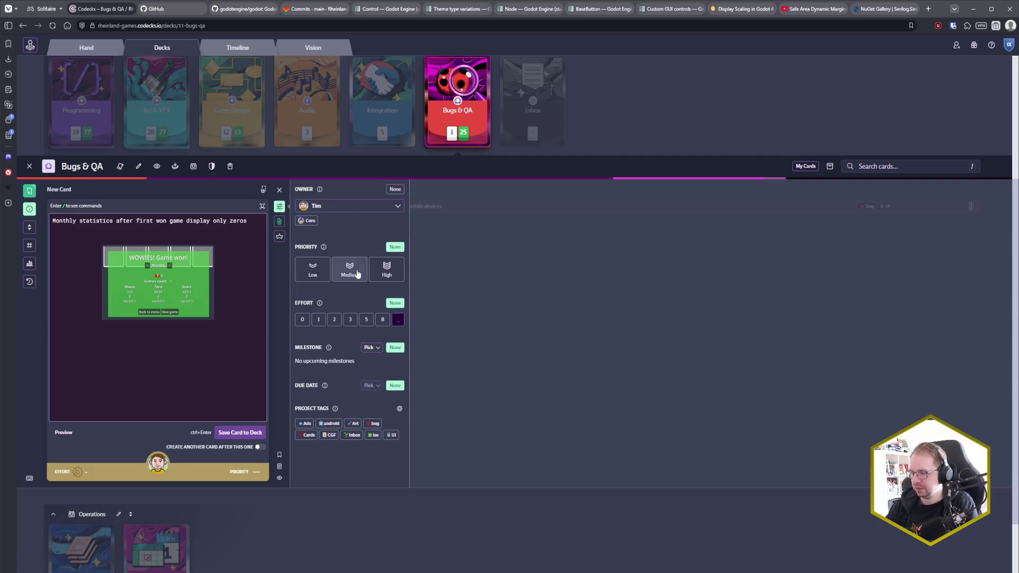
{"action": "left_click", "coordinate": [356, 274]}
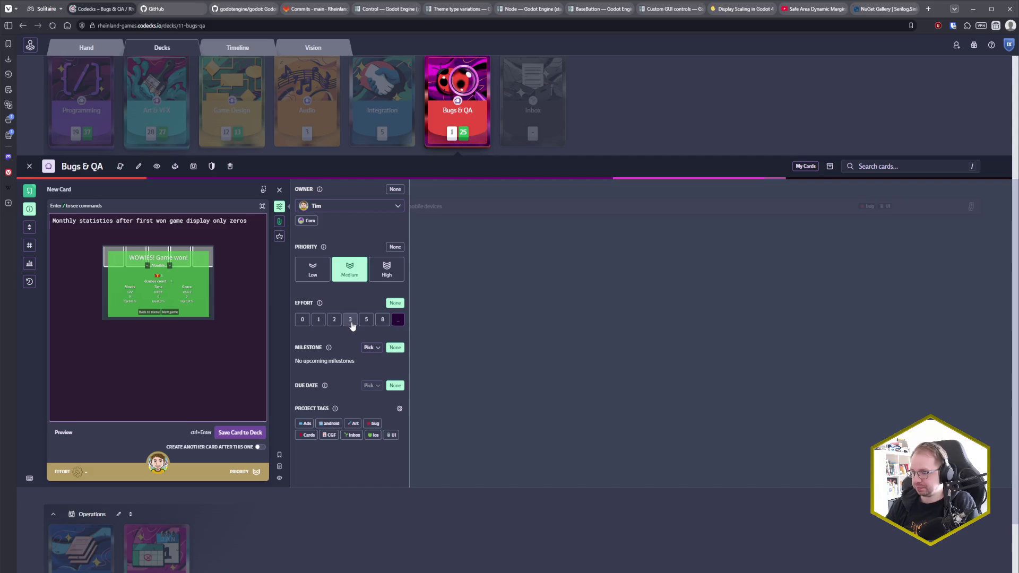
{"action": "left_click", "coordinate": [334, 319]}
{"action": "left_click", "coordinate": [374, 423]}
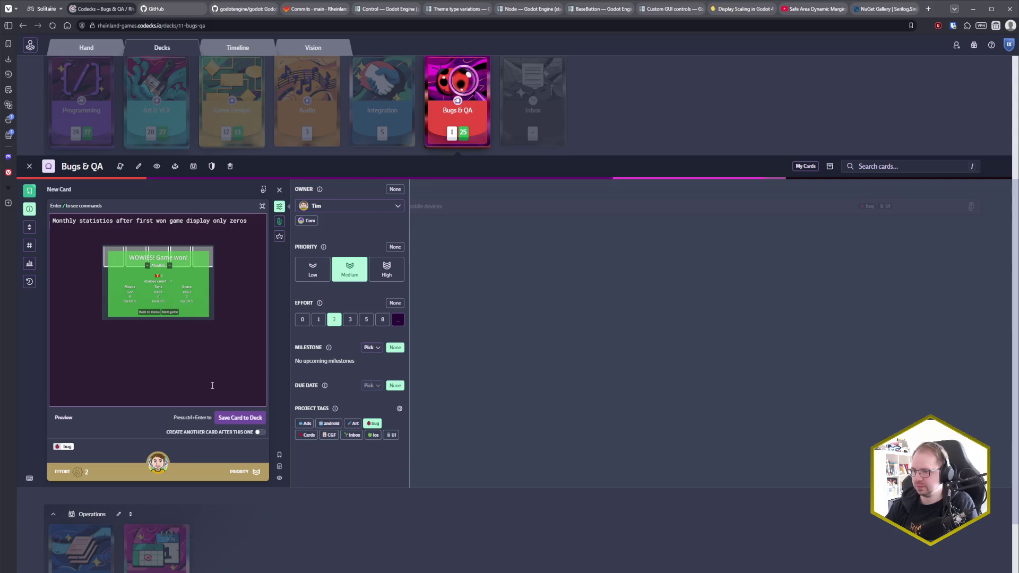
Save the card to Bugs & QA and reopen the Reward tokens on top results card.
{"action": "key", "text": "ctrl+Return"}
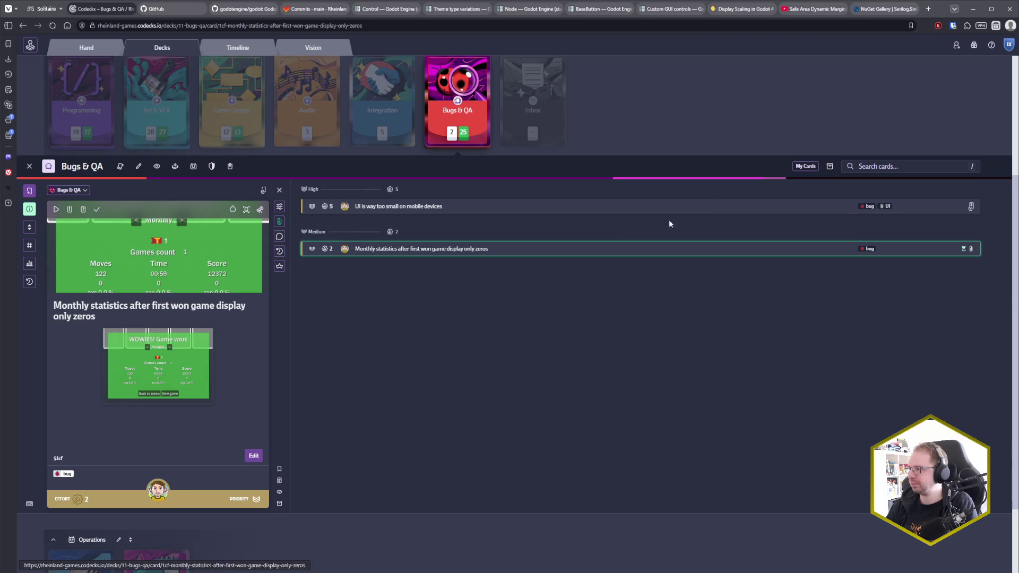
{"action": "left_click", "coordinate": [75, 56]}
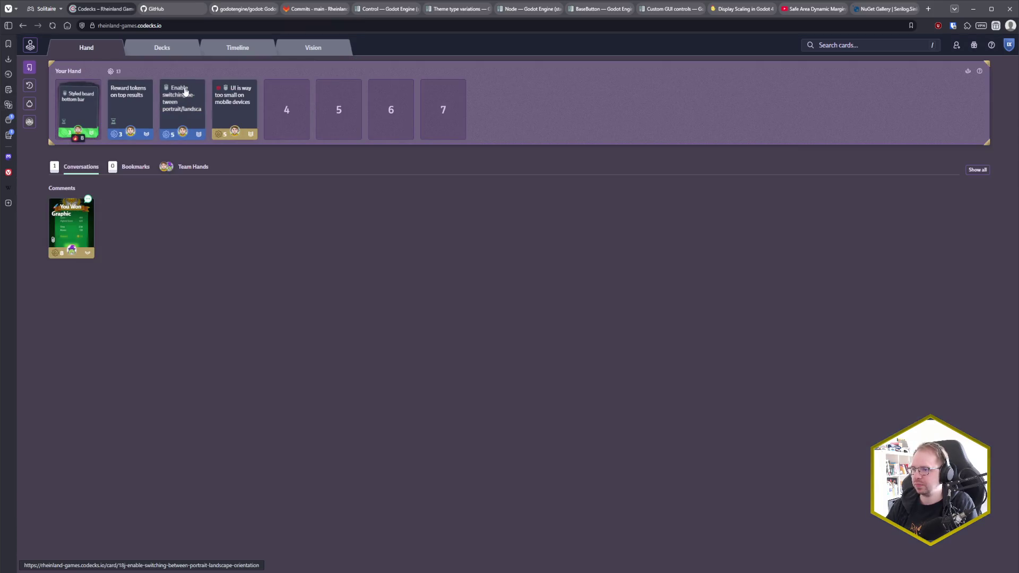
{"action": "left_click", "coordinate": [138, 109]}
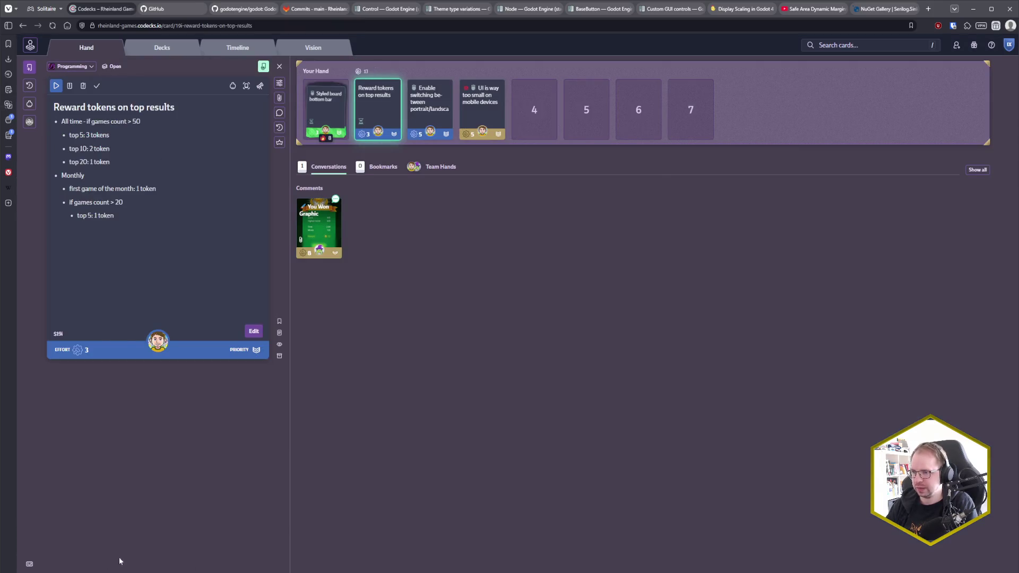
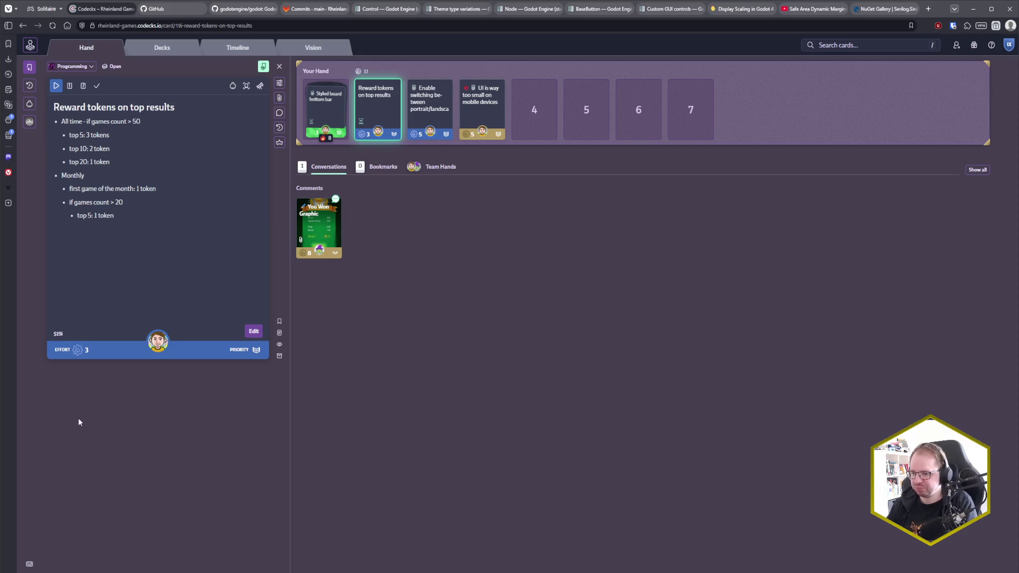
Close the running Solitaire debug game window and return to Rider.
{"action": "mouse_move", "coordinate": [97, 572]}
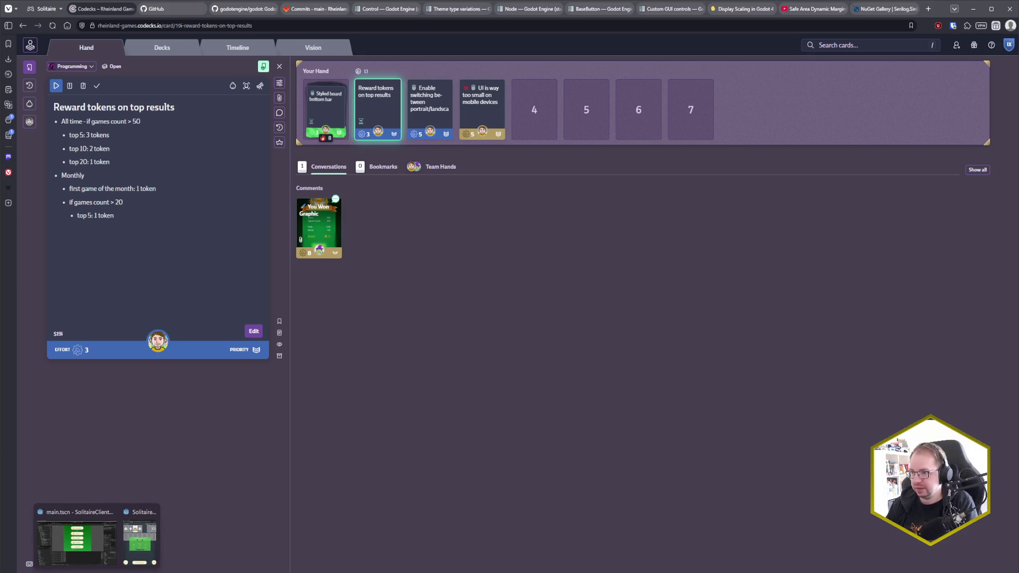
{"action": "left_click", "coordinate": [140, 539]}
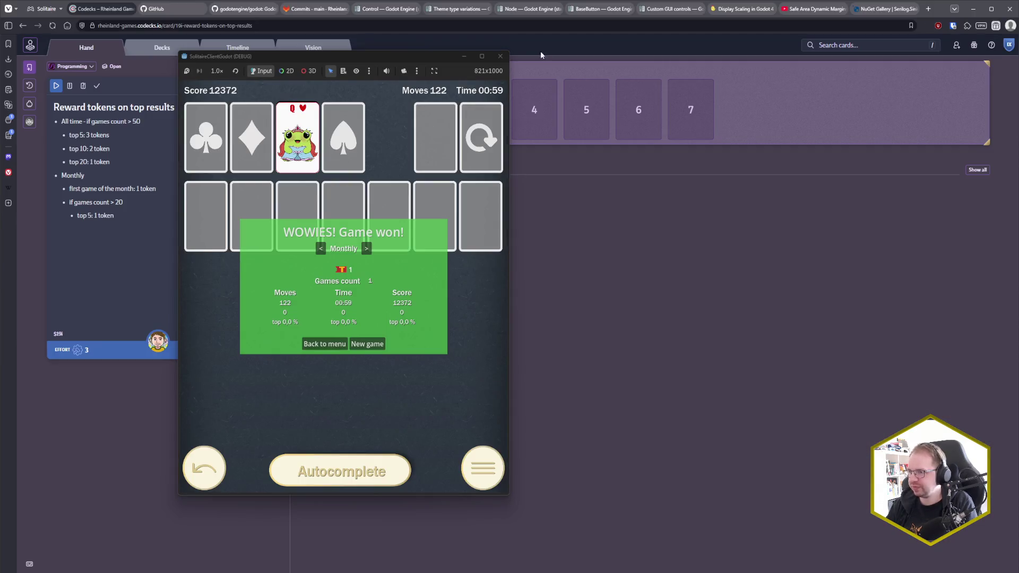
{"action": "left_click", "coordinate": [500, 57]}
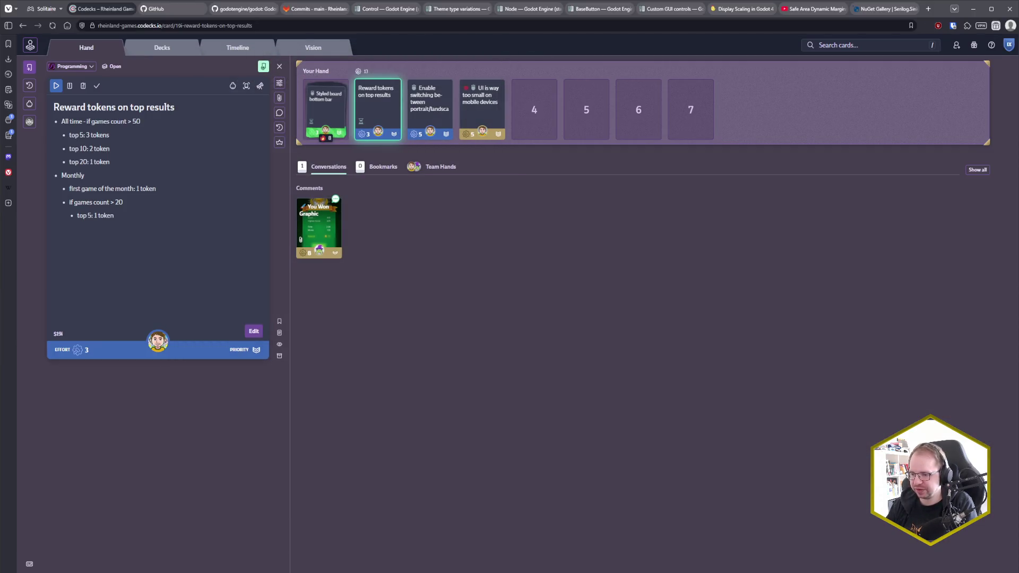
{"action": "key", "text": "alt+Tab"}
Widen the games_history.tres pane, scroll to the last record and select its GameId GUID.
{"action": "left_click", "coordinate": [655, 512]}
{"action": "left_click", "coordinate": [637, 504]}
{"action": "scroll", "coordinate": [638, 503], "scroll_direction": "right", "scroll_amount": 10}
{"action": "scroll", "coordinate": [584, 425], "scroll_direction": "left", "scroll_amount": 9}
{"action": "left_click_drag", "start_coordinate": [511, 326], "coordinate": [164, 343]}
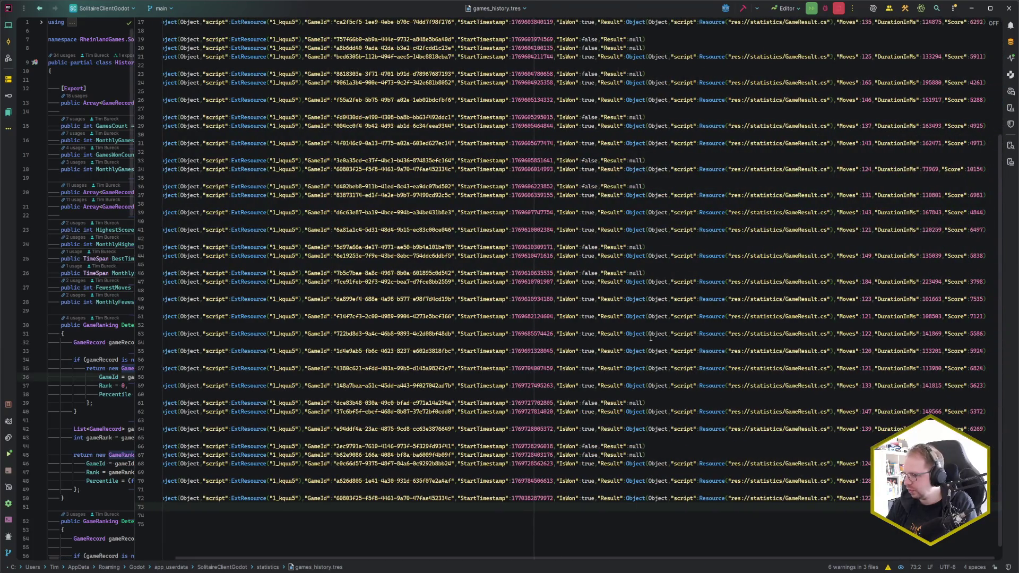
{"action": "scroll", "coordinate": [633, 359], "scroll_direction": "down", "scroll_amount": 1}
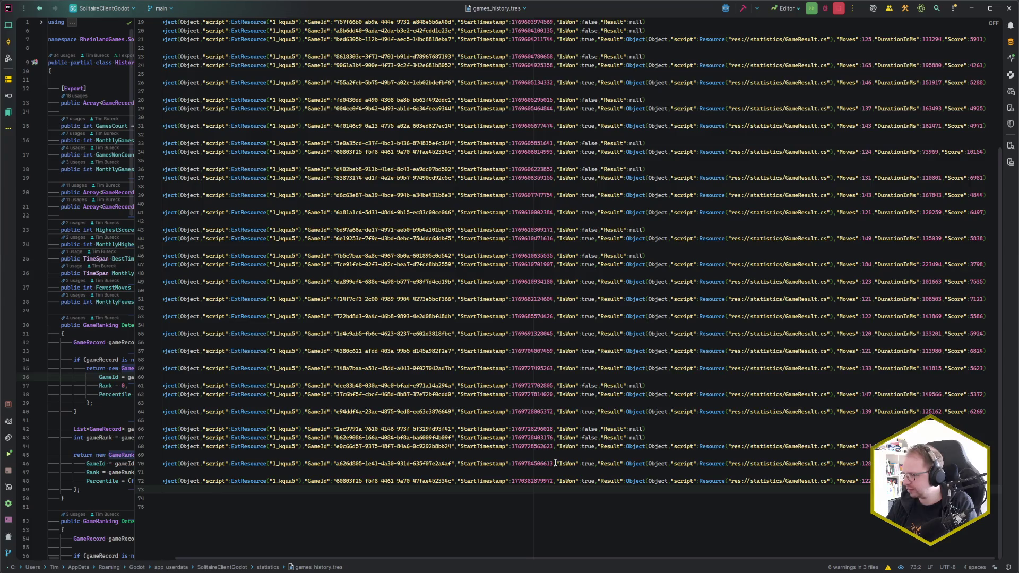
{"action": "scroll", "coordinate": [389, 491], "scroll_direction": "left", "scroll_amount": 1}
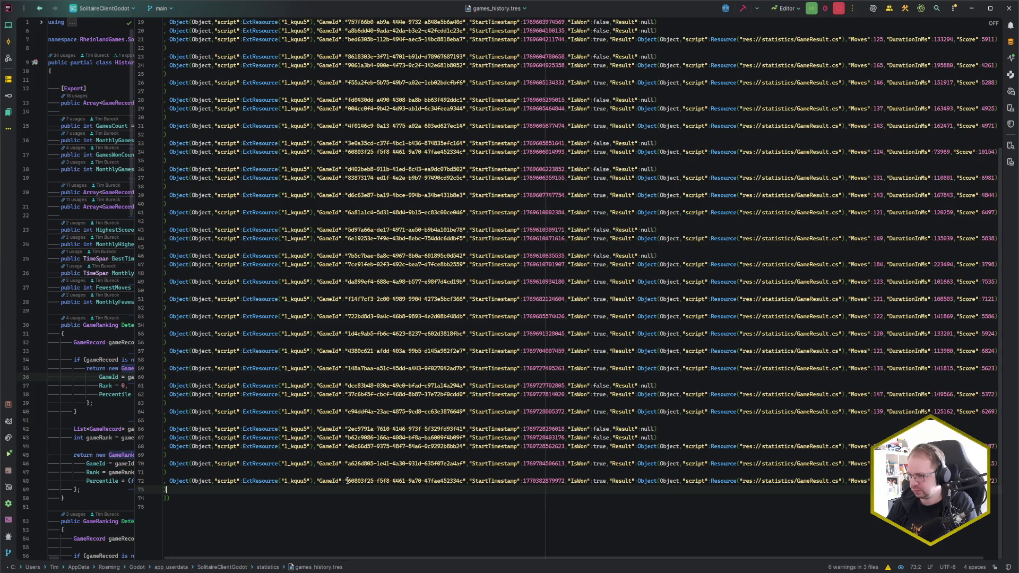
{"action": "left_click_drag", "start_coordinate": [348, 481], "coordinate": [463, 481]}
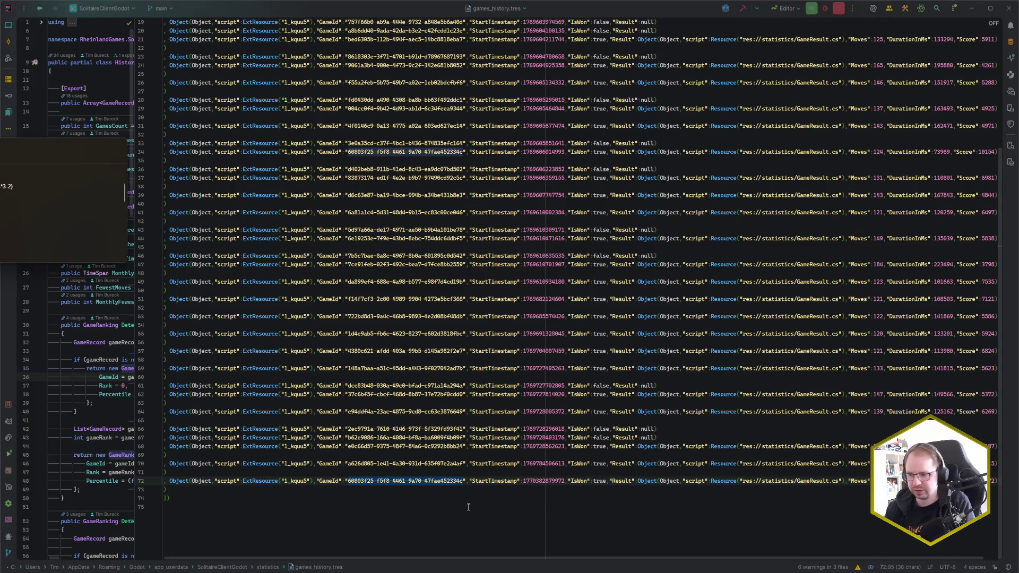
Replace the last record's GameId with a freshly generated random UUID.
{"action": "type", "text": "uuid"}
{"action": "key", "text": "Return"}
{"action": "type", "text": "df94c83d-ffc6-4a3e-aed3-7ef0e89cf388"}
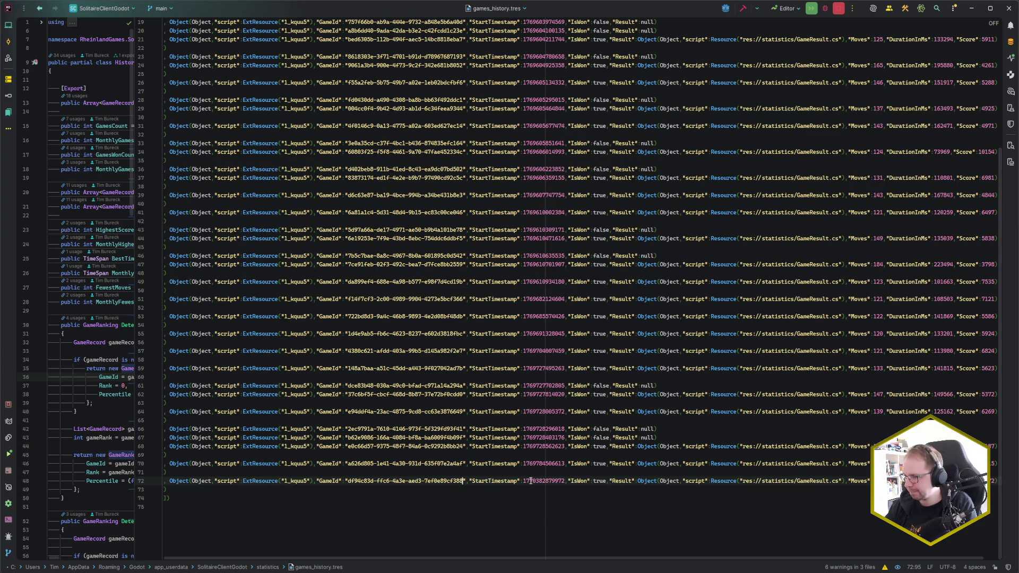
Set the record's Moves to 192 and duration to 6000, then select the whole line.
{"action": "double_click", "coordinate": [599, 480]}
{"action": "key", "text": "Right"}
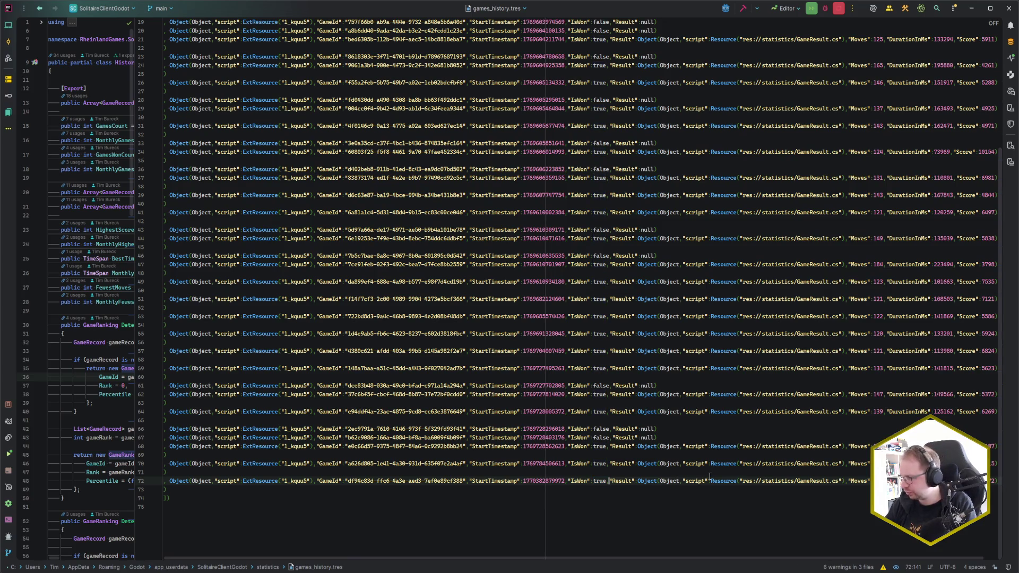
{"action": "scroll", "coordinate": [710, 476], "scroll_direction": "right", "scroll_amount": 1}
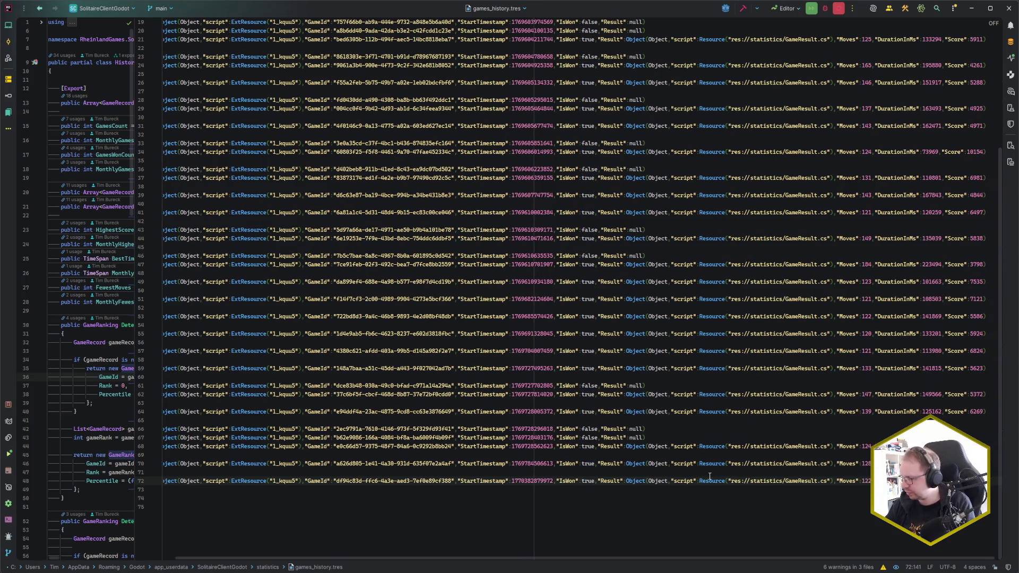
{"action": "double_click", "coordinate": [864, 481]}
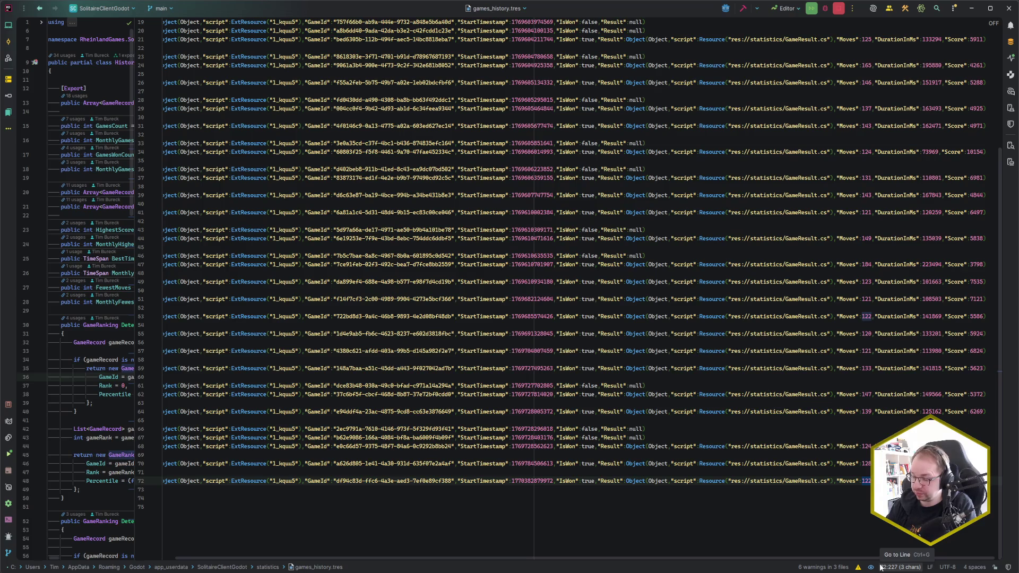
{"action": "type", "text": "192"}
{"action": "key", "text": "ctrl+Right"}
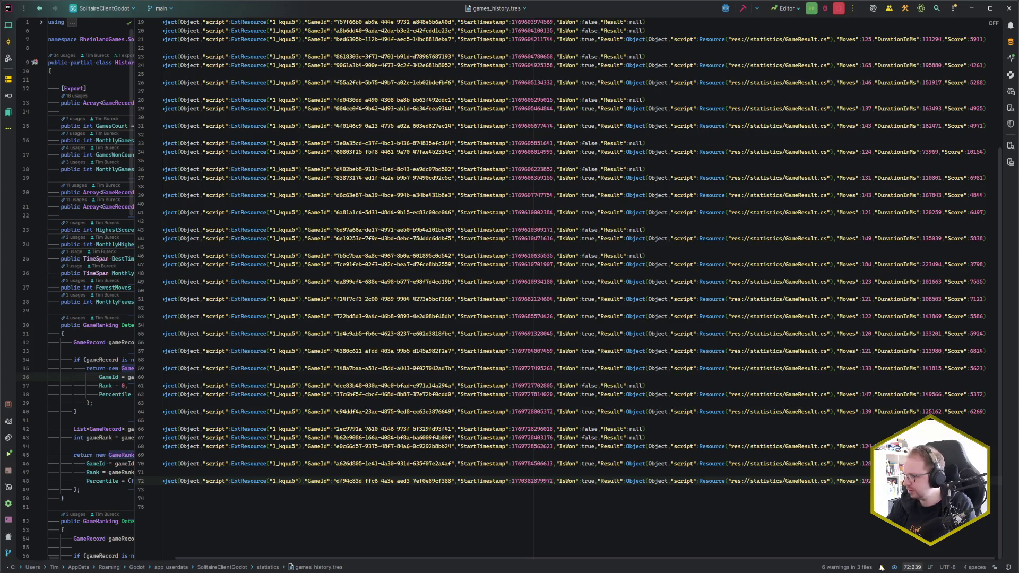
{"action": "key", "text": "ctrl+shift+Right"}
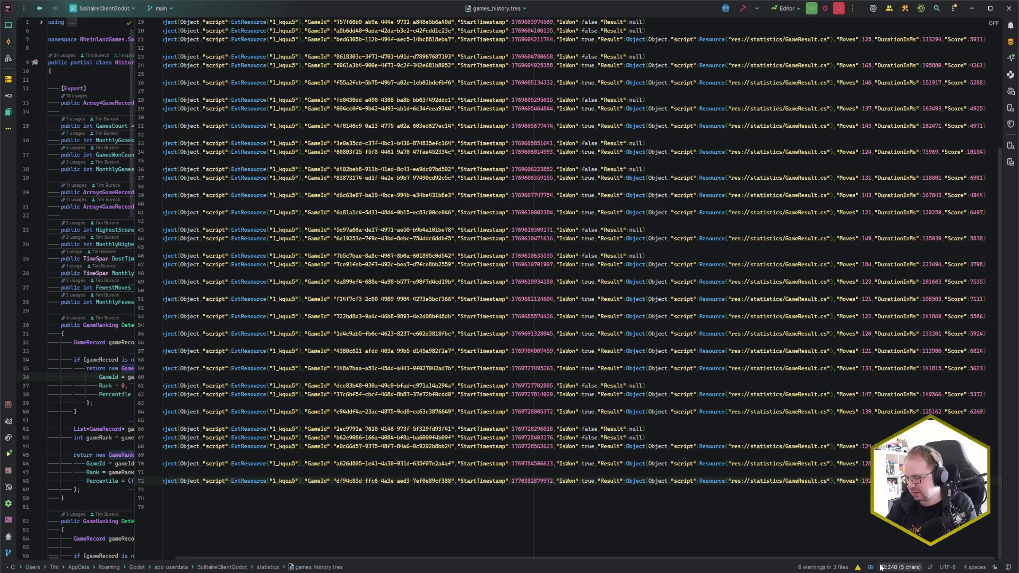
{"action": "type", "text": "6000"}
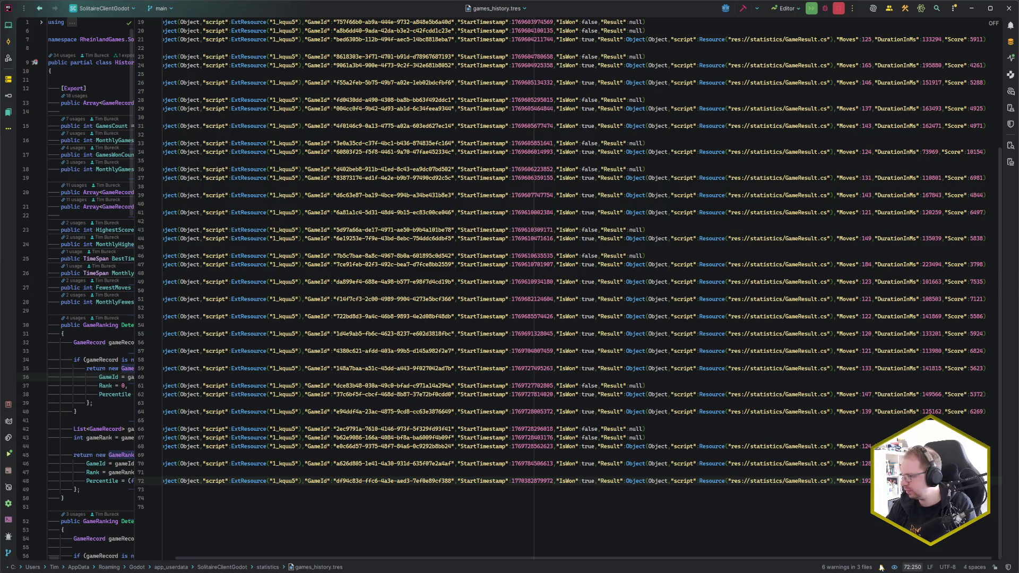
{"action": "key", "text": "ctrl+Right"}
{"action": "key", "text": "ctrl+Right"}
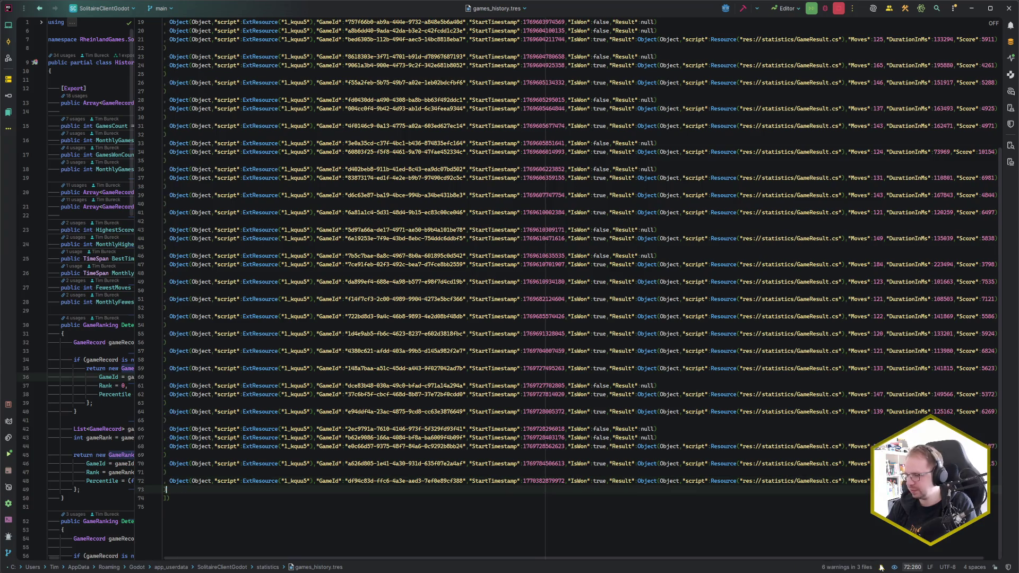
{"action": "key", "text": "ctrl+w"}
{"action": "key", "text": "ctrl+w"}
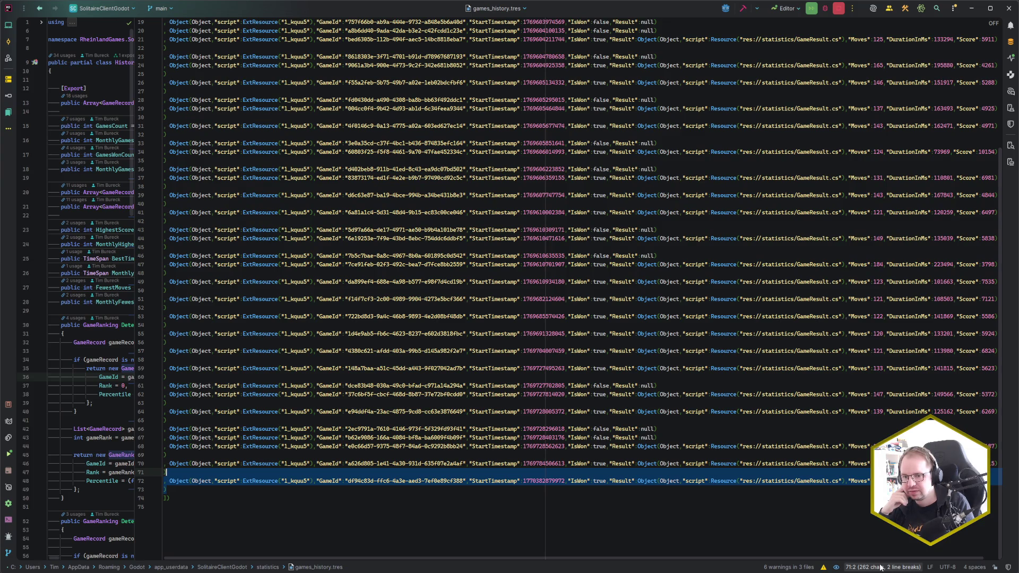
Duplicate the edited 192-move record repeatedly with Ctrl+D to fill the history.
{"action": "key", "text": "ctrl+d"}
{"action": "key", "text": "ctrl+d"}
{"action": "key", "text": "ctrl+d"}
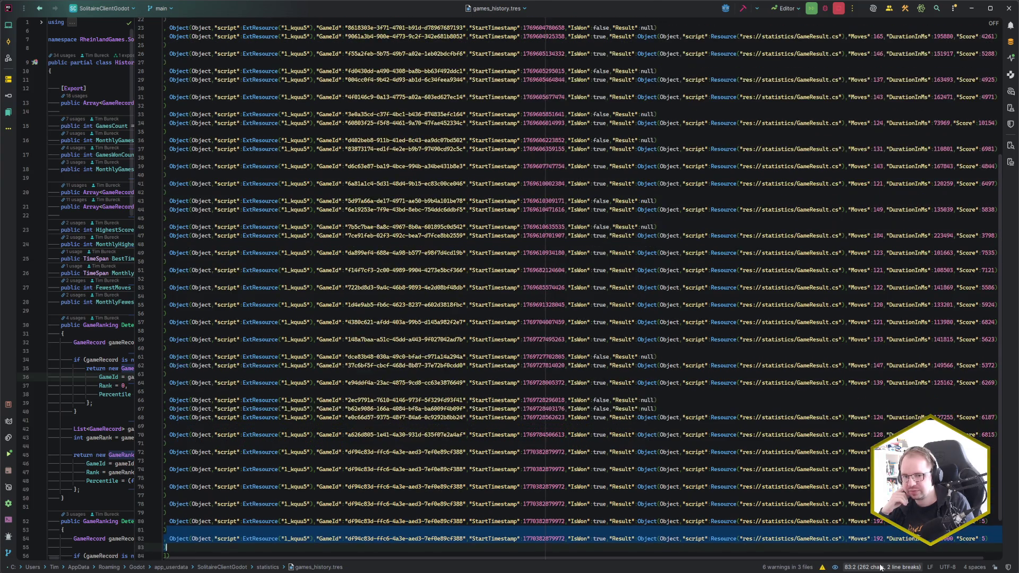
{"action": "key", "text": "ctrl+d"}
{"action": "key", "text": "ctrl+d"}
{"action": "key", "text": "ctrl+d"}
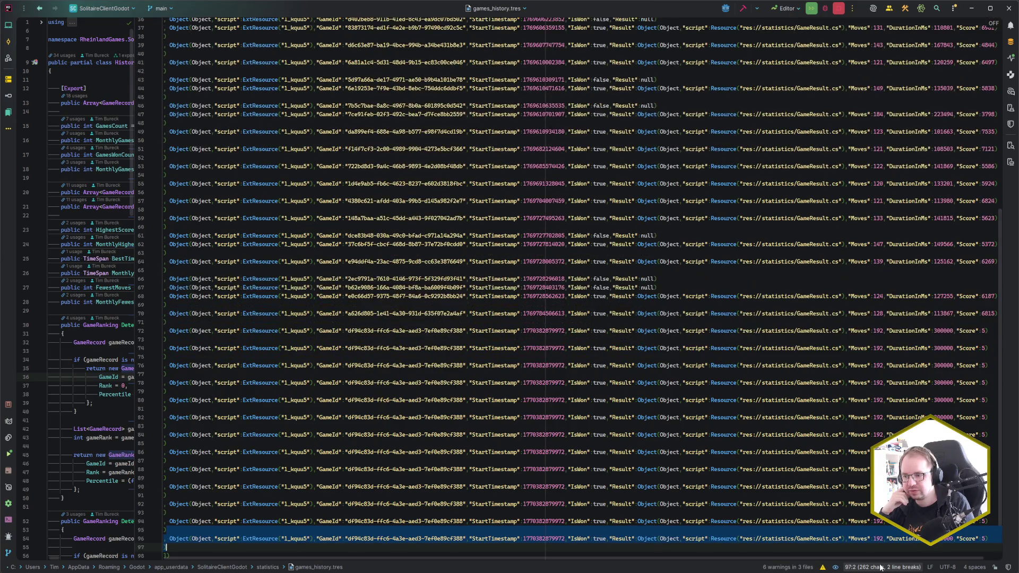
{"action": "key", "text": "ctrl+d"}
{"action": "key", "text": "ctrl+d"}
{"action": "key", "text": "ctrl+d"}
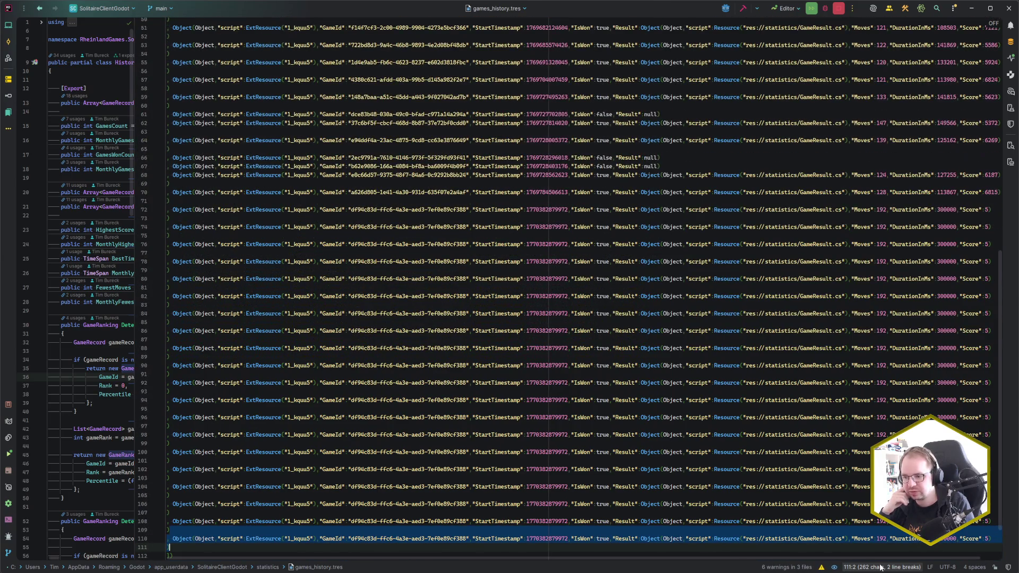
{"action": "key", "text": "ctrl+d"}
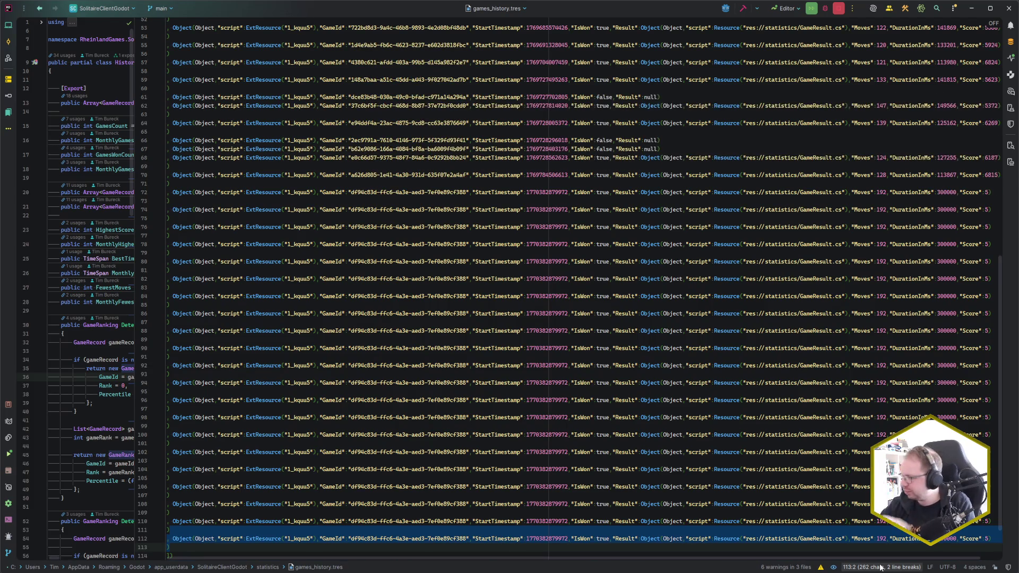
{"action": "left_click", "coordinate": [197, 545]}
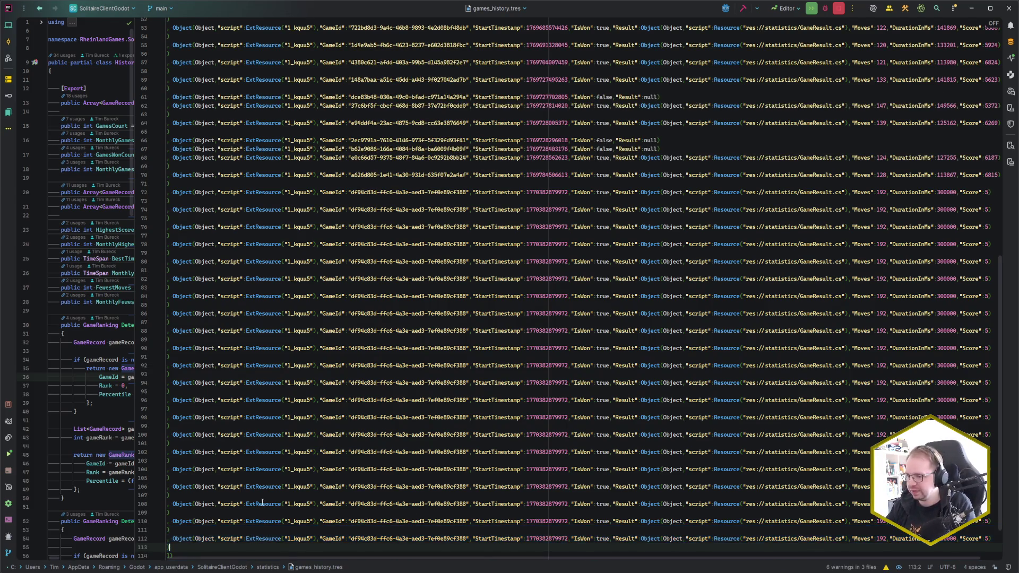
Widen the History.cs pane again and run the game from Godot with F5.
{"action": "scroll", "coordinate": [280, 468], "scroll_direction": "down", "scroll_amount": 2}
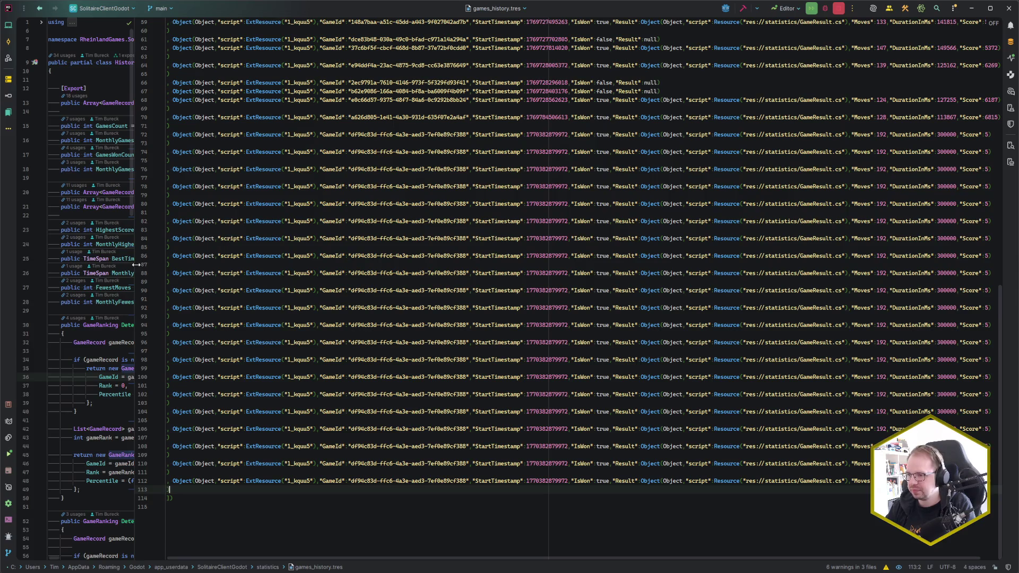
{"action": "left_click_drag", "start_coordinate": [136, 265], "coordinate": [502, 308]}
{"action": "key", "text": "alt+Tab"}
{"action": "key", "text": "F5"}
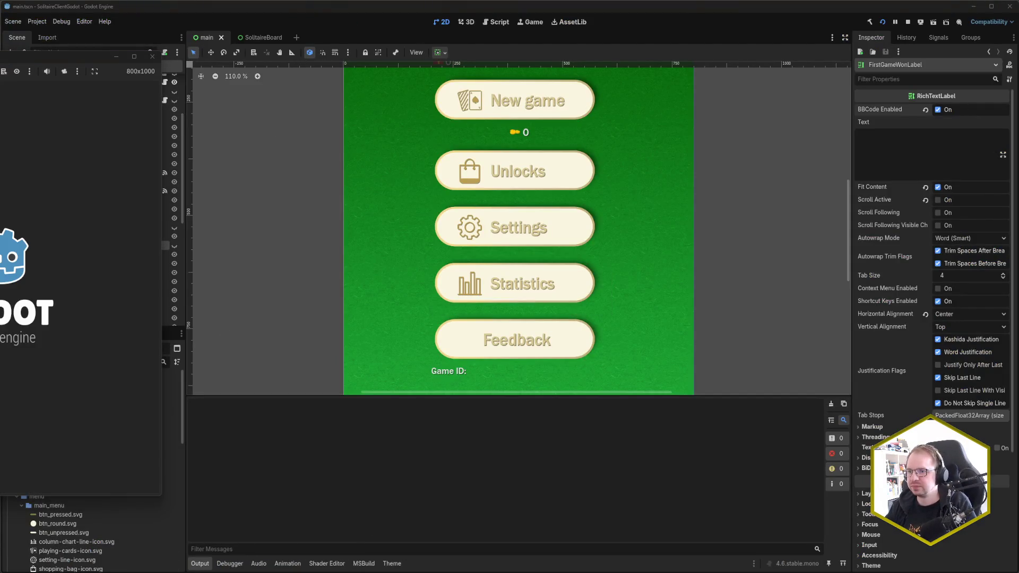
Compare the game's Monthly and All time statistics, then go back to the main menu.
{"action": "left_click_drag", "start_coordinate": [39, 56], "coordinate": [368, 64]}
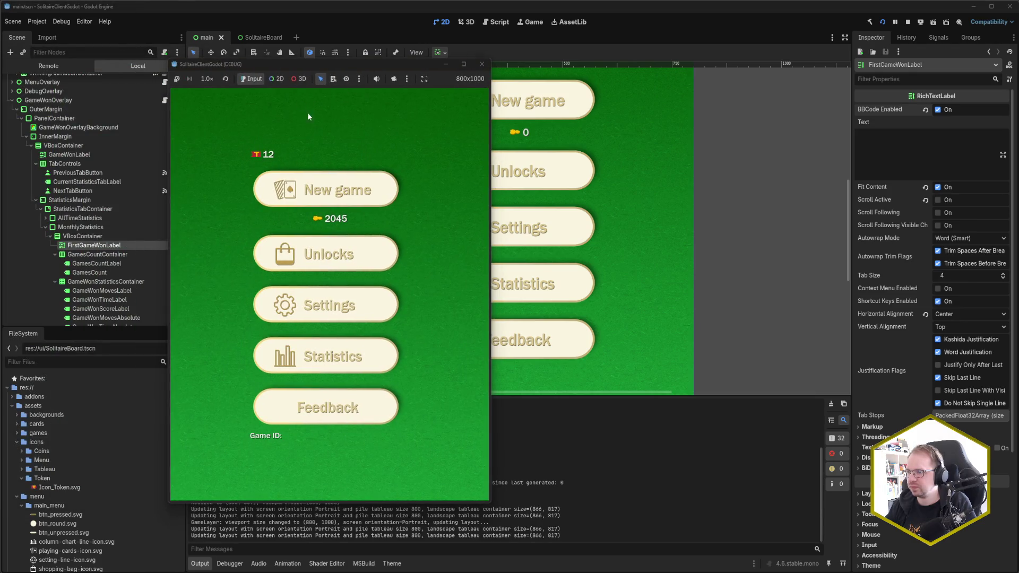
{"action": "left_click", "coordinate": [351, 356]}
{"action": "left_click", "coordinate": [349, 118]}
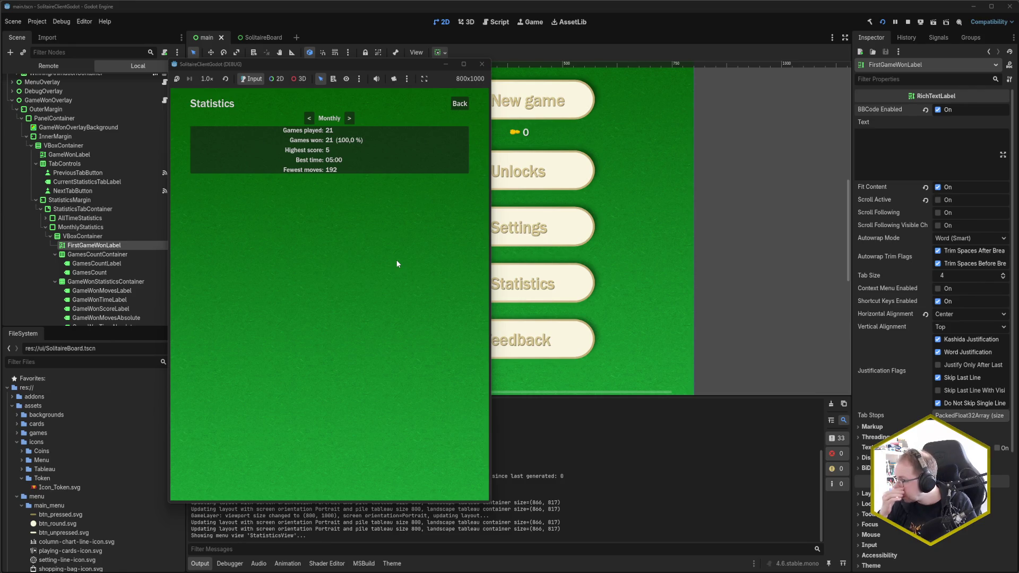
{"action": "left_click", "coordinate": [310, 117]}
{"action": "left_click", "coordinate": [308, 119]}
{"action": "left_click", "coordinate": [308, 119]}
{"action": "left_click", "coordinate": [461, 104]}
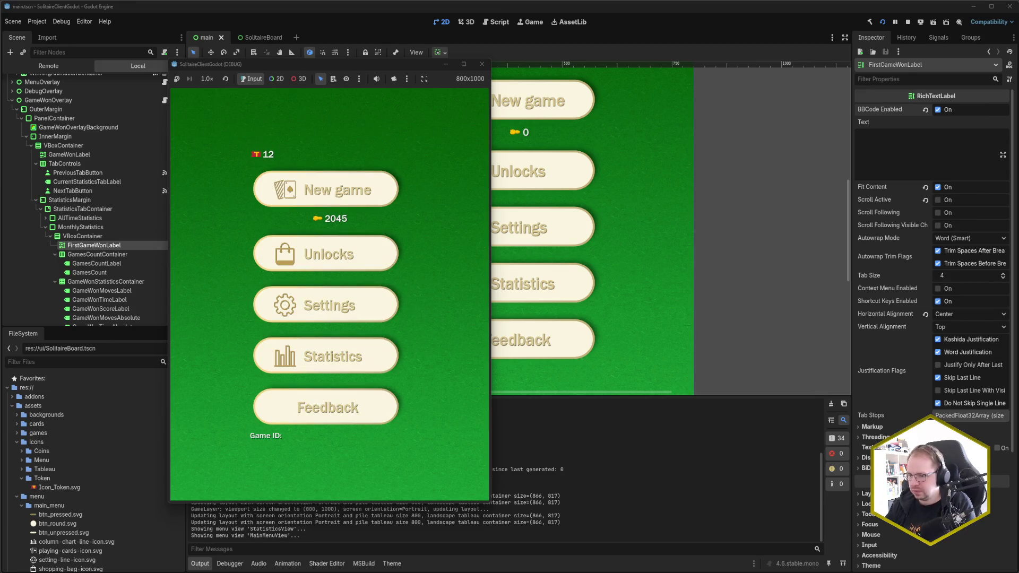
Reopen History.cs in Rider via Recent Files, then bring the running game and Godot forward.
{"action": "key", "text": "alt+Tab"}
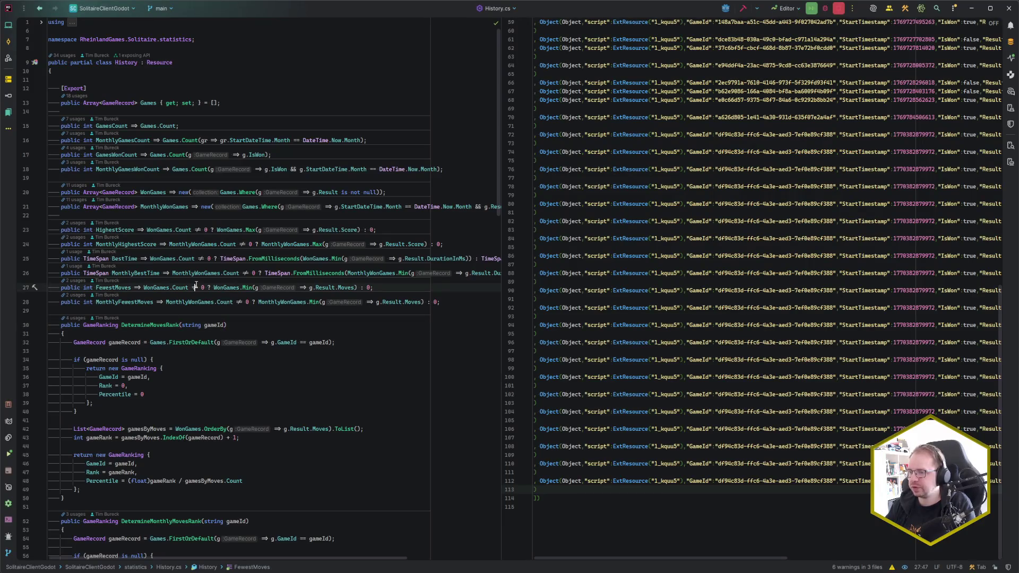
{"action": "key", "text": "ctrl+e"}
{"action": "key", "text": "Down"}
{"action": "key", "text": "Down"}
{"action": "key", "text": "Return"}
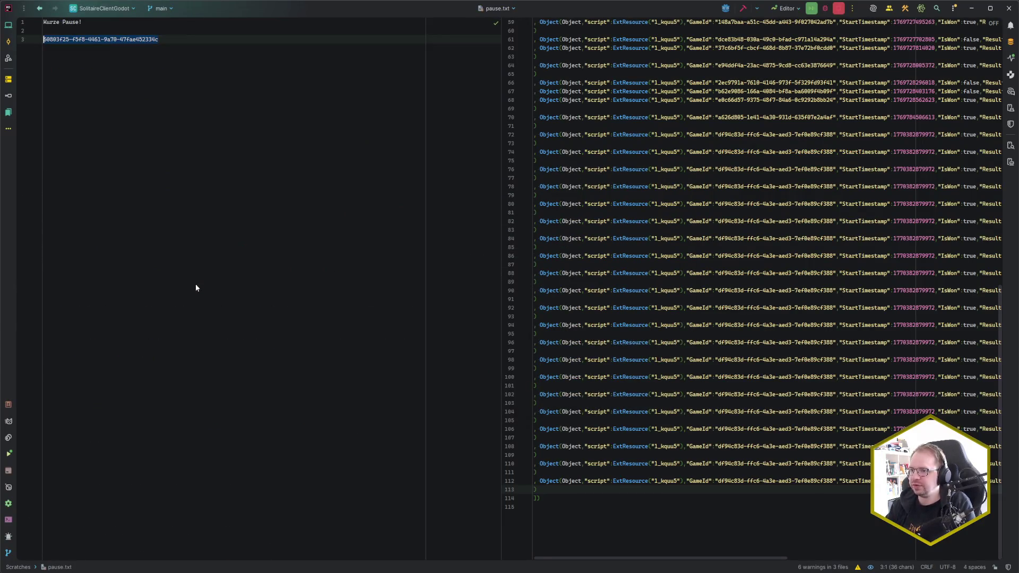
{"action": "key", "text": "ctrl+e"}
{"action": "key", "text": "Return"}
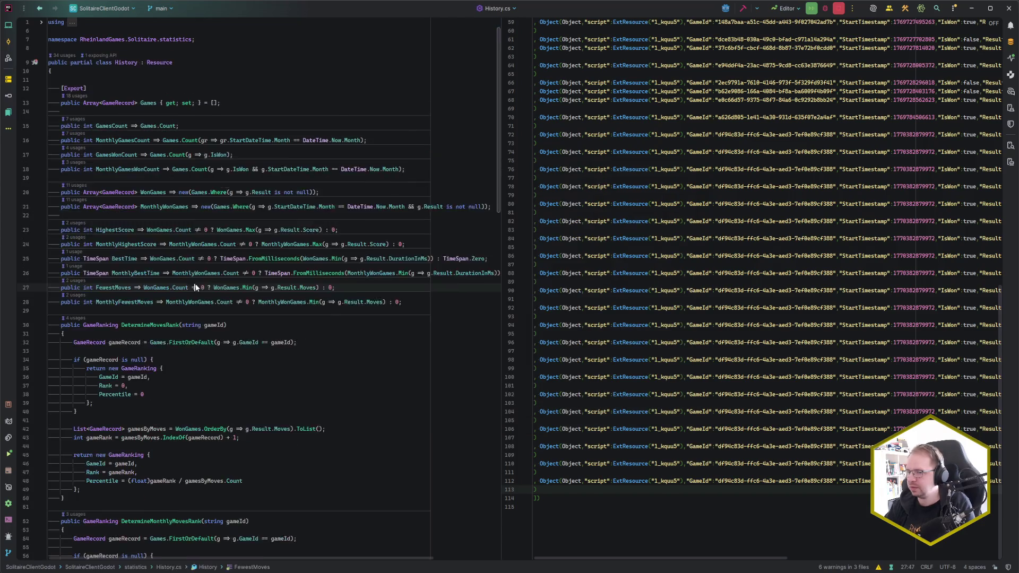
{"action": "key", "text": "alt+Tab"}
{"action": "key", "text": "alt+Tab"}
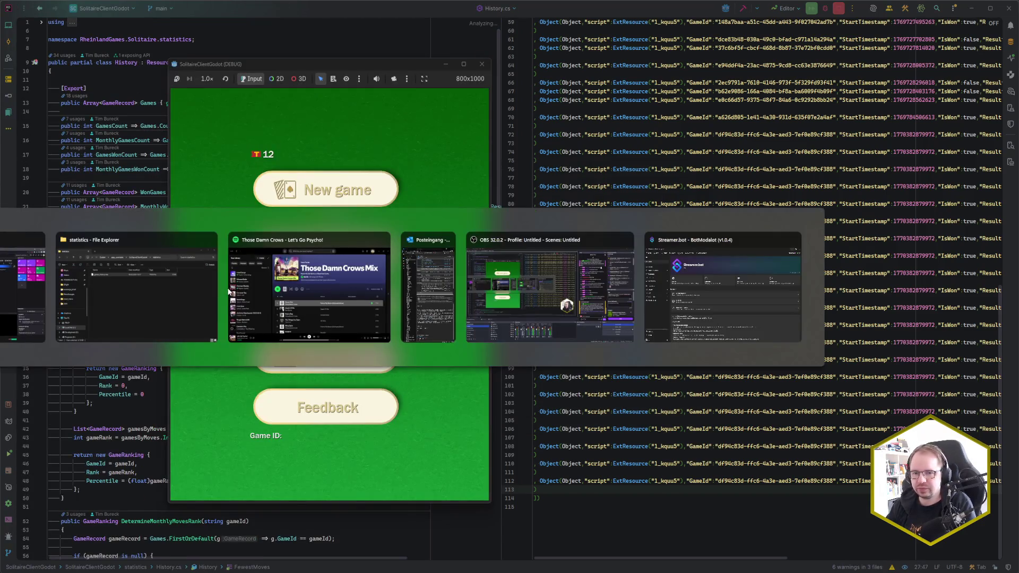
{"action": "key", "text": "alt+Tab"}
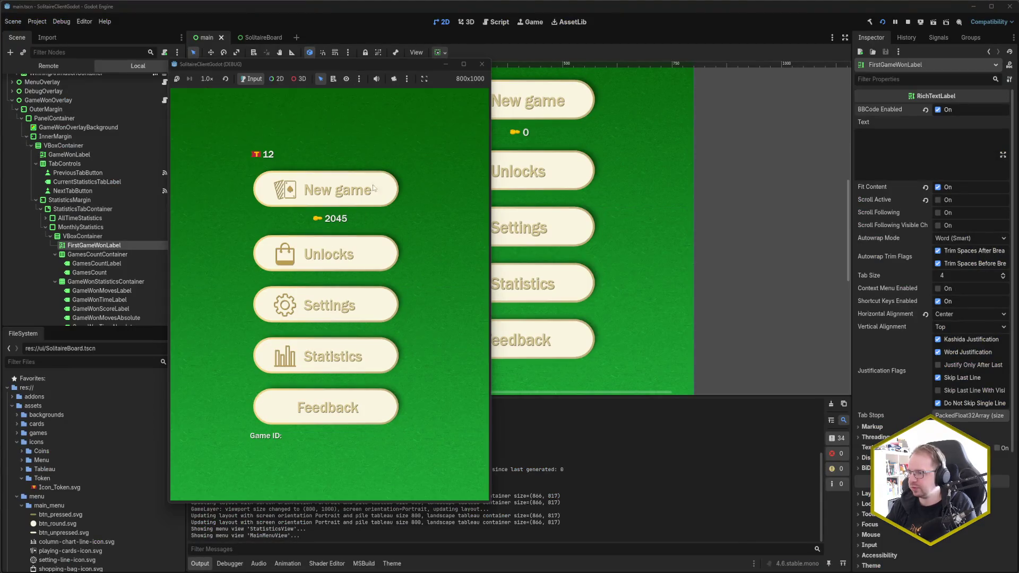
Start a new game from the pasted saved game ID and widen the game window.
{"action": "key", "text": "F1"}
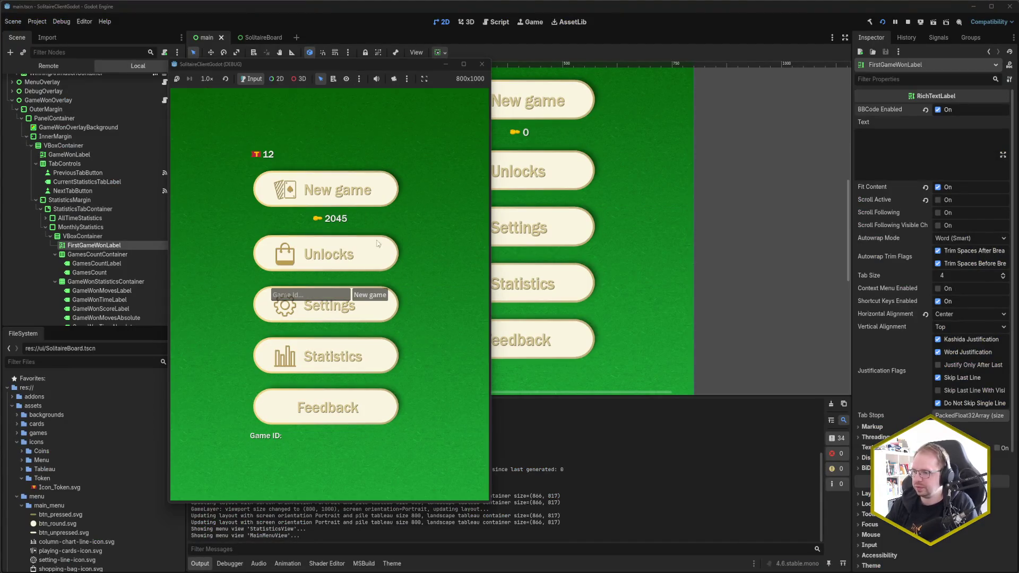
{"action": "type", "text": "60803f25-f5f8-4461-9a70-47fae452334c"}
{"action": "left_click", "coordinate": [380, 296]}
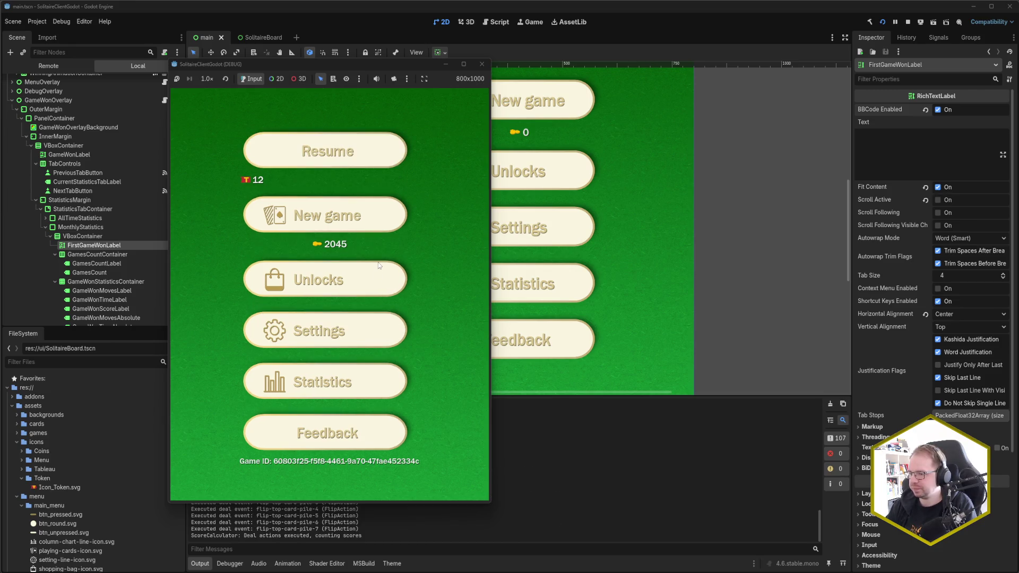
{"action": "left_click", "coordinate": [345, 163]}
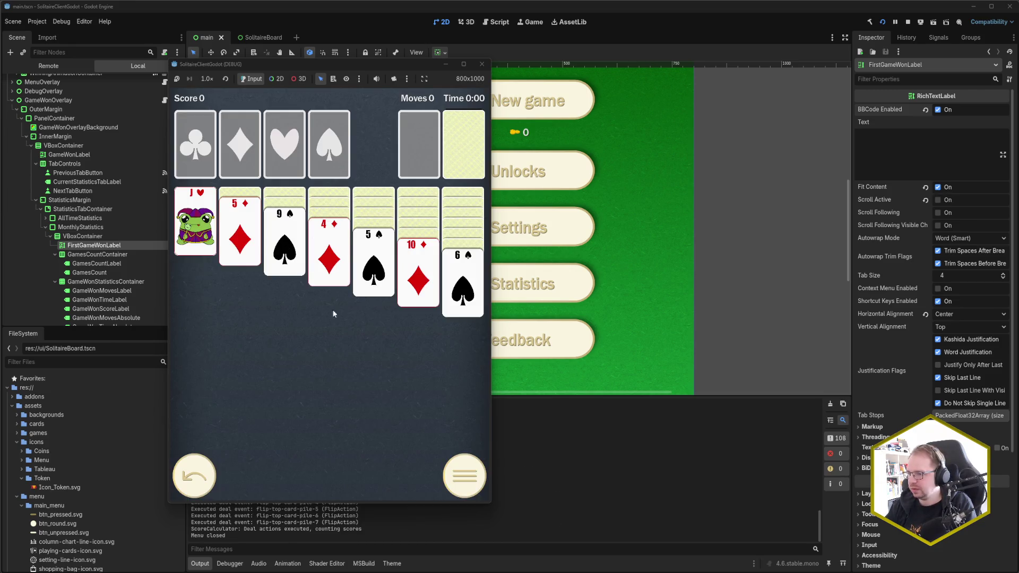
{"action": "mouse_move", "coordinate": [490, 302]}
{"action": "left_mouse_down"}
{"action": "mouse_move", "coordinate": [666, 310]}
{"action": "mouse_move", "coordinate": [517, 314]}
{"action": "left_mouse_up"}
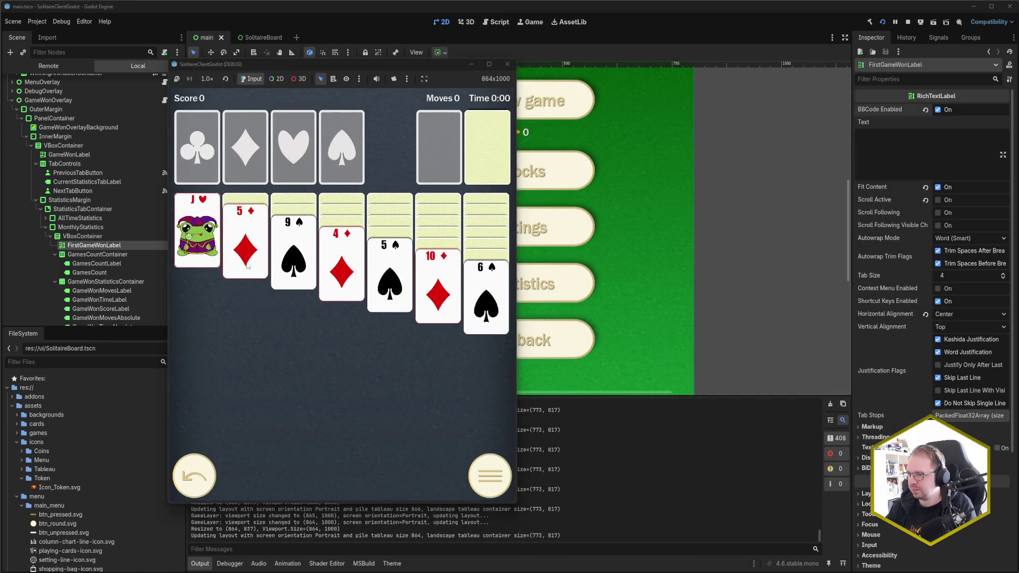
Play the opening moves, sending A♥, A♦–4♦ and 2♥ to the foundations.
{"action": "left_click", "coordinate": [244, 241]}
{"action": "left_click", "coordinate": [345, 268]}
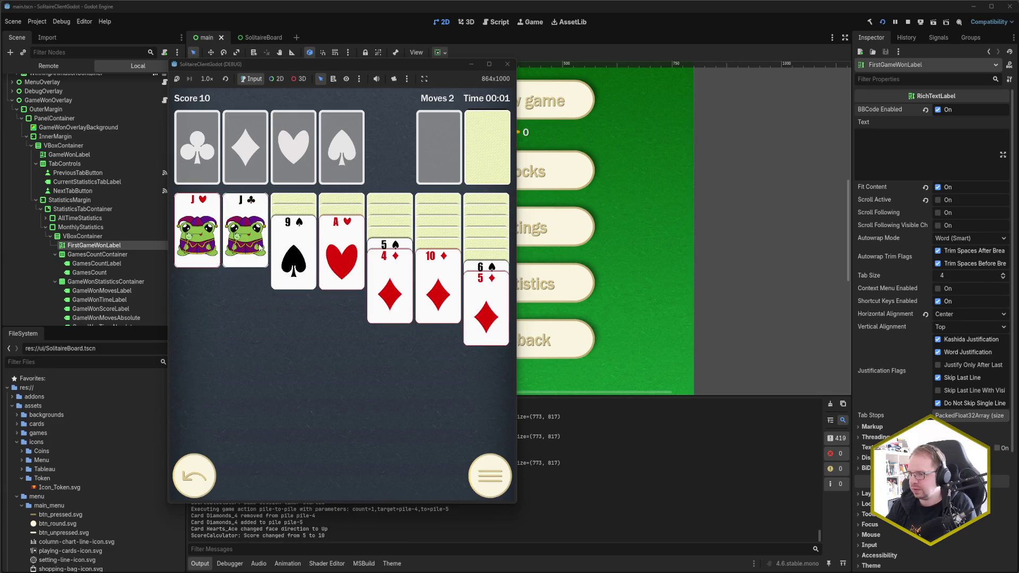
{"action": "left_click", "coordinate": [285, 250]}
{"action": "left_click", "coordinate": [342, 255]}
{"action": "left_click", "coordinate": [197, 228]}
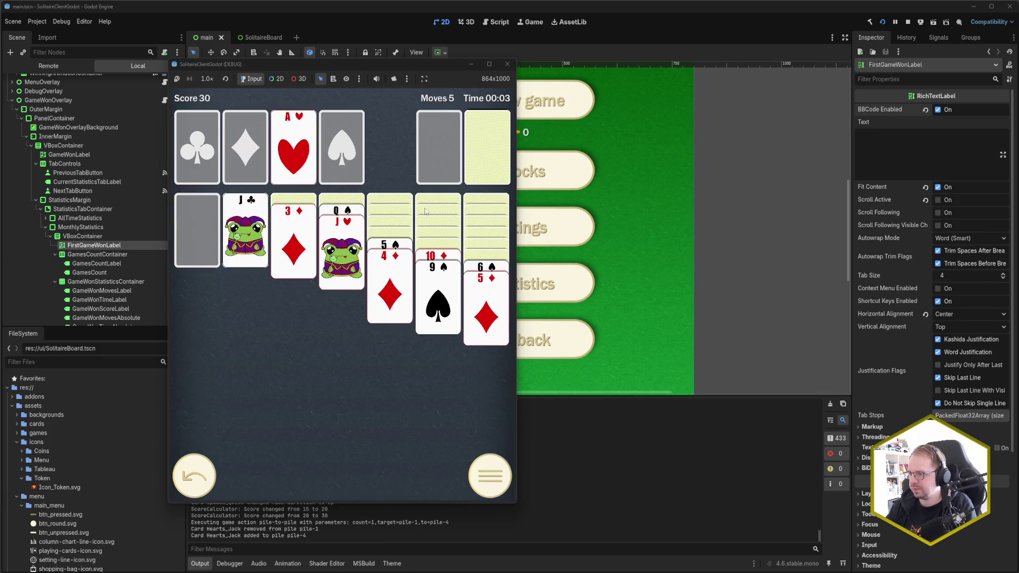
{"action": "left_click", "coordinate": [499, 143]}
{"action": "left_click", "coordinate": [496, 145]}
{"action": "left_click", "coordinate": [438, 154]}
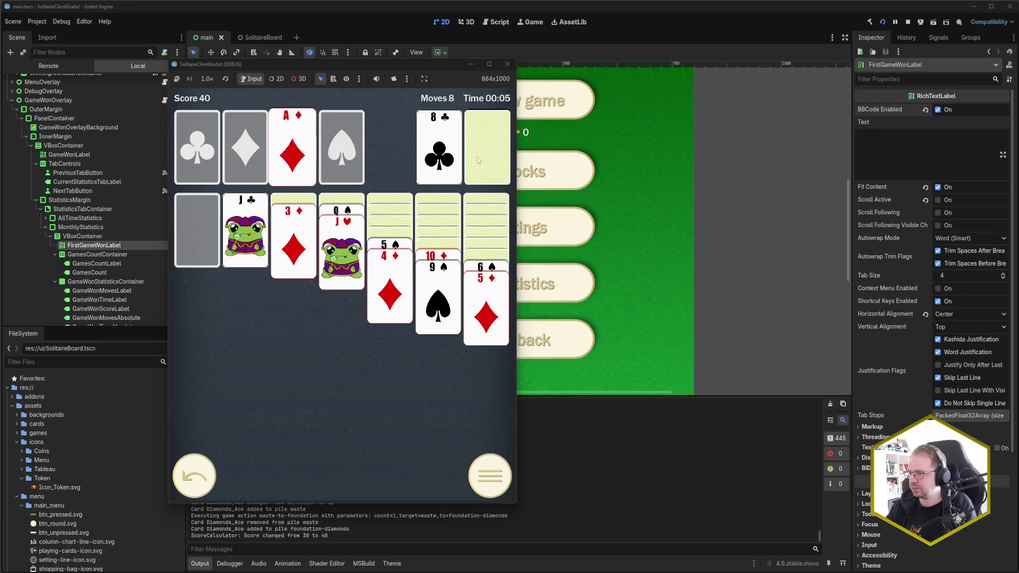
{"action": "left_click", "coordinate": [487, 147]}
{"action": "left_click", "coordinate": [435, 155]}
{"action": "left_click", "coordinate": [294, 249]}
{"action": "left_click", "coordinate": [390, 290]}
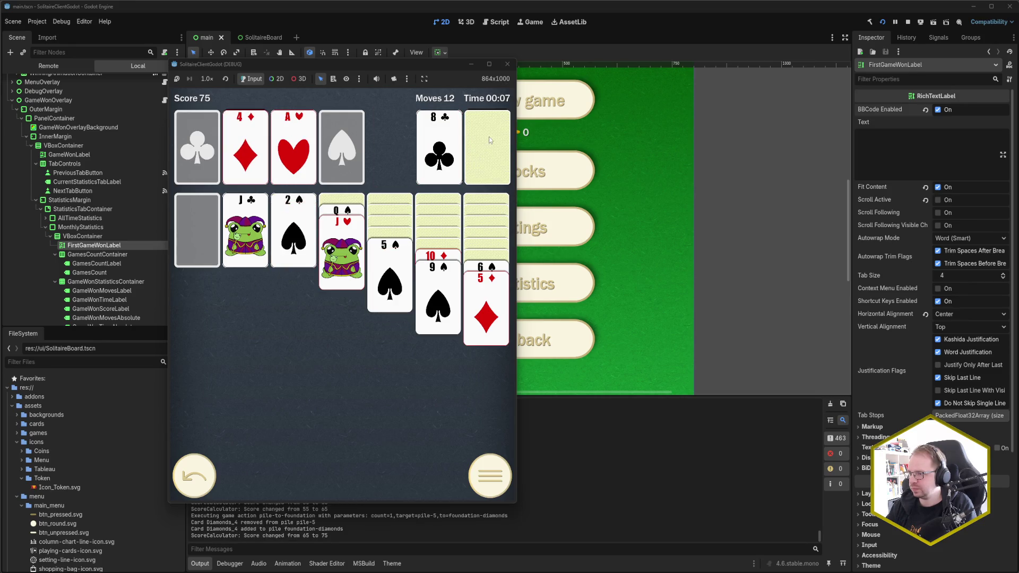
{"action": "left_click", "coordinate": [487, 147]}
{"action": "left_click", "coordinate": [435, 153]}
{"action": "left_click", "coordinate": [486, 147]}
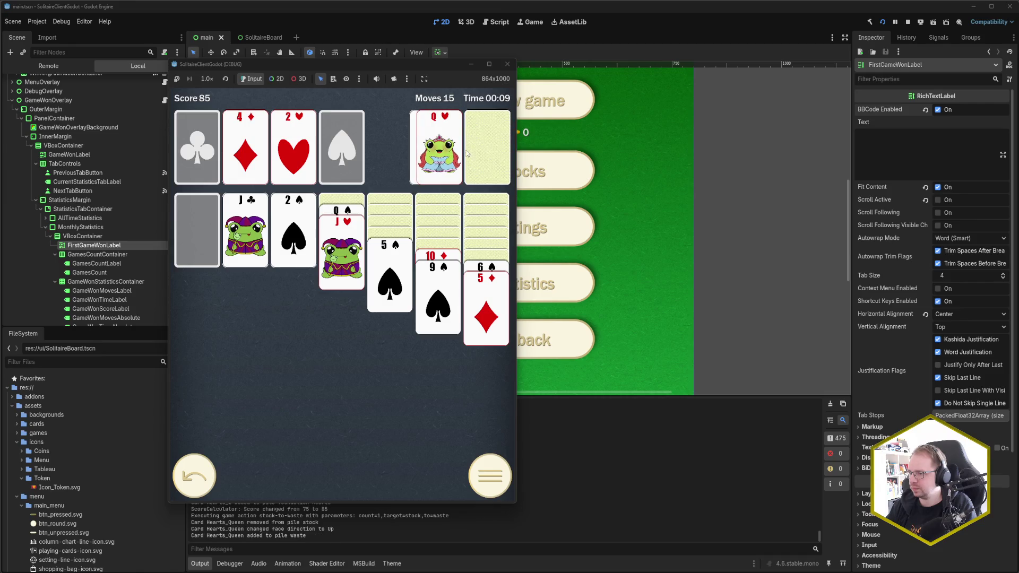
{"action": "left_click", "coordinate": [486, 147]}
{"action": "left_click", "coordinate": [435, 154]}
{"action": "left_click", "coordinate": [435, 154]}
{"action": "left_click", "coordinate": [245, 233]}
Build runs on the K♥ and K♦ columns and send the 2♠ to the foundation.
{"action": "left_click", "coordinate": [431, 255]}
{"action": "left_click", "coordinate": [475, 149]}
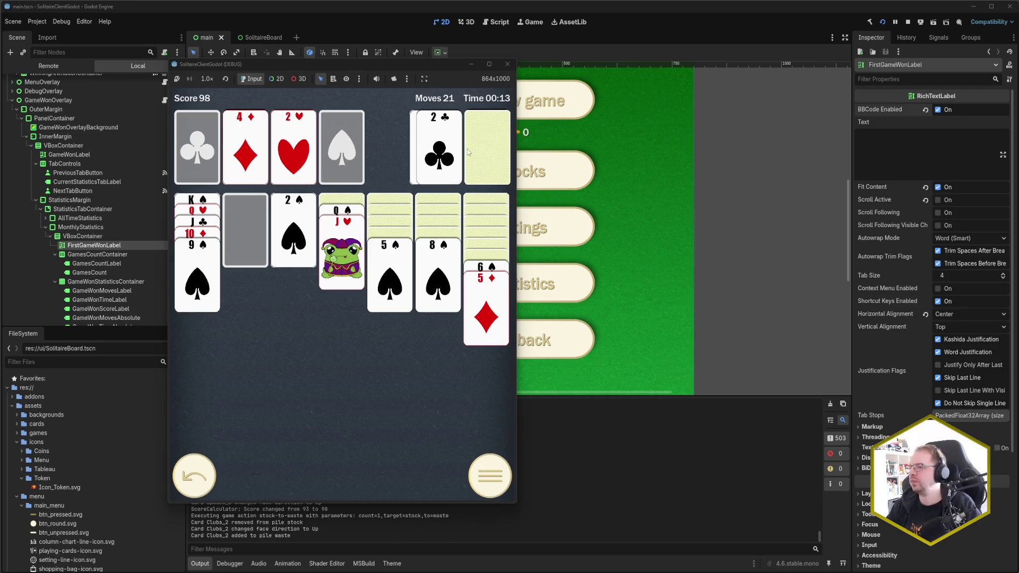
{"action": "left_click", "coordinate": [475, 151]}
{"action": "left_click", "coordinate": [435, 154]}
{"action": "left_click", "coordinate": [480, 157]}
{"action": "left_click", "coordinate": [482, 160]}
{"action": "left_click", "coordinate": [482, 160]}
{"action": "left_click", "coordinate": [482, 160]}
{"action": "left_click", "coordinate": [481, 161]}
{"action": "left_click", "coordinate": [435, 154]}
{"action": "left_click", "coordinate": [353, 216]}
{"action": "left_click", "coordinate": [355, 228]}
{"action": "left_click", "coordinate": [474, 223]}
{"action": "left_click", "coordinate": [481, 268]}
{"action": "left_click", "coordinate": [478, 148]}
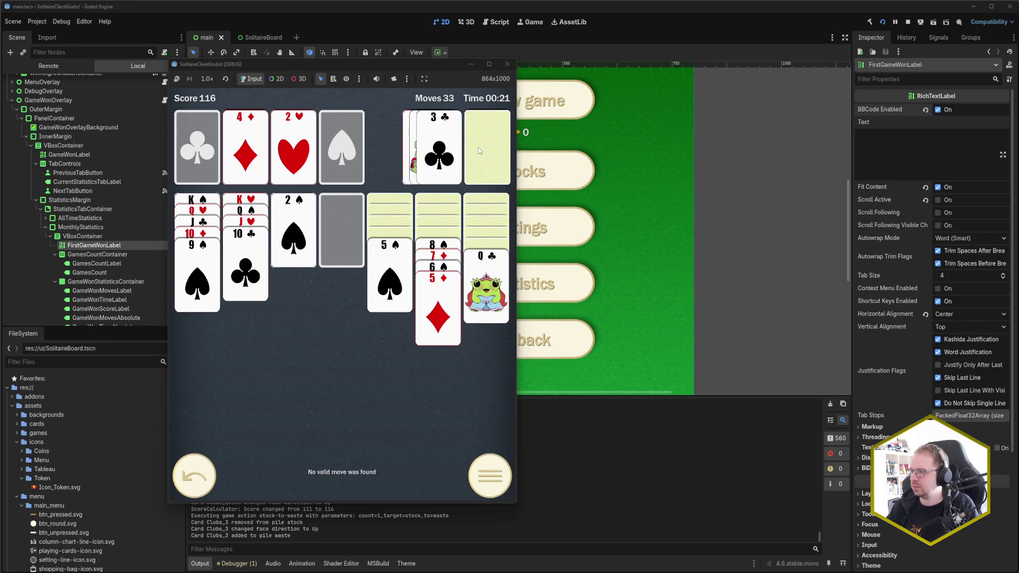
{"action": "left_click", "coordinate": [445, 151]}
{"action": "left_click", "coordinate": [484, 151]}
{"action": "left_click", "coordinate": [441, 151]}
{"action": "left_click", "coordinate": [484, 152]}
{"action": "left_click", "coordinate": [441, 151]}
{"action": "left_click", "coordinate": [485, 258]}
{"action": "left_click", "coordinate": [293, 233]}
{"action": "left_click", "coordinate": [390, 276]}
{"action": "left_click", "coordinate": [438, 244]}
{"action": "left_click", "coordinate": [390, 233]}
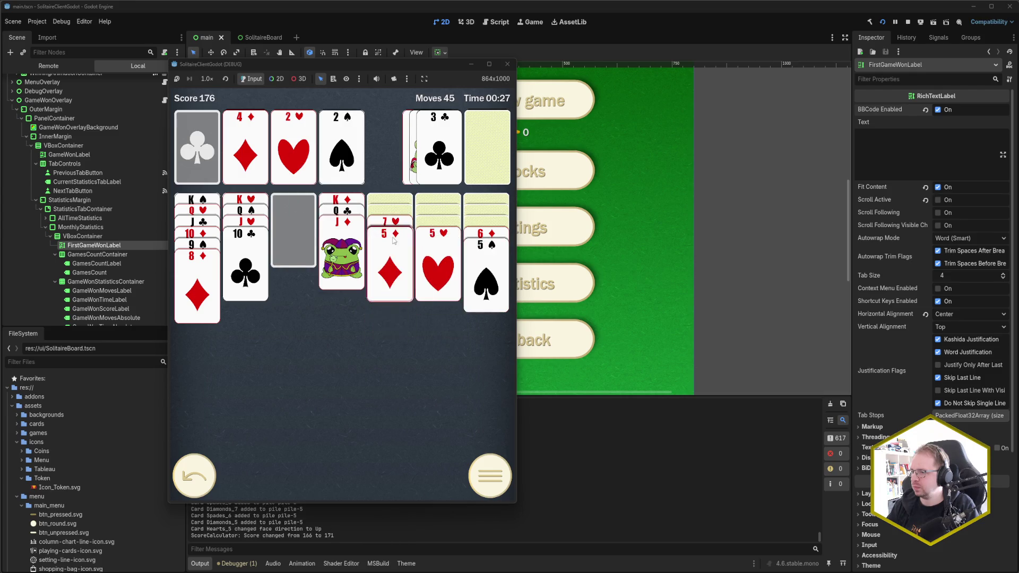
Keep playing to score 292, sending 3♠–5♠, 3♥–4♥ and A♣–2♣ to the foundations.
{"action": "left_click", "coordinate": [499, 147]}
{"action": "left_click", "coordinate": [476, 148]}
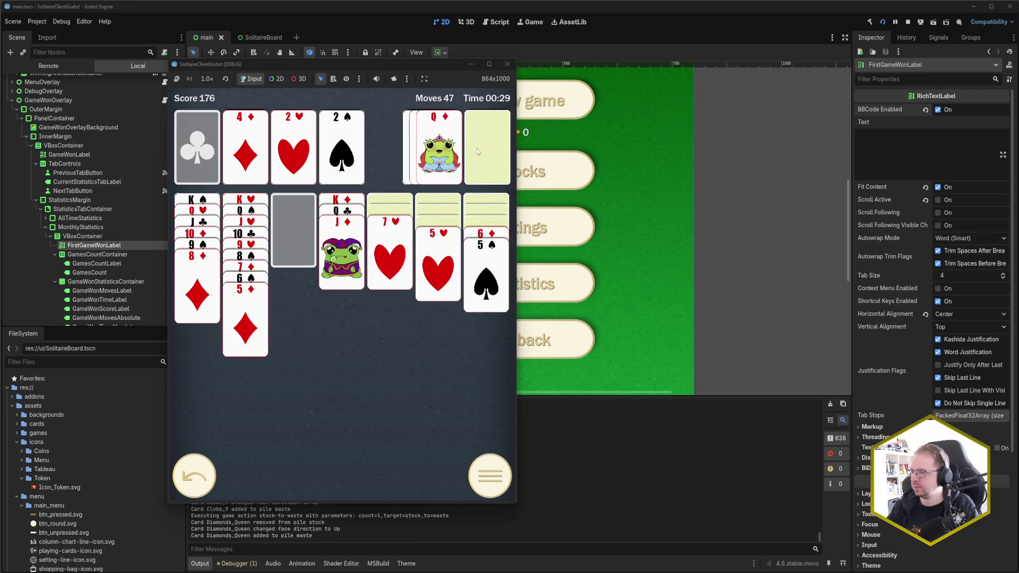
{"action": "left_click", "coordinate": [467, 148]}
{"action": "left_click", "coordinate": [445, 154]}
{"action": "left_click", "coordinate": [476, 146]}
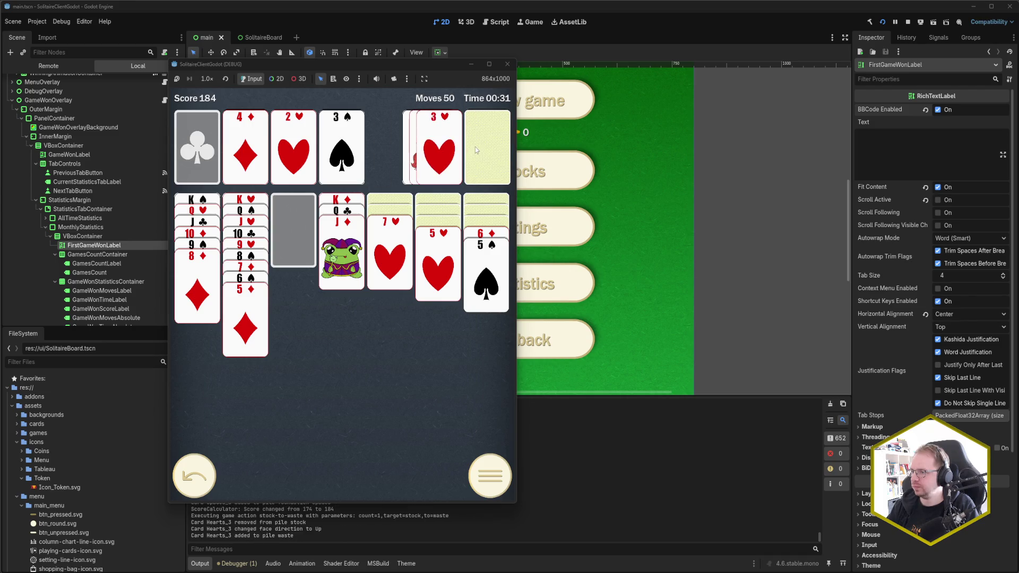
{"action": "left_click", "coordinate": [453, 162]}
{"action": "left_click", "coordinate": [485, 255]}
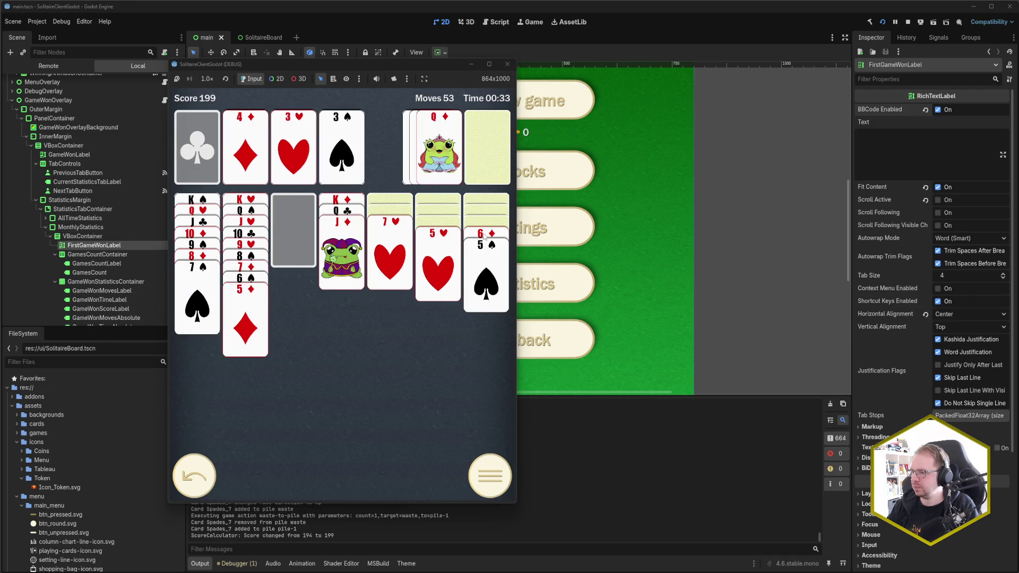
{"action": "left_click", "coordinate": [487, 158]}
{"action": "left_click", "coordinate": [457, 161]}
{"action": "left_click", "coordinate": [438, 249]}
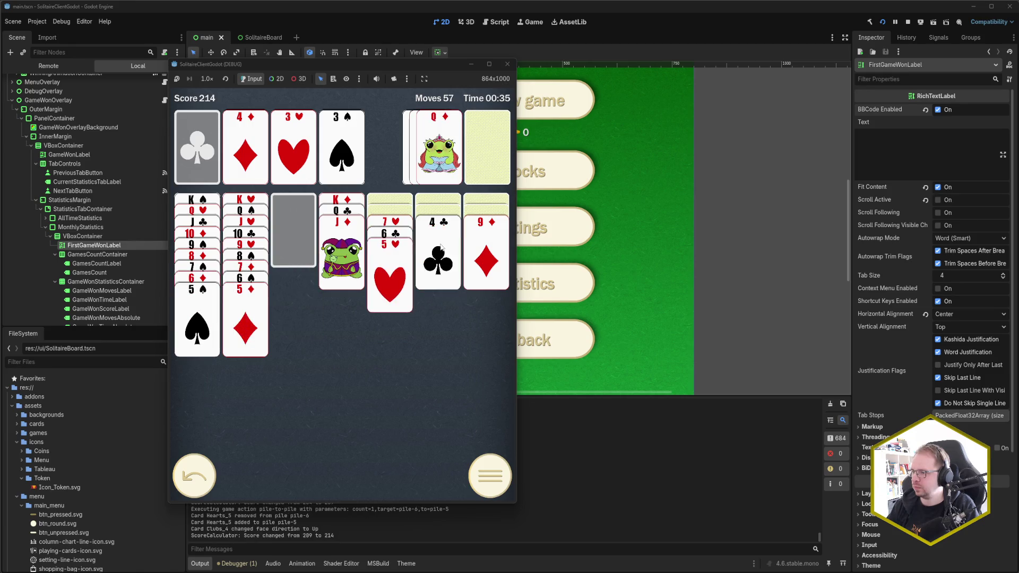
{"action": "left_click", "coordinate": [439, 236]}
{"action": "left_click", "coordinate": [474, 159]}
{"action": "left_click", "coordinate": [470, 158]}
{"action": "left_click", "coordinate": [446, 156]}
{"action": "left_click", "coordinate": [390, 222]}
{"action": "left_click", "coordinate": [480, 222]}
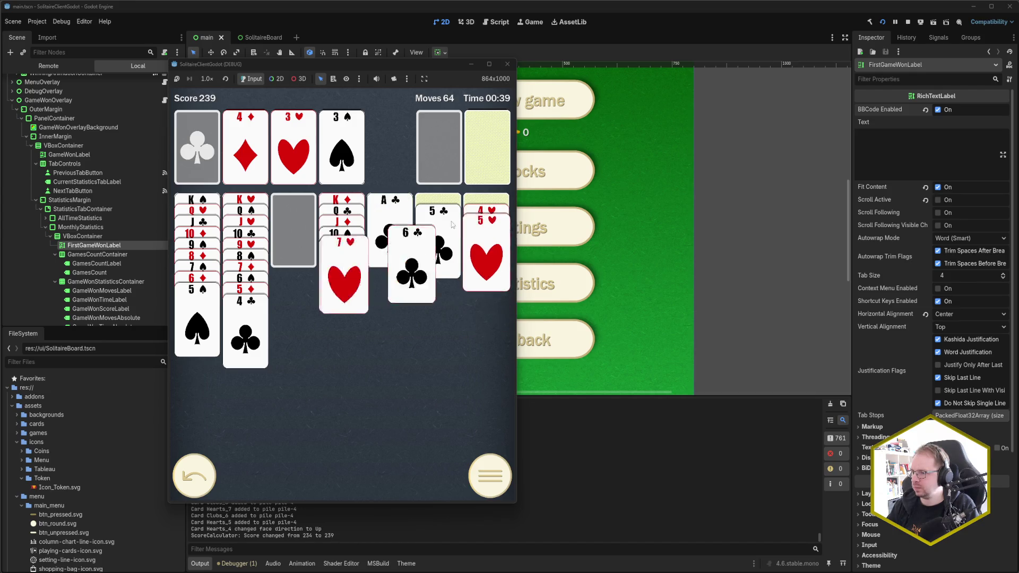
{"action": "left_click", "coordinate": [478, 212]}
{"action": "left_click", "coordinate": [390, 229]}
{"action": "left_click", "coordinate": [487, 149]}
{"action": "left_click", "coordinate": [438, 149]}
{"action": "left_click", "coordinate": [490, 145]}
{"action": "left_click", "coordinate": [439, 148]}
{"action": "left_click", "coordinate": [490, 144]}
{"action": "left_click", "coordinate": [208, 318]}
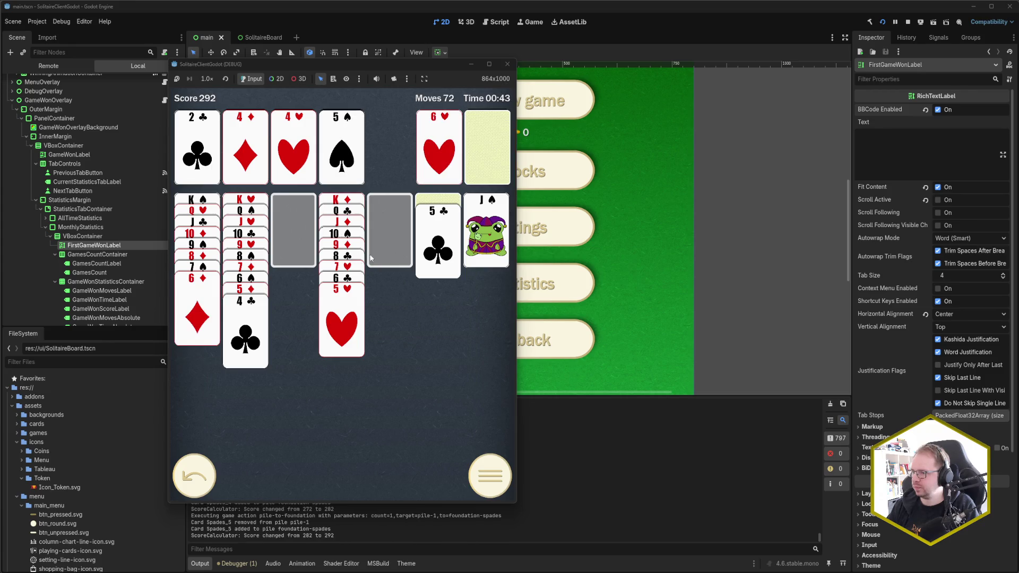
{"action": "left_click", "coordinate": [419, 253]}
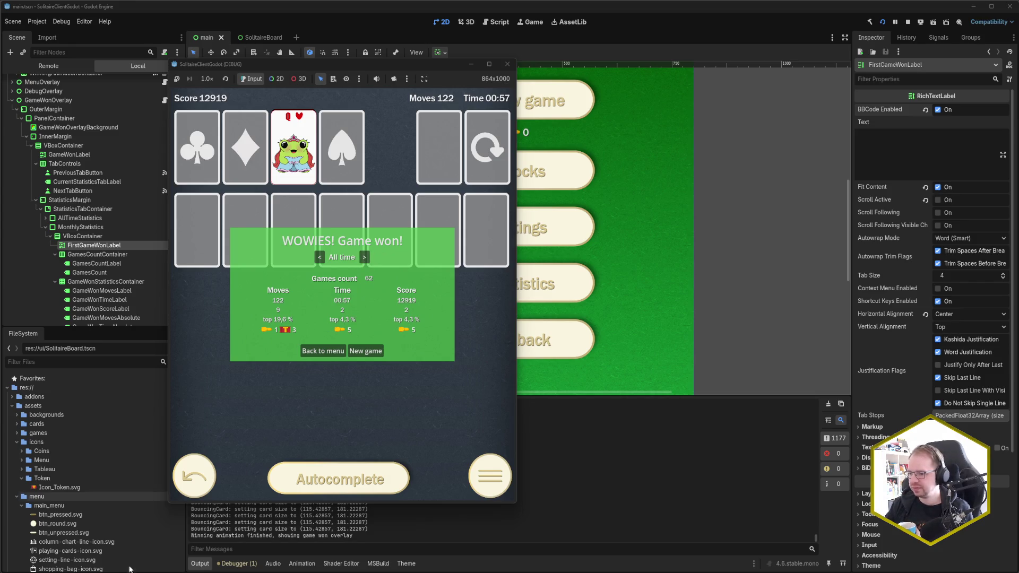
Return to Rider's code once the game is won with score 12919.
{"action": "key", "text": "alt+Tab"}
Open TokenConfiguration.cs and compare its { 25, 1 } all-time reward entry with the win screen.
{"action": "left_click", "coordinate": [218, 358]}
{"action": "key", "text": "ctrl+e"}
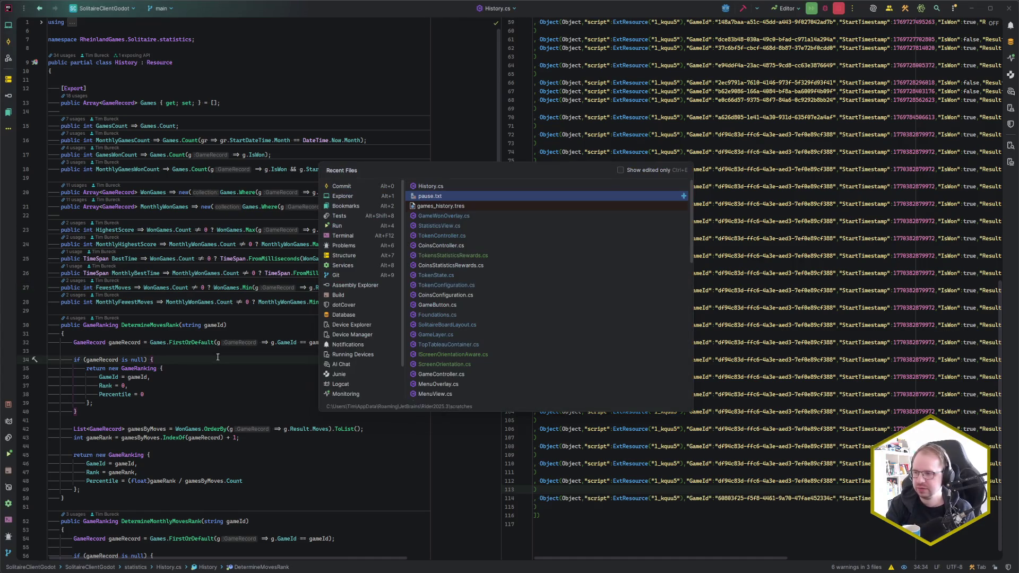
{"action": "key", "text": "Down"}
{"action": "key", "text": "Down"}
{"action": "key", "text": "Down"}
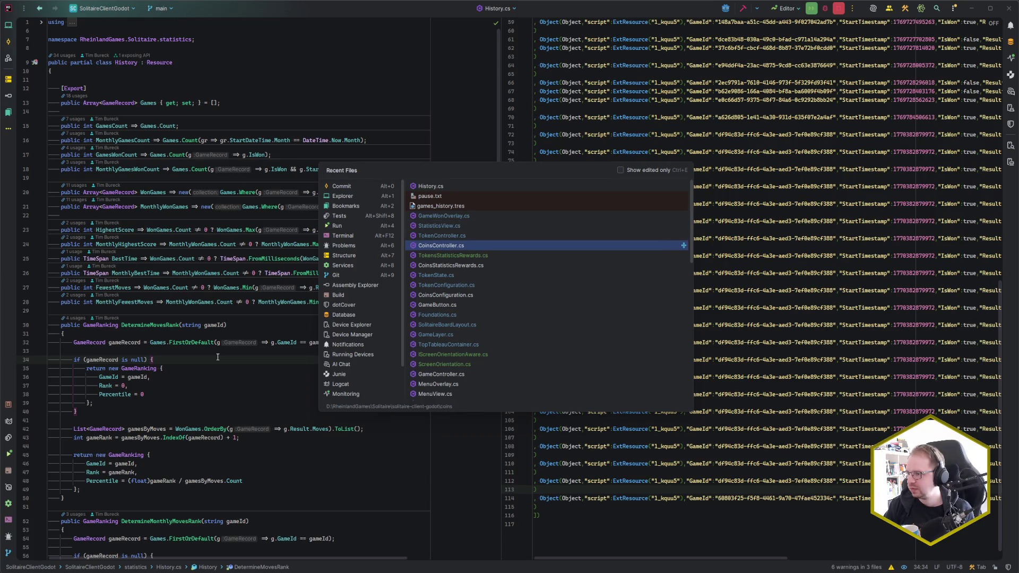
{"action": "key", "text": "Up"}
{"action": "key", "text": "Up"}
{"action": "key", "text": "Down"}
{"action": "key", "text": "Down"}
{"action": "key", "text": "Down"}
{"action": "key", "text": "Return"}
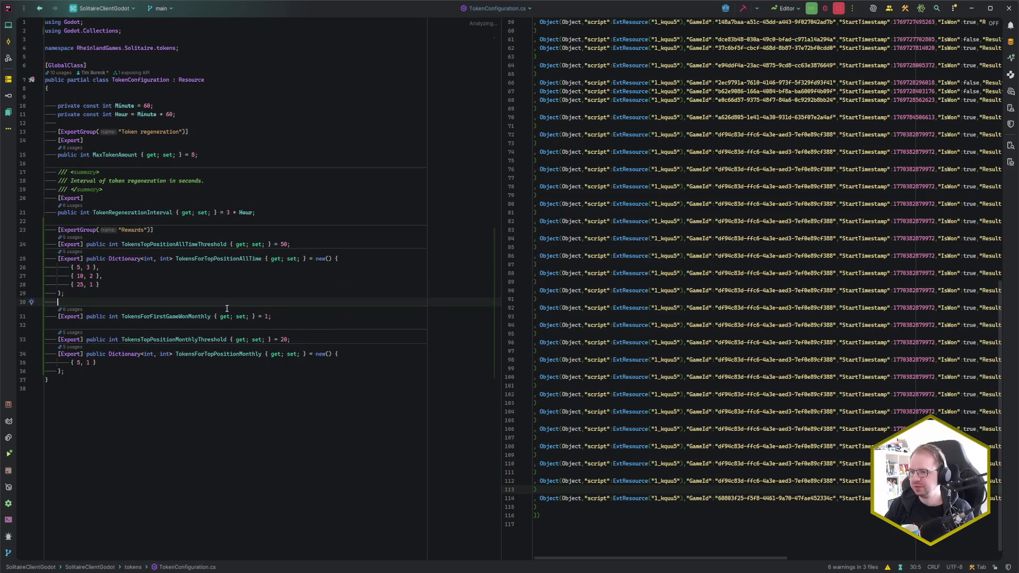
{"action": "left_click", "coordinate": [122, 286]}
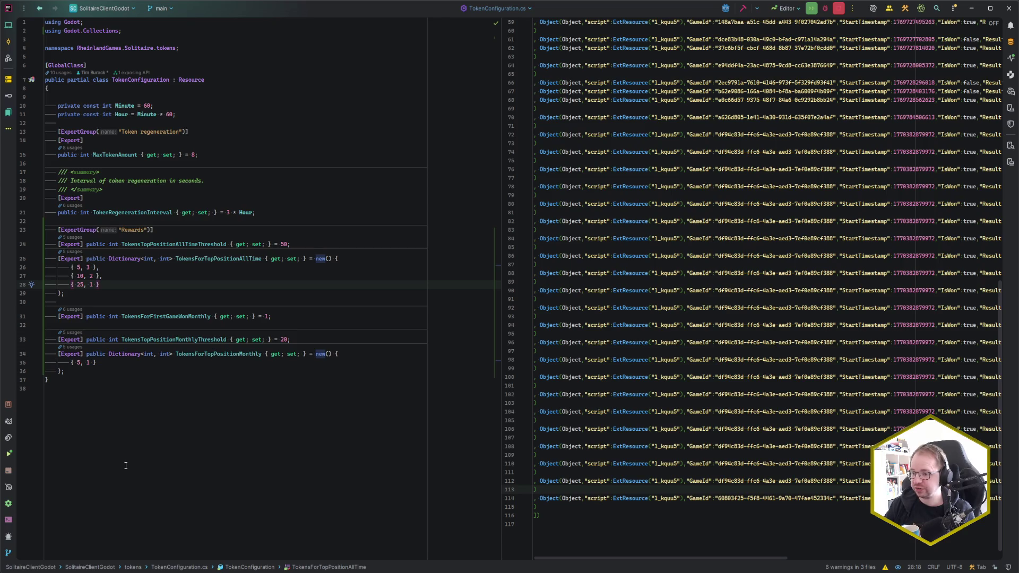
{"action": "mouse_move", "coordinate": [97, 568]}
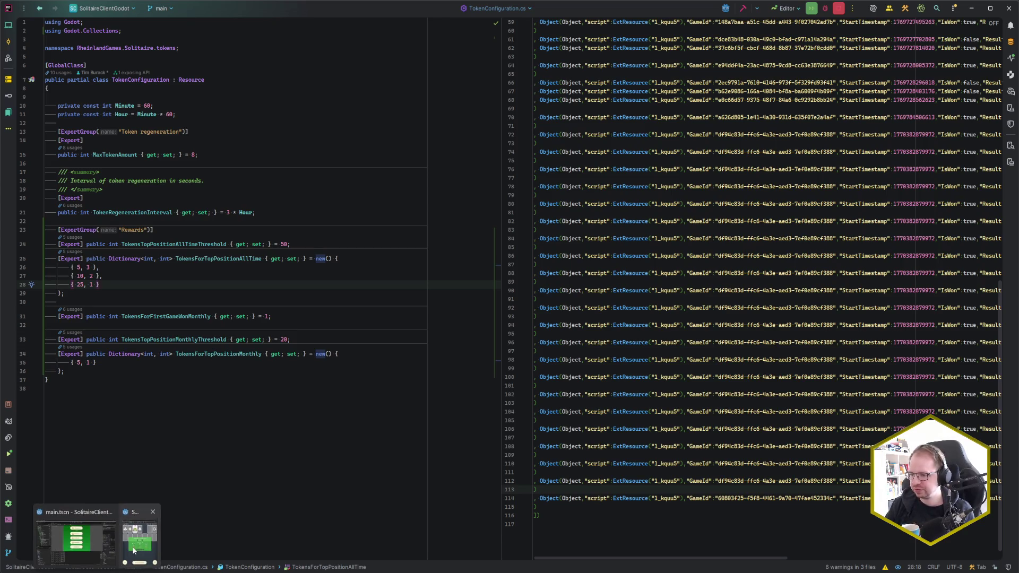
{"action": "left_click", "coordinate": [131, 550]}
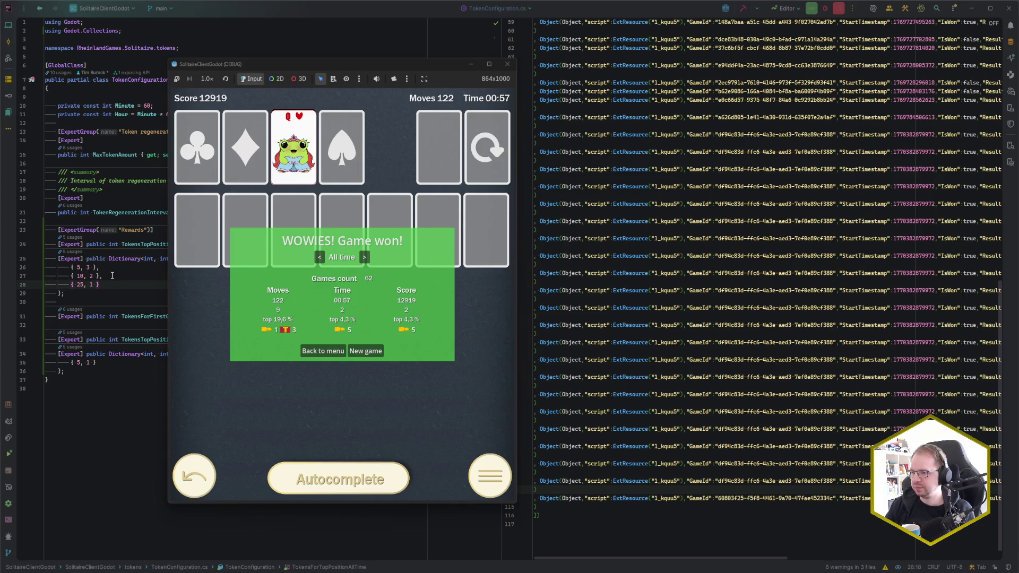
{"action": "left_click", "coordinate": [112, 275]}
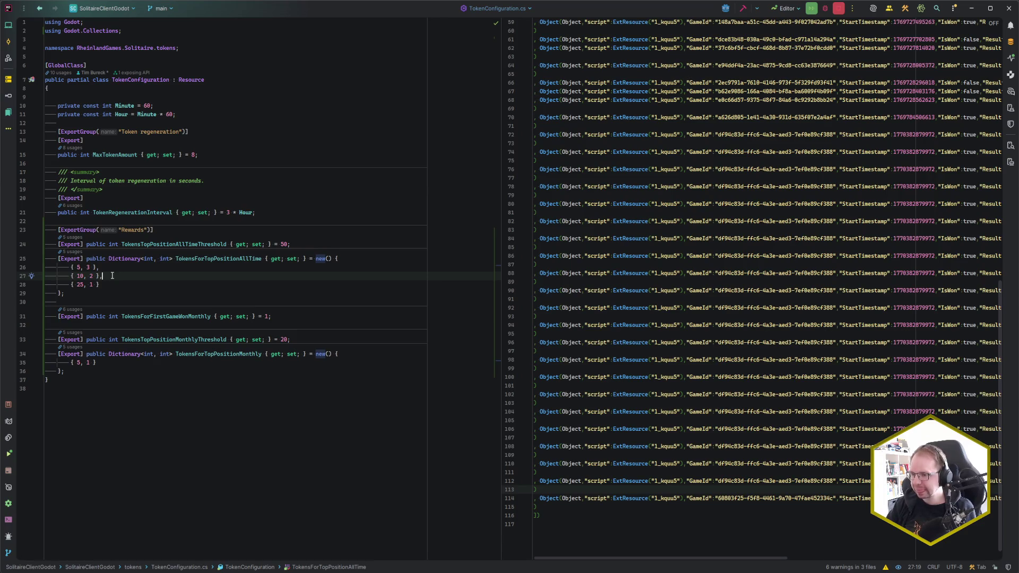
Open TokenController.cs and scroll down to the CalculateAndRewardTokens code.
{"action": "key", "text": "ctrl+e"}
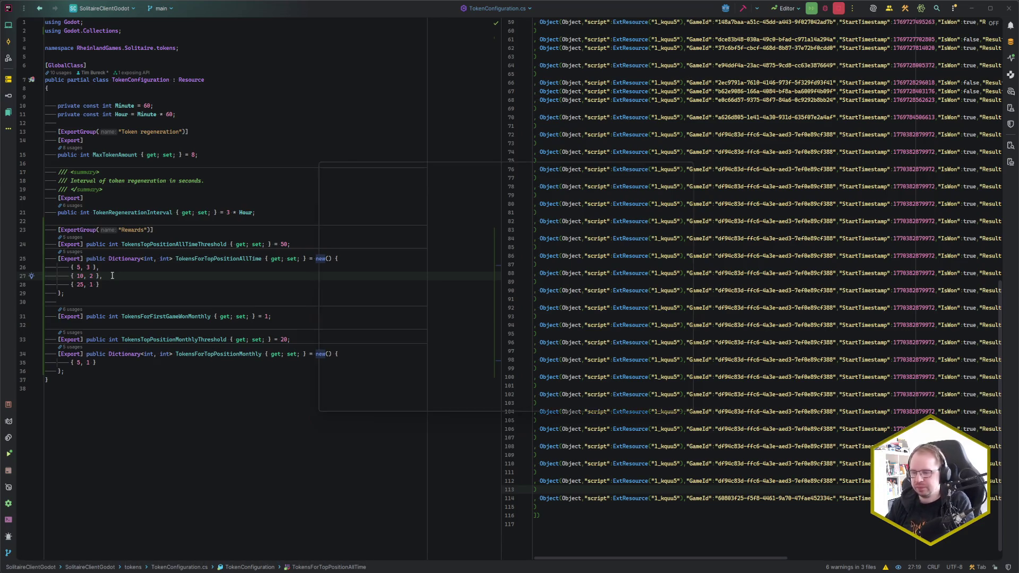
{"action": "key", "text": "Down"}
{"action": "key", "text": "Down"}
{"action": "key", "text": "Down"}
{"action": "key", "text": "Return"}
{"action": "scroll", "coordinate": [205, 297], "scroll_direction": "down", "scroll_amount": 10}
{"action": "scroll", "coordinate": [206, 297], "scroll_direction": "down", "scroll_amount": 8}
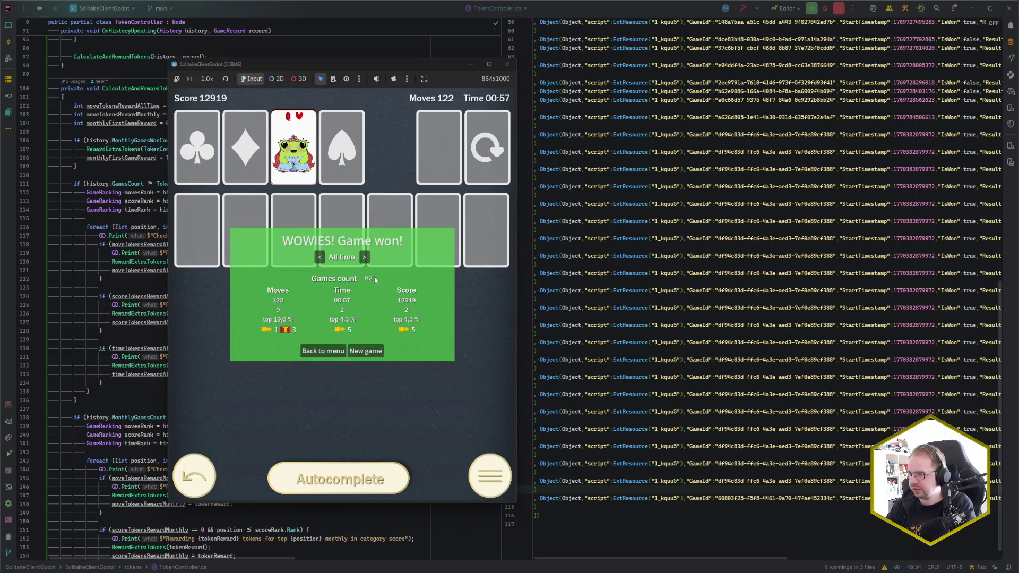
Bring Rider's editor to the front and place the caret on movesRank in line 118.
{"action": "left_click", "coordinate": [220, 10]}
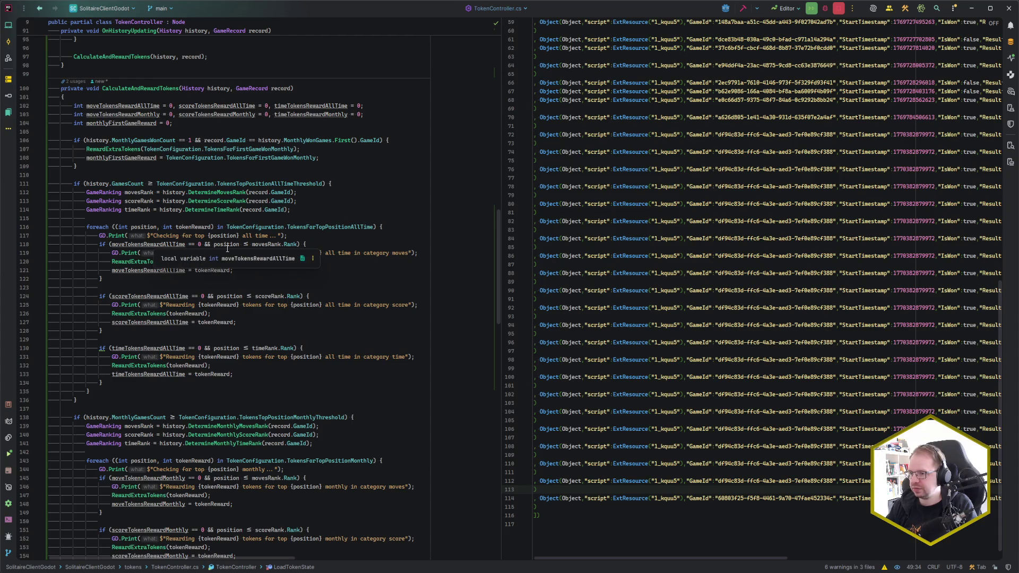
{"action": "left_click", "coordinate": [290, 244]}
{"action": "left_click", "coordinate": [261, 244]}
{"action": "key", "text": "alt+Return"}
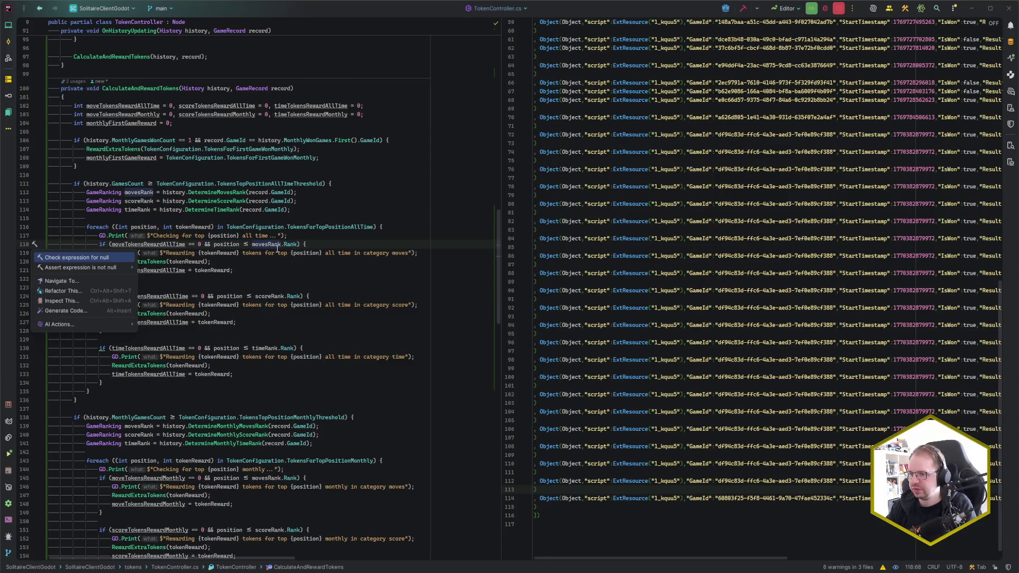
{"action": "key", "text": "Escape"}
Browse the quick-fix rewrites for the ≤ comparison on line 118 without applying any.
{"action": "key", "text": "Left"}
{"action": "key", "text": "alt+Return"}
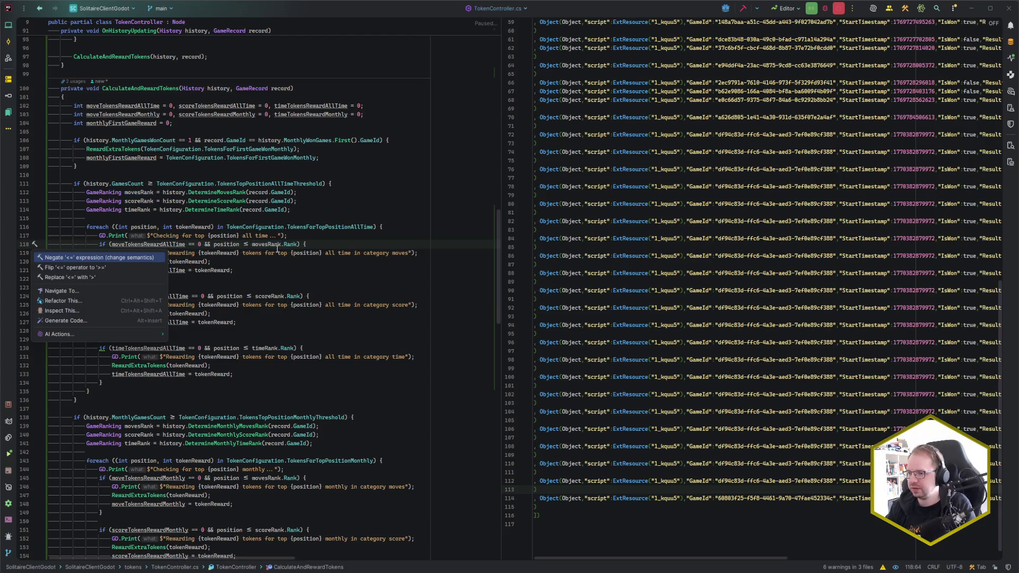
{"action": "key", "text": "Down"}
{"action": "key", "text": "Down"}
{"action": "key", "text": "Up"}
{"action": "key", "text": "Up"}
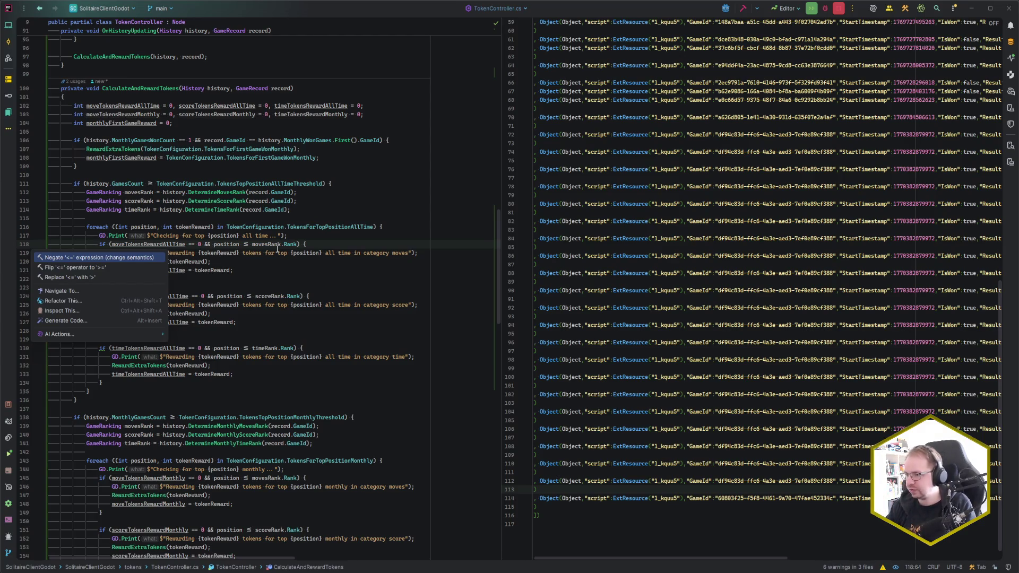
{"action": "key", "text": "Escape"}
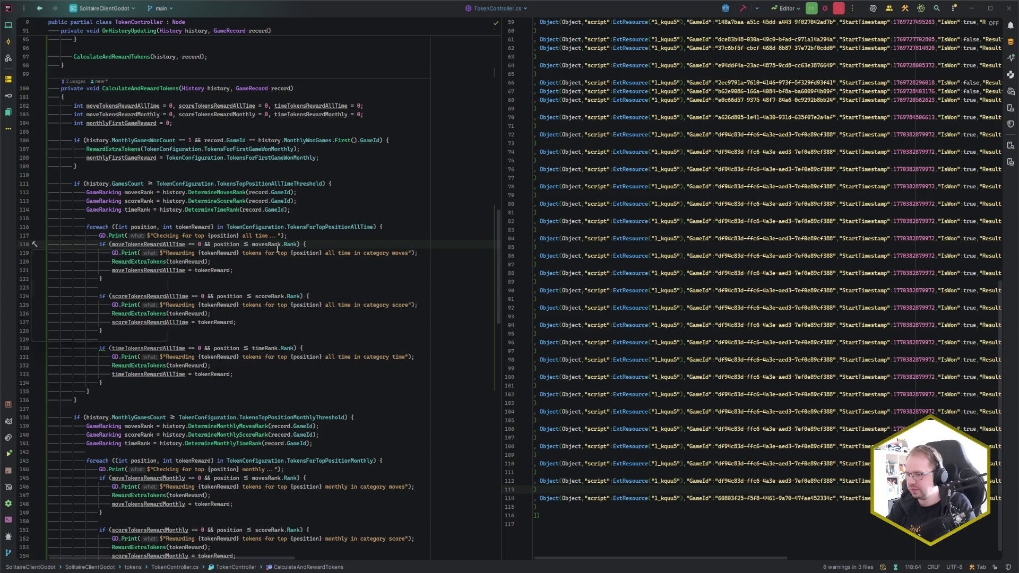
{"action": "key", "text": "alt+Return"}
{"action": "key", "text": "Down"}
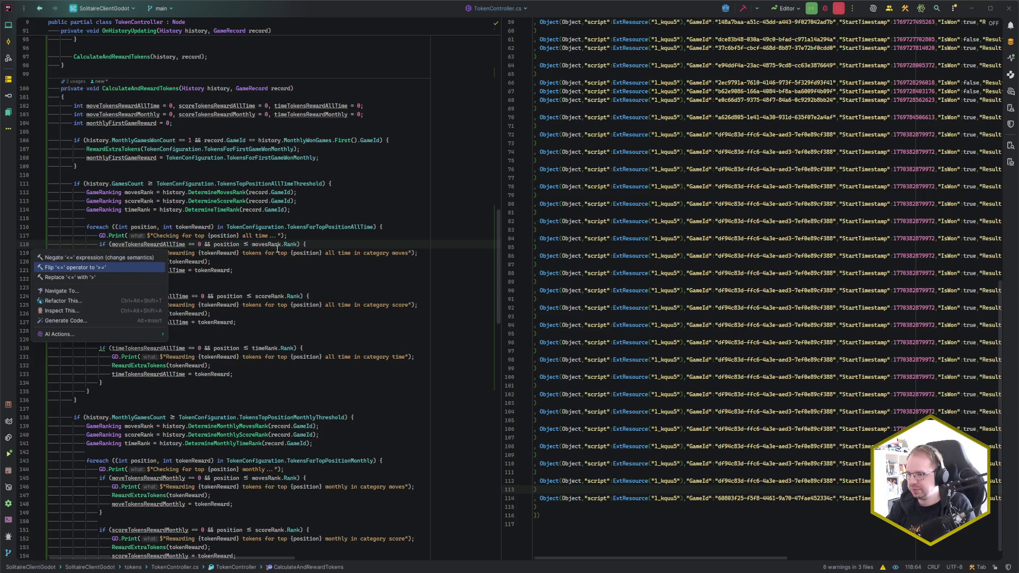
{"action": "key", "text": "Escape"}
Select the 'position ≤' part of line 118's condition for removal.
{"action": "key", "text": "Left"}
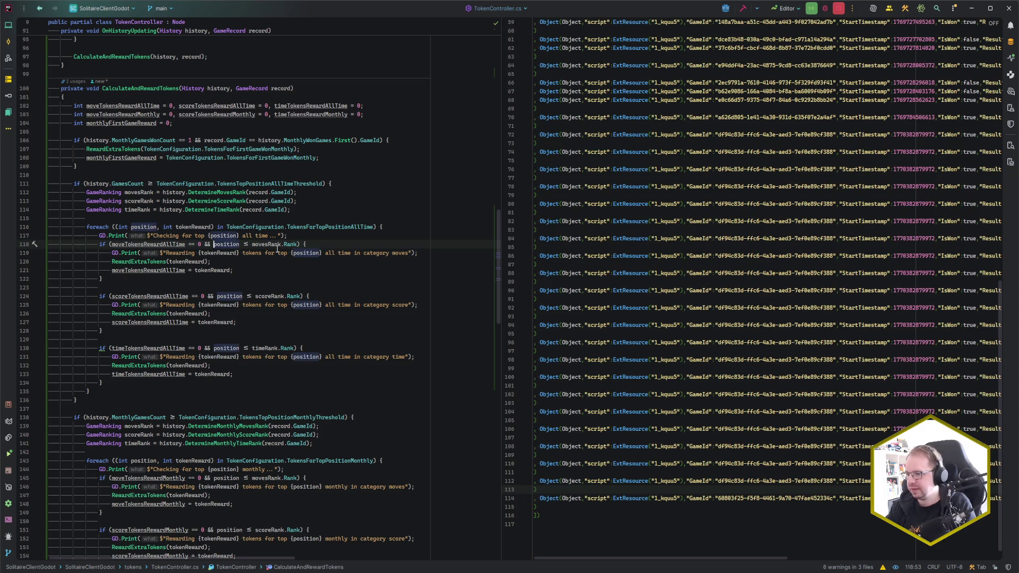
{"action": "key", "text": "ctrl+w"}
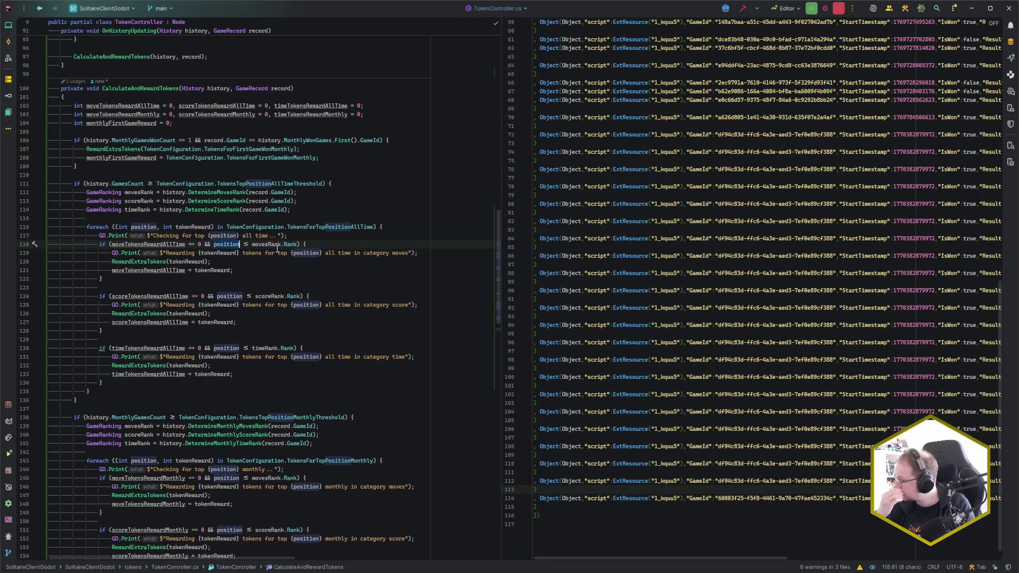
{"action": "scroll", "coordinate": [277, 248], "scroll_direction": "down", "scroll_amount": 4}
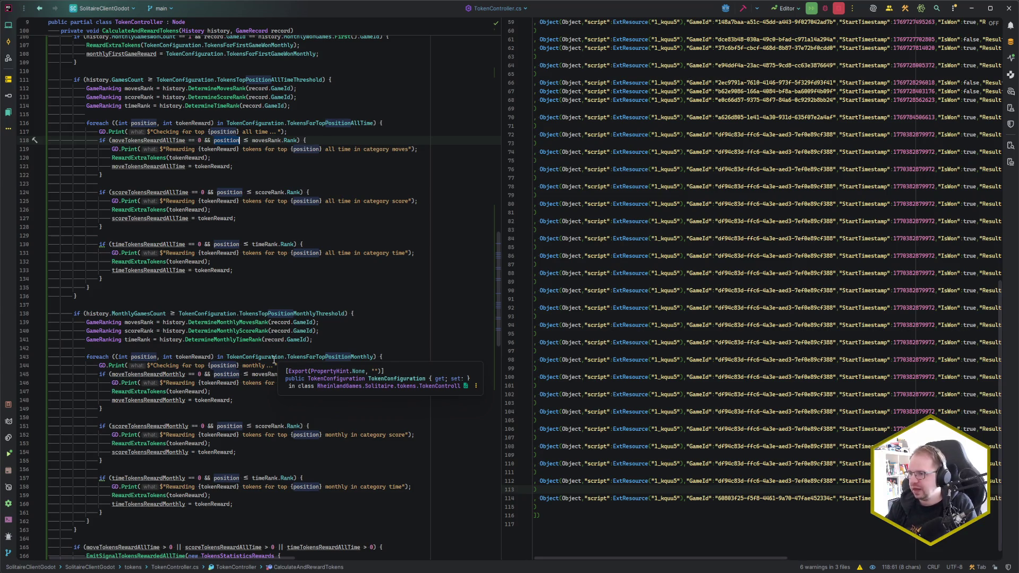
{"action": "key", "text": "ctrl+shift+Right"}
{"action": "key", "text": "ctrl+shift+Right"}
Rewrite lines 118 and 124 to test movesRank.Rank <= position and scoreRank.Rank <= position.
{"action": "key", "text": "Delete"}
{"action": "key", "text": "ctrl+Right"}
{"action": "key", "text": "ctrl+Right"}
{"action": "key", "text": "ctrl+Right"}
{"action": "type", "text": "<= pos"}
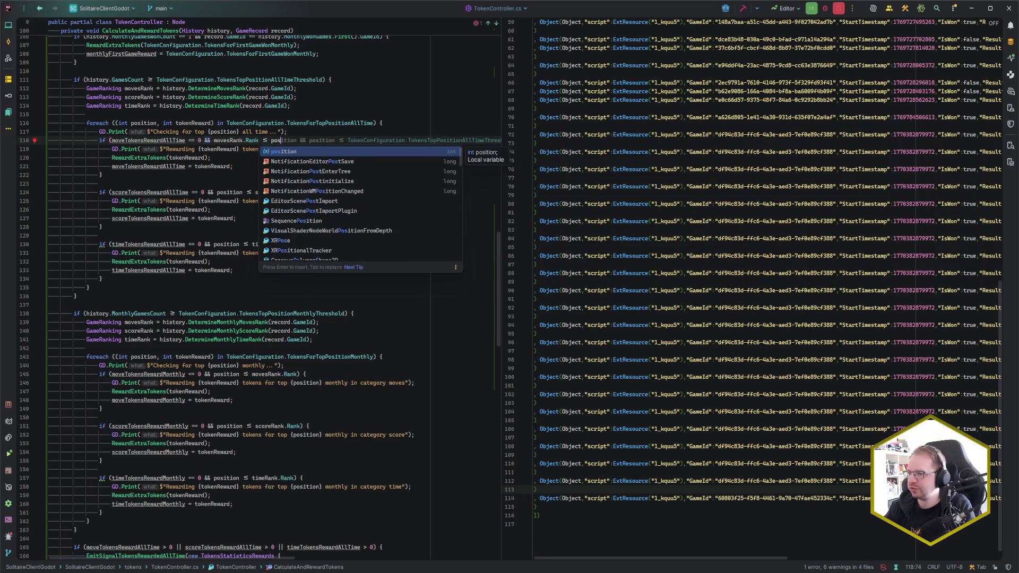
{"action": "key", "text": "Return"}
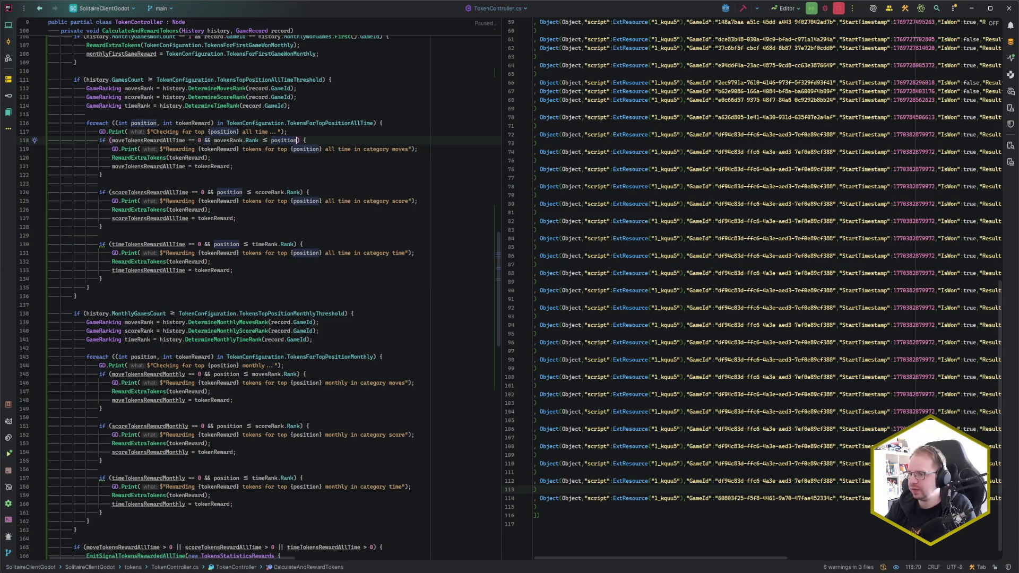
{"action": "key", "text": "Down"}
{"action": "key", "text": "Down"}
{"action": "key", "text": "Down"}
{"action": "key", "text": "ctrl+shift+Left"}
{"action": "key", "text": "ctrl+shift+Left"}
{"action": "key", "text": "ctrl+shift+Left"}
{"action": "key", "text": "ctrl+shift+w"}
{"action": "type", "text": "scoreRank.Rank"}
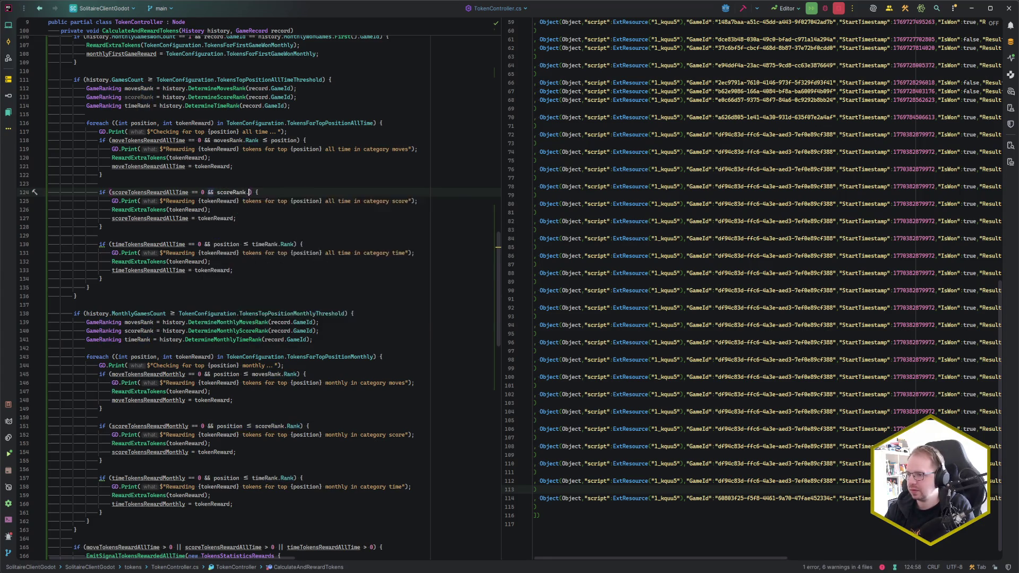
{"action": "type", "text": " <= position"}
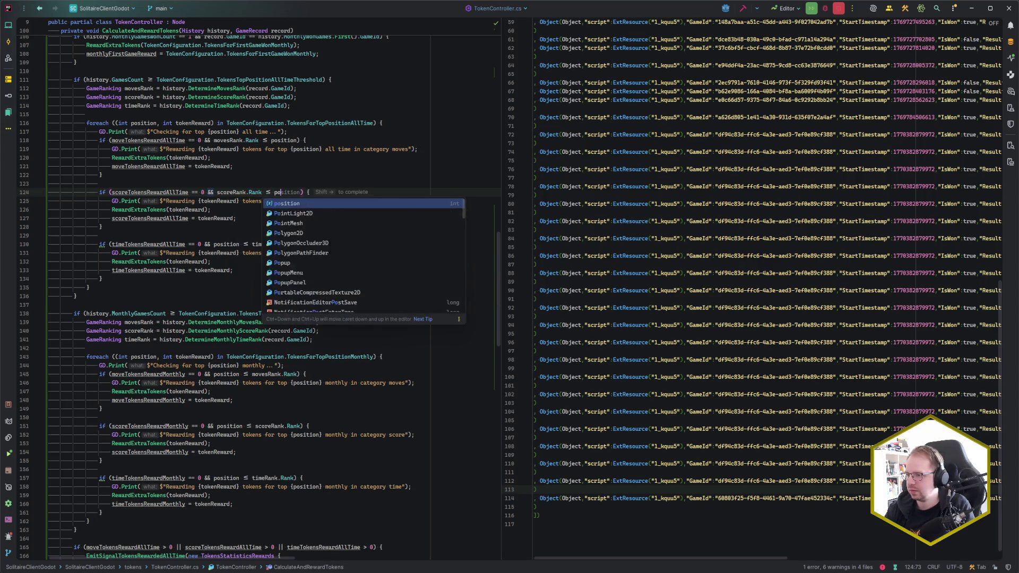
{"action": "left_click", "coordinate": [236, 218]}
Rewrite the all-time time check on line 130 as timeRank.Rank <= position.
{"action": "left_click", "coordinate": [243, 244]}
{"action": "key", "text": "ctrl+w"}
{"action": "key", "text": "ctrl+w"}
{"action": "type", "text": "tran"}
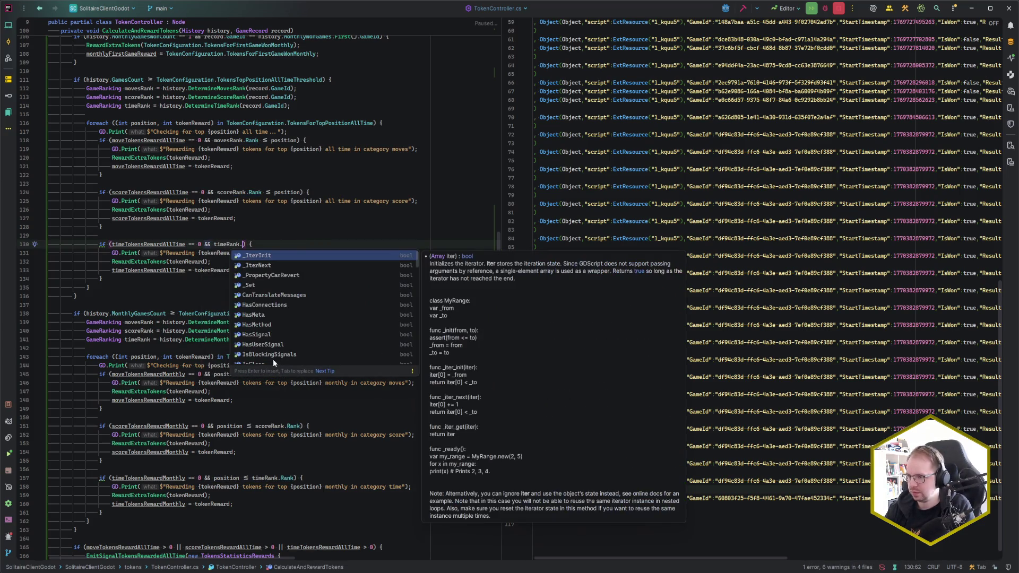
{"action": "key", "text": "Return"}
{"action": "type", "text": "."}
{"action": "key", "text": "Return"}
{"action": "key", "text": "shift+Right"}
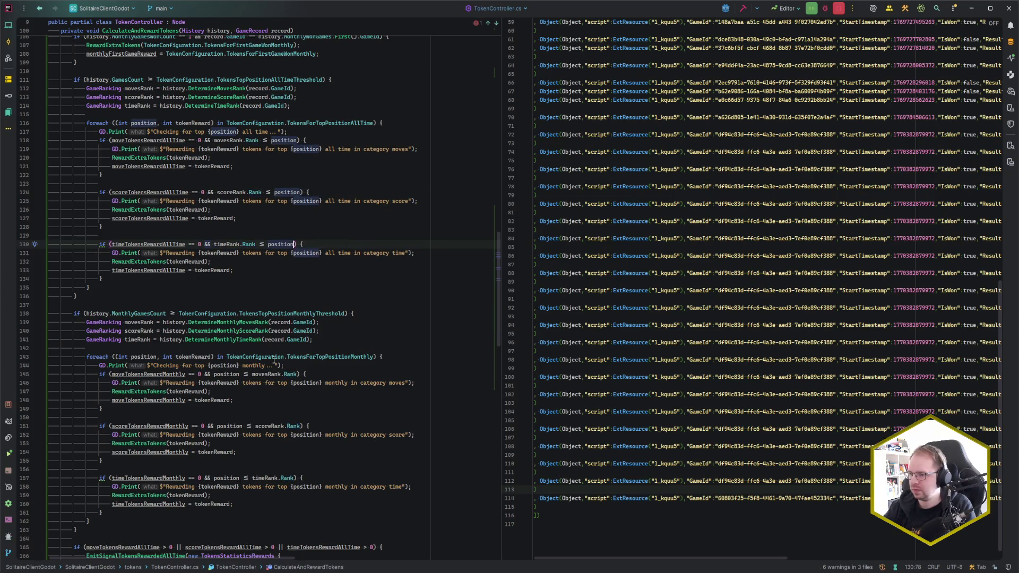
Rewrite the monthly moves check on line 145 as movesRank.Rank <= position.
{"action": "scroll", "coordinate": [282, 336], "scroll_direction": "down", "scroll_amount": 3}
{"action": "scroll", "coordinate": [281, 336], "scroll_direction": "down", "scroll_amount": 1}
{"action": "left_click", "coordinate": [241, 298]}
{"action": "scroll", "coordinate": [275, 341], "scroll_direction": "up", "scroll_amount": 1}
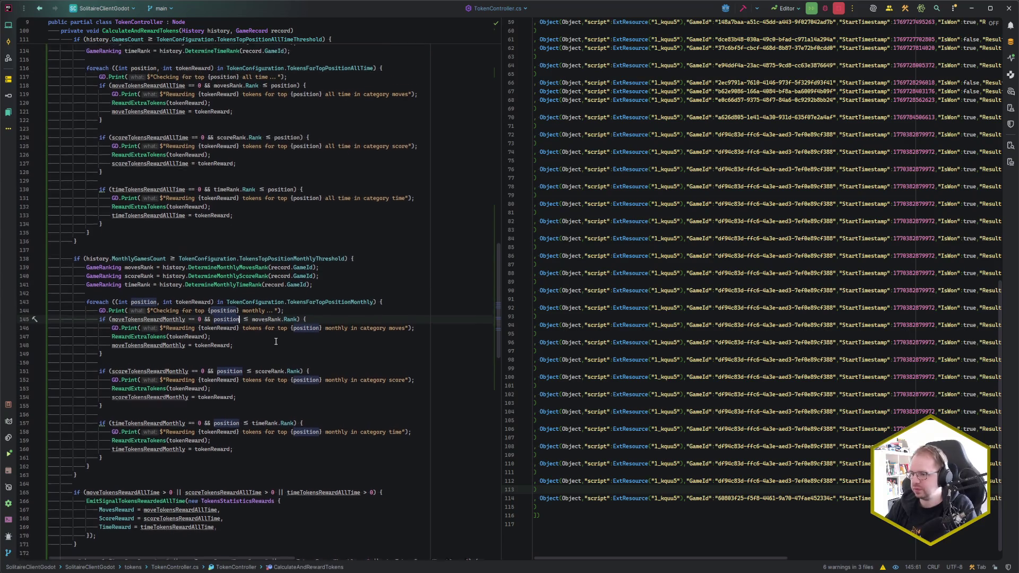
{"action": "key", "text": "ctrl+BackSpace"}
{"action": "key", "text": "Delete"}
{"action": "key", "text": "Delete"}
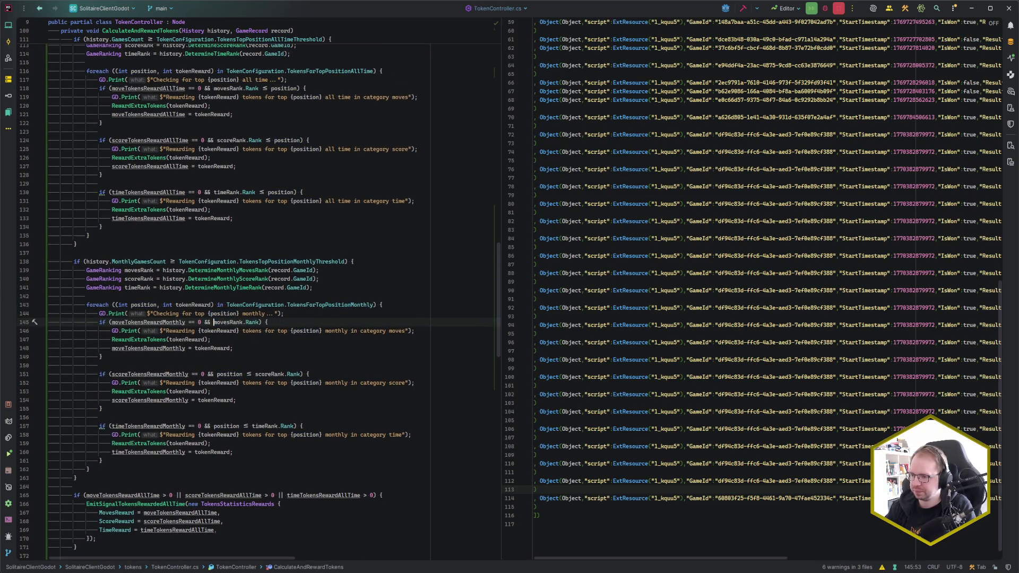
{"action": "key", "text": "ctrl+Right"}
{"action": "key", "text": "ctrl+Right"}
{"action": "key", "text": "ctrl+Right"}
{"action": "type", "text": "<= position"}
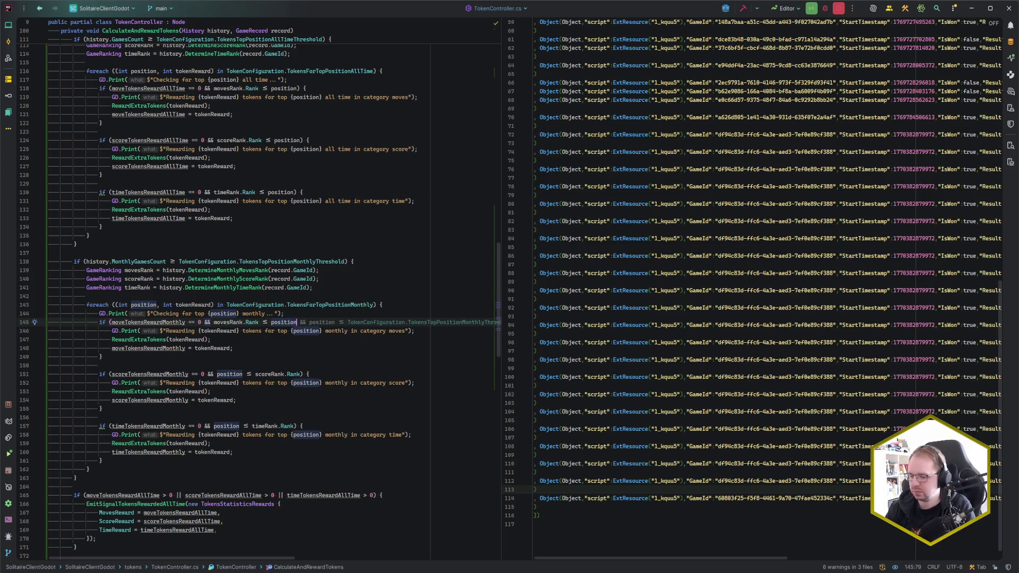
{"action": "type", "text": ")"}
Rewrite the monthly score and time checks on lines 151 and 157 to end with <= position.
{"action": "key", "text": "Down"}
{"action": "key", "text": "Down"}
{"action": "key", "text": "Down"}
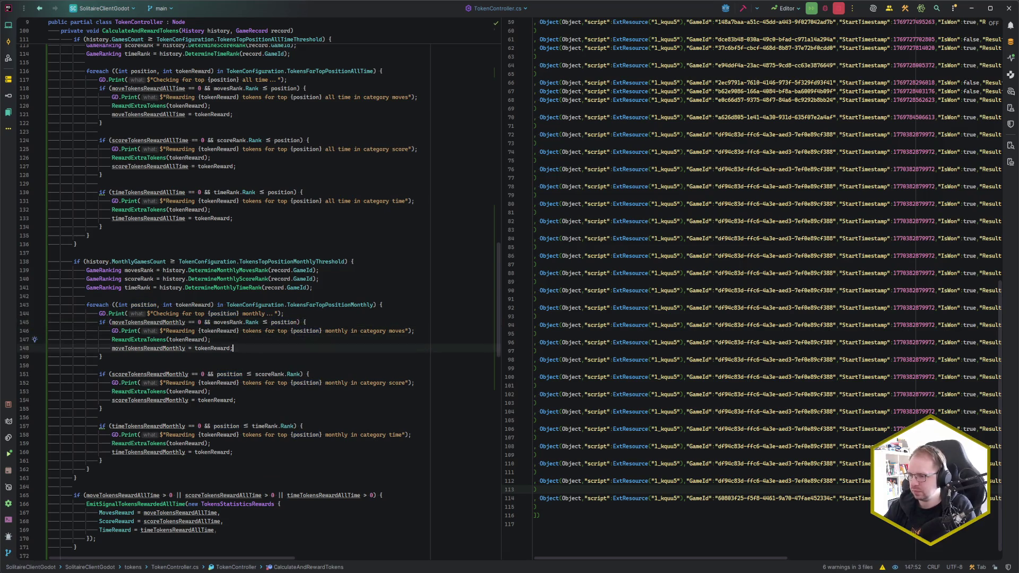
{"action": "left_click", "coordinate": [246, 374]}
{"action": "key", "text": "ctrl+shift+Left"}
{"action": "key", "text": "ctrl+shift+Left"}
{"action": "key", "text": "ctrl+x"}
{"action": "left_click", "coordinate": [262, 375]}
{"action": "type", "text": "<= p"}
{"action": "key", "text": "Return"}
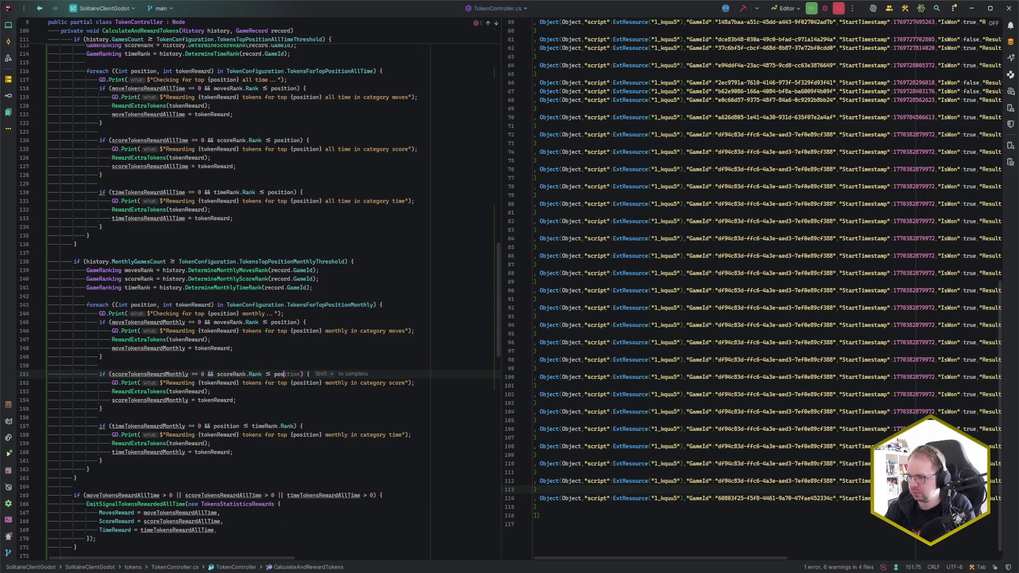
{"action": "key", "text": "Down"}
{"action": "key", "text": "Down"}
{"action": "key", "text": "Down"}
{"action": "type", "text": "<= p"}
{"action": "key", "text": "Return"}
{"action": "key", "text": "ctrl+Left"}
{"action": "key", "text": "ctrl+shift+Left"}
{"action": "key", "text": "ctrl+shift+Left"}
{"action": "key", "text": "Delete"}
{"action": "key", "text": "End"}
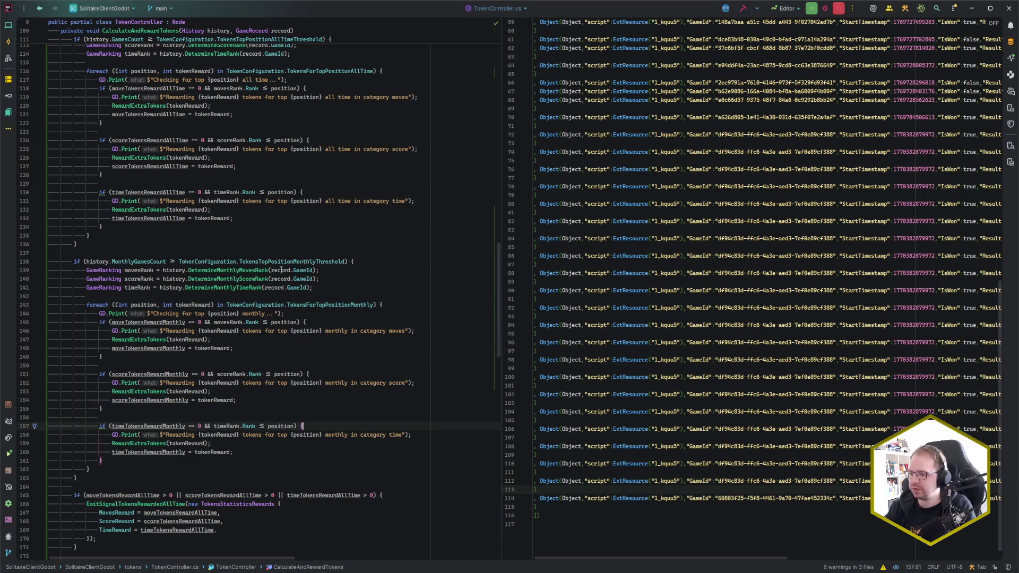
{"action": "scroll", "coordinate": [187, 499], "scroll_direction": "down", "scroll_amount": 2}
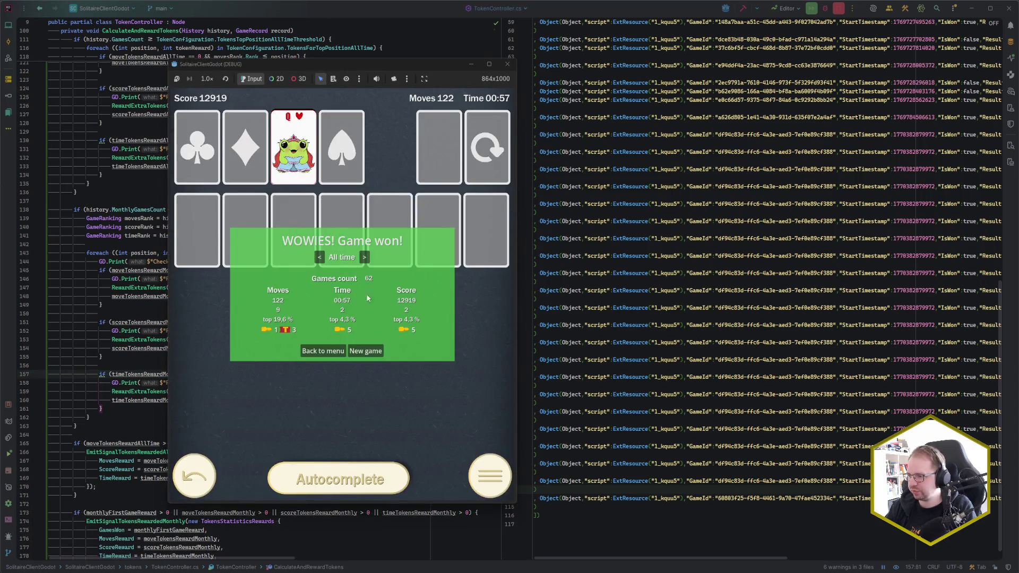
Toggle the Game won panel between monthly and all-time win statistics.
{"action": "left_click", "coordinate": [364, 257]}
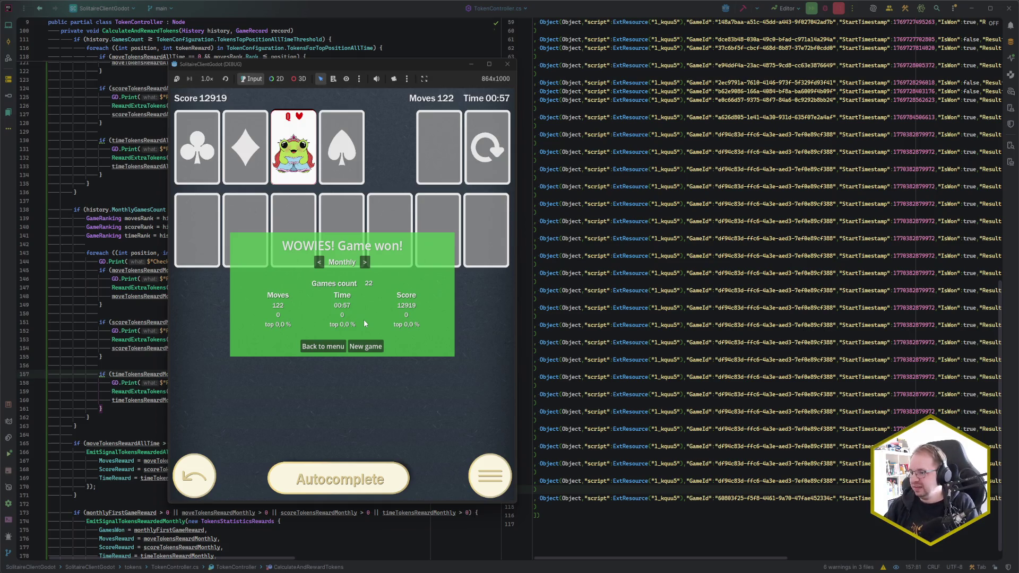
{"action": "left_click", "coordinate": [319, 261]}
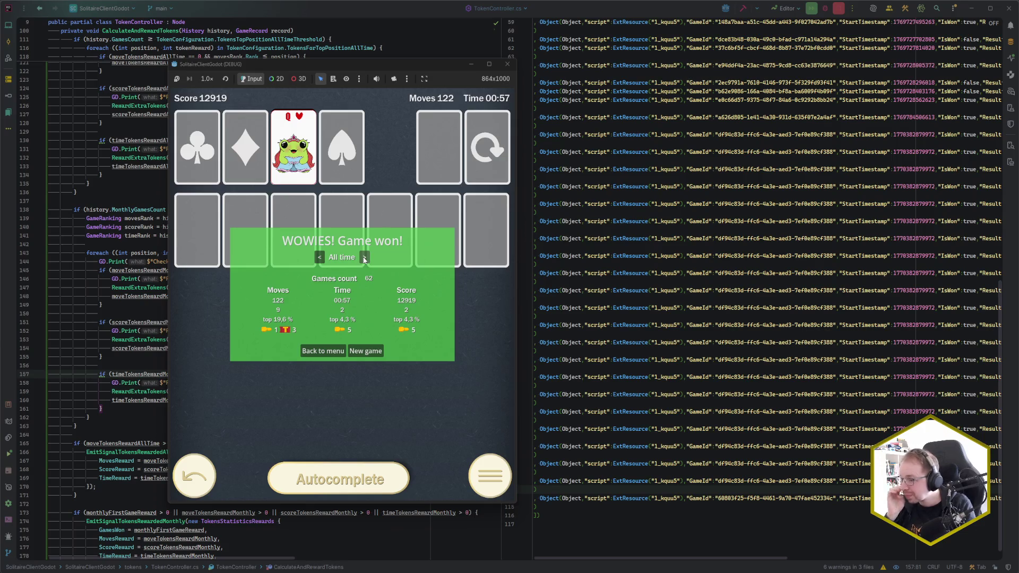
{"action": "left_click", "coordinate": [364, 258]}
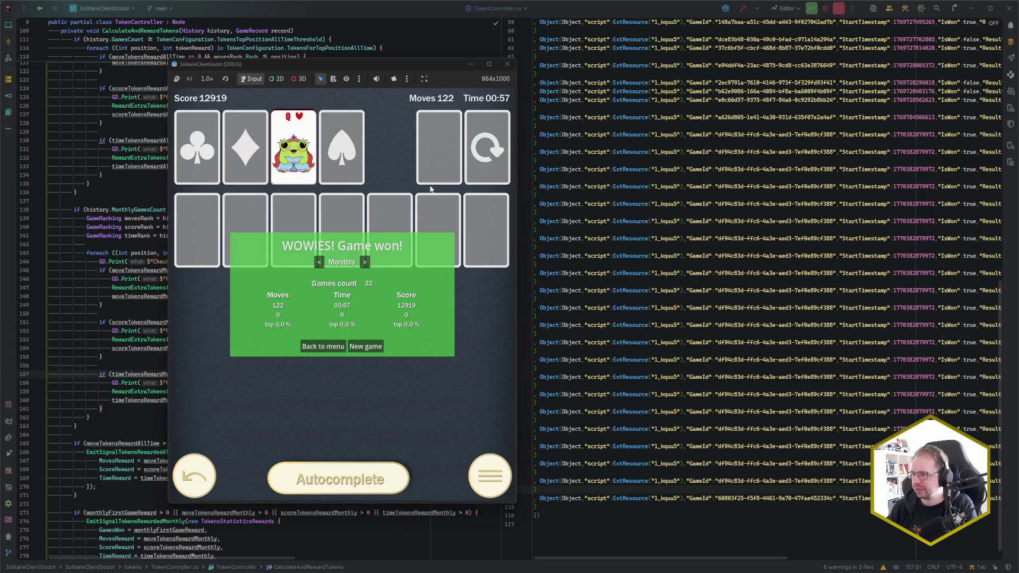
Close the game and select the last record lines 113–114 in games_history.tres.
{"action": "left_click", "coordinate": [507, 66]}
{"action": "left_click", "coordinate": [552, 498]}
{"action": "key", "text": "shift+Up"}
{"action": "key", "text": "shift+Up"}
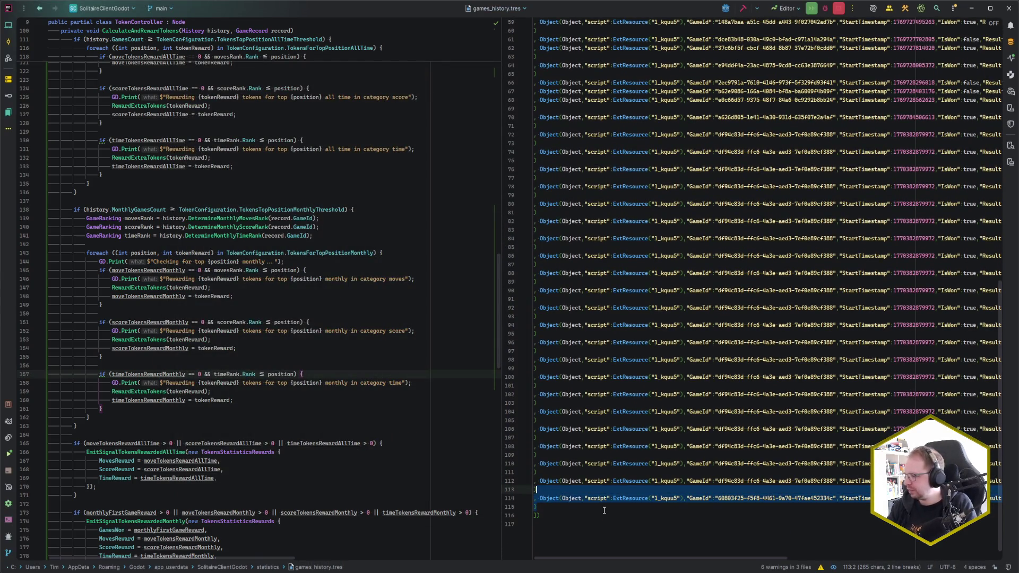
Remove the just-won game record so games_history.tres ends at line 112.
{"action": "key", "text": "Escape"}
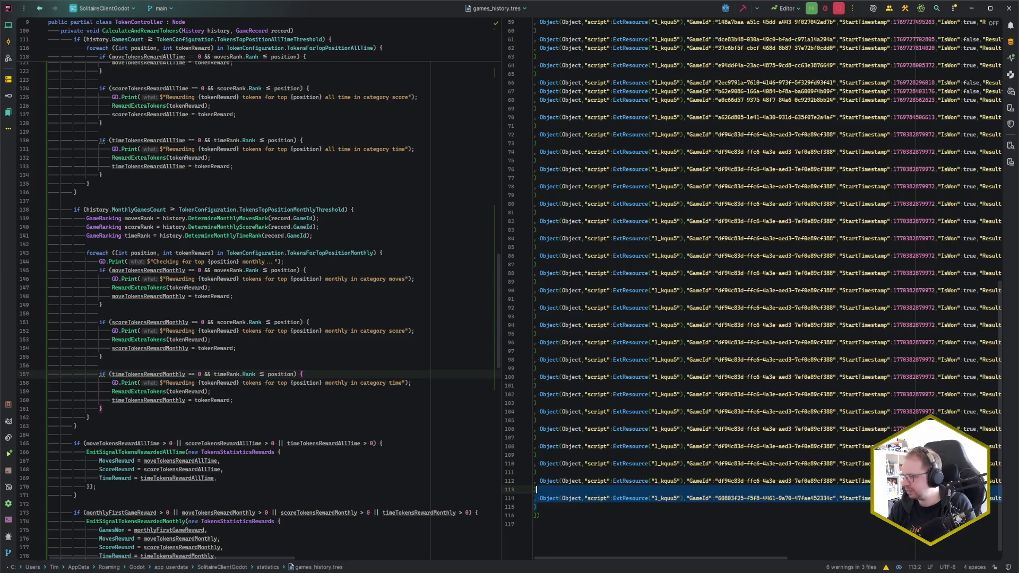
{"action": "key", "text": "Down"}
{"action": "key", "text": "End"}
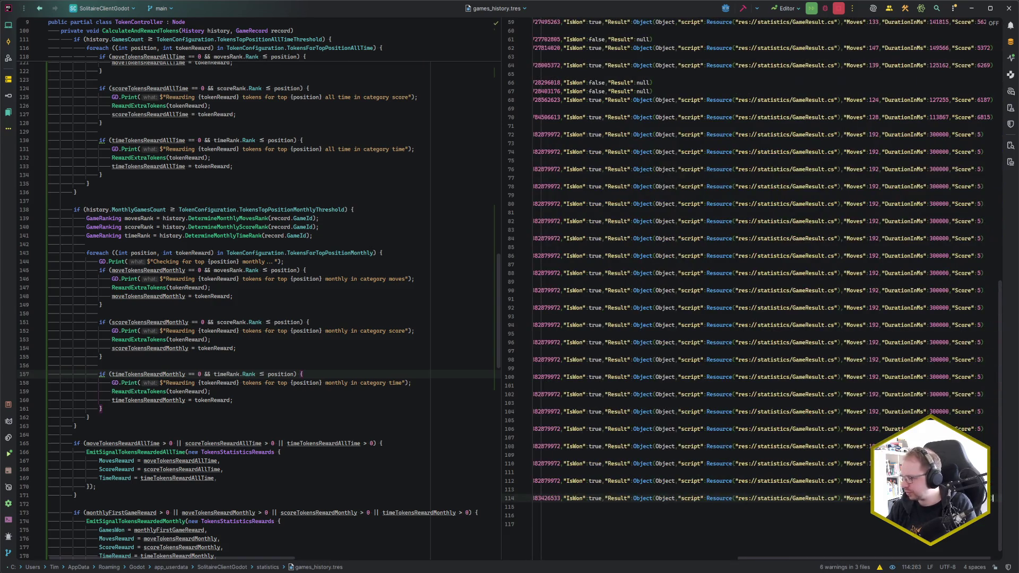
{"action": "key", "text": "ctrl+z"}
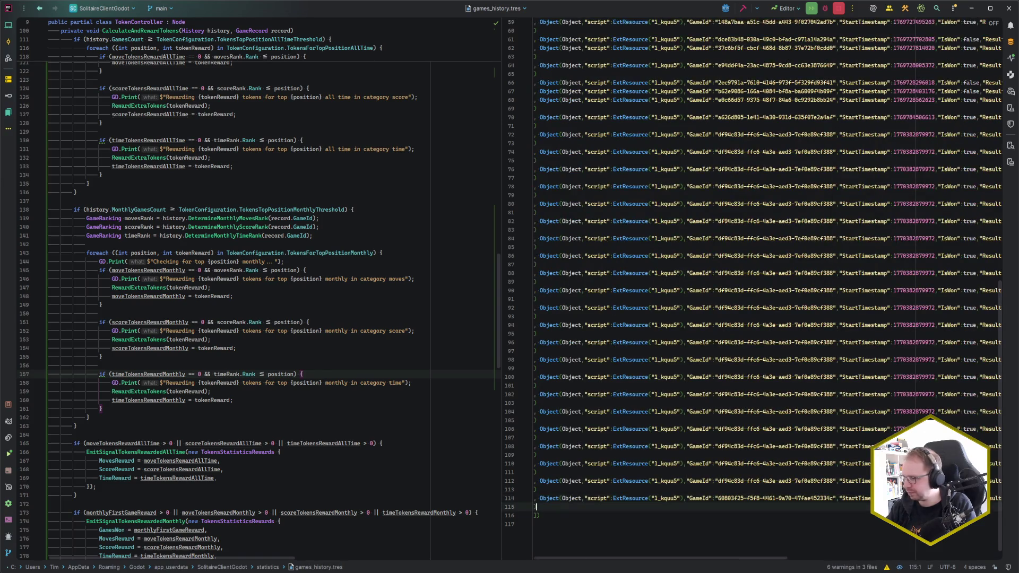
{"action": "key", "text": "Escape"}
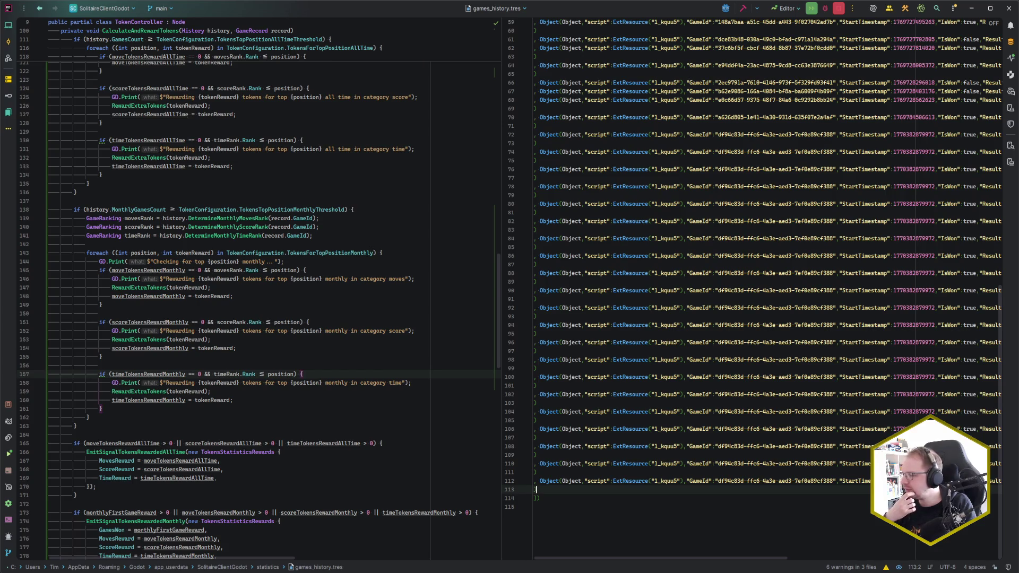
Return to TokenController.cs with the caret on line 137.
{"action": "left_click", "coordinate": [207, 242]}
{"action": "scroll", "coordinate": [207, 242], "scroll_direction": "up", "scroll_amount": 7}
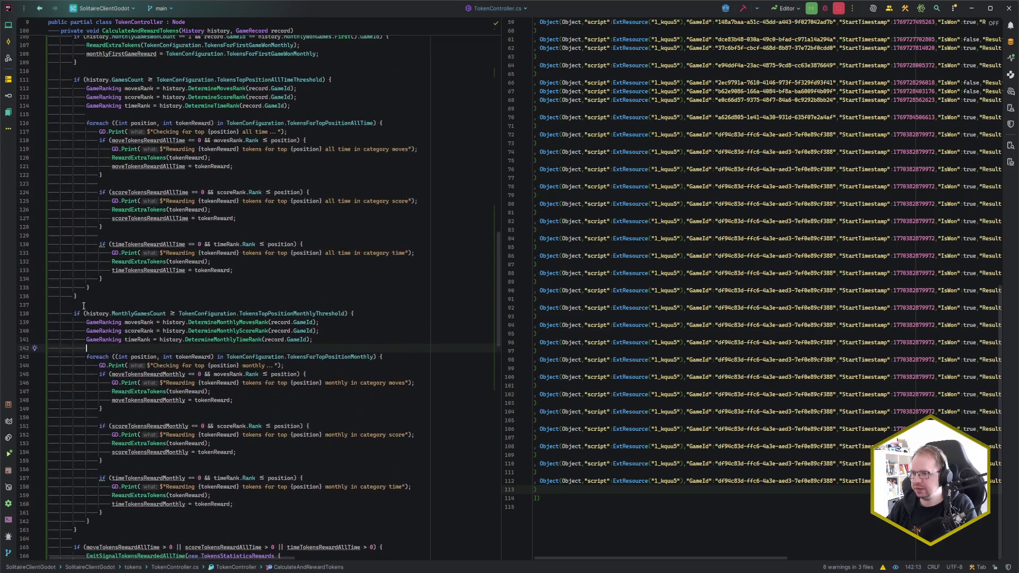
{"action": "scroll", "coordinate": [85, 319], "scroll_direction": "down", "scroll_amount": 1}
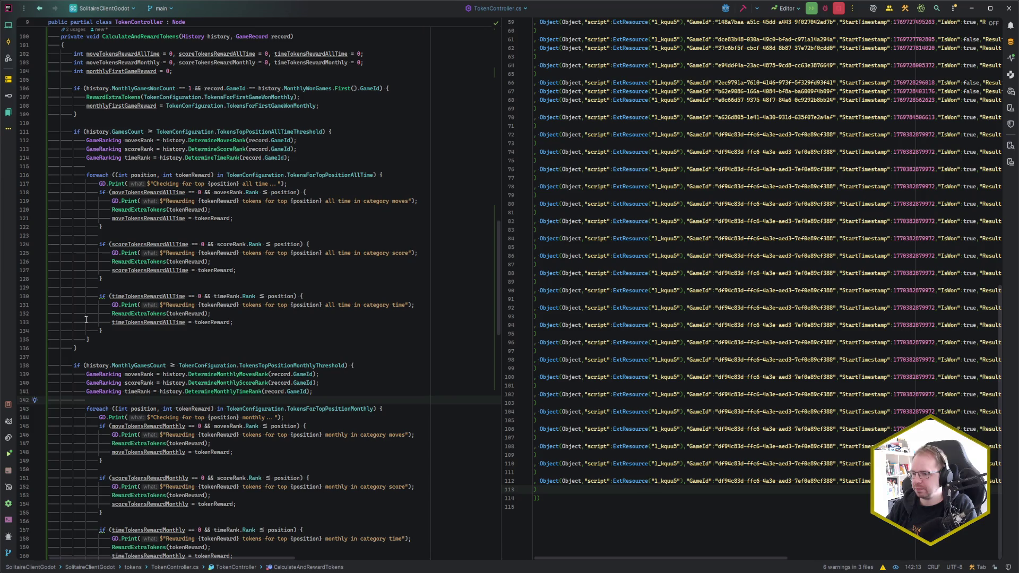
{"action": "left_click", "coordinate": [85, 357]}
Open StatisticsView.cs from recent files and inspect OnHistoryUpdated's label code around lines 73–75.
{"action": "key", "text": "ctrl+e"}
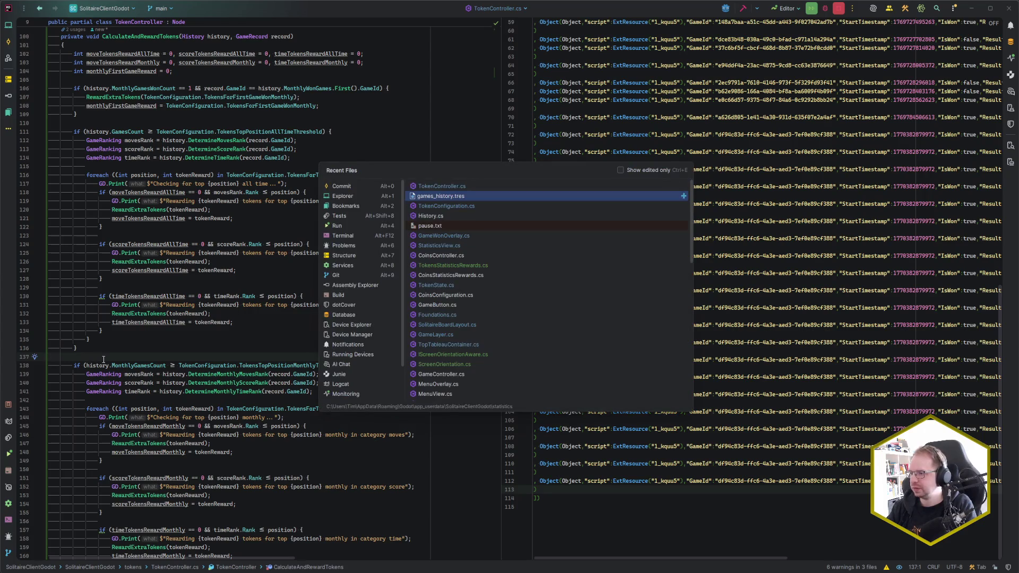
{"action": "key", "text": "Down"}
{"action": "key", "text": "Down"}
{"action": "key", "text": "Down"}
{"action": "key", "text": "Return"}
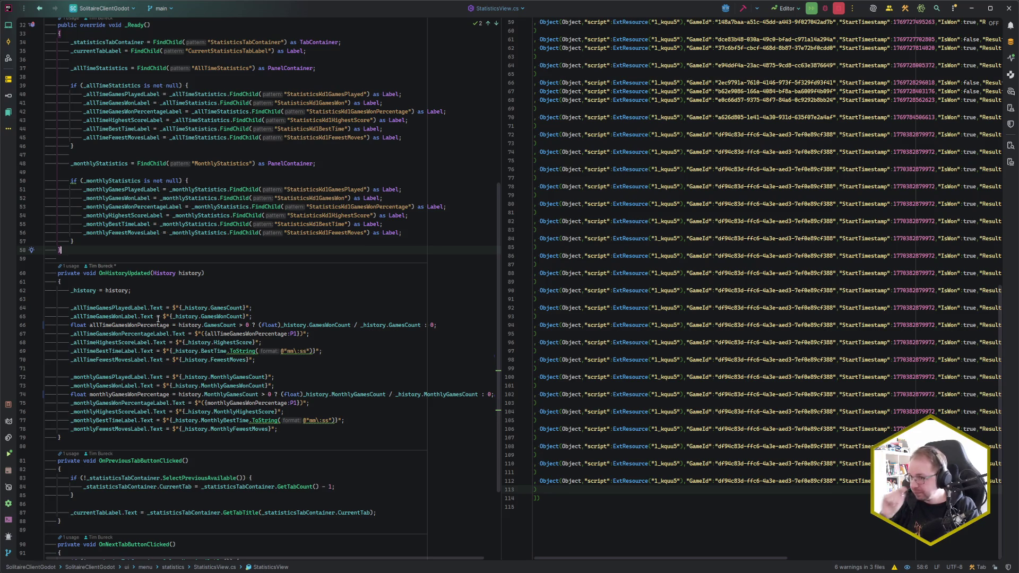
{"action": "scroll", "coordinate": [226, 406], "scroll_direction": "up", "scroll_amount": 3}
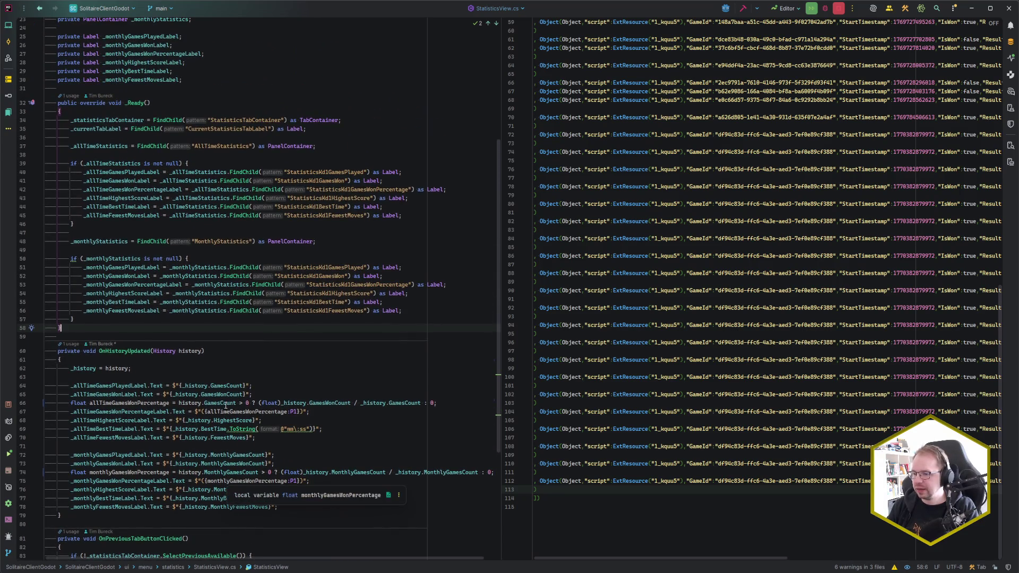
{"action": "scroll", "coordinate": [309, 322], "scroll_direction": "down", "scroll_amount": 6}
{"action": "left_click", "coordinate": [309, 323]}
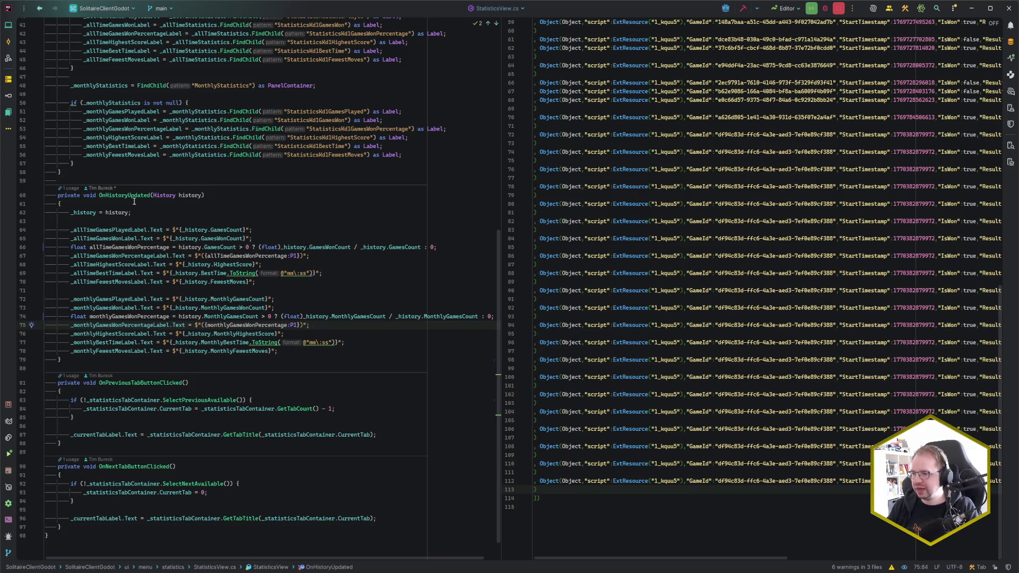
{"action": "left_click", "coordinate": [285, 308]}
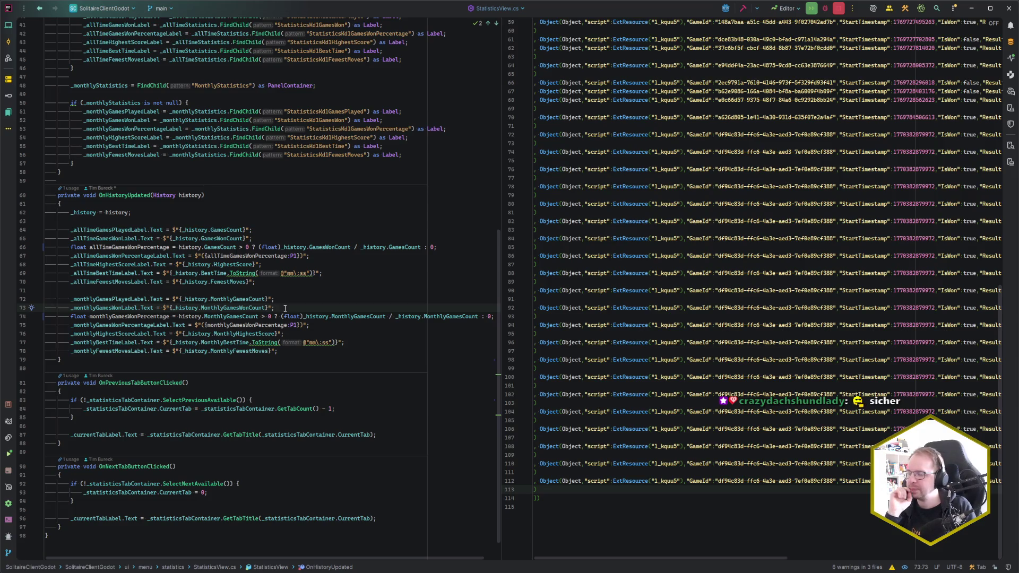
{"action": "scroll", "coordinate": [285, 308], "scroll_direction": "up", "scroll_amount": 10}
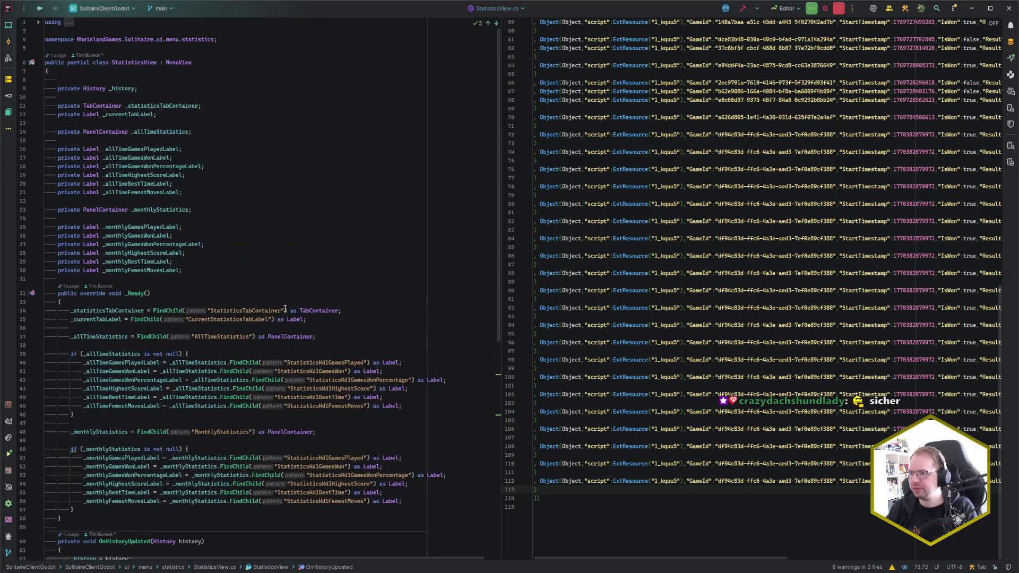
{"action": "scroll", "coordinate": [285, 308], "scroll_direction": "down", "scroll_amount": 10}
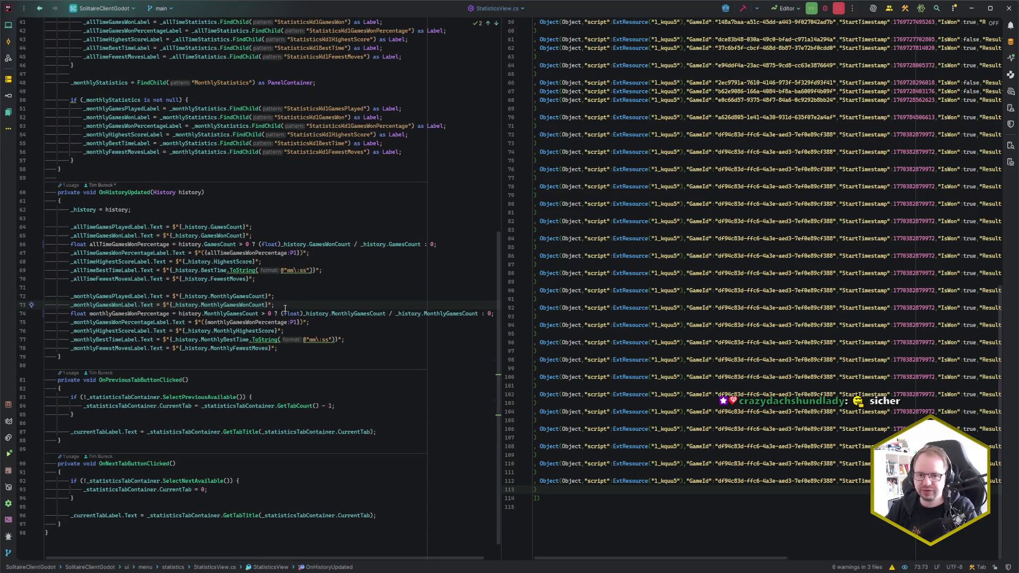
{"action": "key", "text": "ctrl+e"}
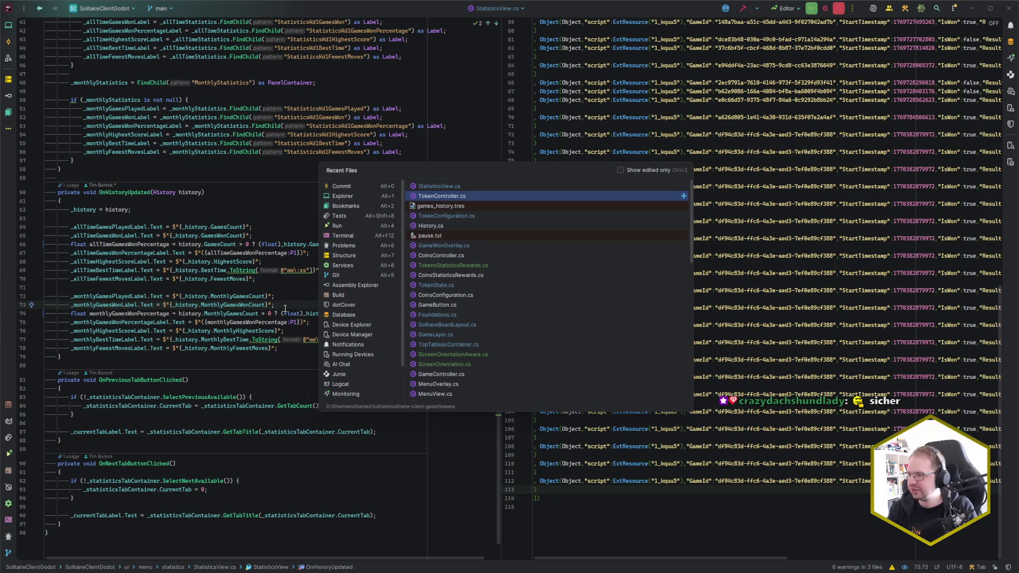
Open GameWonOverlay.cs via the recent-files search 'GameWon'.
{"action": "type", "text": "GamesW"}
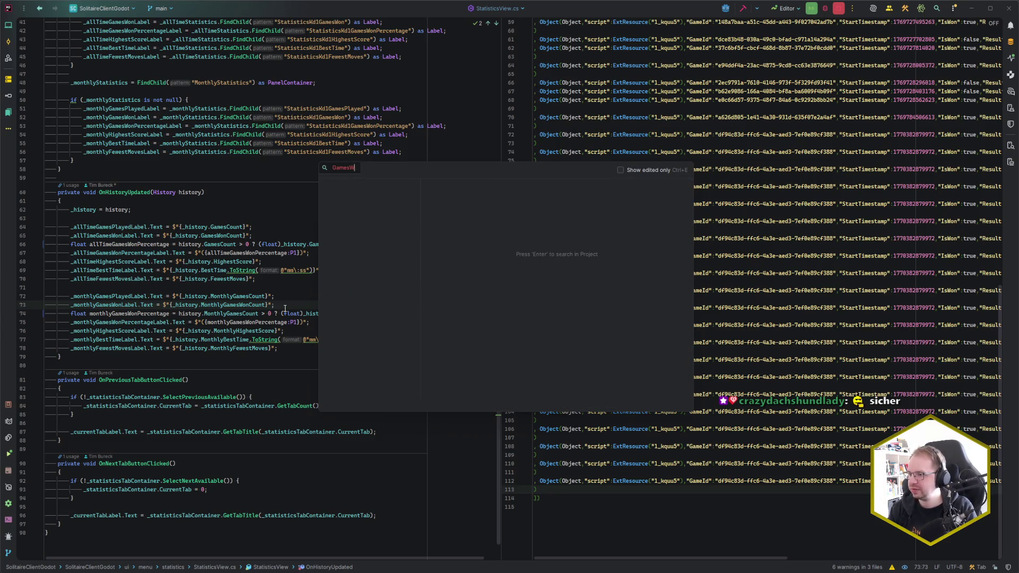
{"action": "key", "text": "BackSpace"}
{"action": "key", "text": "BackSpace"}
{"action": "key", "text": "BackSpace"}
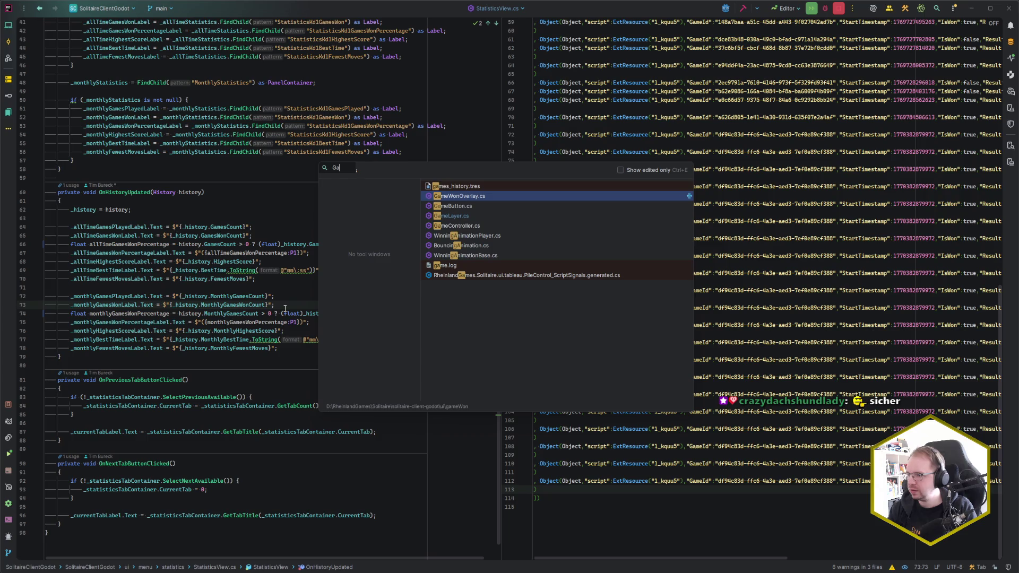
{"action": "type", "text": "ameWon"}
{"action": "key", "text": "Return"}
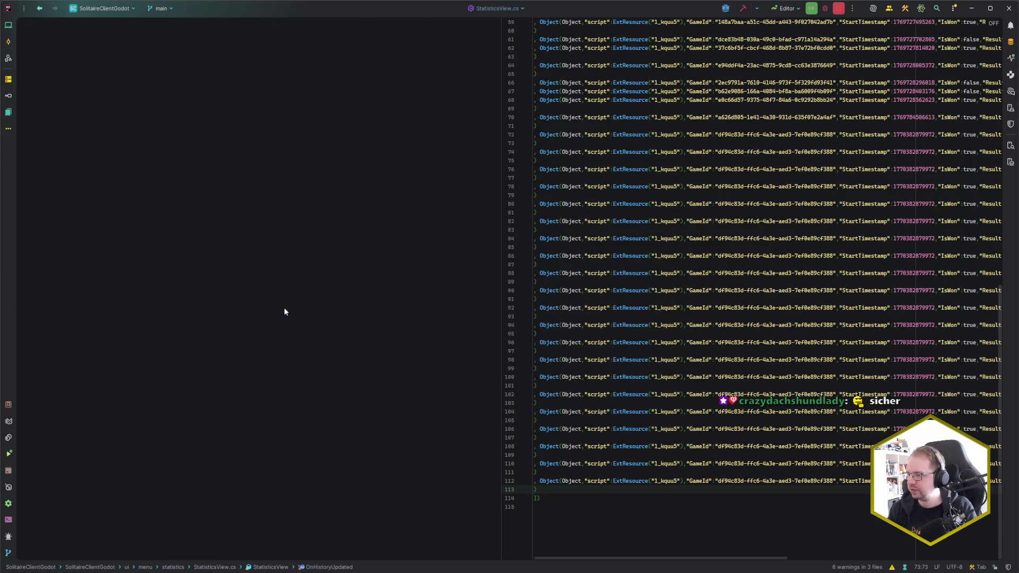
Go to the DetermineMonthlyMovesRank definition in History.cs from line 222.
{"action": "scroll", "coordinate": [285, 309], "scroll_direction": "down", "scroll_amount": 4}
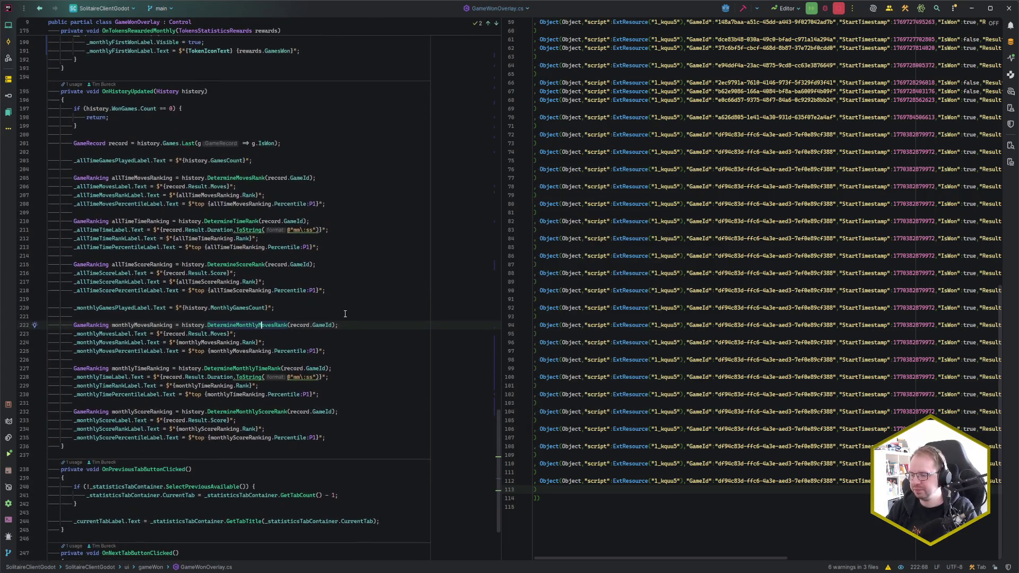
{"action": "key", "text": "Down"}
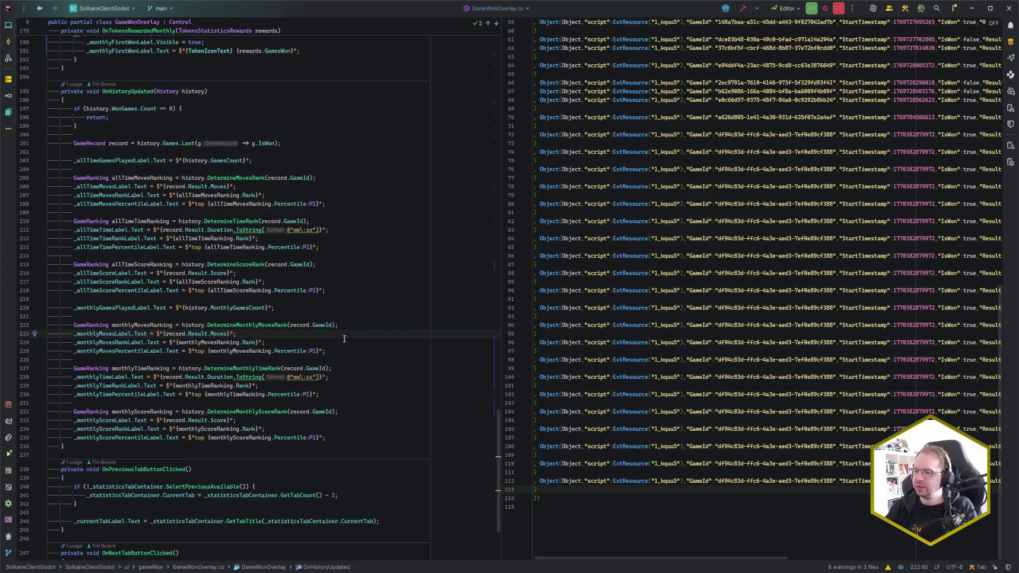
{"action": "left_click", "coordinate": [259, 326]}
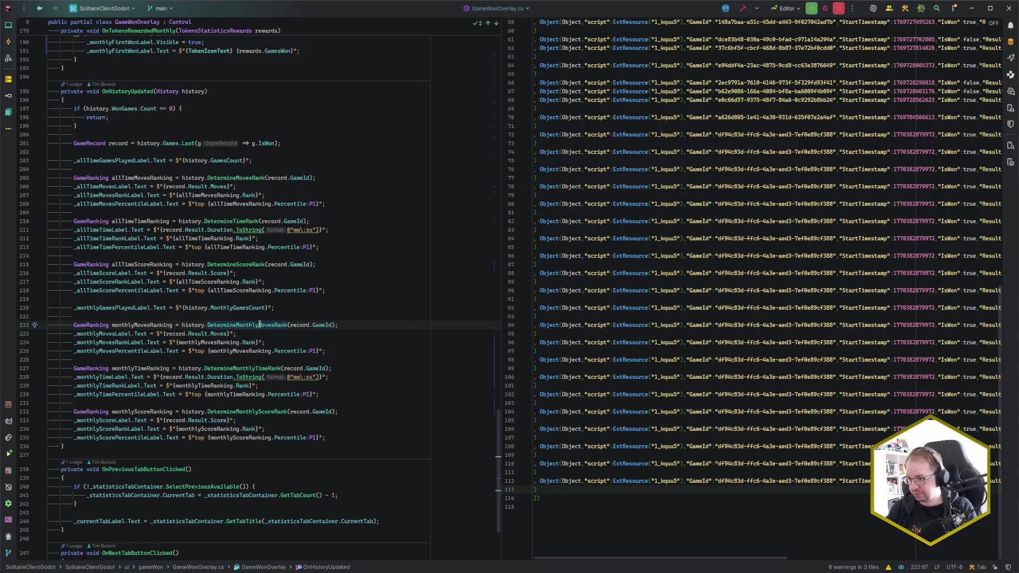
{"action": "left_click", "coordinate": [259, 325], "text": "ctrl"}
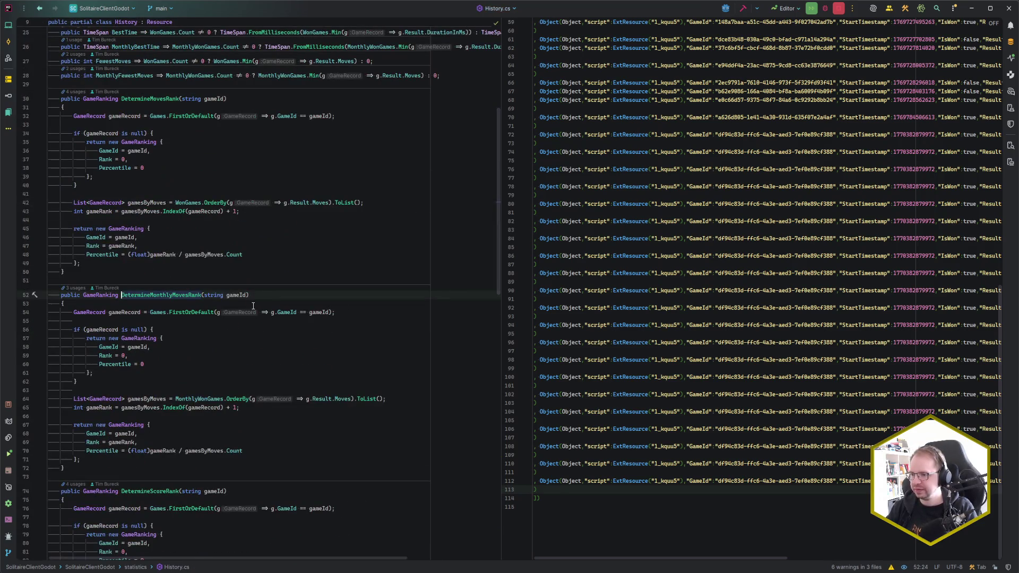
{"action": "scroll", "coordinate": [253, 306], "scroll_direction": "down", "scroll_amount": 2}
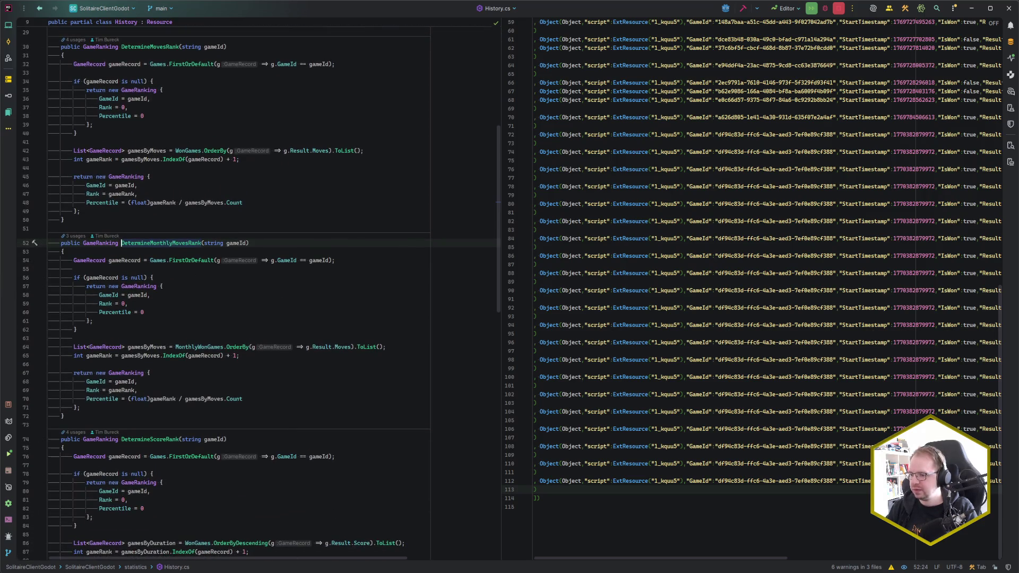
{"action": "key", "text": "ctrl"}
{"action": "key", "text": "ctrl"}
Launch the Player run configuration and center the game window.
{"action": "type", "text": "Player"}
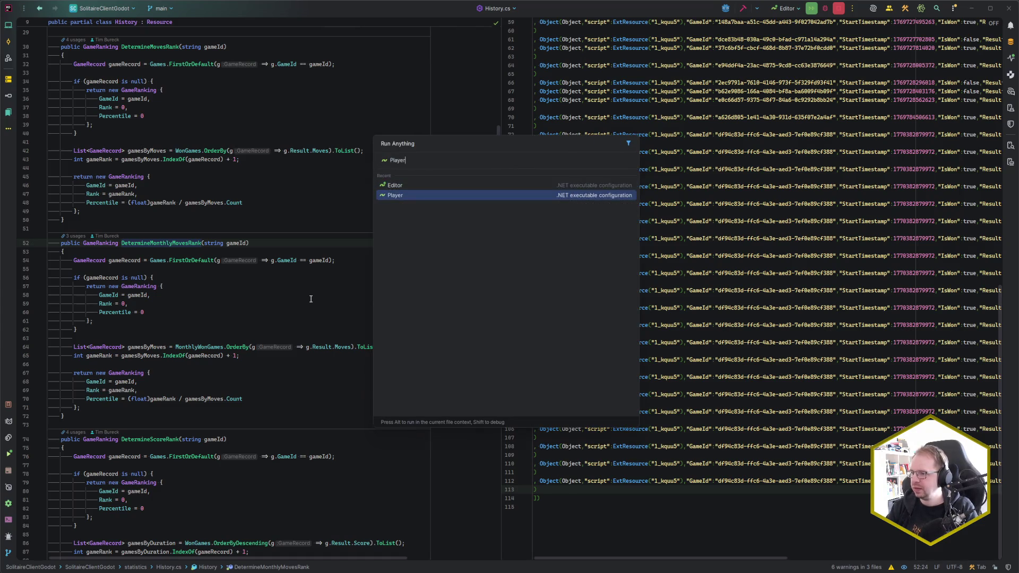
{"action": "key", "text": "Return"}
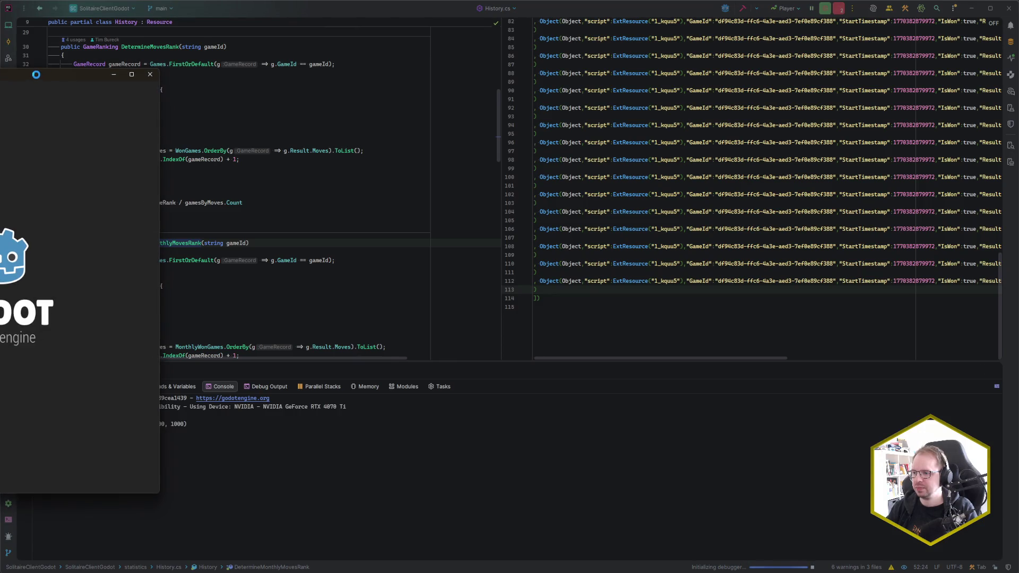
{"action": "left_click_drag", "start_coordinate": [36, 75], "coordinate": [599, 87]}
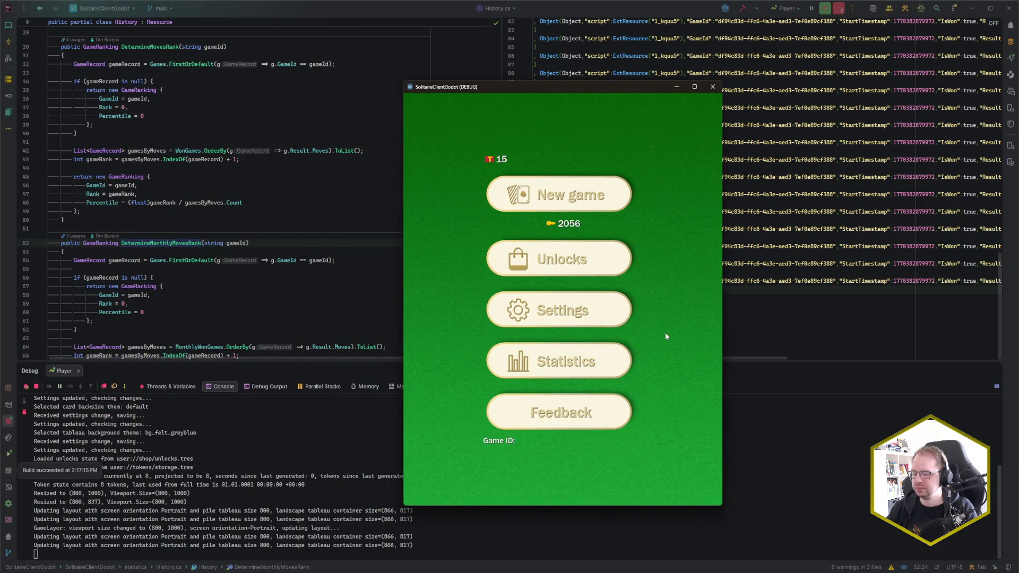
Deal a new game from the saved game ID and set a breakpoint on line 54.
{"action": "key", "text": "F1"}
{"action": "left_click", "coordinate": [554, 300]}
{"action": "type", "text": "60803f25-f5f8-4461-9a70-47fae452334c"}
{"action": "left_click", "coordinate": [604, 300]}
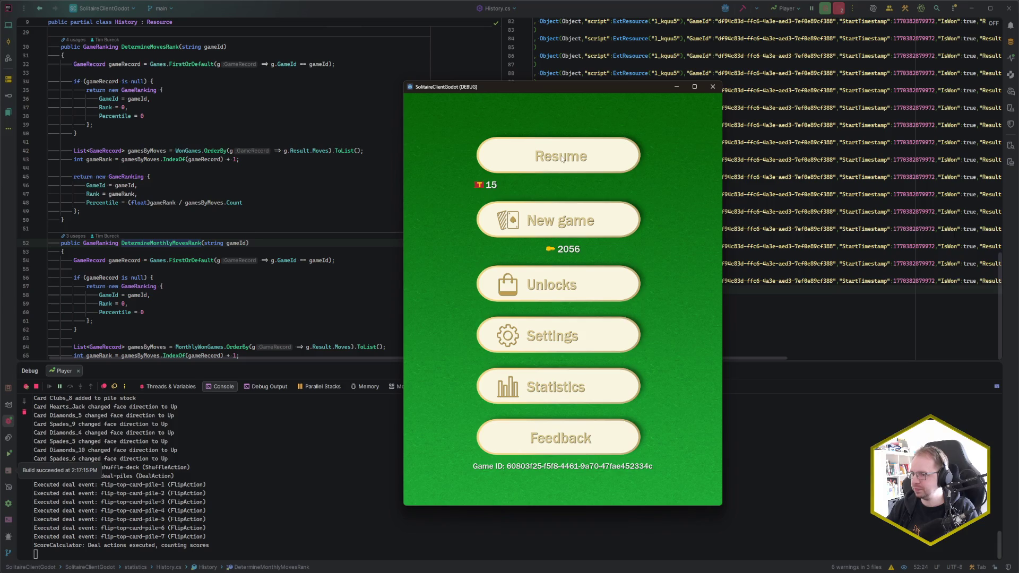
{"action": "left_click", "coordinate": [562, 158]}
{"action": "left_click", "coordinate": [25, 264]}
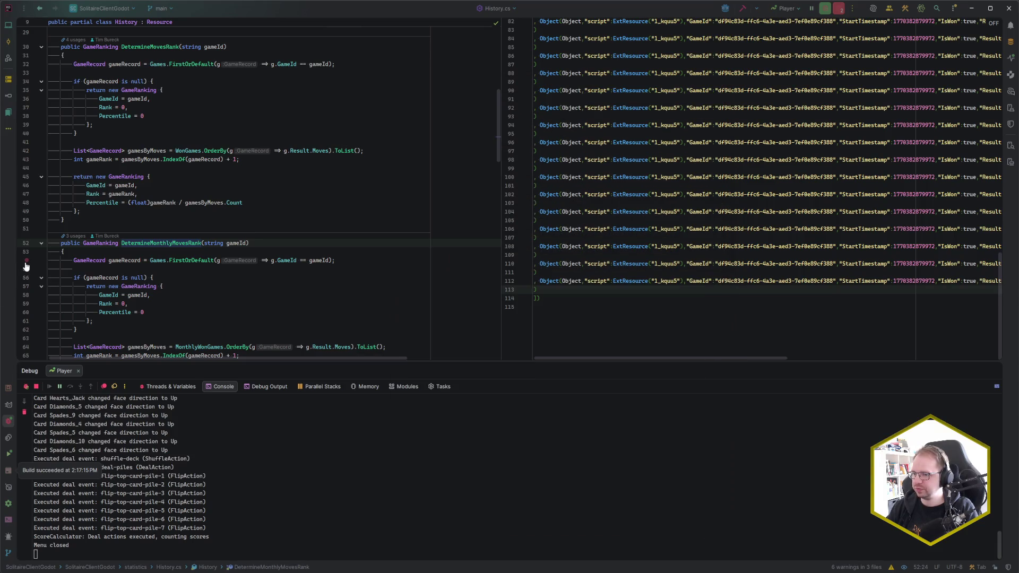
{"action": "left_click", "coordinate": [100, 569]}
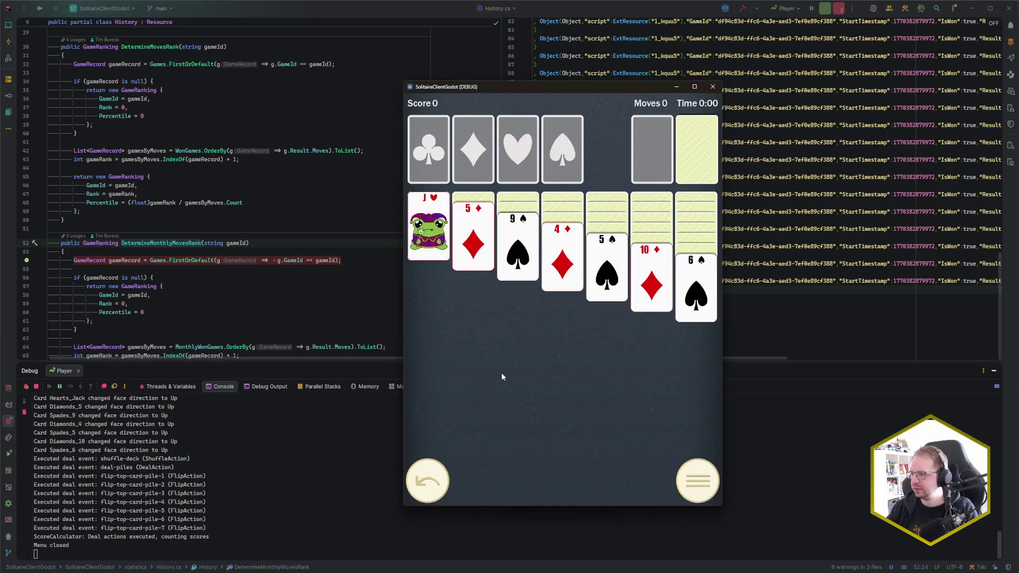
Widen the game window, make the opening tableau moves and send A♥ and A♦–4♦ to the foundations.
{"action": "mouse_move", "coordinate": [725, 319]}
{"action": "left_mouse_down"}
{"action": "mouse_move", "coordinate": [928, 329]}
{"action": "mouse_move", "coordinate": [733, 344]}
{"action": "left_mouse_up"}
{"action": "left_click", "coordinate": [475, 247]}
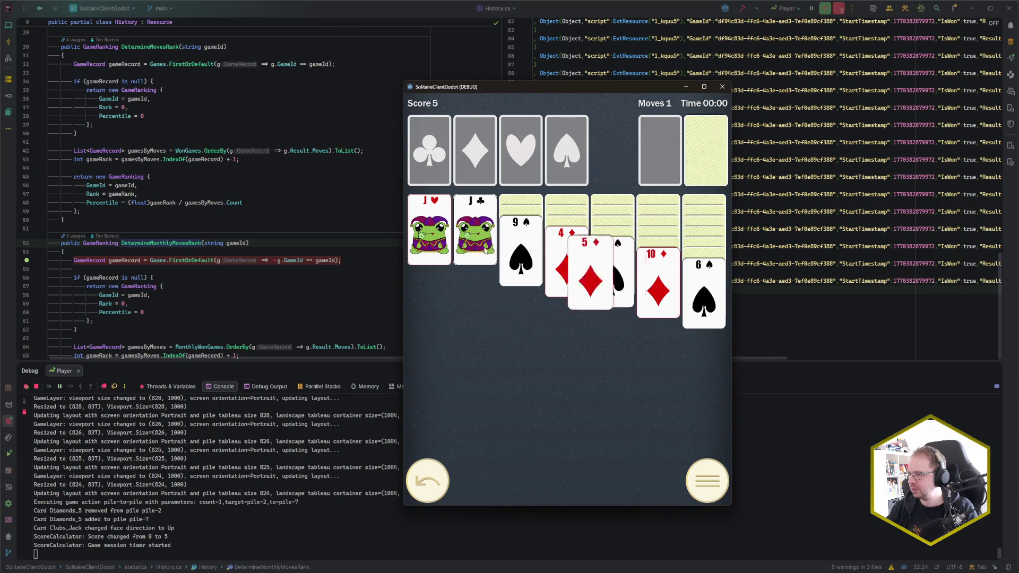
{"action": "left_click", "coordinate": [521, 254]}
{"action": "left_click", "coordinate": [558, 259]}
{"action": "left_click", "coordinate": [565, 252]}
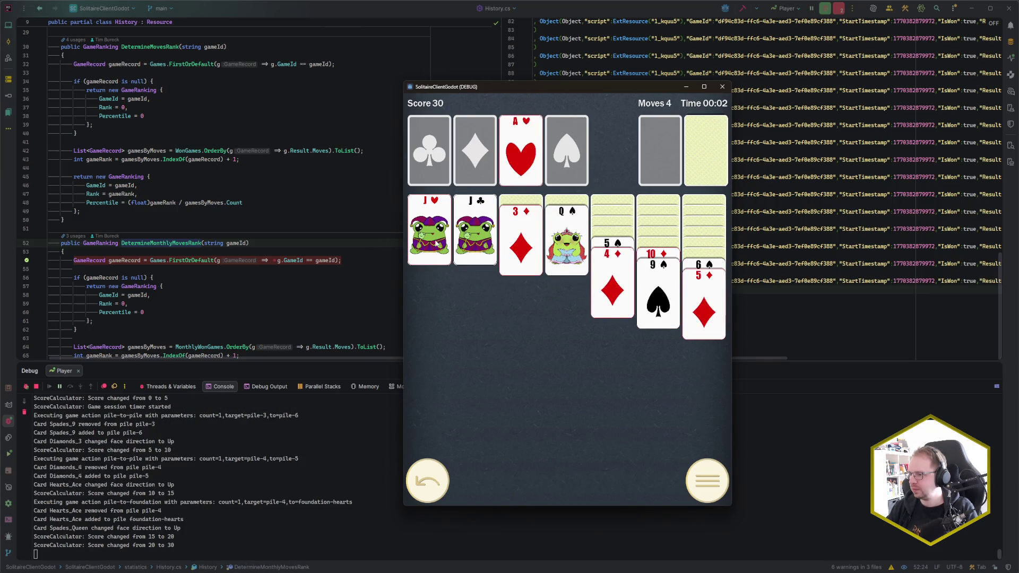
{"action": "left_click", "coordinate": [429, 233]}
{"action": "left_click", "coordinate": [657, 256]}
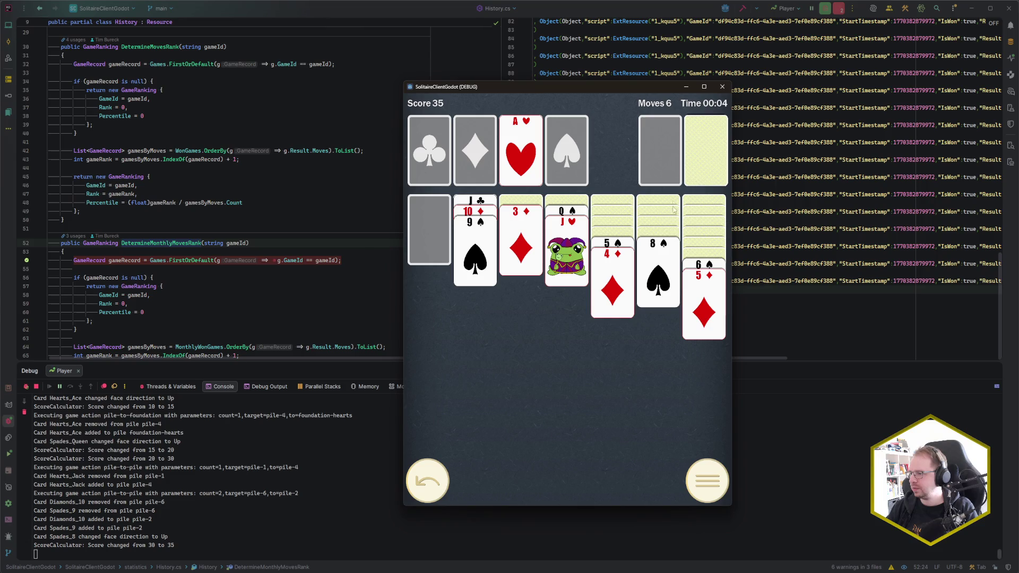
{"action": "left_click", "coordinate": [690, 163]}
{"action": "left_click", "coordinate": [697, 161]}
{"action": "left_click", "coordinate": [659, 154]}
{"action": "left_click", "coordinate": [697, 161]}
{"action": "left_click", "coordinate": [660, 154]}
{"action": "left_click", "coordinate": [520, 249]}
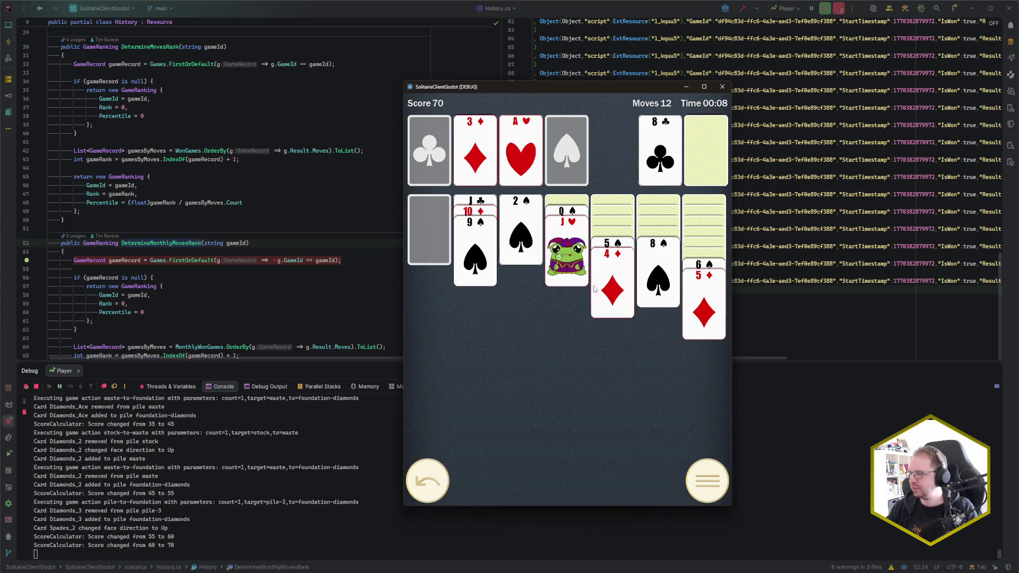
{"action": "left_click", "coordinate": [612, 287]}
Send 2♥ to its foundation, move K♠ into the empty column and build Q♥ and the J♣ run on it.
{"action": "left_click", "coordinate": [682, 154]}
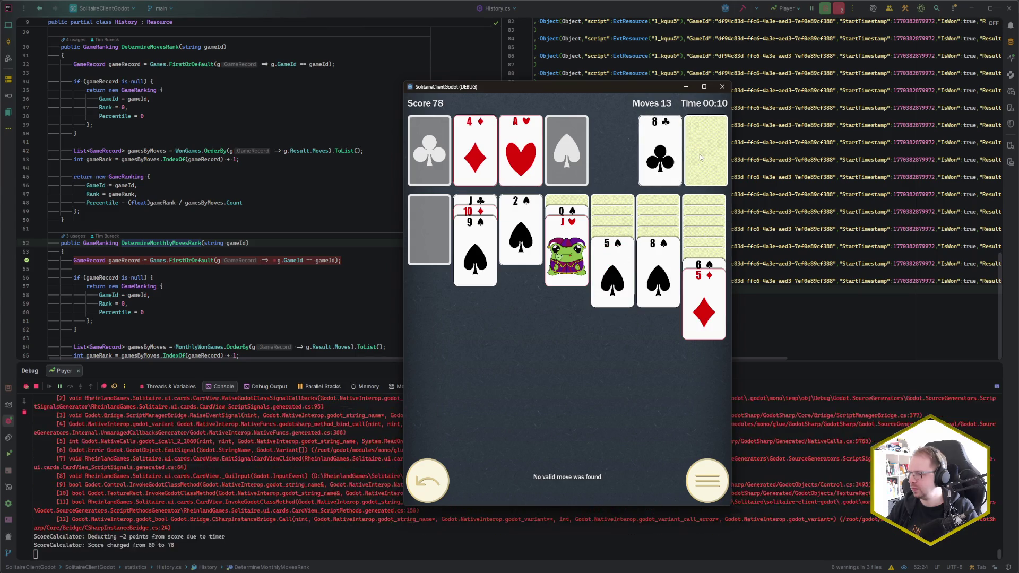
{"action": "left_click", "coordinate": [700, 154]}
{"action": "left_click", "coordinate": [661, 169]}
{"action": "left_click", "coordinate": [703, 154]}
{"action": "left_click", "coordinate": [690, 168]}
{"action": "left_click", "coordinate": [663, 168]}
{"action": "left_click", "coordinate": [670, 168]}
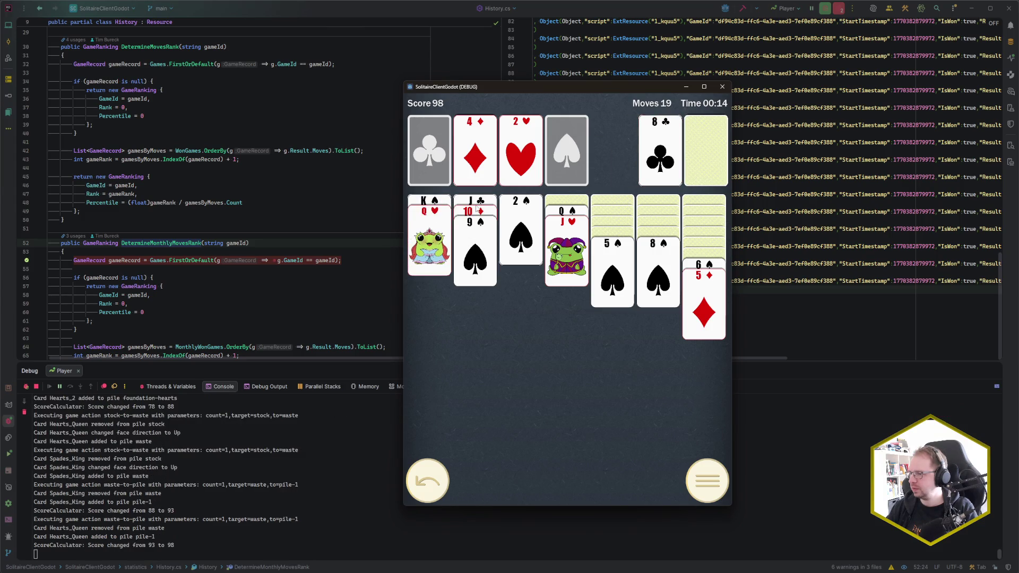
{"action": "left_click", "coordinate": [476, 206]}
Place 10♣ on J♥, move K♥ into an empty column, and stack the Q♠ run, 7♦, 6♠ and 5♦.
{"action": "left_click", "coordinate": [704, 165]}
{"action": "left_click", "coordinate": [702, 161]}
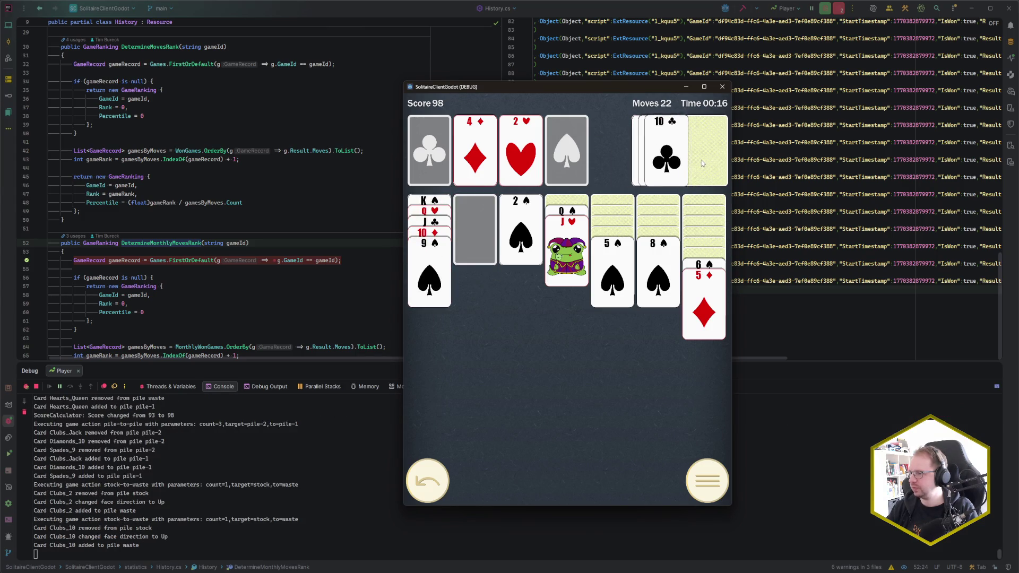
{"action": "left_click", "coordinate": [664, 167]}
{"action": "left_click", "coordinate": [698, 161]}
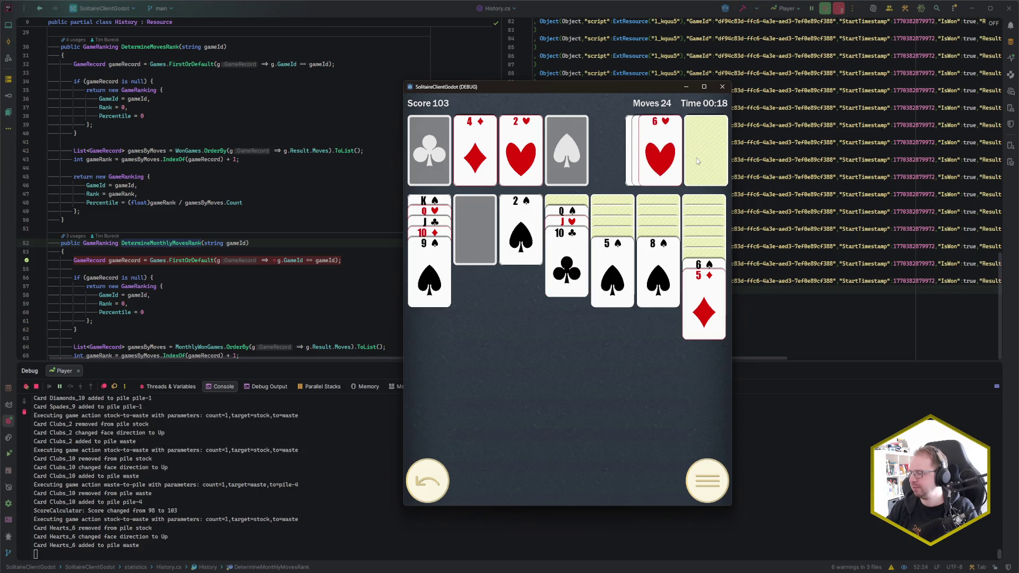
{"action": "left_click", "coordinate": [697, 161]}
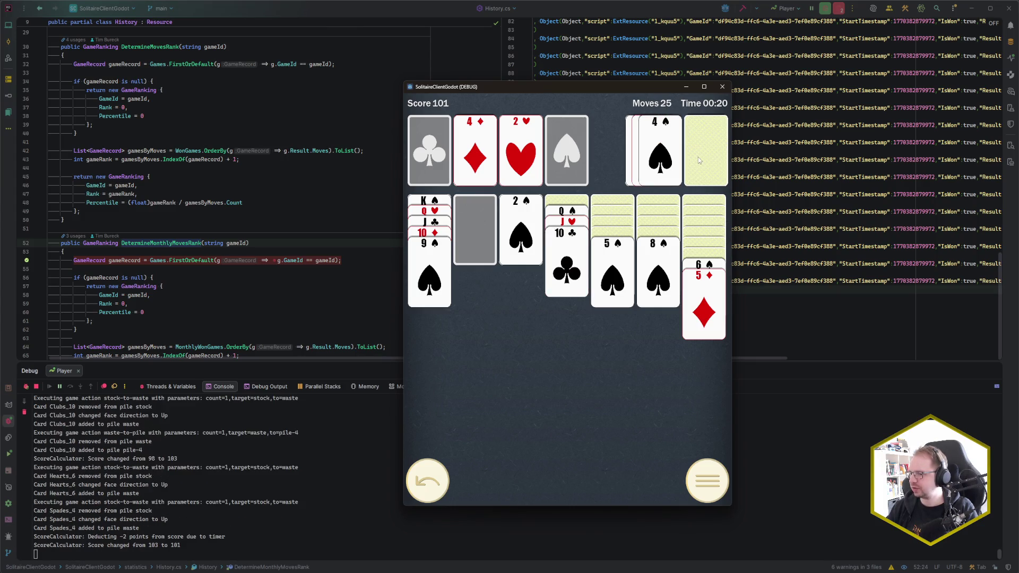
{"action": "left_click", "coordinate": [698, 157]}
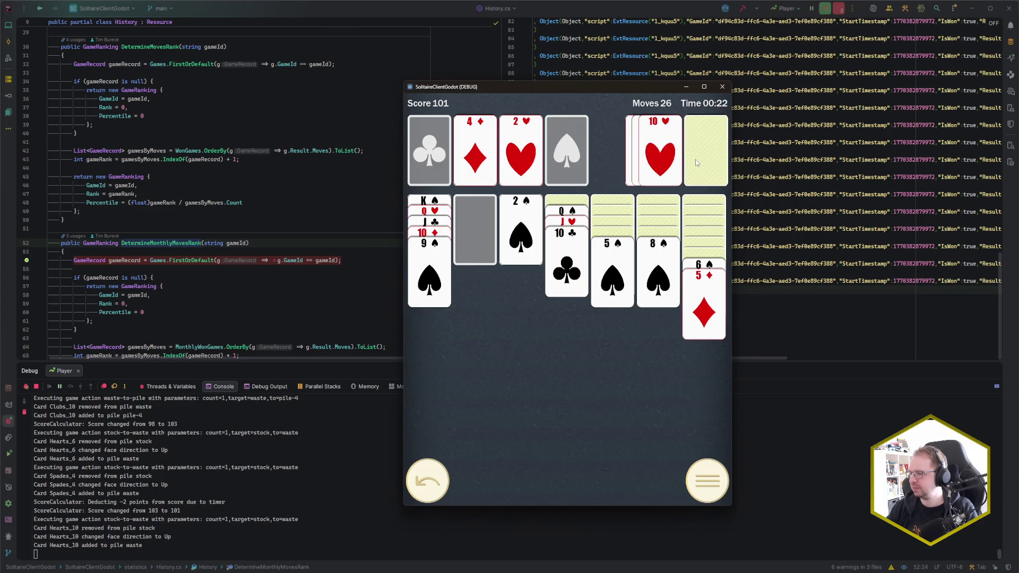
{"action": "left_click", "coordinate": [695, 160]}
{"action": "left_click", "coordinate": [696, 159]}
{"action": "left_click", "coordinate": [677, 164]}
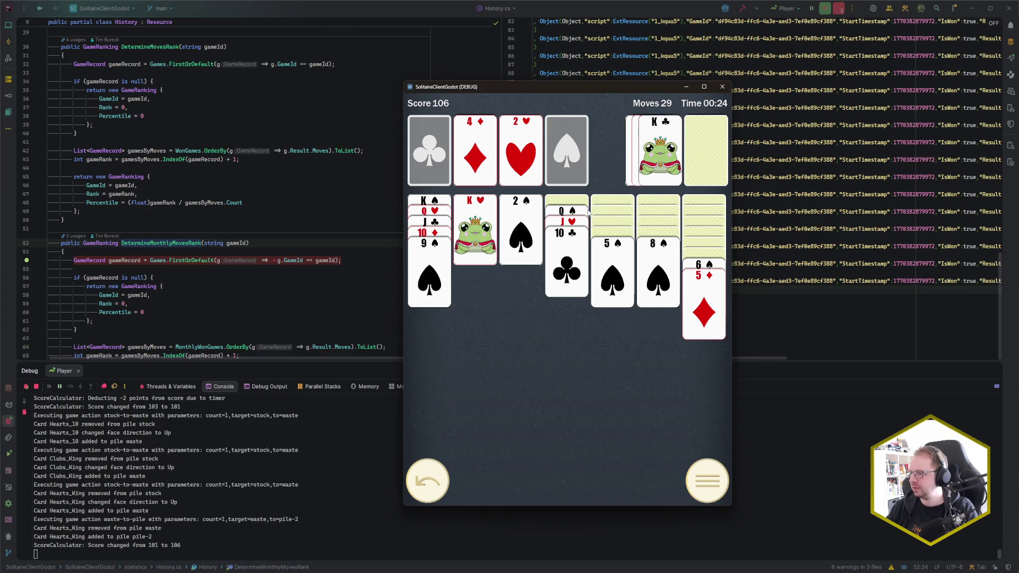
{"action": "left_click", "coordinate": [578, 214]}
{"action": "left_click", "coordinate": [578, 220]}
{"action": "left_click", "coordinate": [693, 268]}
Play J♦ and 8♦ from the stock, move K♦ with Q♣ and J♦, and send A♠ and 2♠ up.
{"action": "left_click", "coordinate": [705, 158]}
{"action": "left_click", "coordinate": [705, 157]}
{"action": "left_click", "coordinate": [661, 154]}
{"action": "left_click", "coordinate": [705, 157]}
{"action": "left_click", "coordinate": [660, 154]}
{"action": "left_click", "coordinate": [705, 157]}
{"action": "left_click", "coordinate": [660, 154]}
{"action": "left_click", "coordinate": [705, 255]}
{"action": "left_click", "coordinate": [704, 276]}
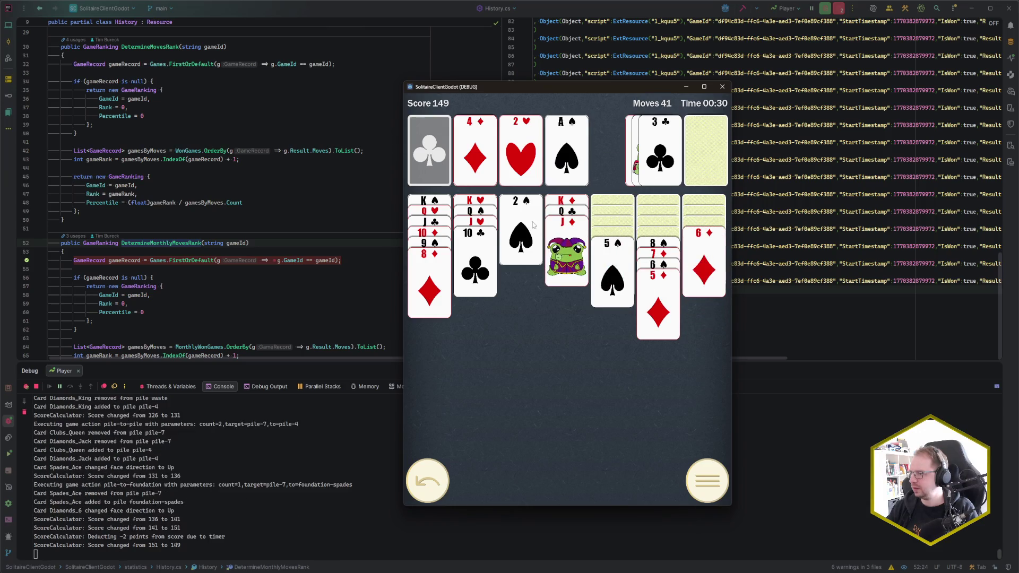
{"action": "left_click", "coordinate": [520, 228]}
{"action": "left_click", "coordinate": [627, 264]}
{"action": "left_click", "coordinate": [660, 246]}
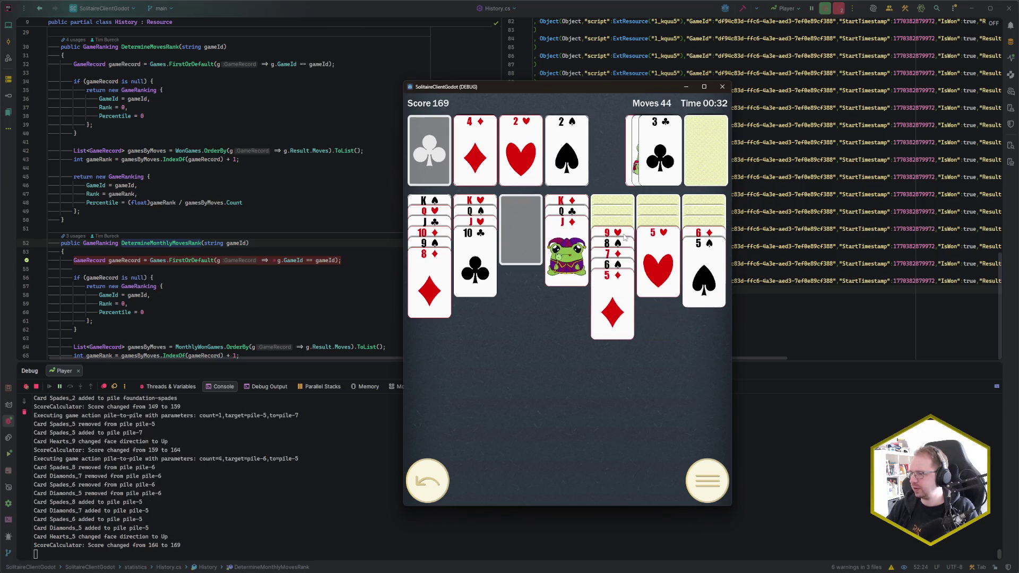
{"action": "left_click", "coordinate": [613, 231]}
Send 3♠ and 3♥ to the foundations and build 7♠, 6♦, 5♠, 6♣, 5♥ and 4♣ in the tableau.
{"action": "left_click", "coordinate": [697, 179]}
{"action": "left_click", "coordinate": [695, 159]}
{"action": "left_click", "coordinate": [693, 153]}
{"action": "left_click", "coordinate": [693, 151]}
{"action": "left_click", "coordinate": [660, 154]}
{"action": "left_click", "coordinate": [695, 151]}
{"action": "left_click", "coordinate": [660, 154]}
{"action": "left_click", "coordinate": [695, 152]}
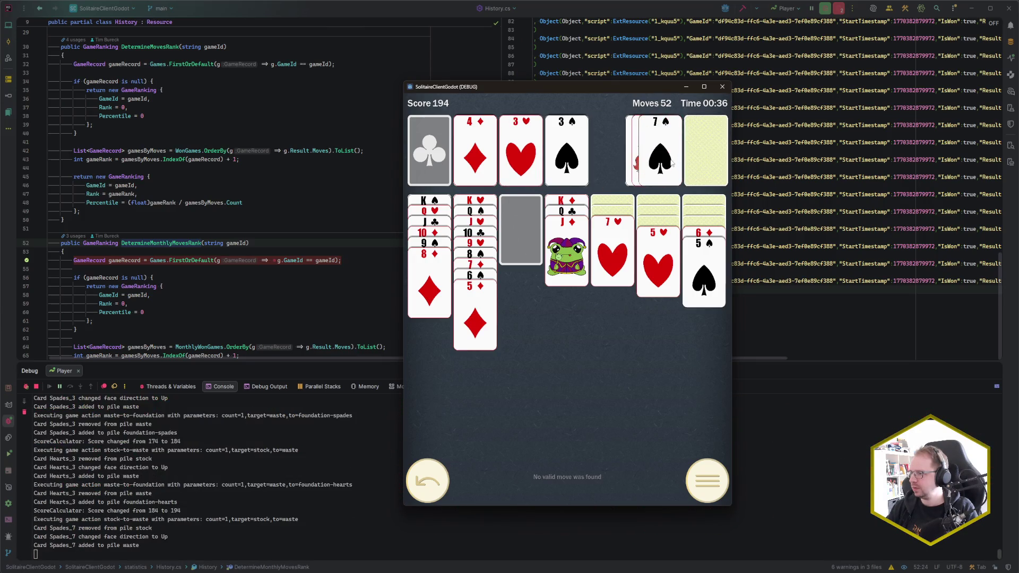
{"action": "left_click", "coordinate": [660, 154]}
{"action": "left_click", "coordinate": [704, 234]}
{"action": "left_click", "coordinate": [696, 154]}
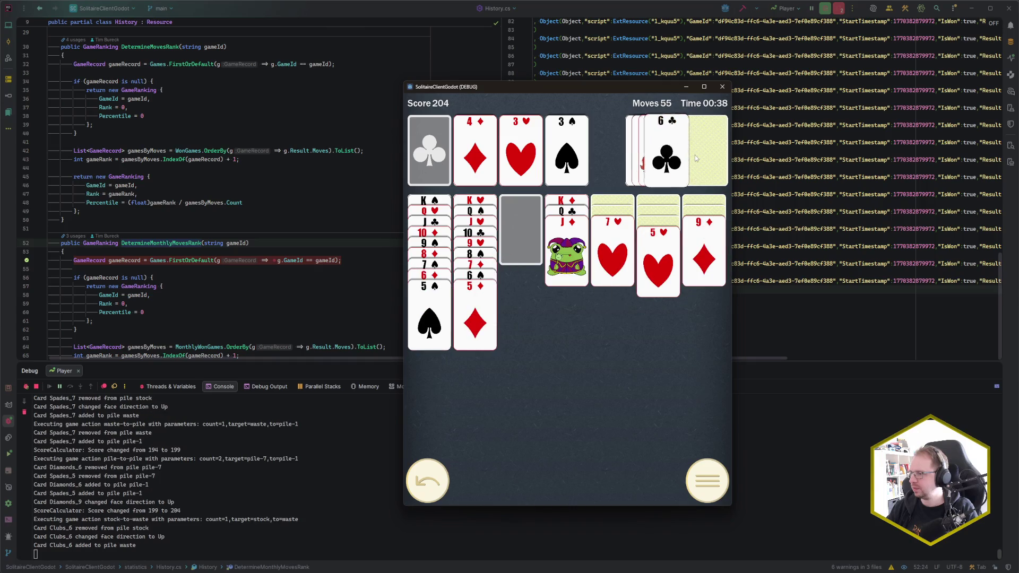
{"action": "left_click", "coordinate": [663, 154]}
{"action": "left_click", "coordinate": [658, 250]}
{"action": "left_click", "coordinate": [658, 238]}
{"action": "left_click", "coordinate": [706, 159]}
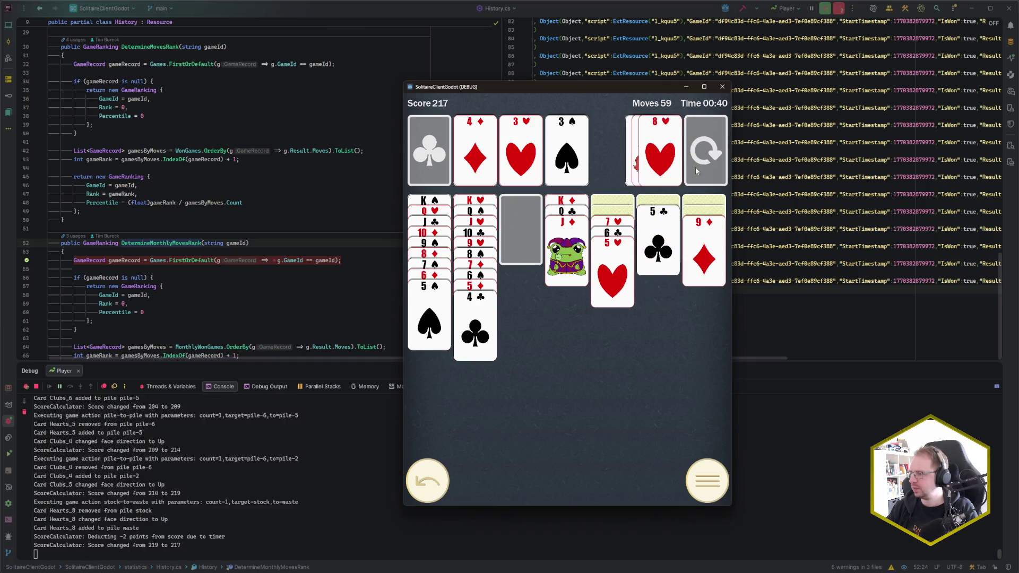
{"action": "left_click", "coordinate": [705, 164]}
{"action": "left_click", "coordinate": [706, 163]}
Move the 7♥ and 10♠ runs, then send A♣, 2♣, 4♥, 4♠ and 5♠ to the foundations to win.
{"action": "left_click", "coordinate": [620, 224]}
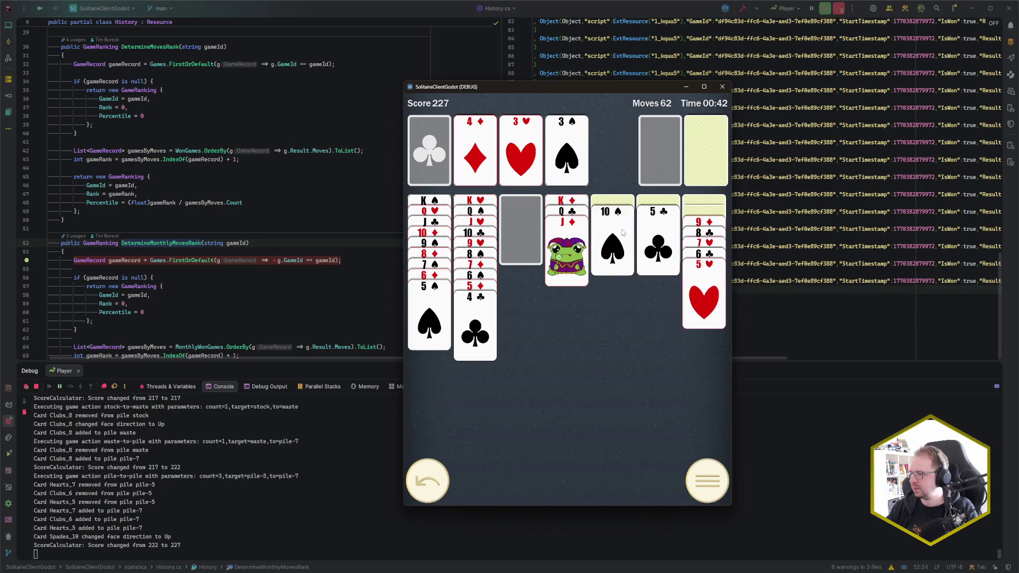
{"action": "left_click", "coordinate": [616, 213]}
{"action": "left_click", "coordinate": [705, 225]}
{"action": "left_click", "coordinate": [697, 233]}
{"action": "left_click_drag", "start_coordinate": [698, 155], "coordinate": [652, 148]}
{"action": "left_click", "coordinate": [652, 148]}
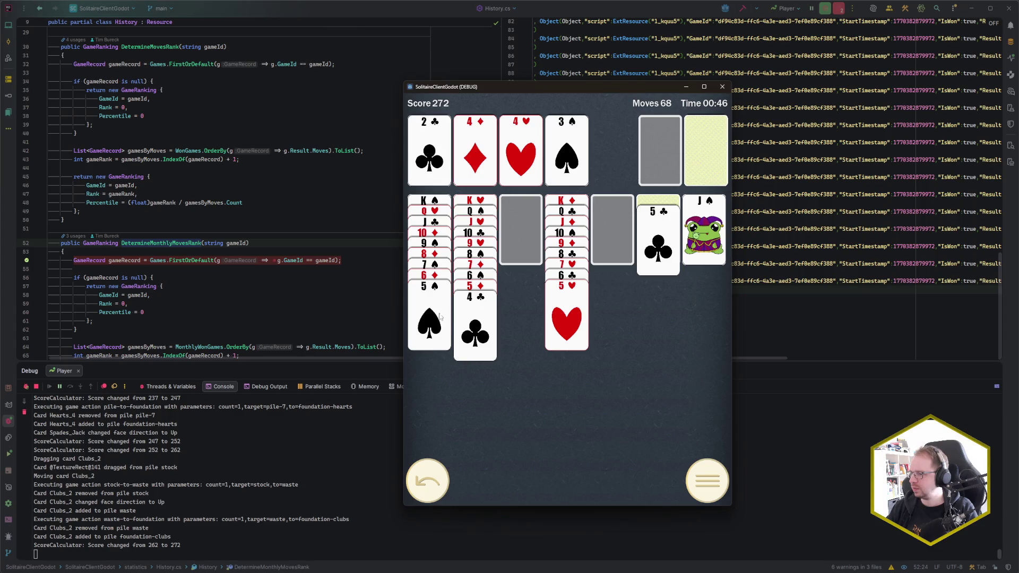
{"action": "left_click", "coordinate": [692, 162]}
{"action": "left_click", "coordinate": [691, 162]}
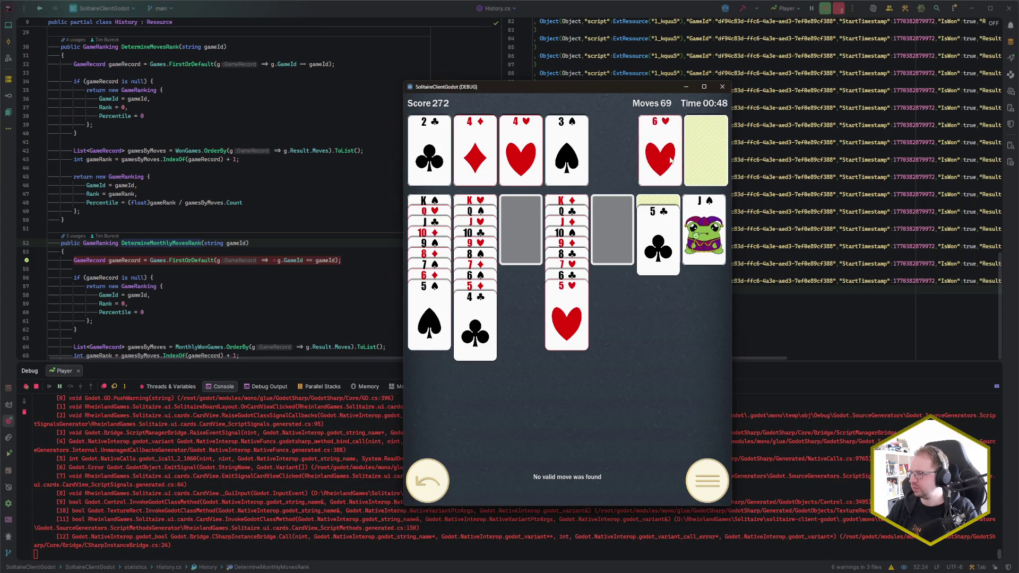
{"action": "left_click", "coordinate": [660, 154]}
{"action": "left_click", "coordinate": [442, 313]}
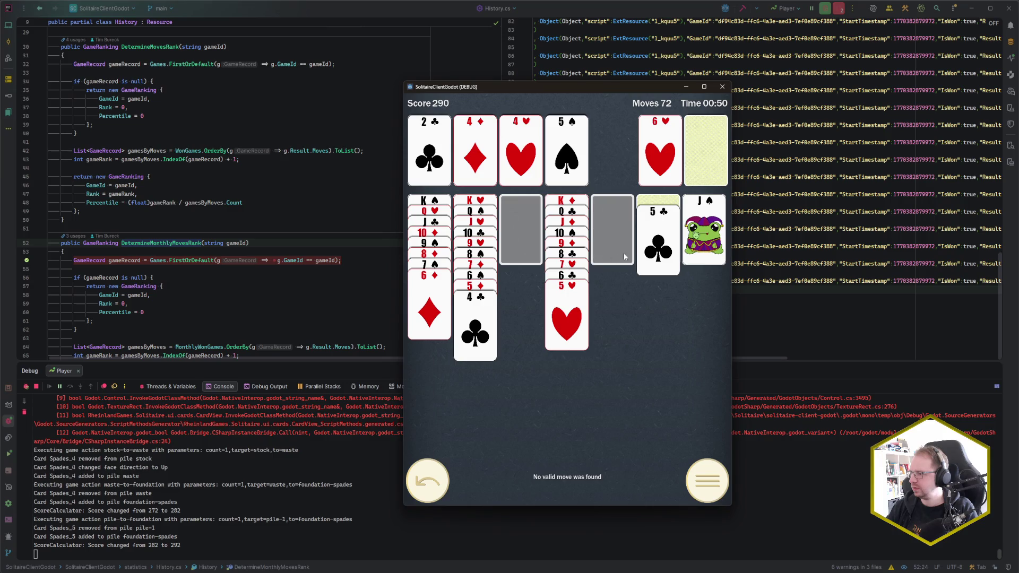
{"action": "left_click", "coordinate": [659, 242]}
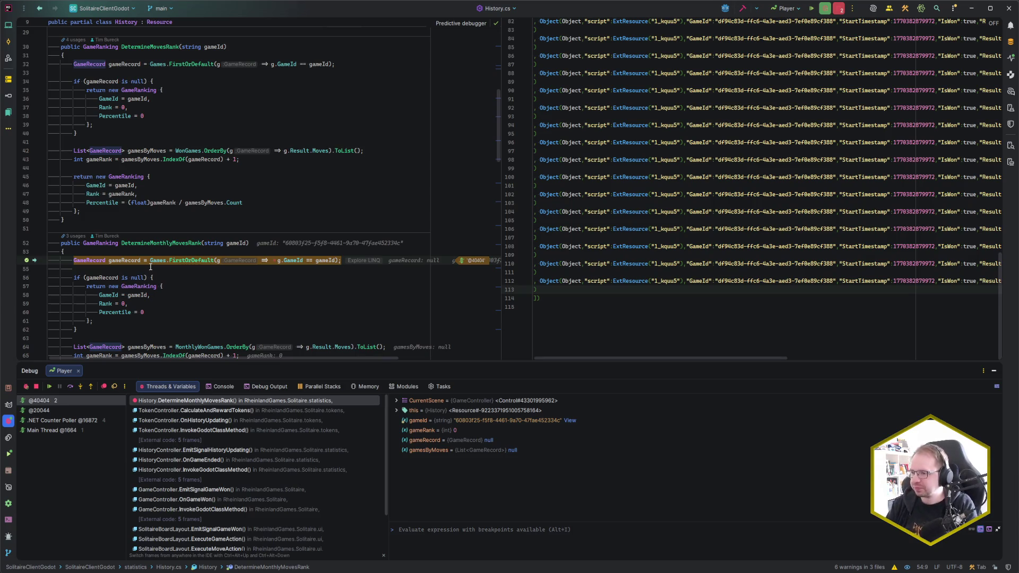
Step over the game-record lookup and inspect the found gameRecord's fields.
{"action": "scroll", "coordinate": [274, 249], "scroll_direction": "down", "scroll_amount": 2}
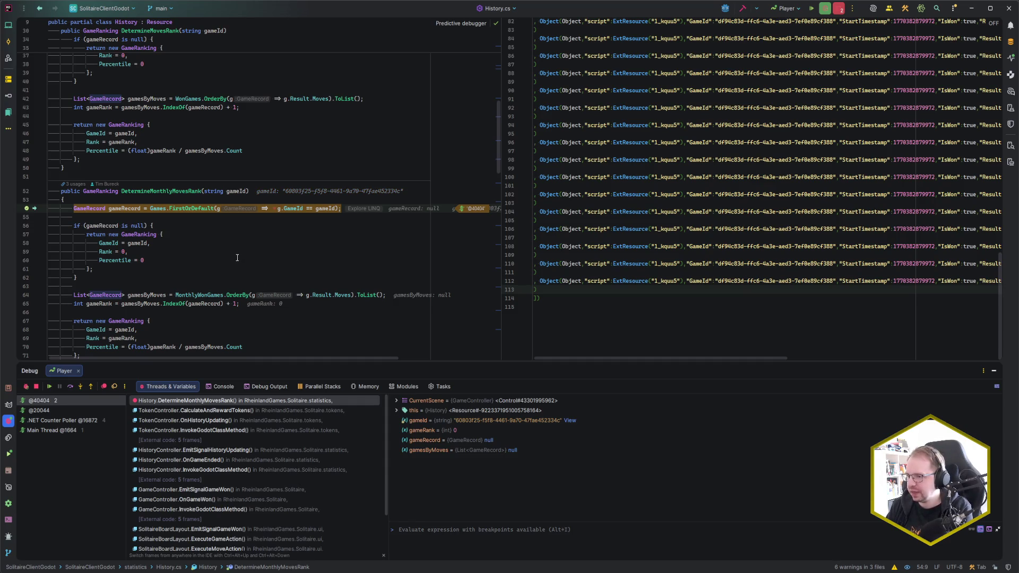
{"action": "key", "text": "F10"}
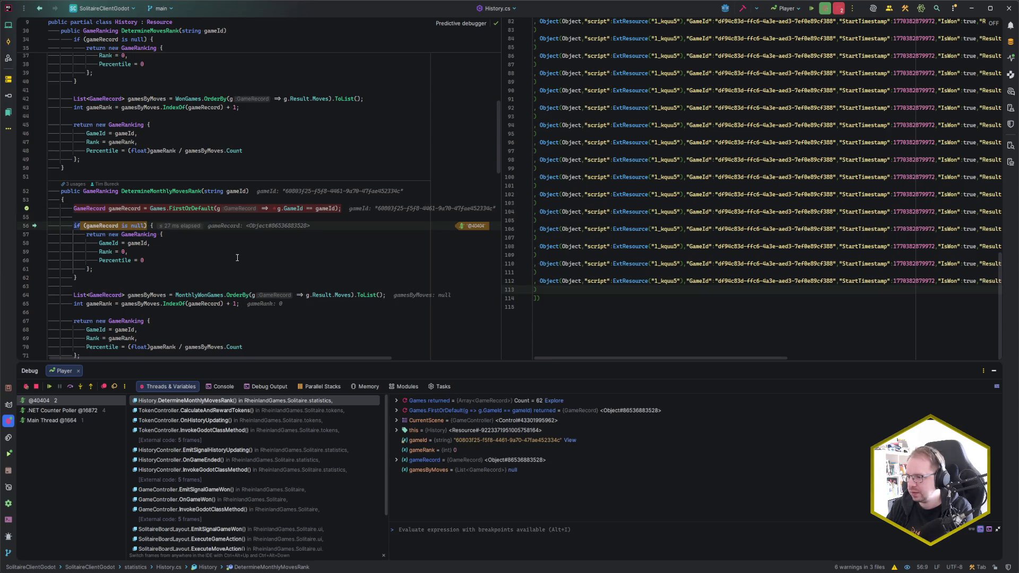
{"action": "left_click", "coordinate": [396, 460]}
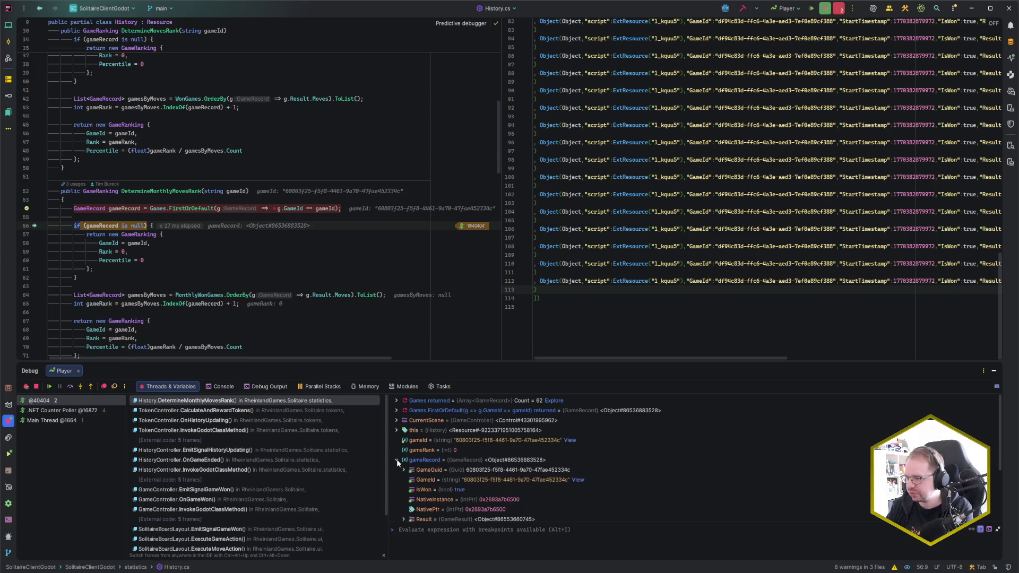
{"action": "left_click", "coordinate": [397, 460]}
Step to line 64, check MonthlyWonGames' 22 entries, then step to line 65 and enlarge the debug panel.
{"action": "key", "text": "F10"}
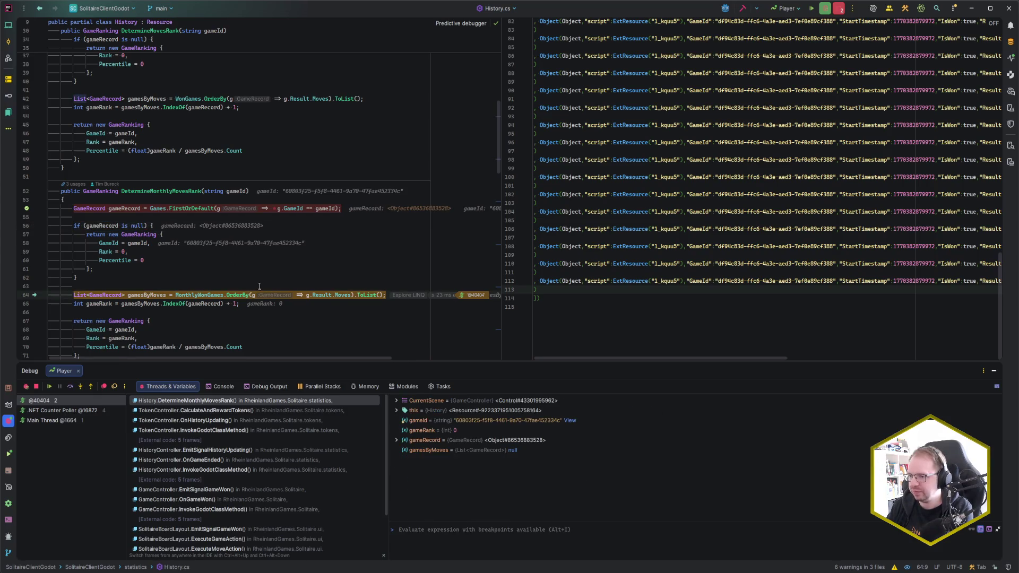
{"action": "scroll", "coordinate": [271, 295], "scroll_direction": "down", "scroll_amount": 2}
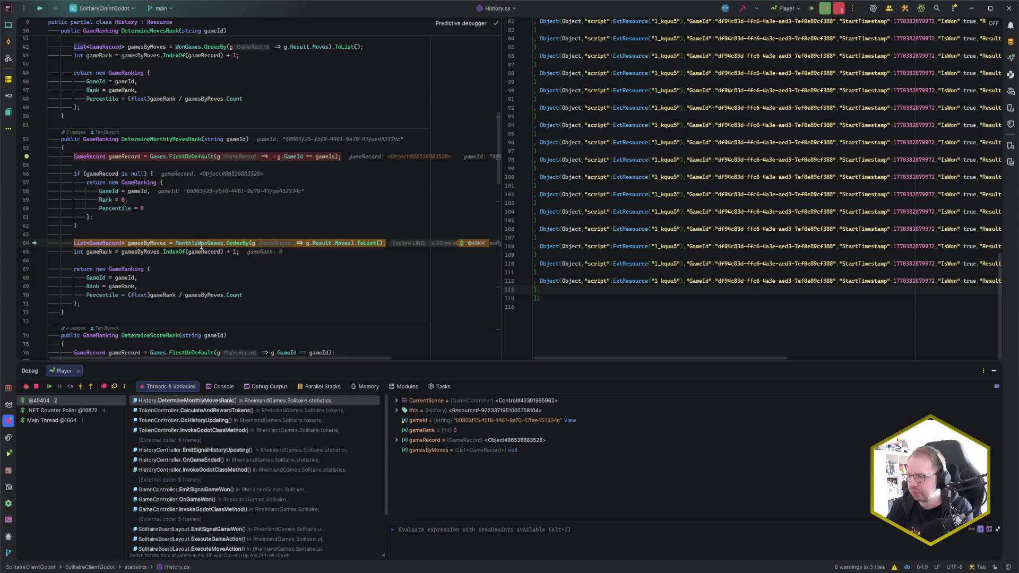
{"action": "mouse_move", "coordinate": [198, 242]}
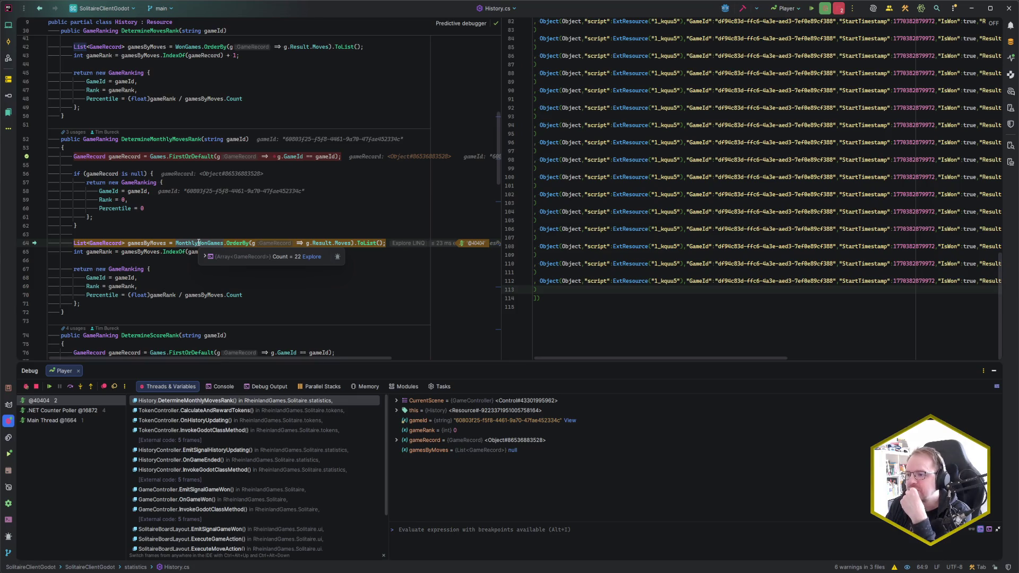
{"action": "left_click", "coordinate": [203, 257]}
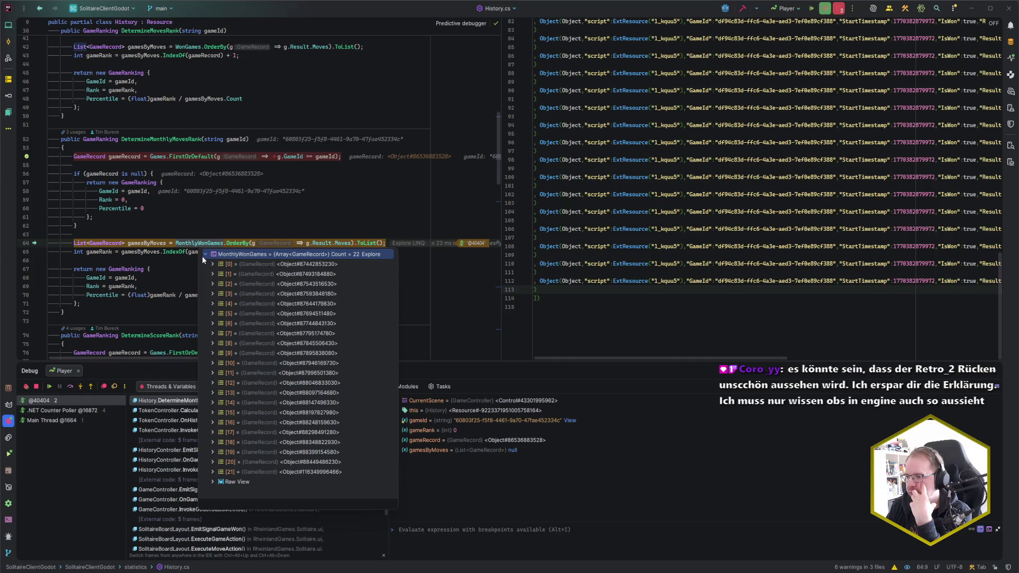
{"action": "left_click", "coordinate": [387, 244]}
{"action": "left_click", "coordinate": [389, 244]}
{"action": "key", "text": "F8"}
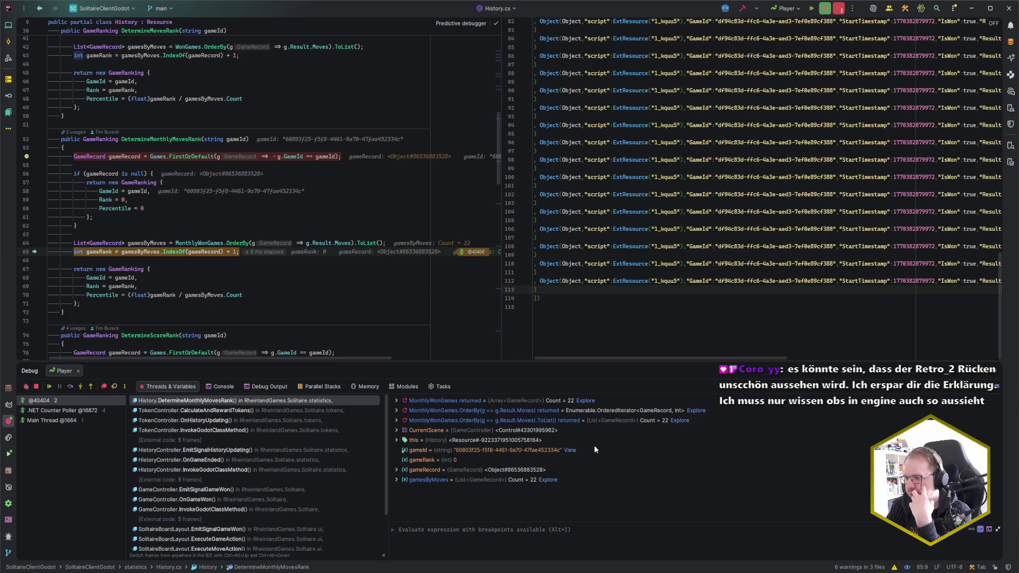
{"action": "left_click_drag", "start_coordinate": [400, 361], "coordinate": [409, 281]}
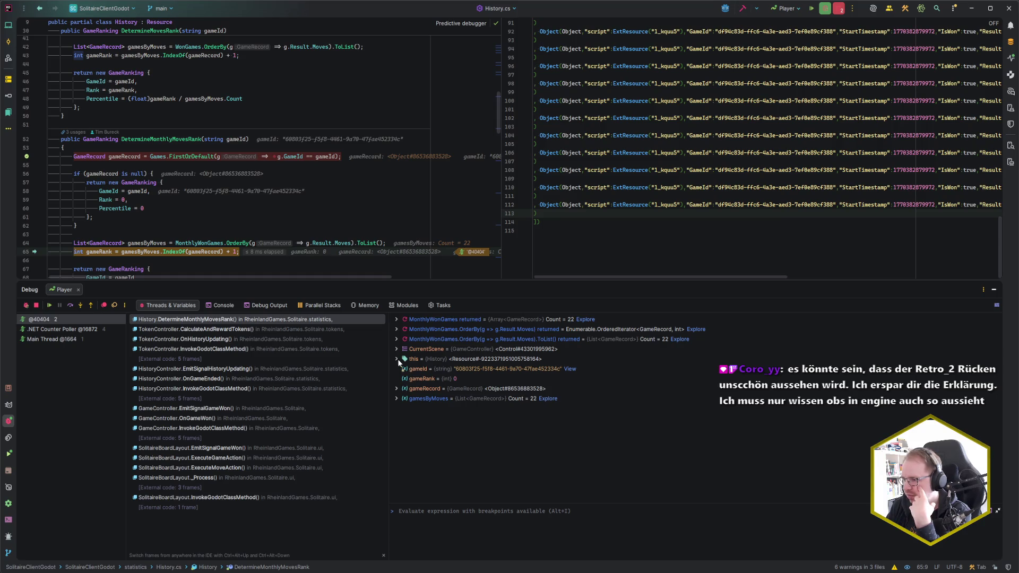
Expand gamesByMoves, scroll through its 22 records and inspect the first record's fields.
{"action": "left_click", "coordinate": [398, 398]}
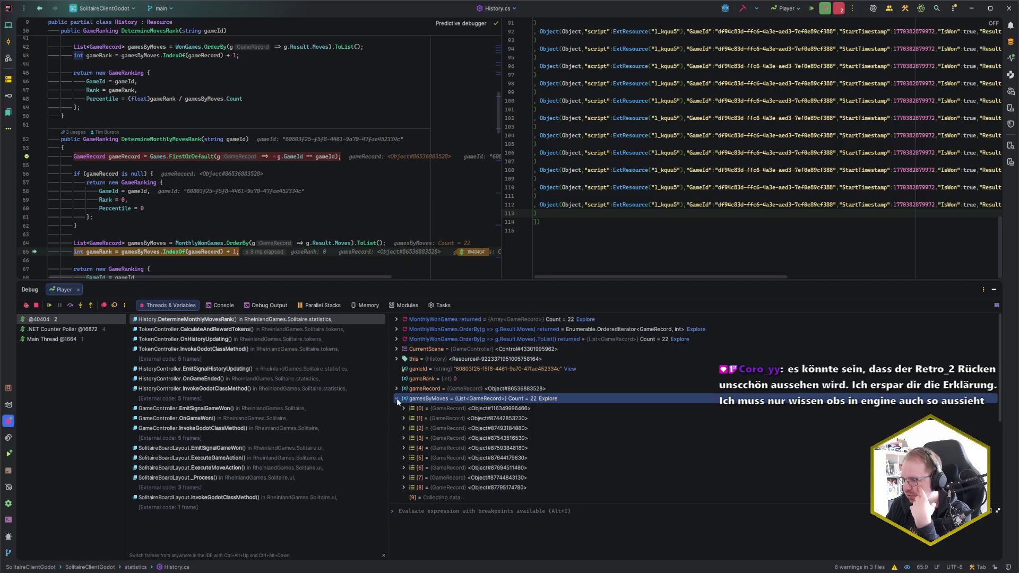
{"action": "scroll", "coordinate": [555, 419], "scroll_direction": "down", "scroll_amount": 5}
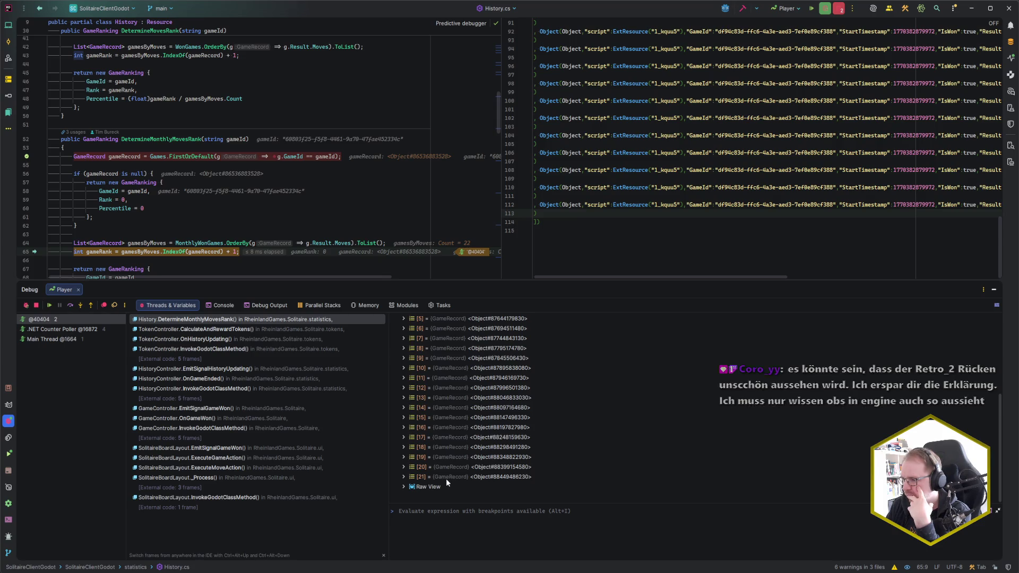
{"action": "scroll", "coordinate": [446, 479], "scroll_direction": "up", "scroll_amount": 4}
{"action": "scroll", "coordinate": [445, 479], "scroll_direction": "up", "scroll_amount": 1}
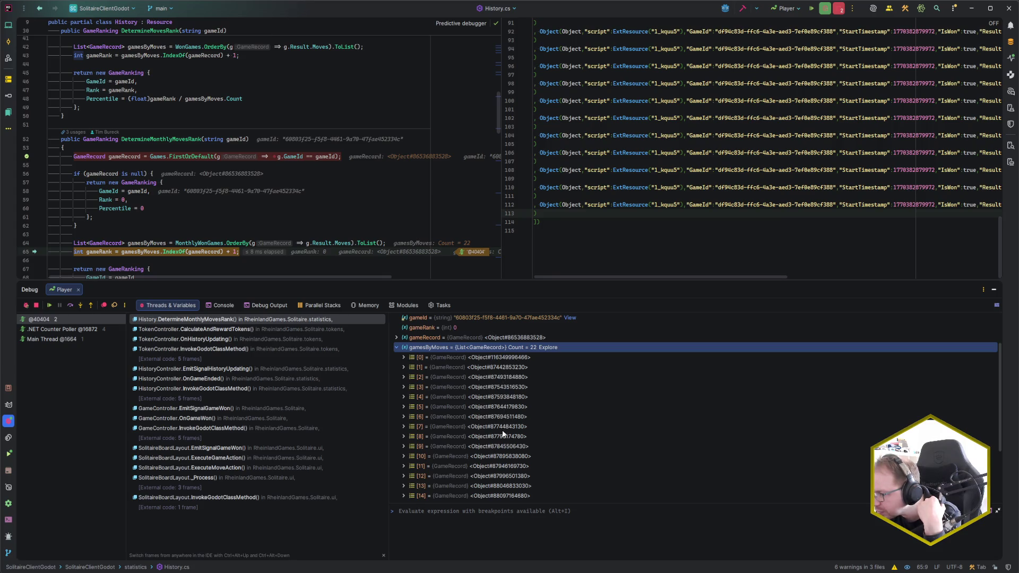
{"action": "scroll", "coordinate": [508, 451], "scroll_direction": "down", "scroll_amount": 1}
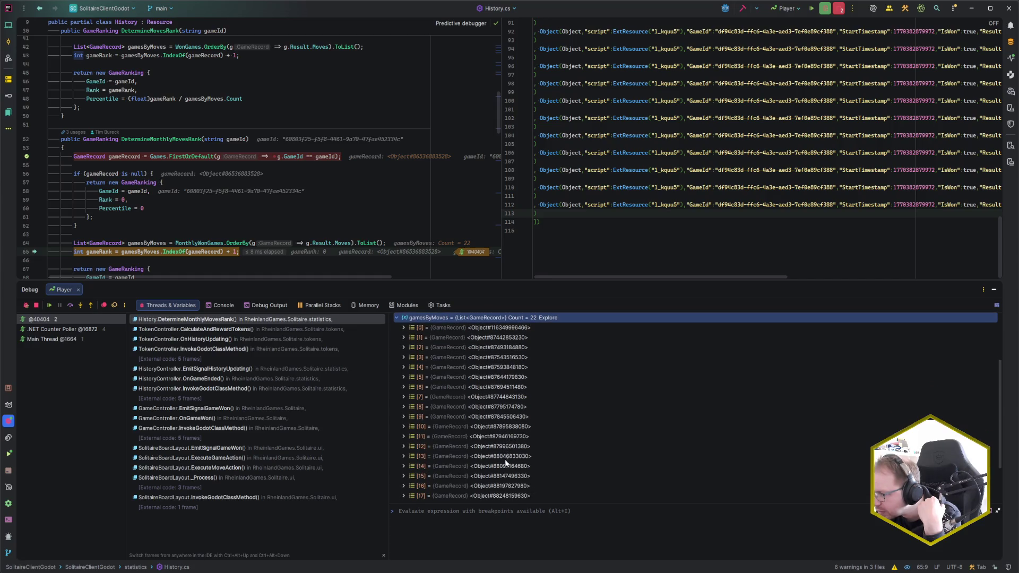
{"action": "scroll", "coordinate": [507, 458], "scroll_direction": "down", "scroll_amount": 1}
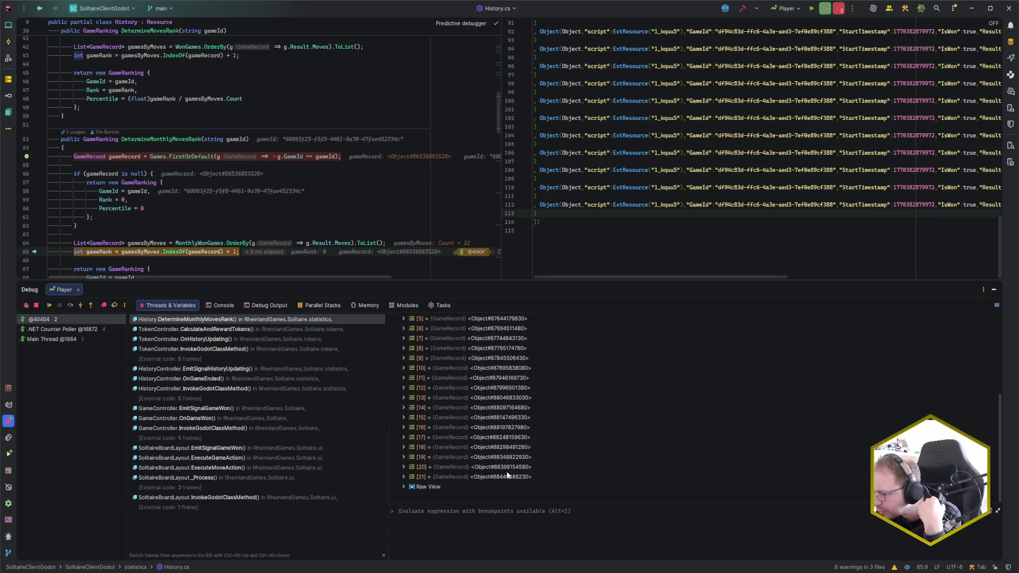
{"action": "scroll", "coordinate": [508, 474], "scroll_direction": "up", "scroll_amount": 3}
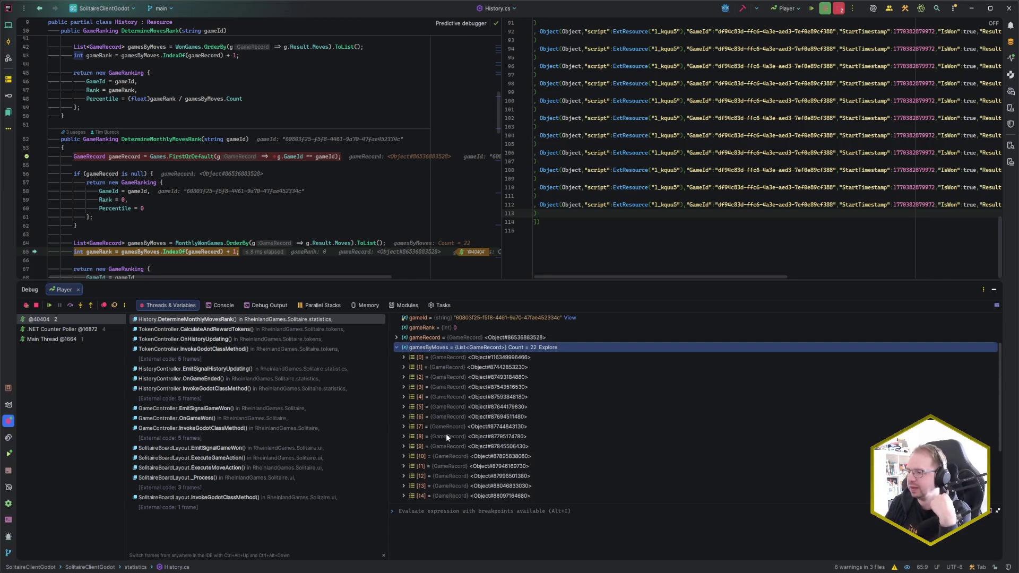
{"action": "left_click", "coordinate": [404, 358]}
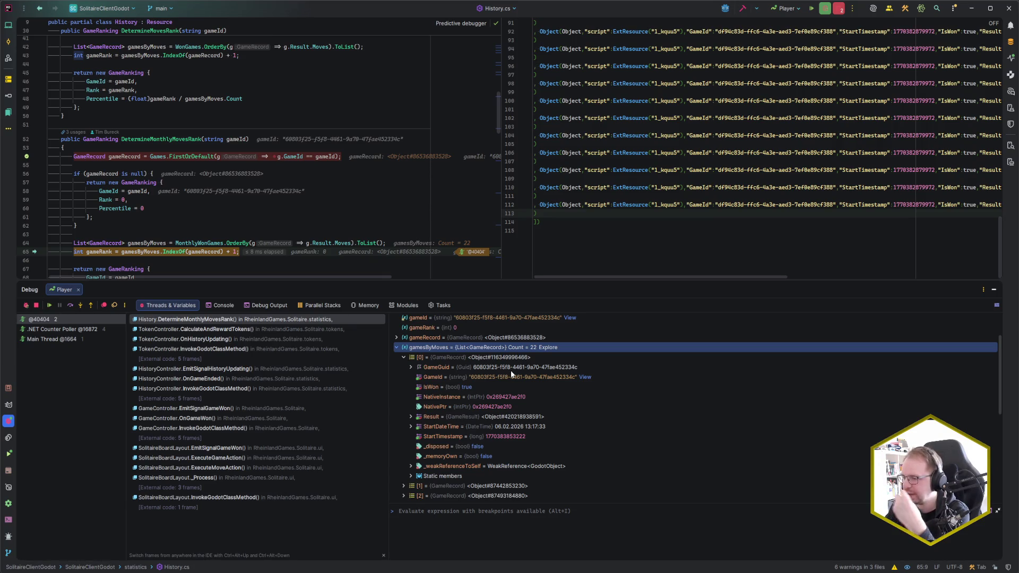
{"action": "left_click", "coordinate": [404, 357]}
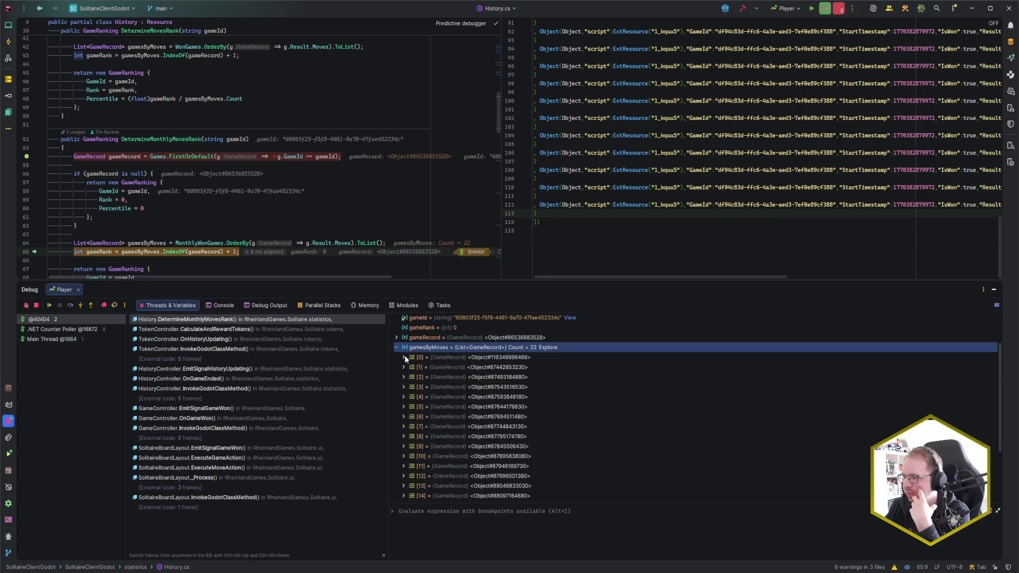
Collapse gamesByMoves, hide the Debug panel and resume to the next line 54 breakpoint hit.
{"action": "scroll", "coordinate": [500, 361], "scroll_direction": "up", "scroll_amount": 2}
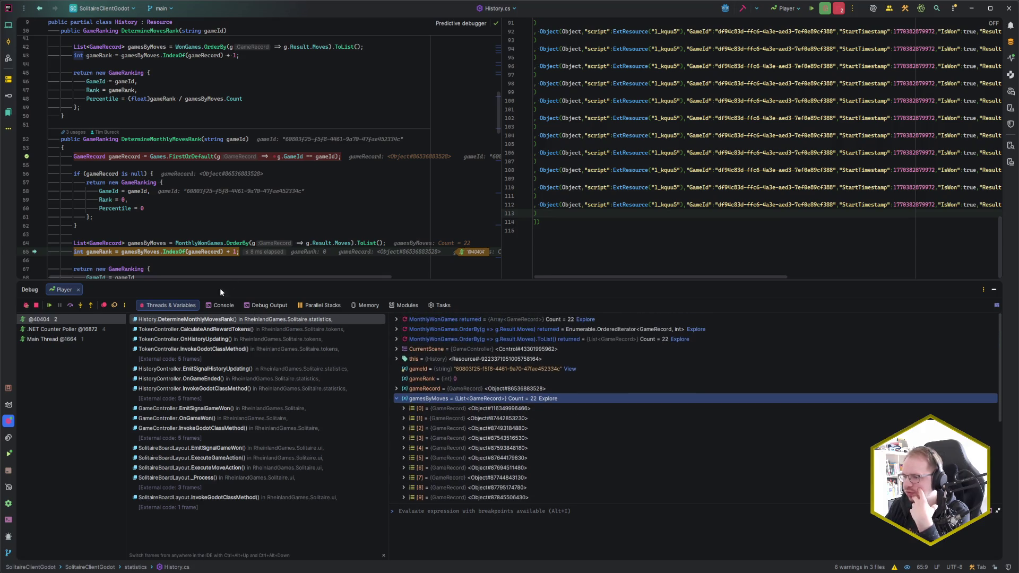
{"action": "left_click", "coordinate": [396, 399]}
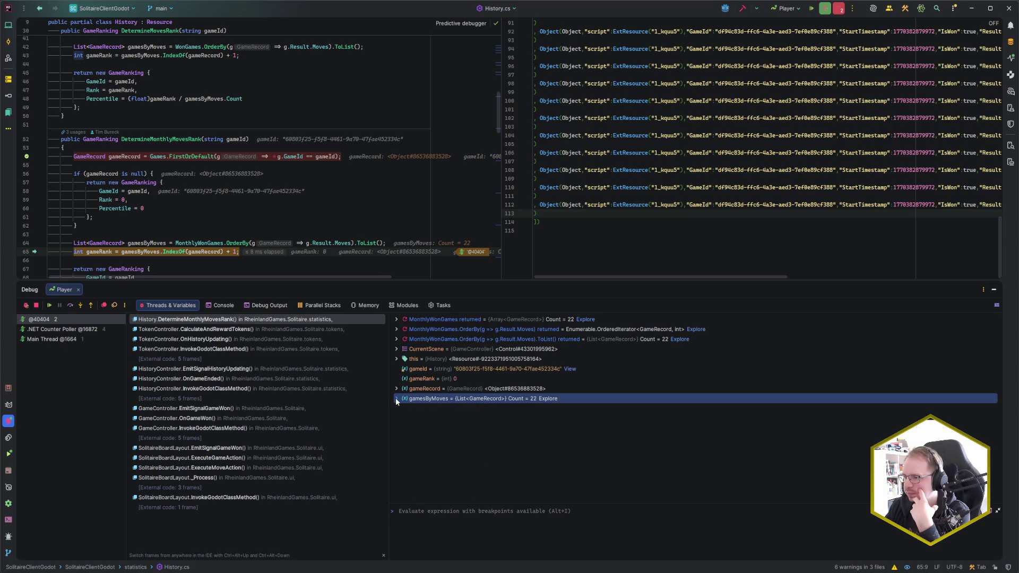
{"action": "left_click", "coordinate": [396, 399]}
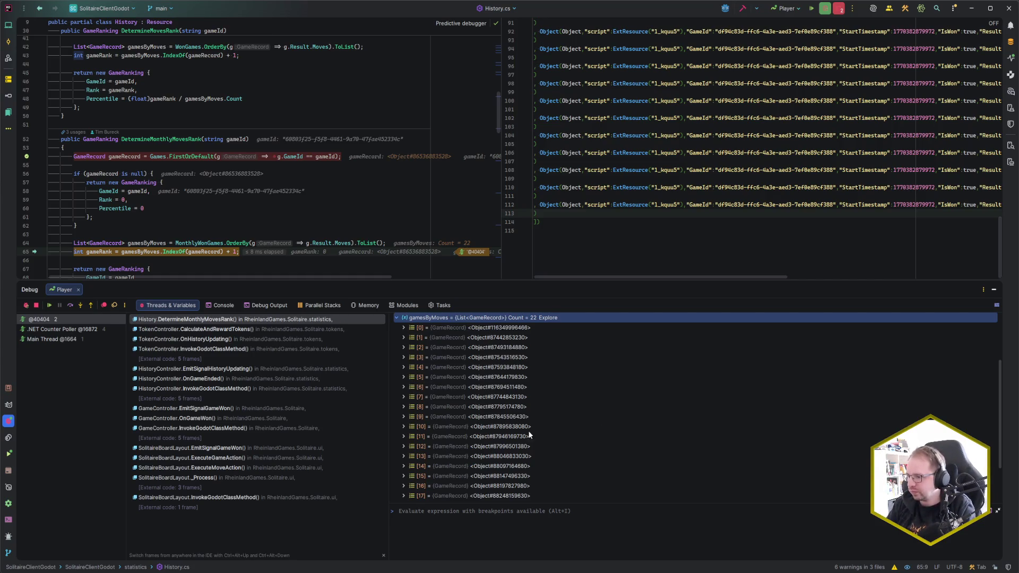
{"action": "scroll", "coordinate": [512, 438], "scroll_direction": "up", "scroll_amount": 2}
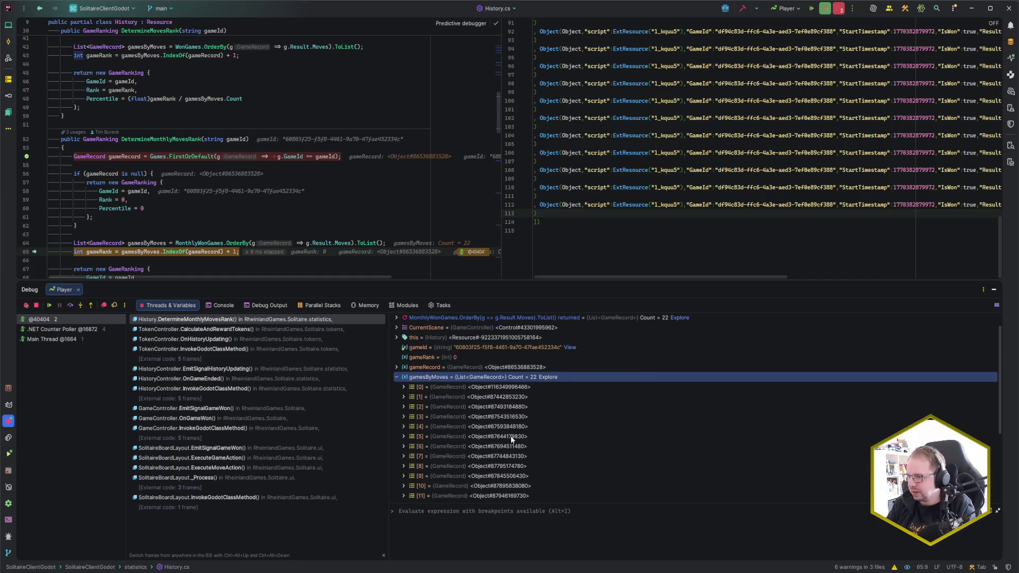
{"action": "left_click", "coordinate": [397, 377]}
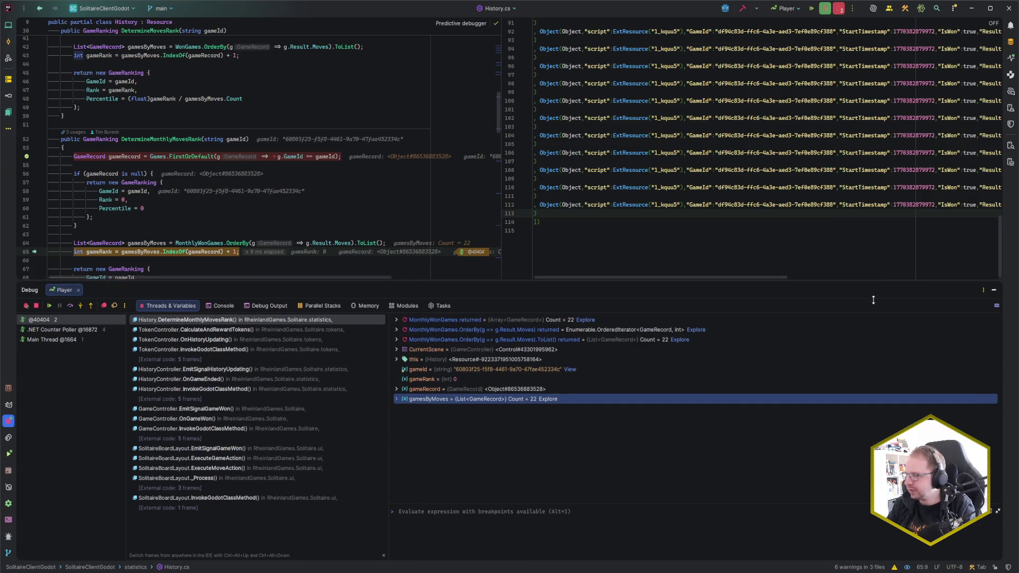
{"action": "left_click_drag", "start_coordinate": [871, 280], "coordinate": [870, 369]}
{"action": "left_click", "coordinate": [996, 378]}
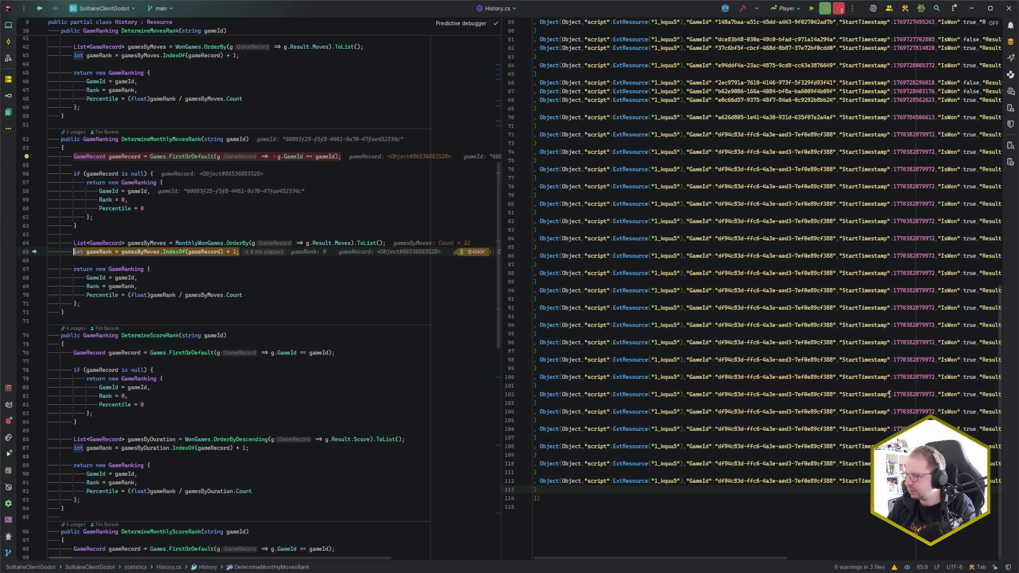
{"action": "key", "text": "F9"}
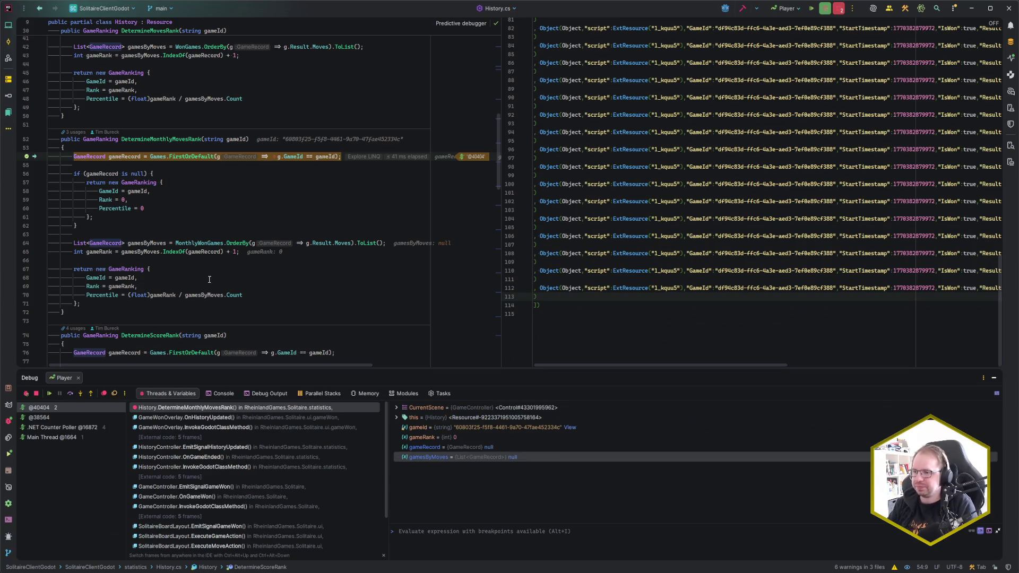
Remove the line 54 breakpoint, resume, and show the game's Monthly win stats, which read all zeros.
{"action": "left_click", "coordinate": [27, 156]}
{"action": "key", "text": "F9"}
{"action": "left_click", "coordinate": [254, 251]}
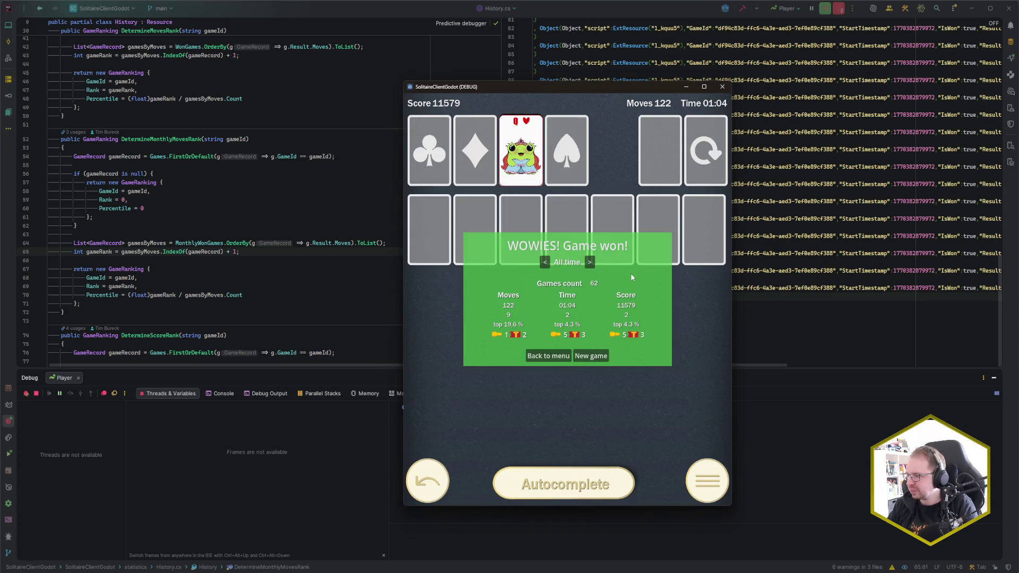
{"action": "left_click", "coordinate": [590, 263]}
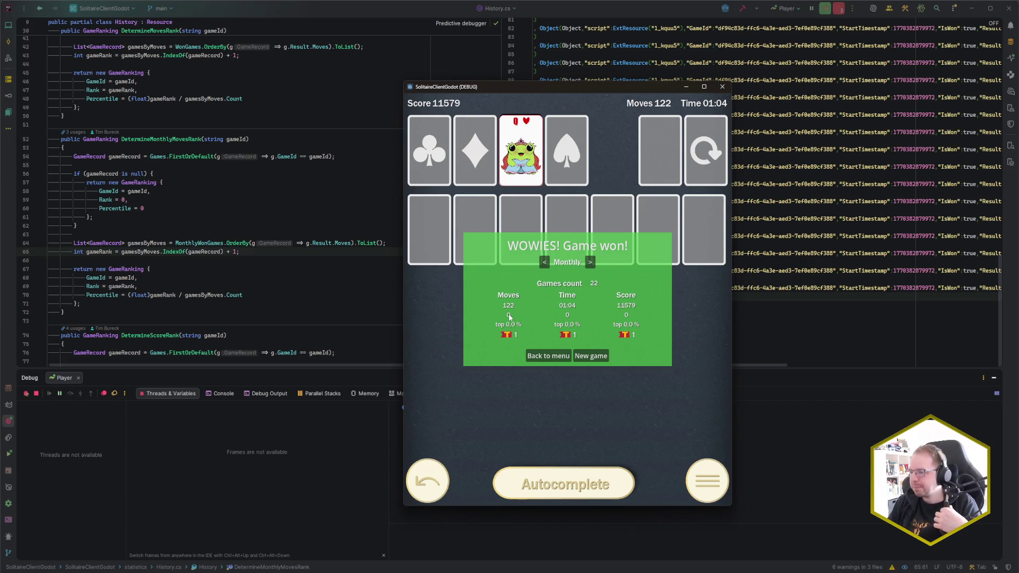
Select and copy lines 64–65 of History.cs, then switch to the Codecks browser window.
{"action": "left_click", "coordinate": [218, 262]}
{"action": "left_click", "coordinate": [257, 252]}
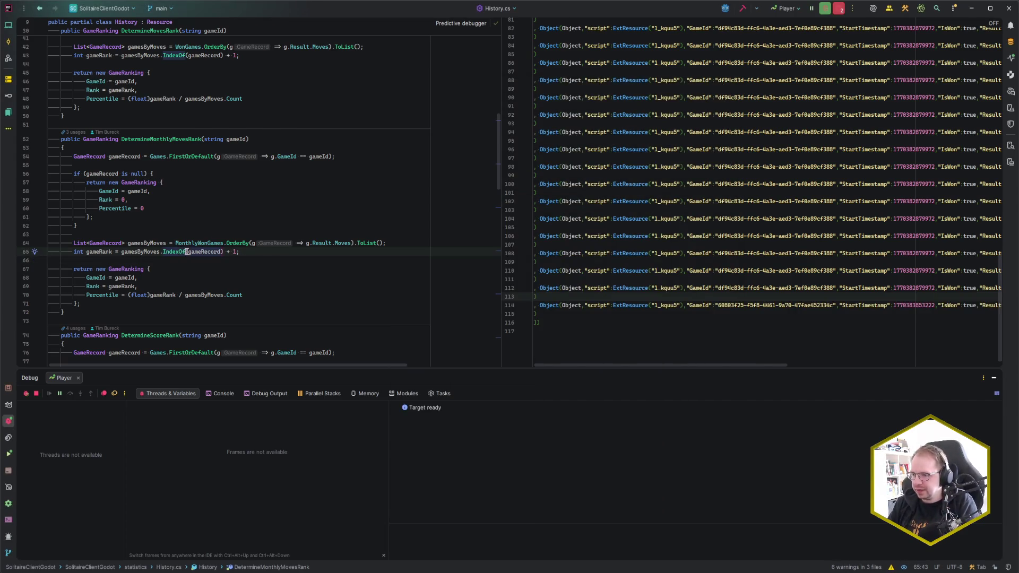
{"action": "left_click_drag", "start_coordinate": [239, 253], "coordinate": [75, 244]}
{"action": "key", "text": "ctrl+c"}
{"action": "left_click", "coordinate": [256, 254]}
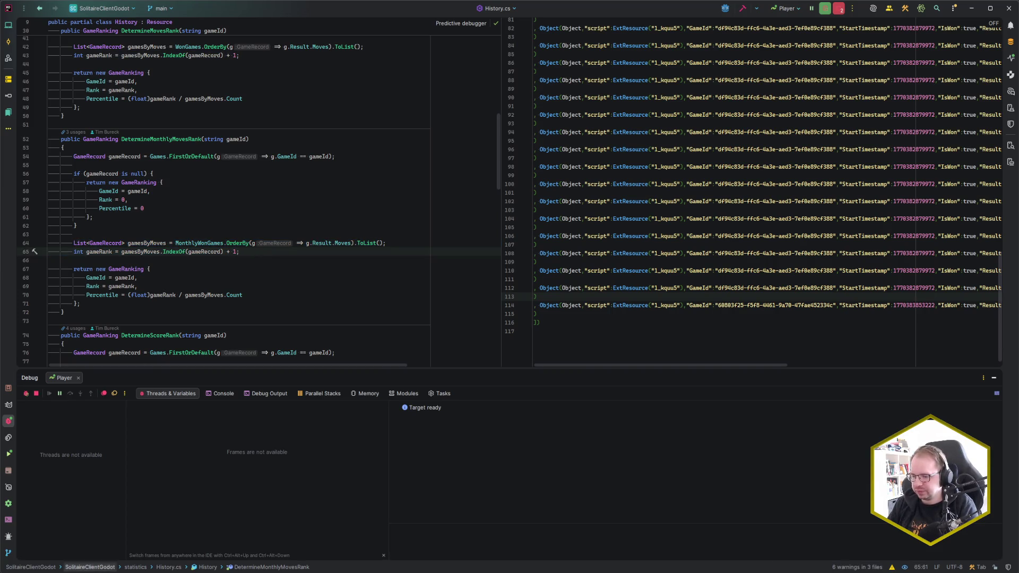
{"action": "key", "text": "alt+Tab"}
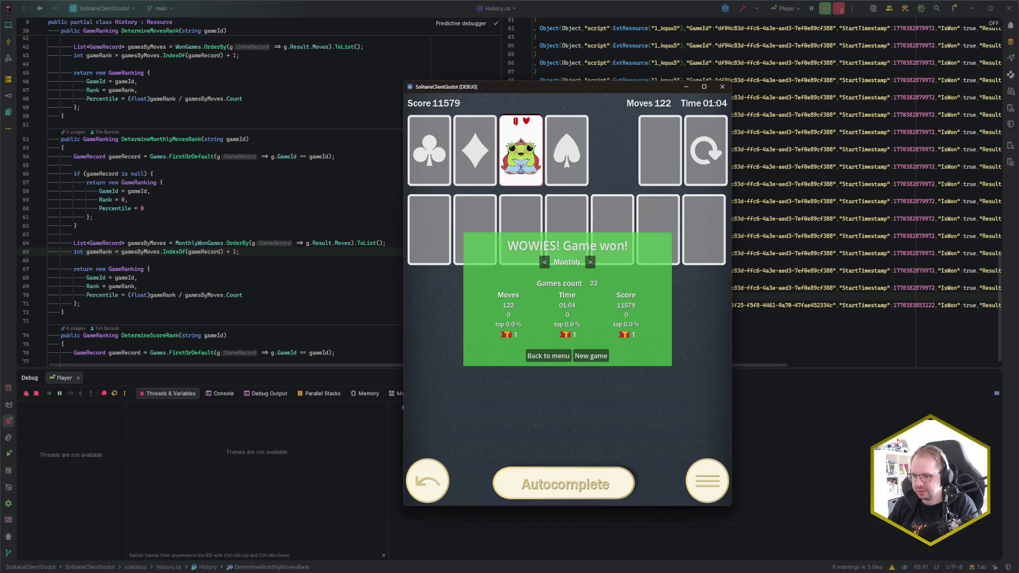
{"action": "key", "text": "alt+Tab"}
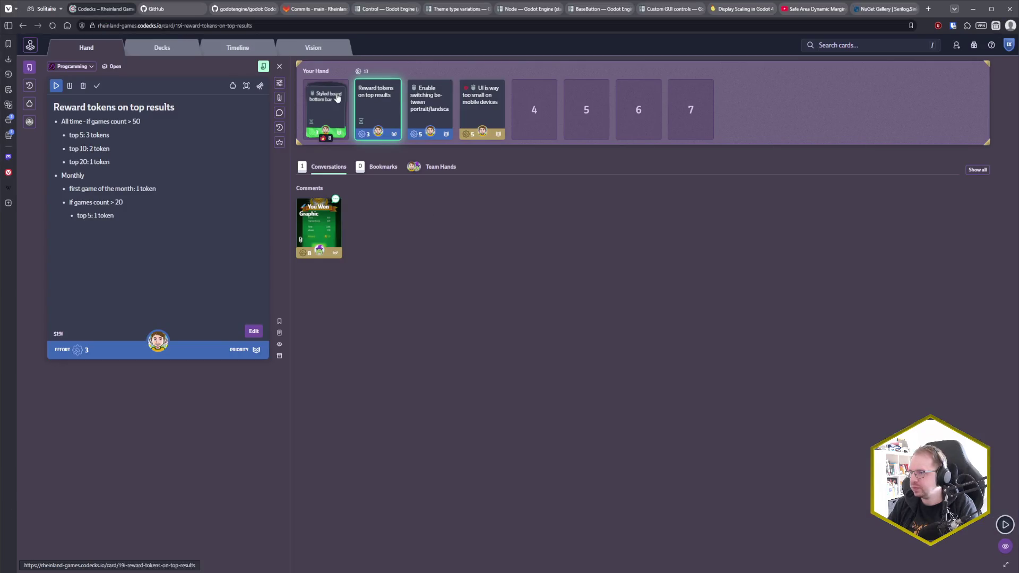
Open the Bugs & QA card 'Monthly statistics after first won game display only zeros' and select 'first' in its title.
{"action": "left_click", "coordinate": [162, 47]}
{"action": "left_click", "coordinate": [456, 297]}
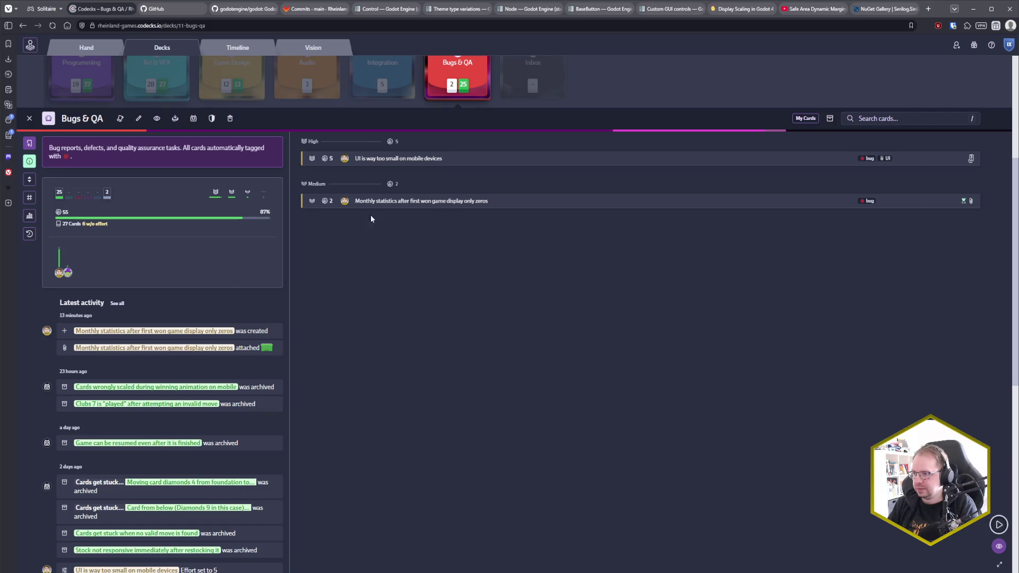
{"action": "left_click", "coordinate": [398, 200]}
{"action": "left_click", "coordinate": [182, 377]}
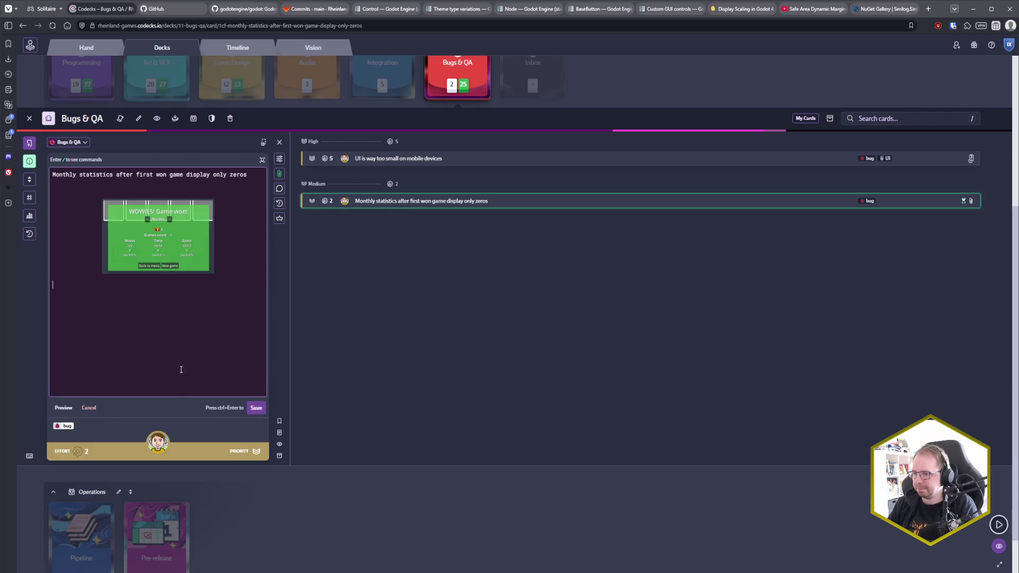
{"action": "scroll", "coordinate": [191, 342], "scroll_direction": "up", "scroll_amount": 1}
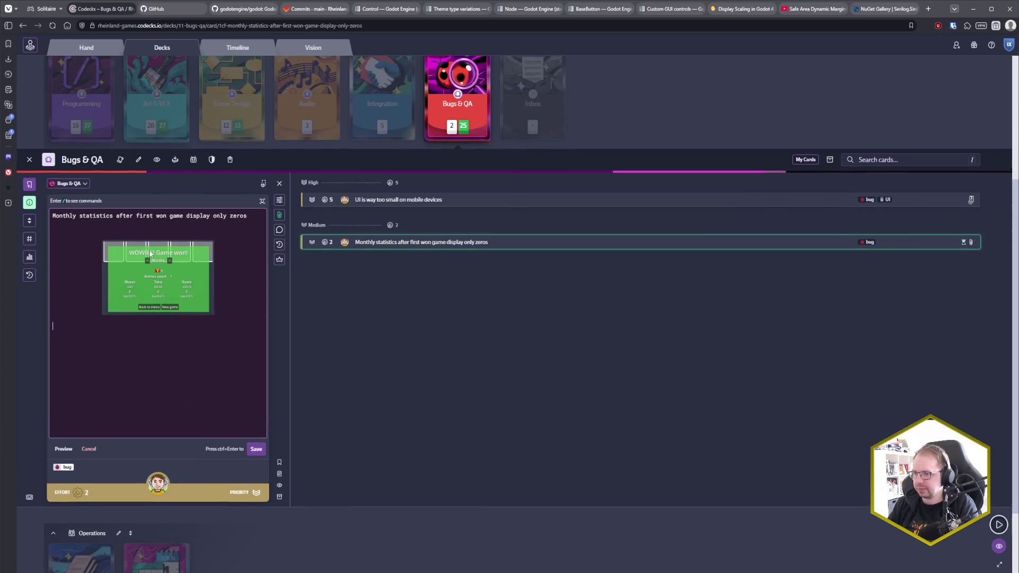
{"action": "double_click", "coordinate": [147, 214]}
{"action": "left_click_drag", "start_coordinate": [147, 213], "coordinate": [149, 221]}
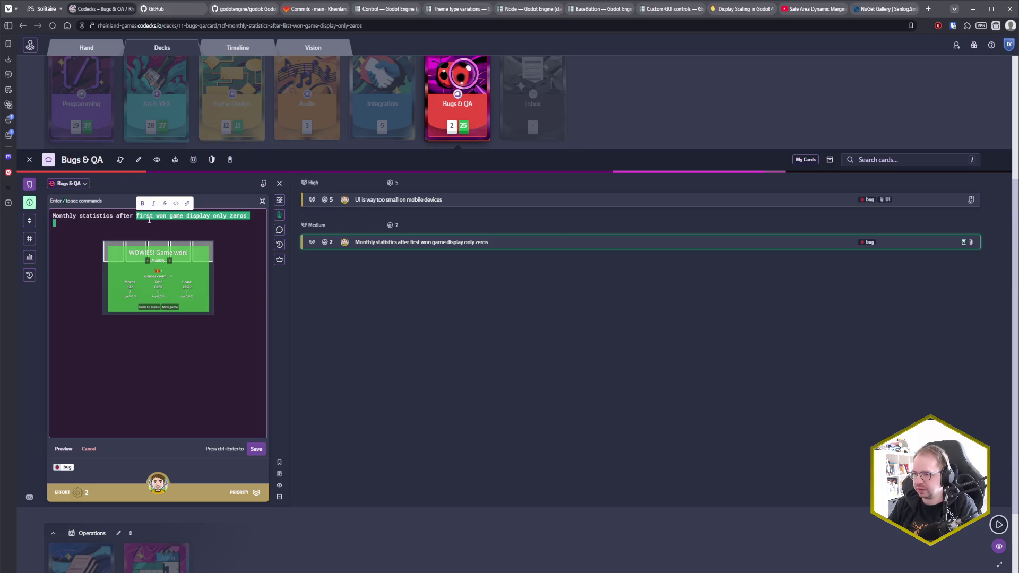
Delete 'first' from the title and paste the copied lines 64–65 as a ``` code block.
{"action": "left_click", "coordinate": [154, 215]}
{"action": "key", "text": "ctrl+BackSpace"}
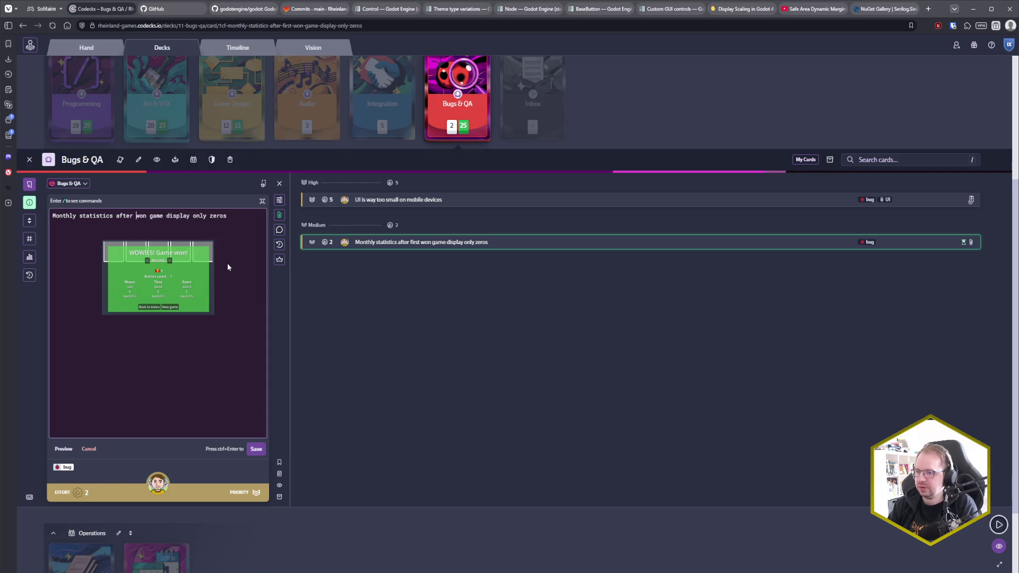
{"action": "key", "text": "Return"}
{"action": "type", "text": "```"}
{"action": "key", "text": "Return"}
{"action": "key", "text": "ctrl+v"}
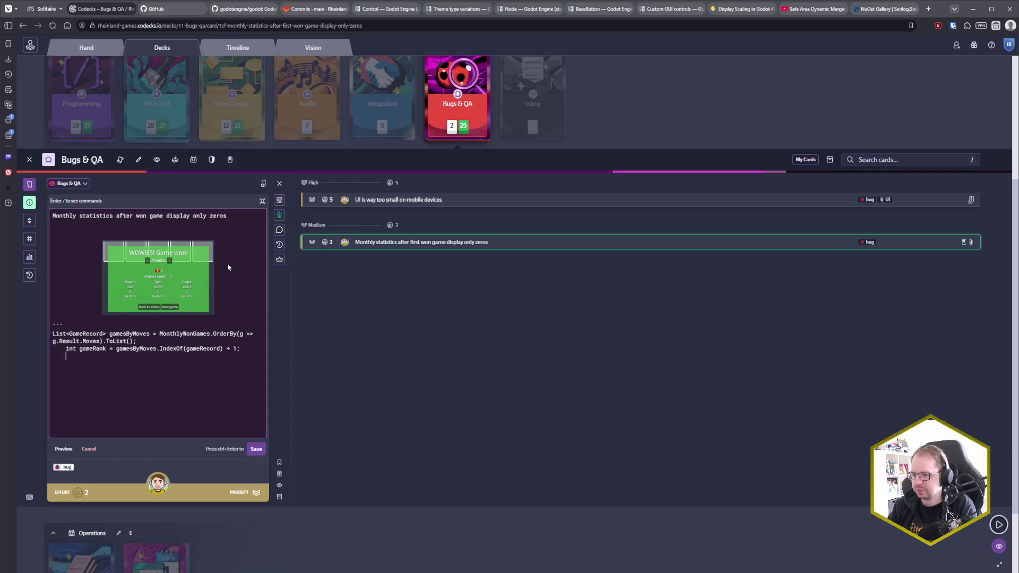
{"action": "type", "text": "```"}
{"action": "key", "text": "Up"}
{"action": "key", "text": "Home"}
{"action": "key", "text": "Delete"}
{"action": "key", "text": "Delete"}
{"action": "key", "text": "Delete"}
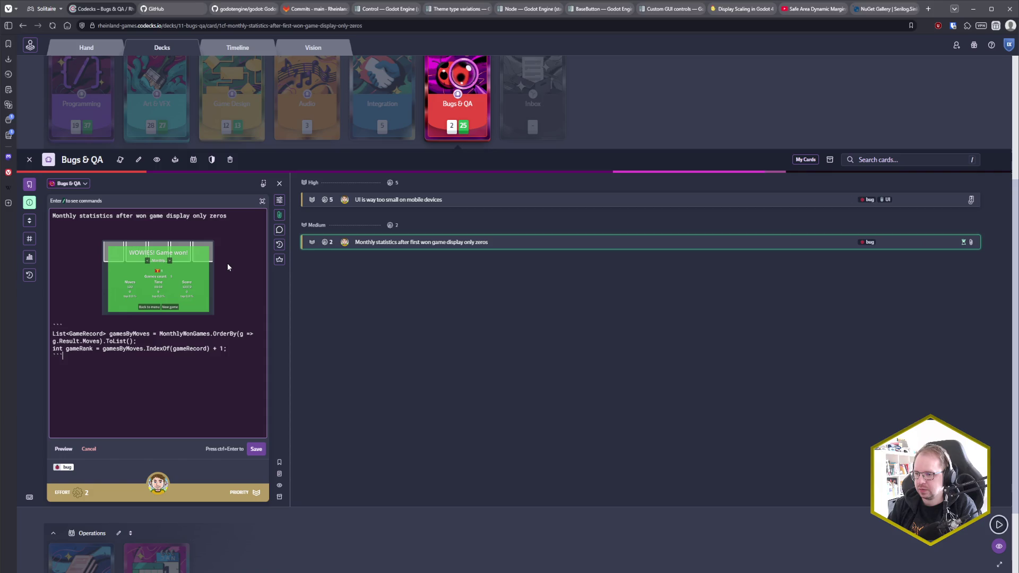
Write 'This creates a deep copy of the games list. Hence, the gameRecord will not be found by `IndexOf` and 0 is being determined as the `gameRank`.' below the code.
{"action": "type", "text": "THis"}
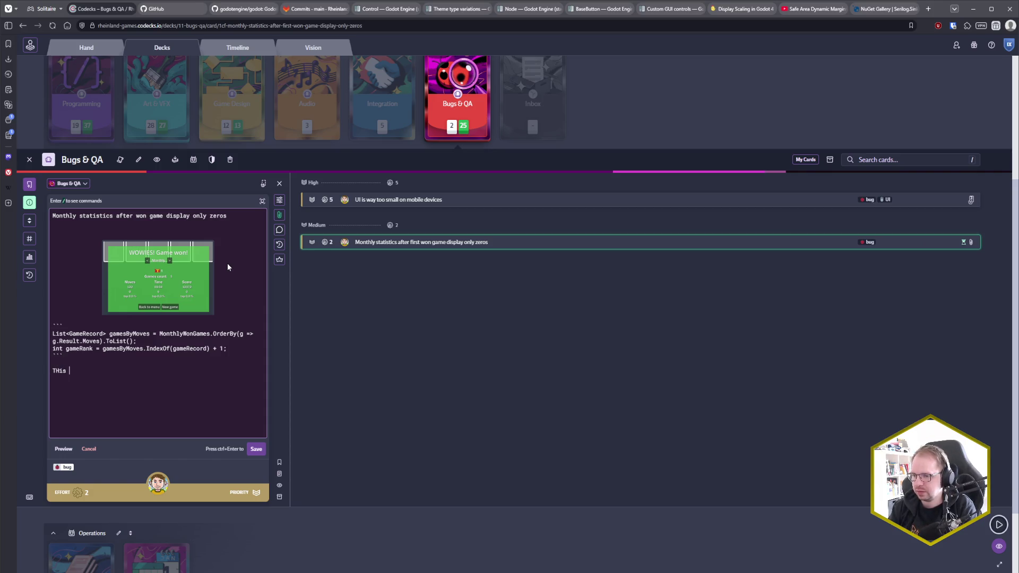
{"action": "key", "text": "BackSpace"}
{"action": "key", "text": "BackSpace"}
{"action": "key", "text": "BackSpace"}
{"action": "type", "text": "his creates a f"}
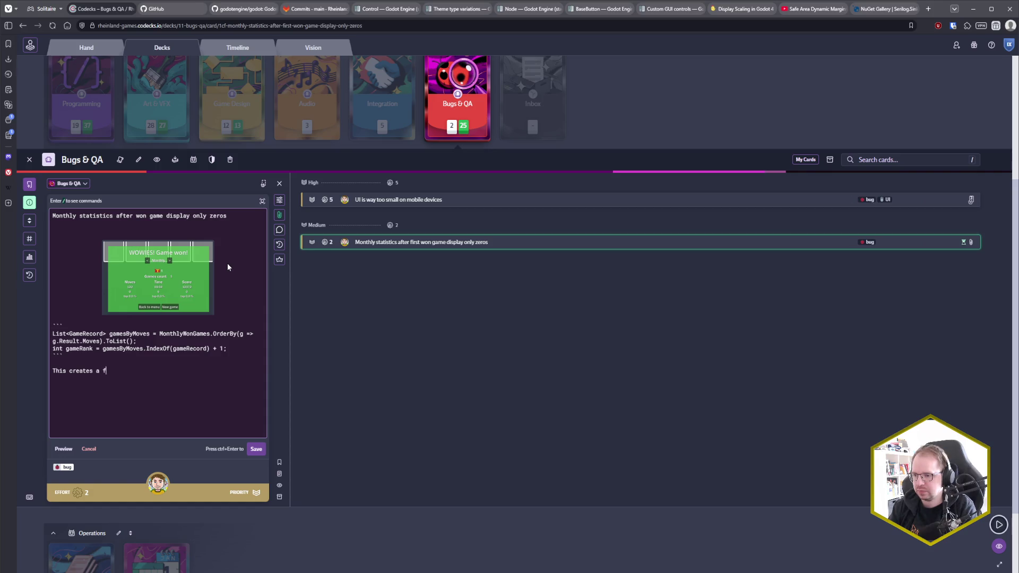
{"action": "key", "text": "BackSpace"}
{"action": "type", "text": "deep copy of the "}
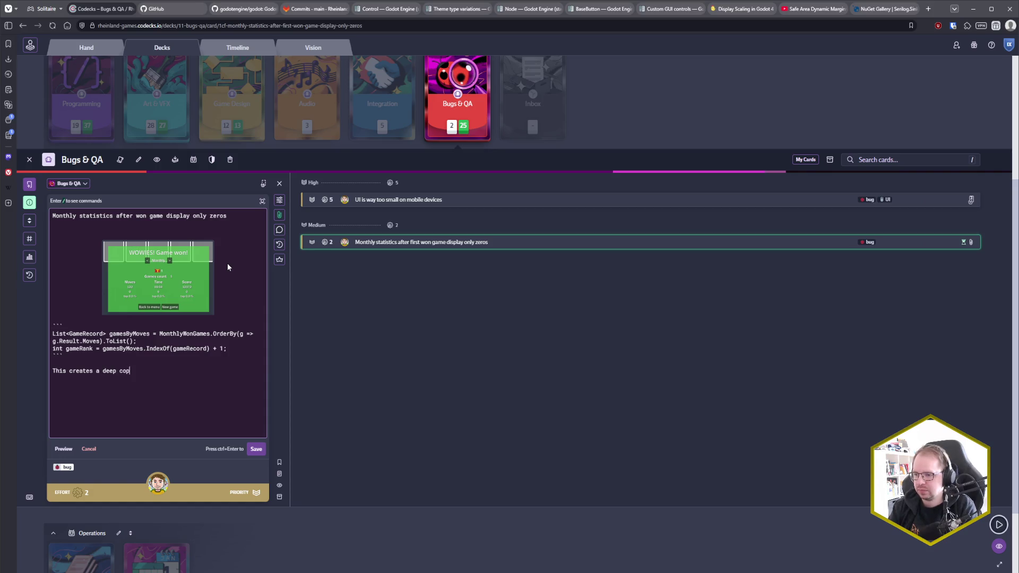
{"action": "type", "text": "games list"}
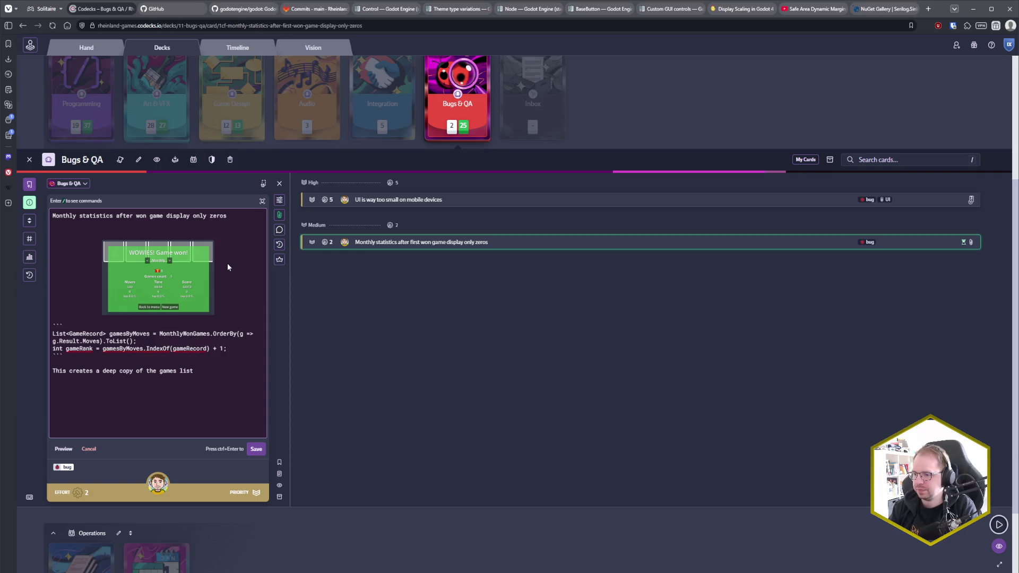
{"action": "type", "text": ". Hence, the "}
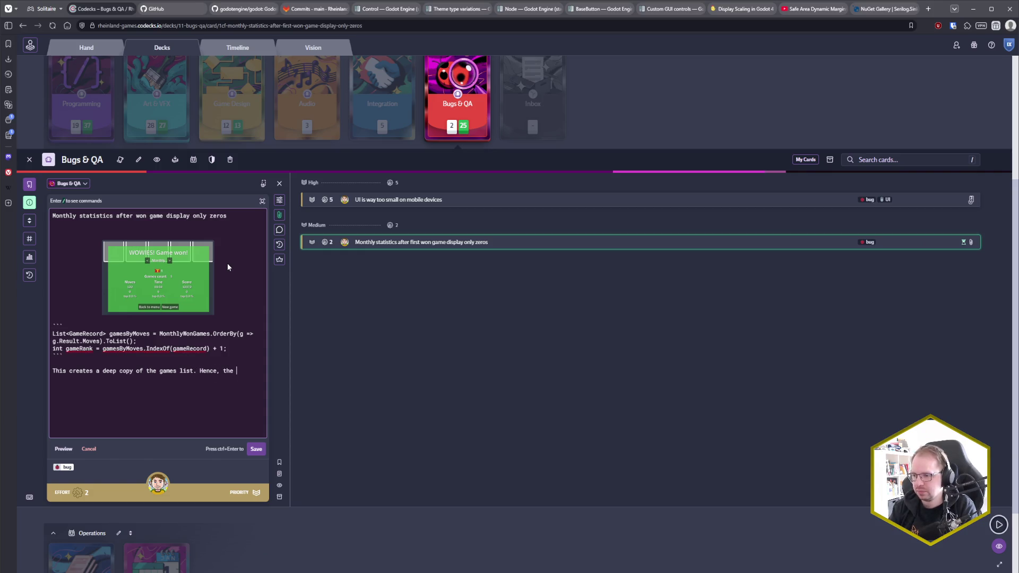
{"action": "type", "text": "gameRecord"}
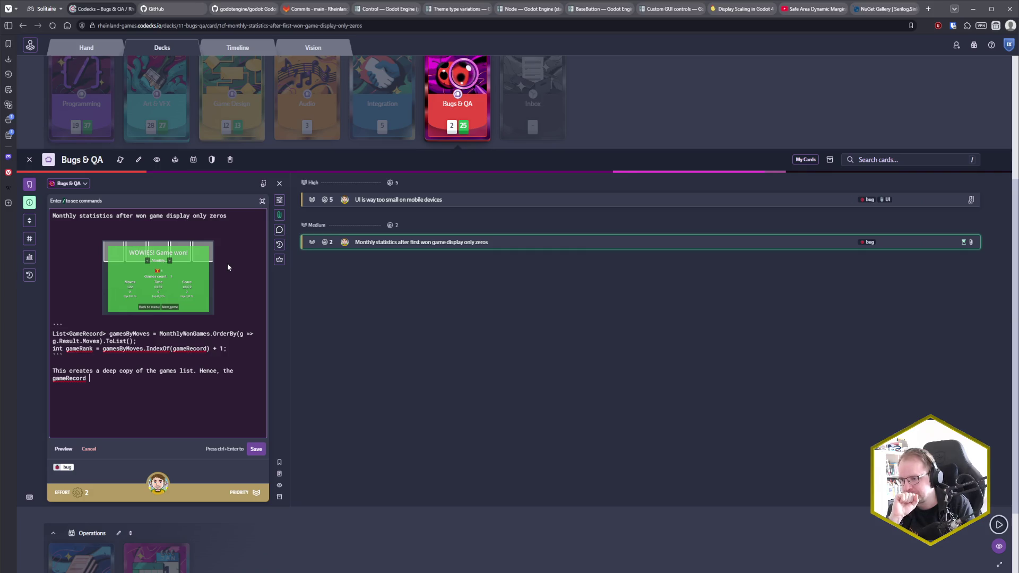
{"action": "type", "text": "will not be found by `IndexOf`."}
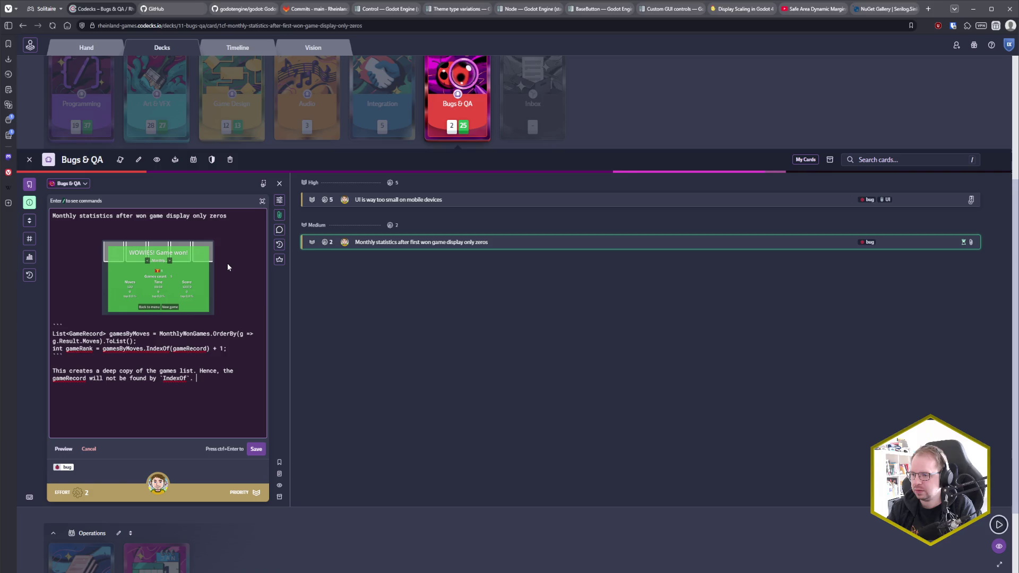
{"action": "key", "text": "BackSpace"}
{"action": "key", "text": "BackSpace"}
{"action": "type", "text": "and "}
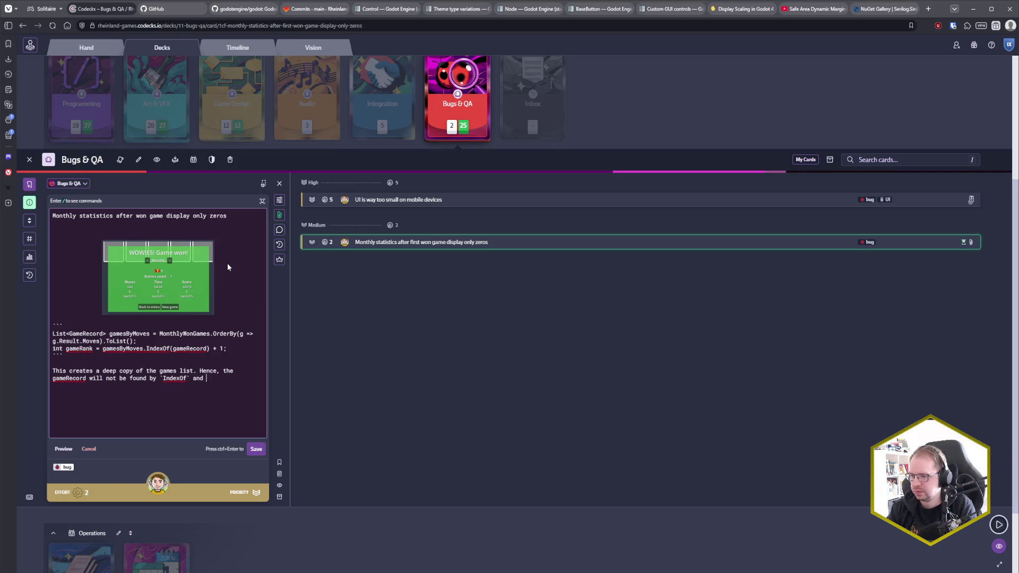
{"action": "type", "text": "0 is being "}
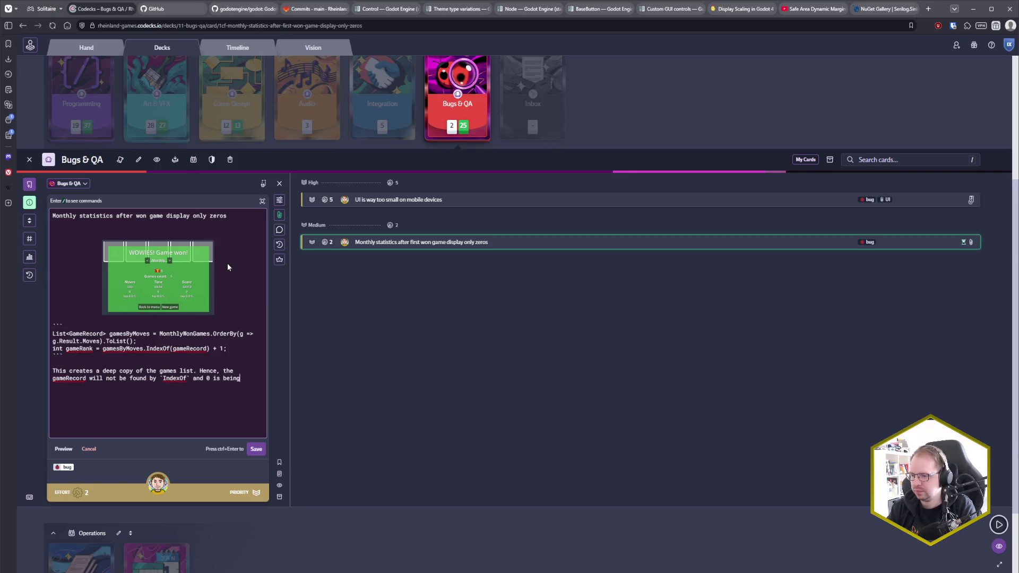
{"action": "type", "text": "determined as the "}
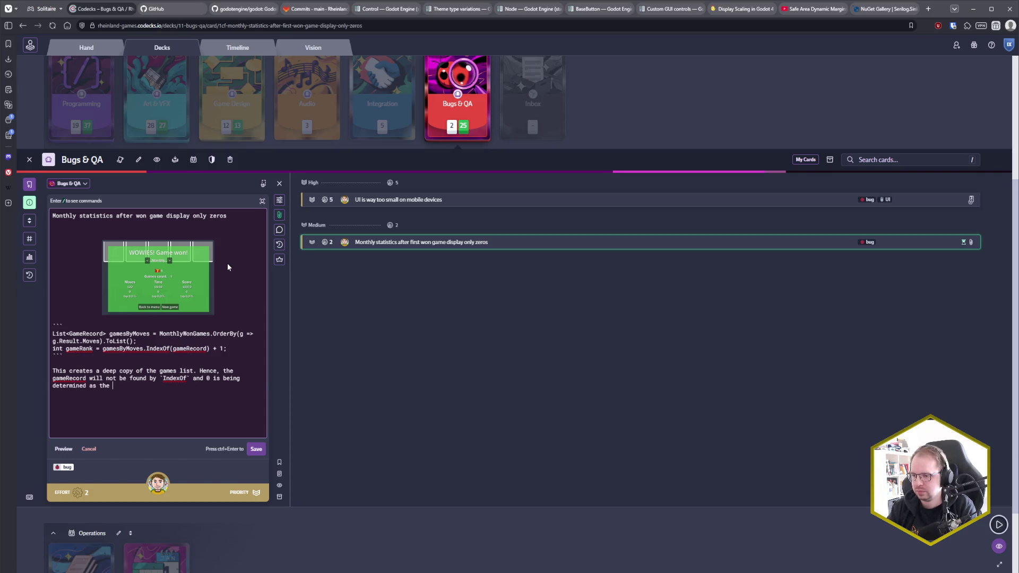
{"action": "type", "text": "`gameRank`."}
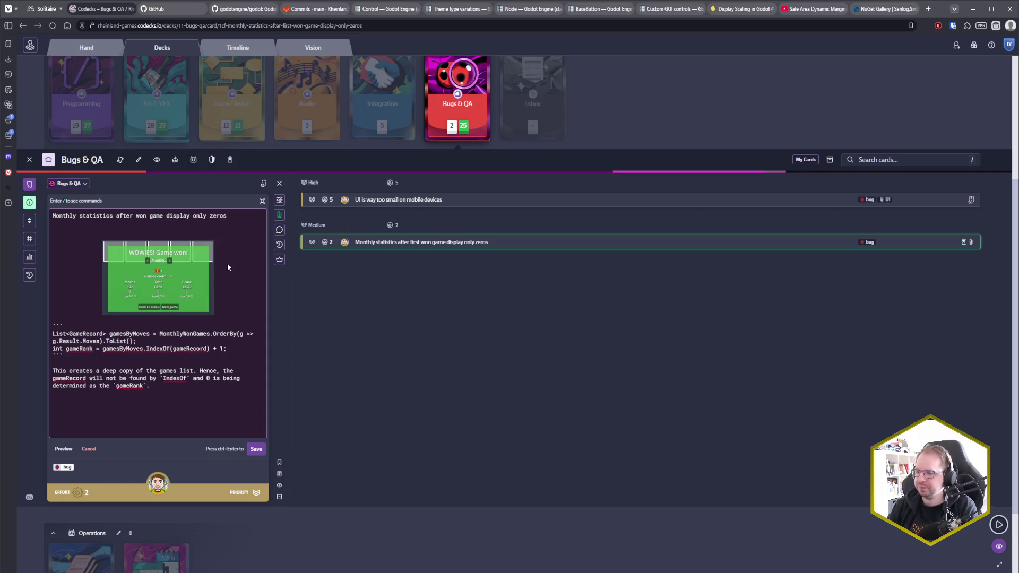
{"action": "key", "text": "alt+Tab"}
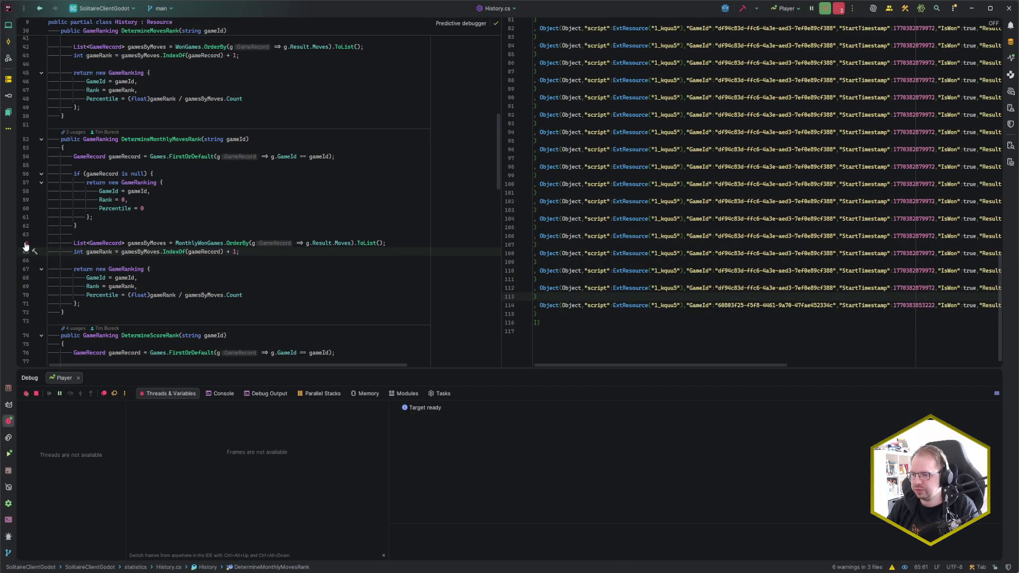
Copy the statistics/History.cs:64 code reference from Rider into the Codecks bug card description.
{"action": "left_click", "coordinate": [70, 245]}
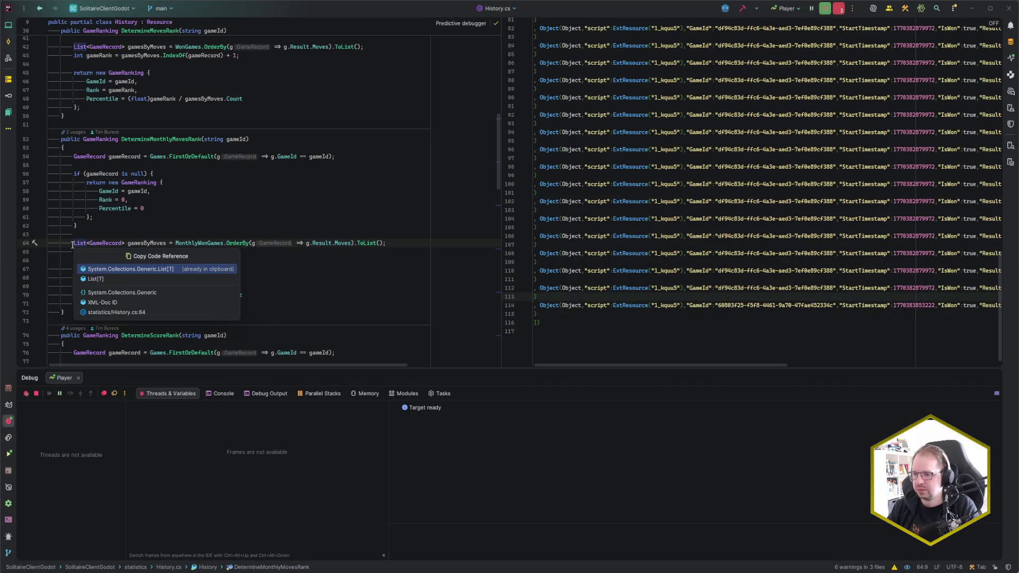
{"action": "key", "text": "alt+Tab"}
{"action": "key", "text": "alt+Tab"}
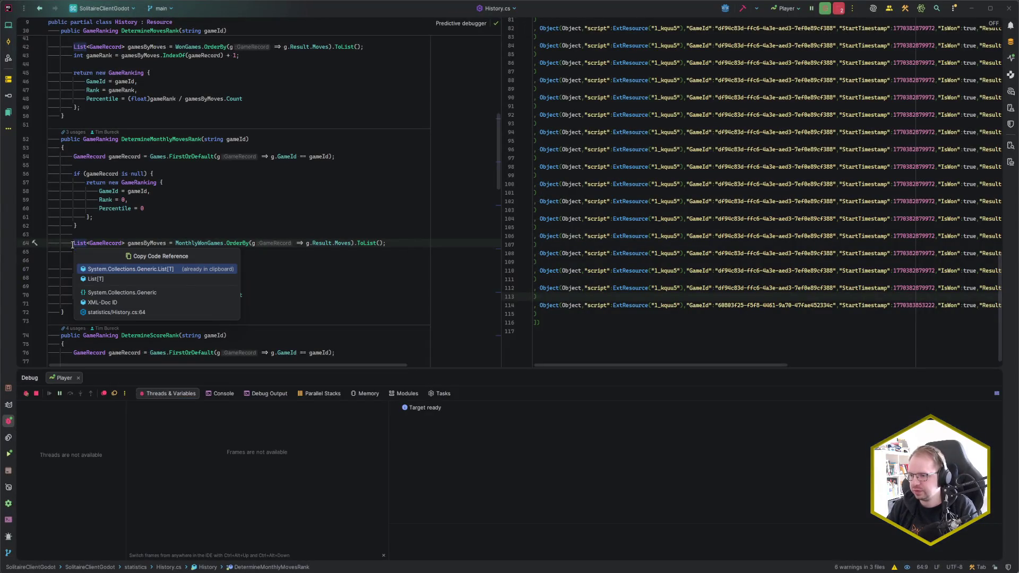
{"action": "key", "text": "Down"}
{"action": "key", "text": "Down"}
{"action": "key", "text": "Down"}
{"action": "key", "text": "Return"}
{"action": "key", "text": "alt+Tab"}
{"action": "type", "text": "statistics/History.cs:64"}
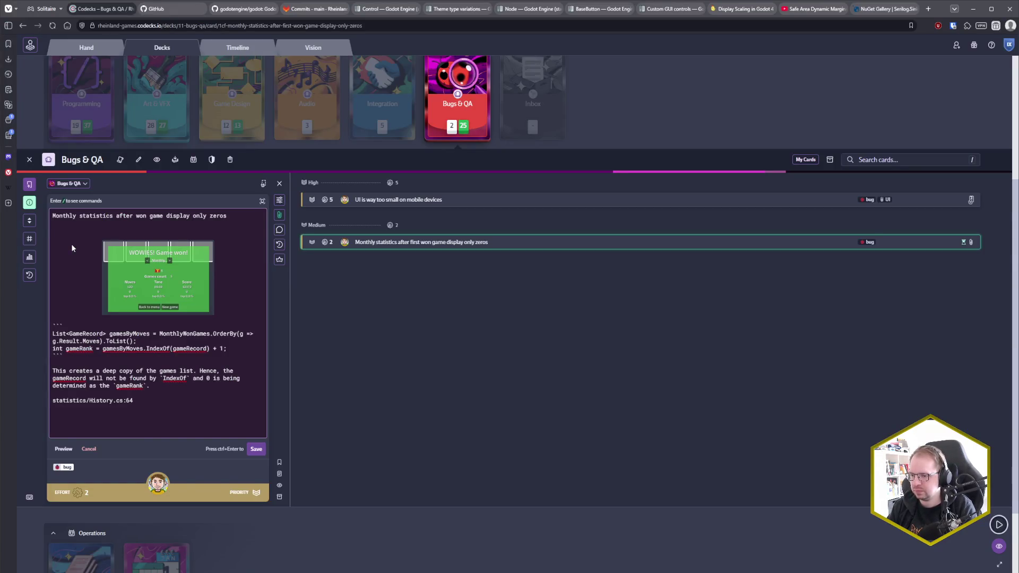
Move the History.cs:64 reference above the explanation, wrap it in ** for bold, and save the card.
{"action": "key", "text": "shift+Home"}
{"action": "key", "text": "BackSpace"}
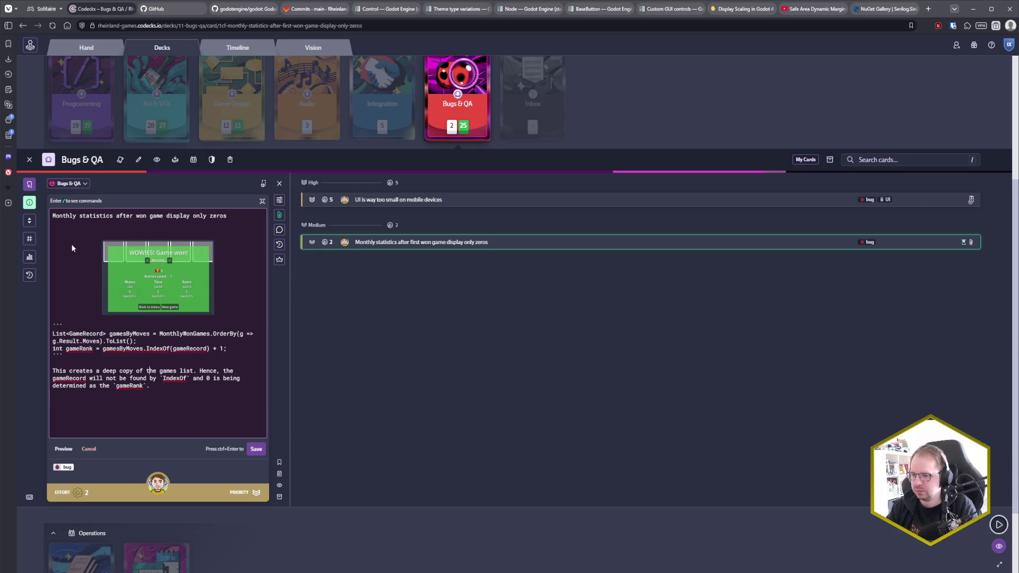
{"action": "key", "text": "Return"}
{"action": "type", "text": "*"}
{"action": "type", "text": "statistics/History.cs:64"}
{"action": "type", "text": "*"}
{"action": "key", "text": "ctrl+Return"}
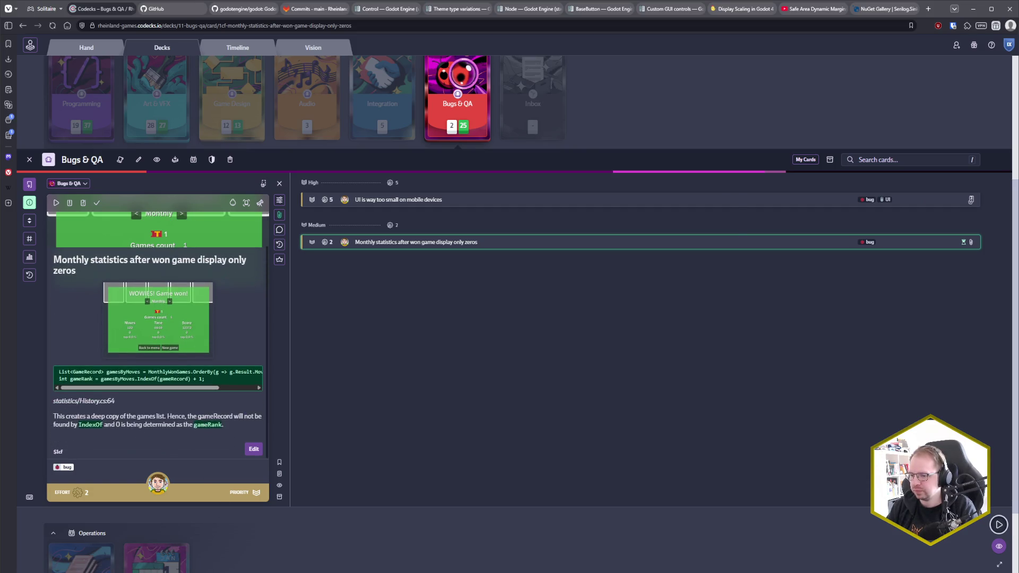
Close the running game window and the Bugs & QA deck to show all decks.
{"action": "key", "text": "alt+Tab"}
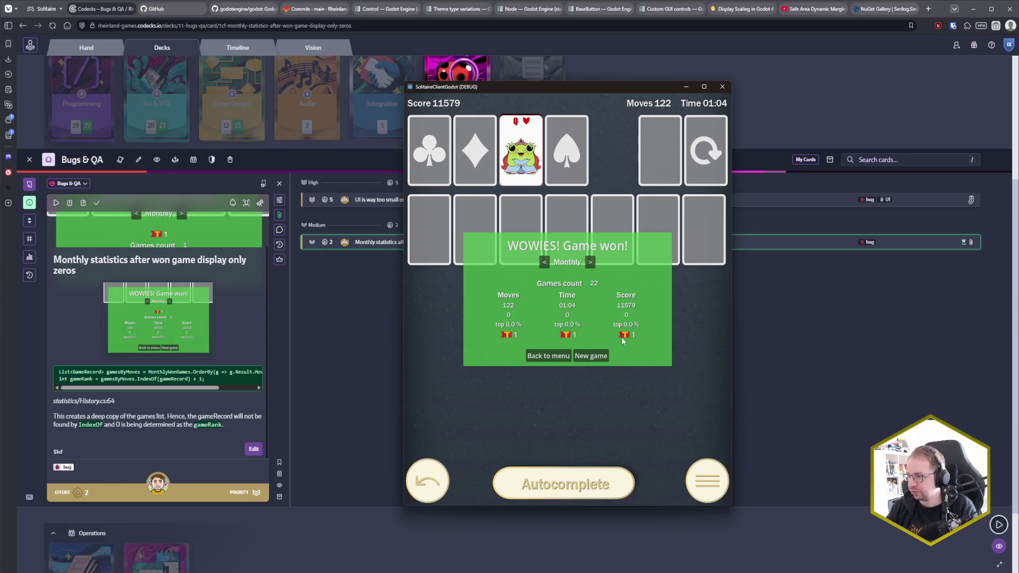
{"action": "left_click", "coordinate": [728, 90]}
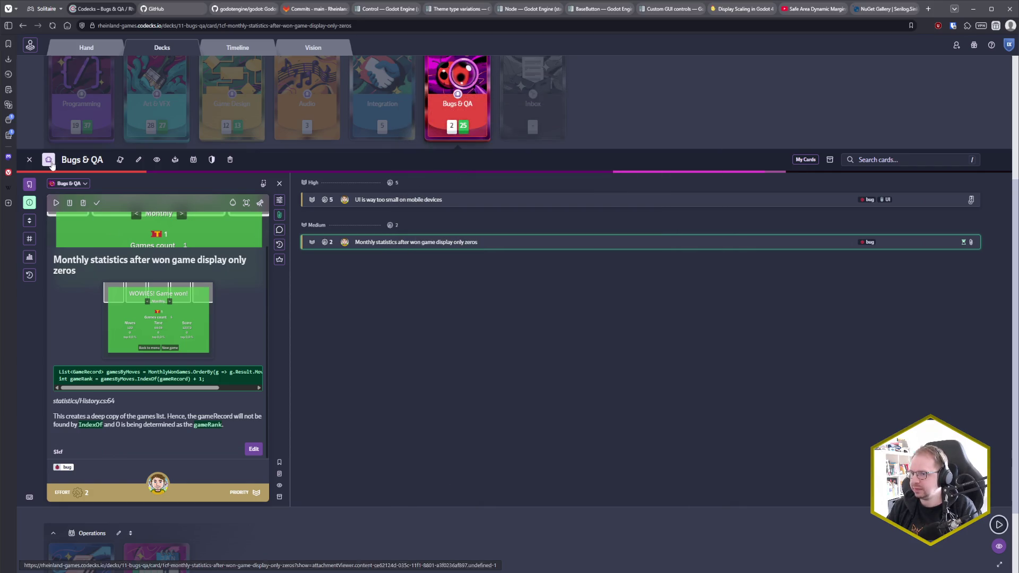
{"action": "left_click", "coordinate": [29, 160]}
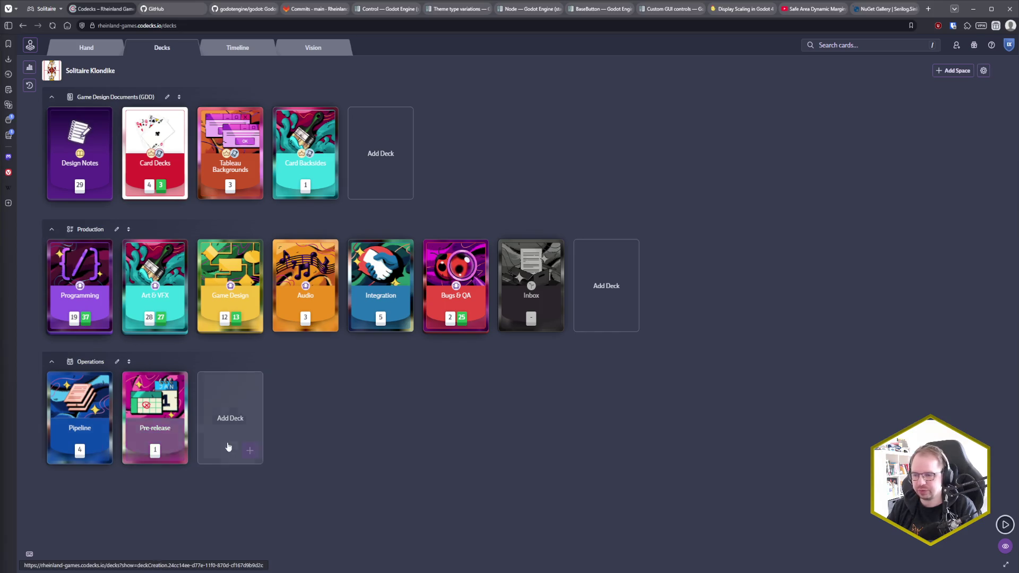
Back in Rider, close the games history file pane beside History.cs.
{"action": "key", "text": "alt+Tab"}
{"action": "left_click", "coordinate": [257, 270]}
{"action": "left_click", "coordinate": [626, 270]}
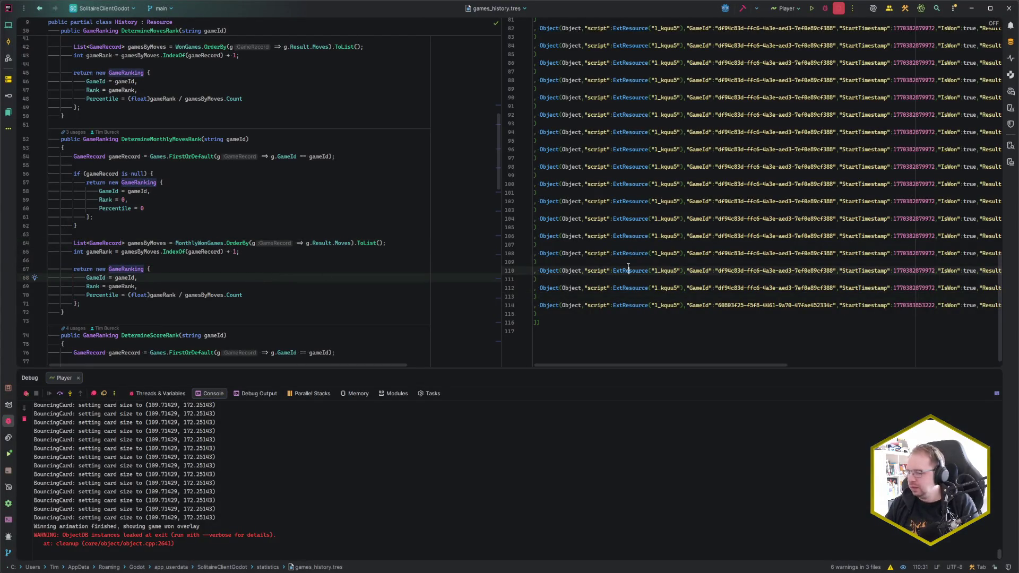
Close the editor tab and bring up the pending commit changes, previewing project.godot and main.tscn.
{"action": "key", "text": "ctrl+F4"}
{"action": "left_click", "coordinate": [477, 296]}
{"action": "key", "text": "ctrl+k"}
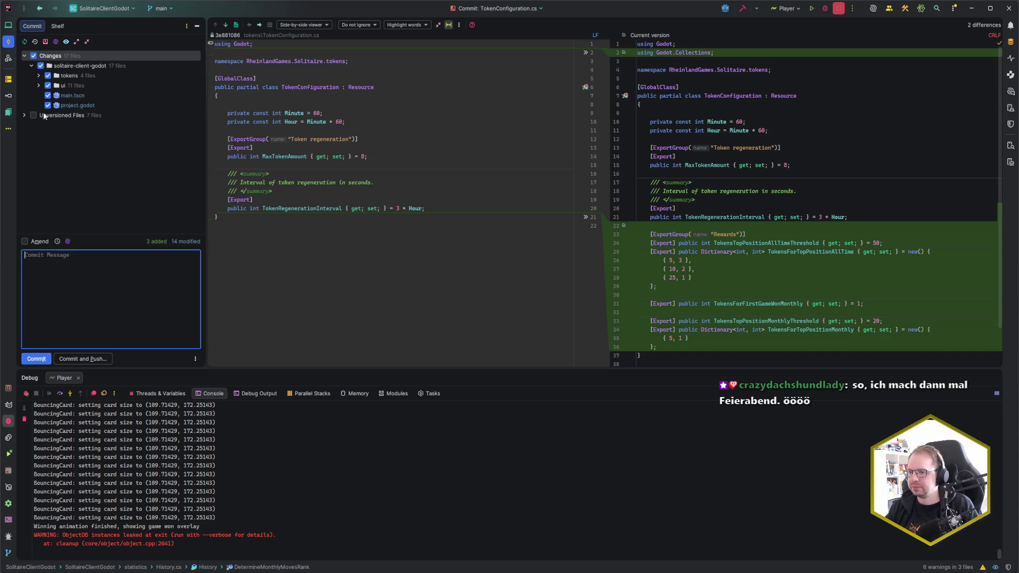
{"action": "left_click", "coordinate": [66, 115]}
{"action": "left_click", "coordinate": [67, 106]}
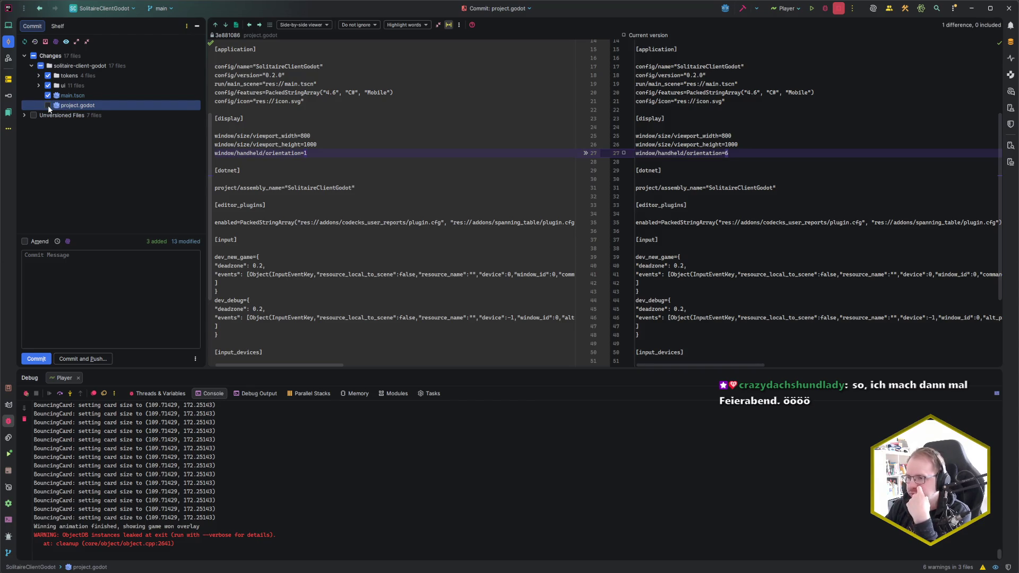
{"action": "key", "text": "Up"}
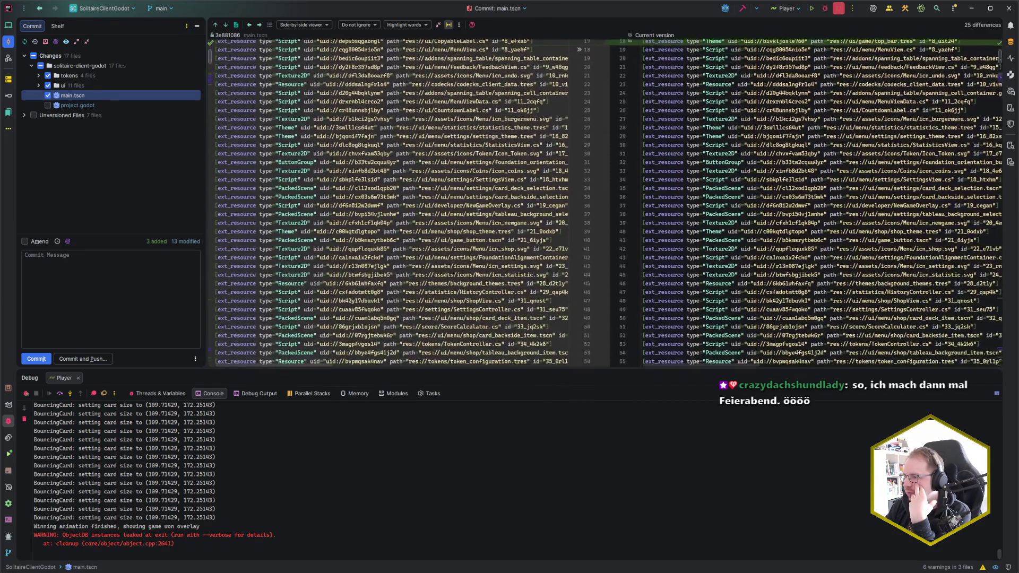
Step through main.tscn's differences, ending at the top_bar theme resource change on line 18.
{"action": "left_click", "coordinate": [224, 25]}
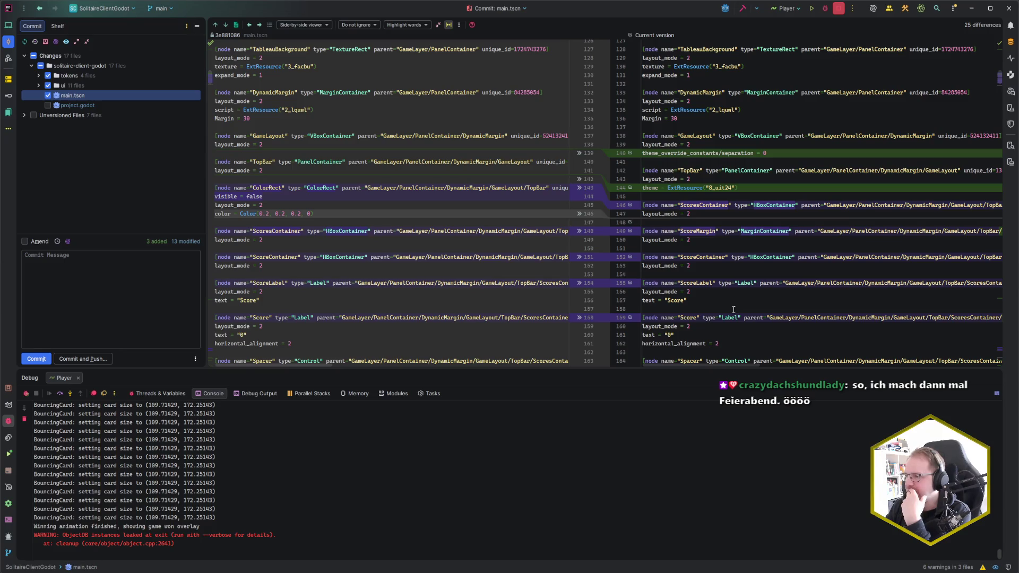
{"action": "scroll", "coordinate": [733, 309], "scroll_direction": "down", "scroll_amount": 4}
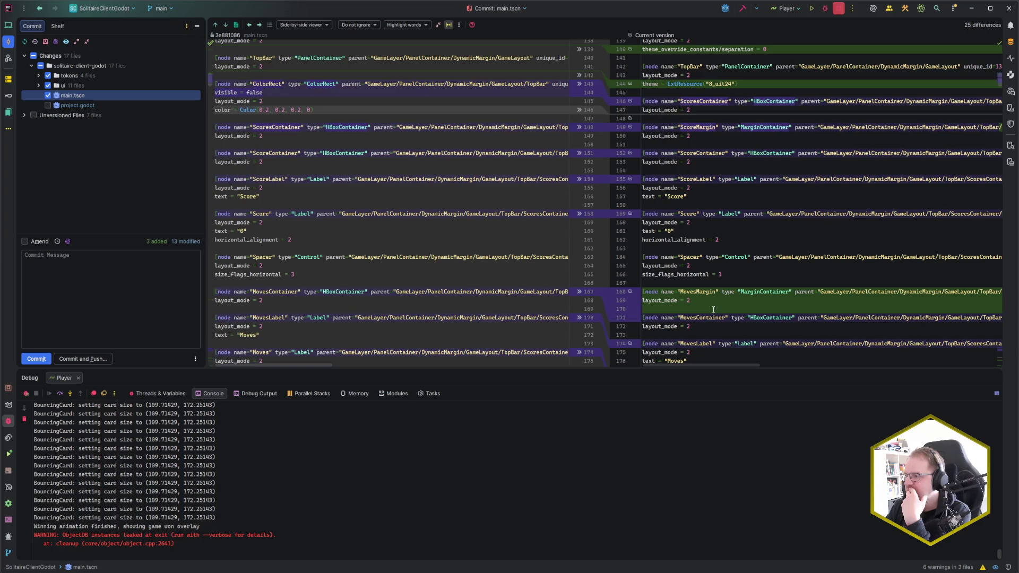
{"action": "scroll", "coordinate": [714, 310], "scroll_direction": "down", "scroll_amount": 1}
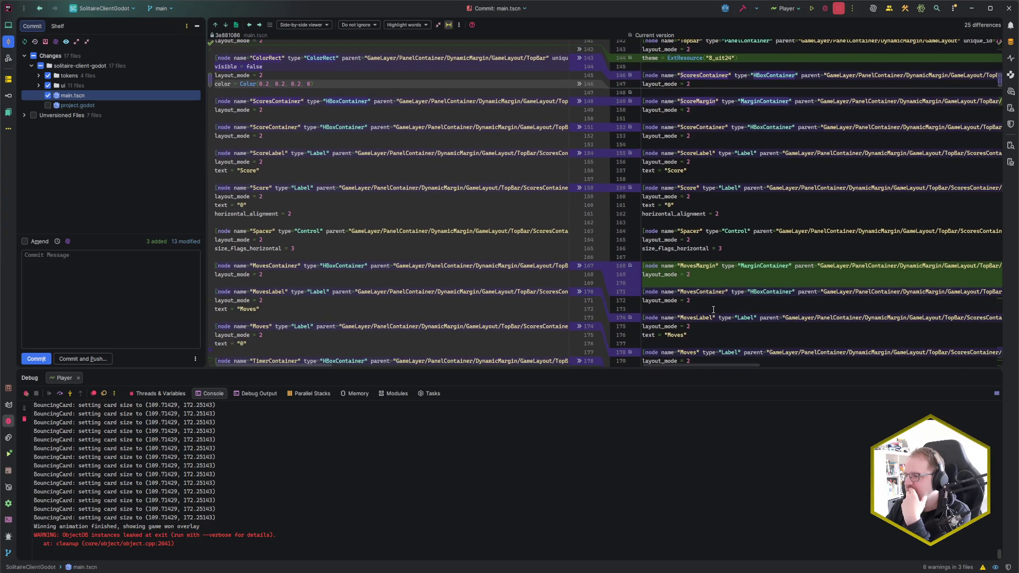
{"action": "scroll", "coordinate": [714, 310], "scroll_direction": "down", "scroll_amount": 4}
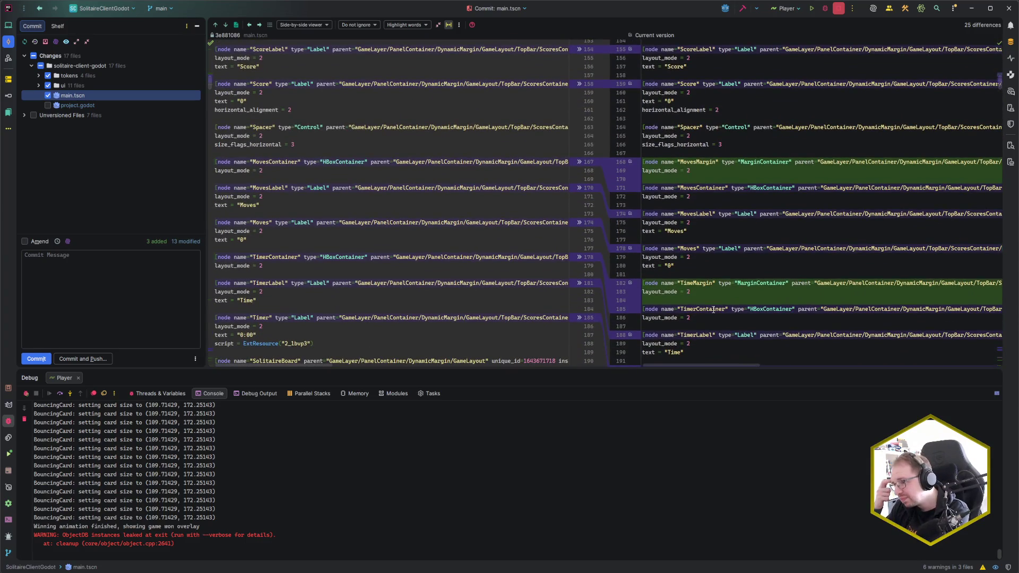
{"action": "scroll", "coordinate": [713, 309], "scroll_direction": "down", "scroll_amount": 14}
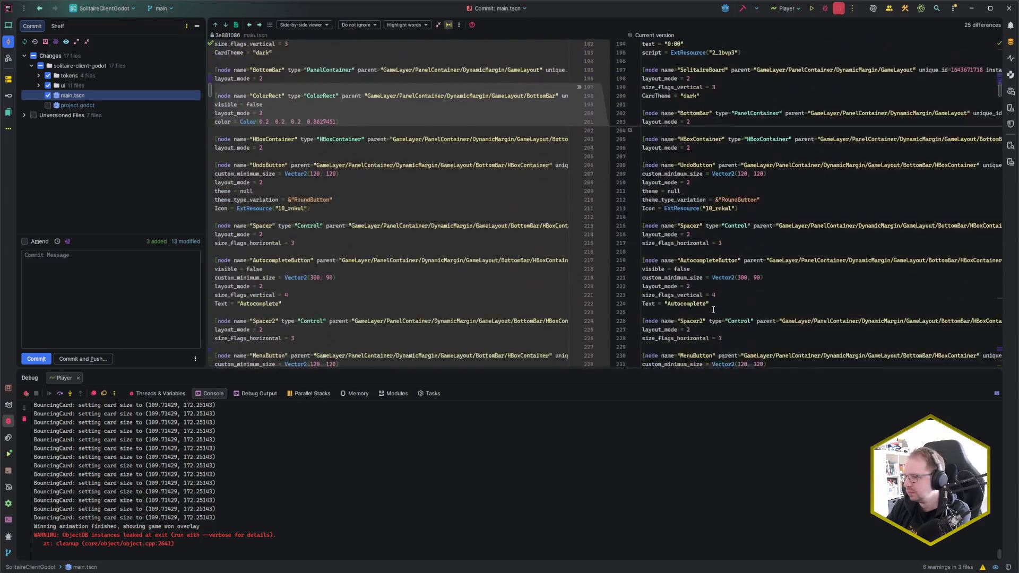
{"action": "scroll", "coordinate": [713, 309], "scroll_direction": "up", "scroll_amount": 5}
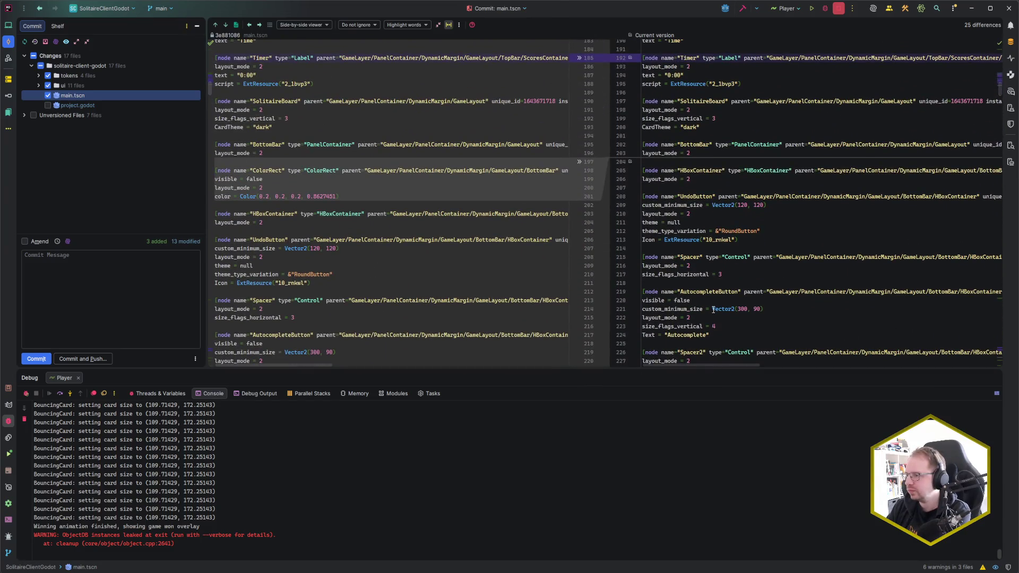
{"action": "scroll", "coordinate": [713, 310], "scroll_direction": "down", "scroll_amount": 20}
{"action": "scroll", "coordinate": [713, 309], "scroll_direction": "up", "scroll_amount": 20}
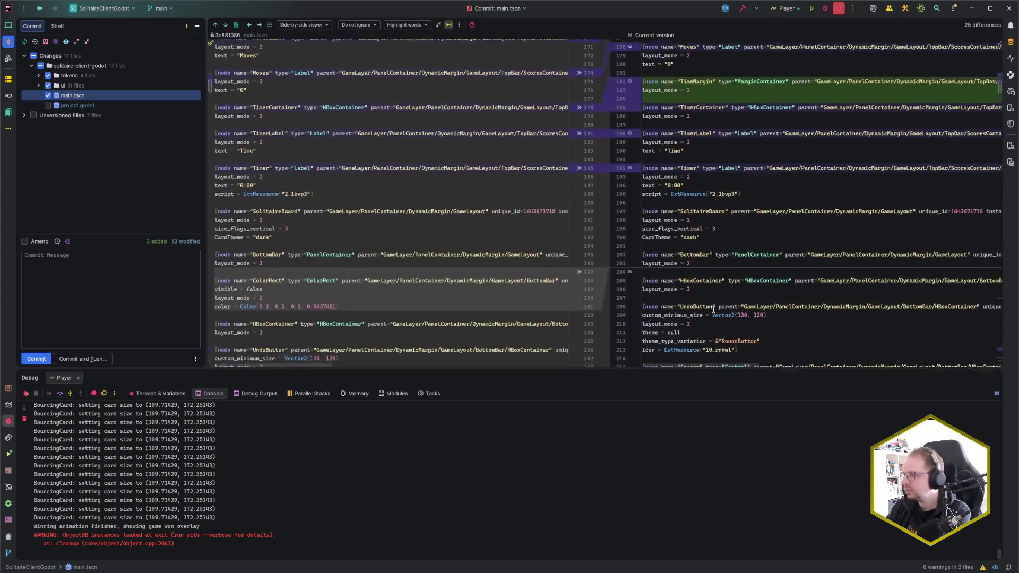
{"action": "scroll", "coordinate": [713, 310], "scroll_direction": "down", "scroll_amount": 20}
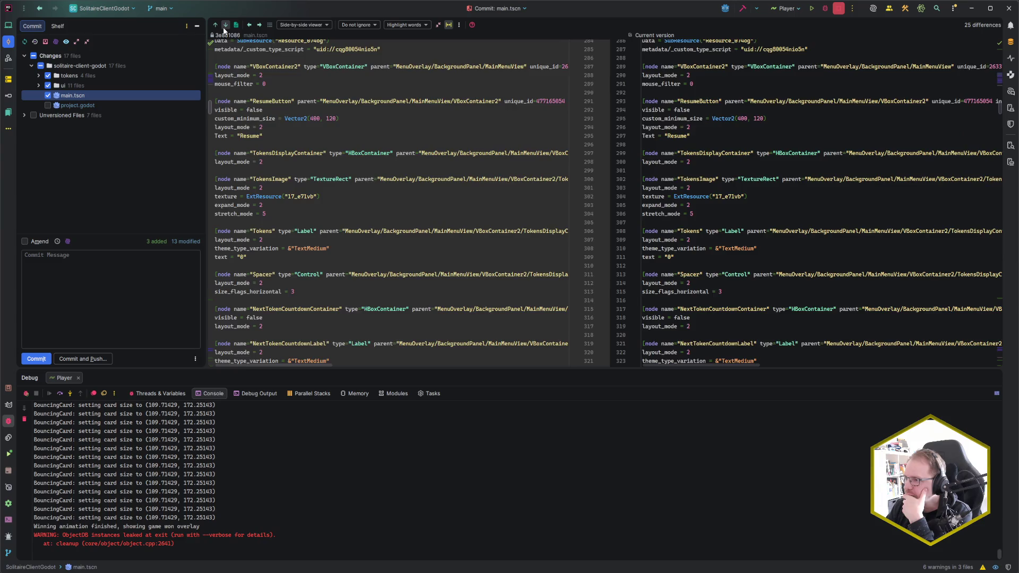
{"action": "left_click", "coordinate": [224, 27]}
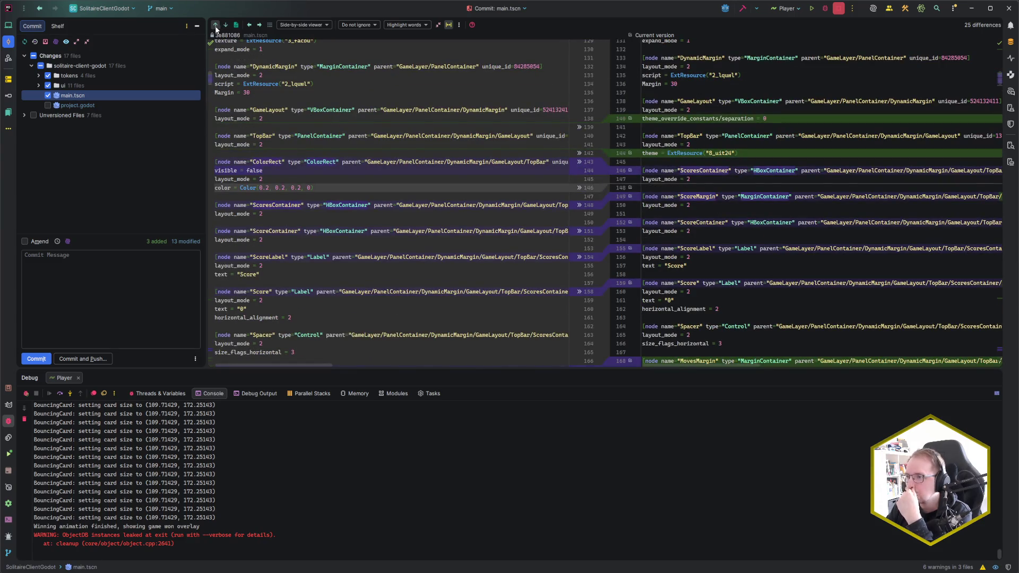
{"action": "left_click", "coordinate": [215, 27]}
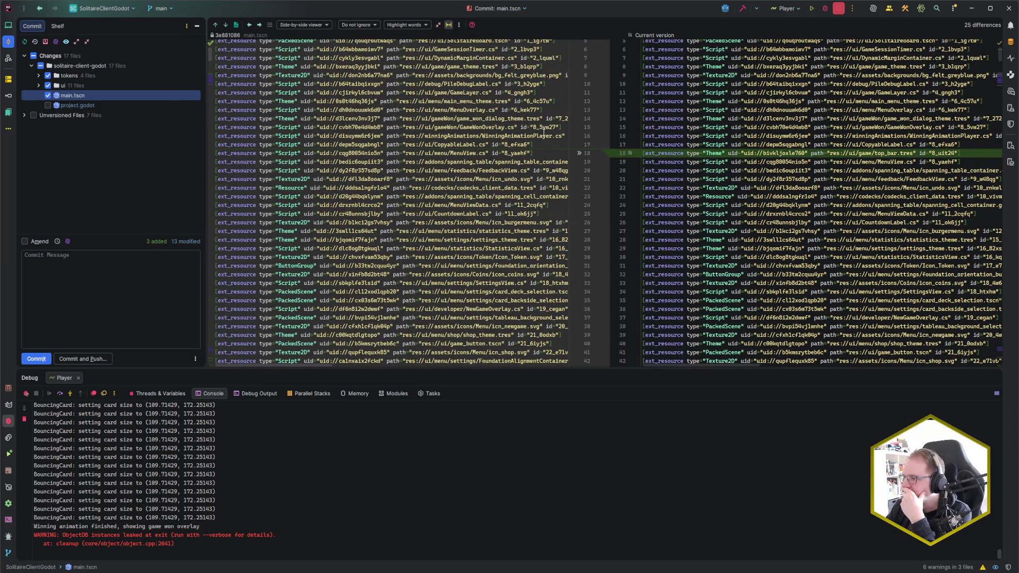
Exclude the top_bar theme, line 144–148 theme, ScoreMargin and Score label changes from the commit.
{"action": "left_click", "coordinate": [631, 154]}
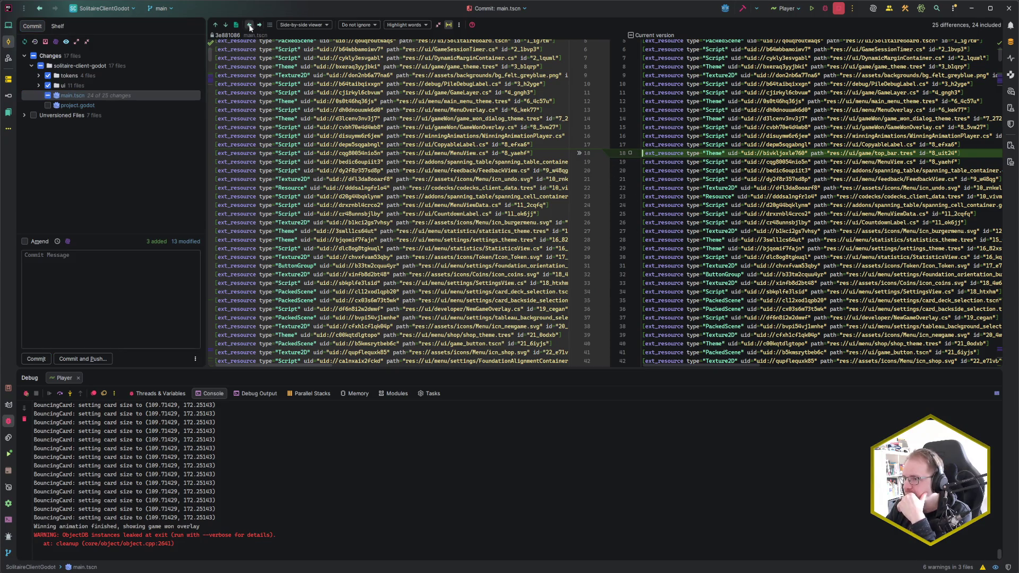
{"action": "left_click", "coordinate": [226, 25]}
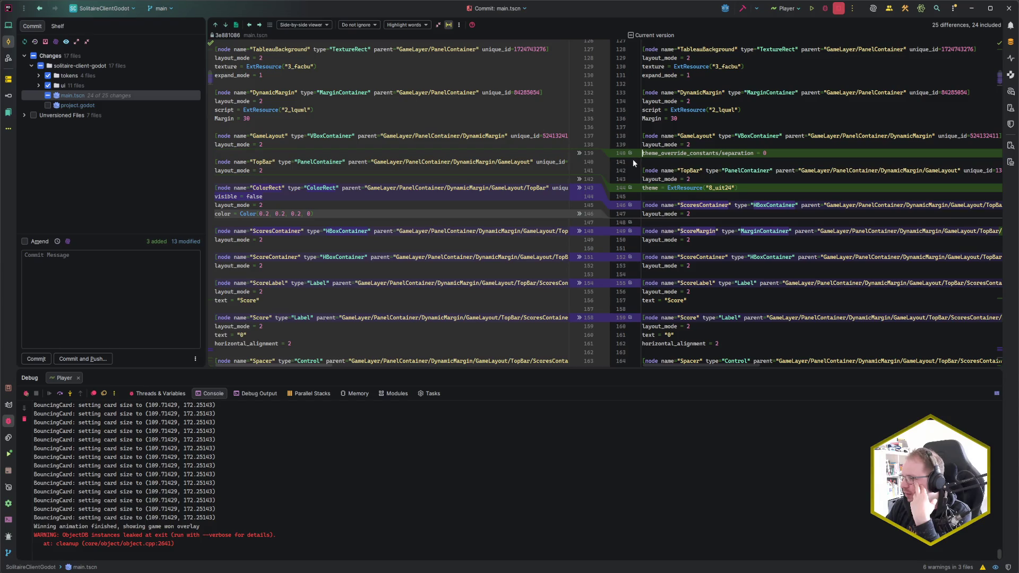
{"action": "left_click", "coordinate": [630, 188]}
{"action": "left_click", "coordinate": [249, 25]}
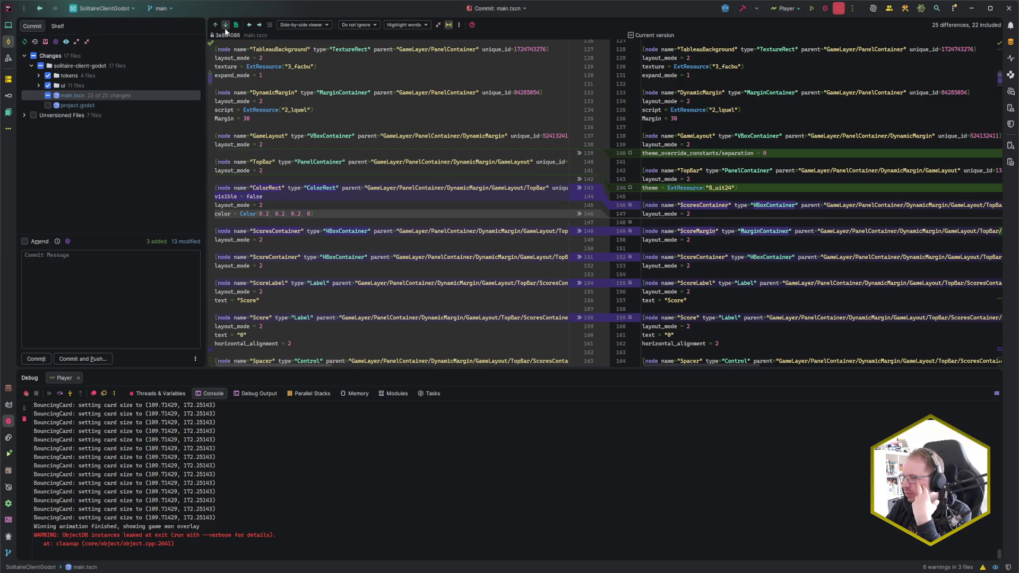
{"action": "left_click", "coordinate": [225, 27]}
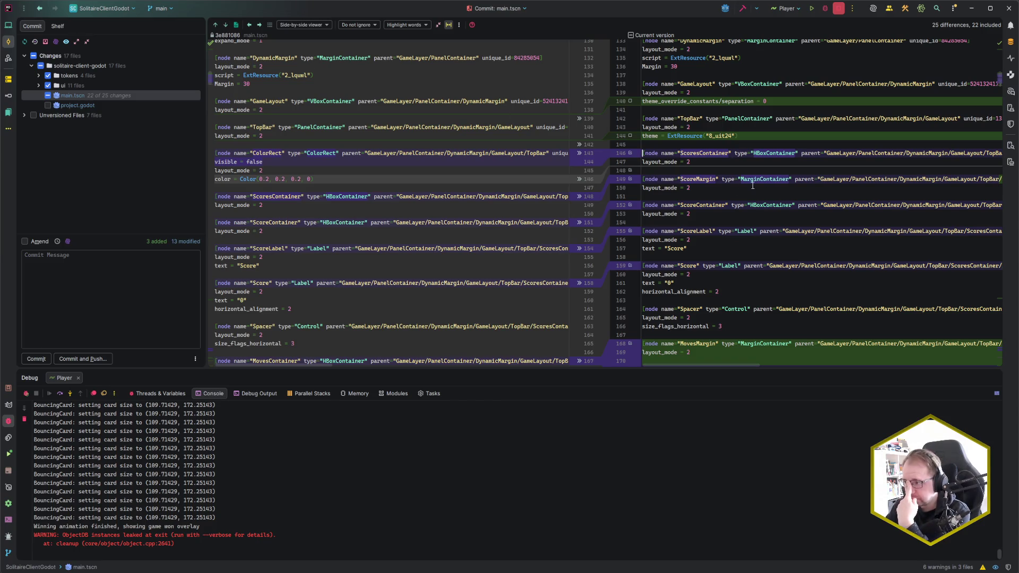
{"action": "left_click", "coordinate": [630, 154]}
{"action": "left_click", "coordinate": [630, 180]}
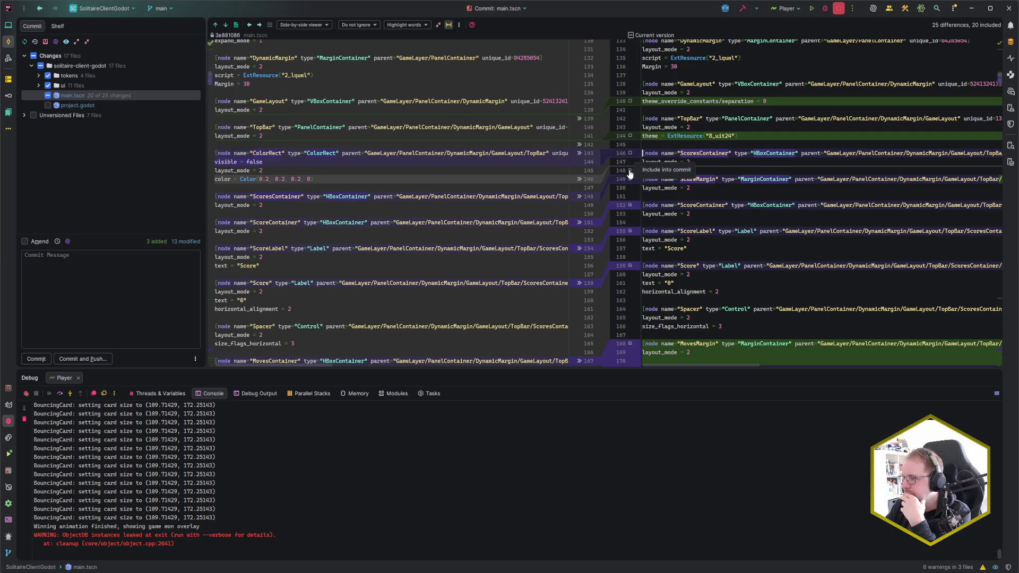
{"action": "left_click", "coordinate": [630, 171]}
{"action": "left_click", "coordinate": [630, 265]}
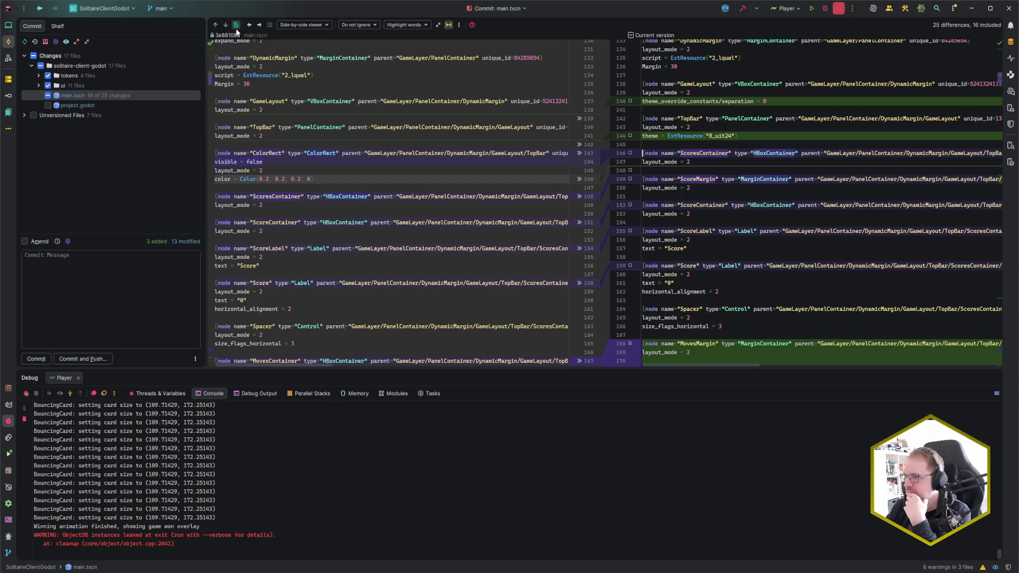
Exclude the MovesMargin, line 174, TimeMargin and TimerLabel changes from the commit.
{"action": "left_click", "coordinate": [226, 25]}
{"action": "left_click", "coordinate": [225, 25]}
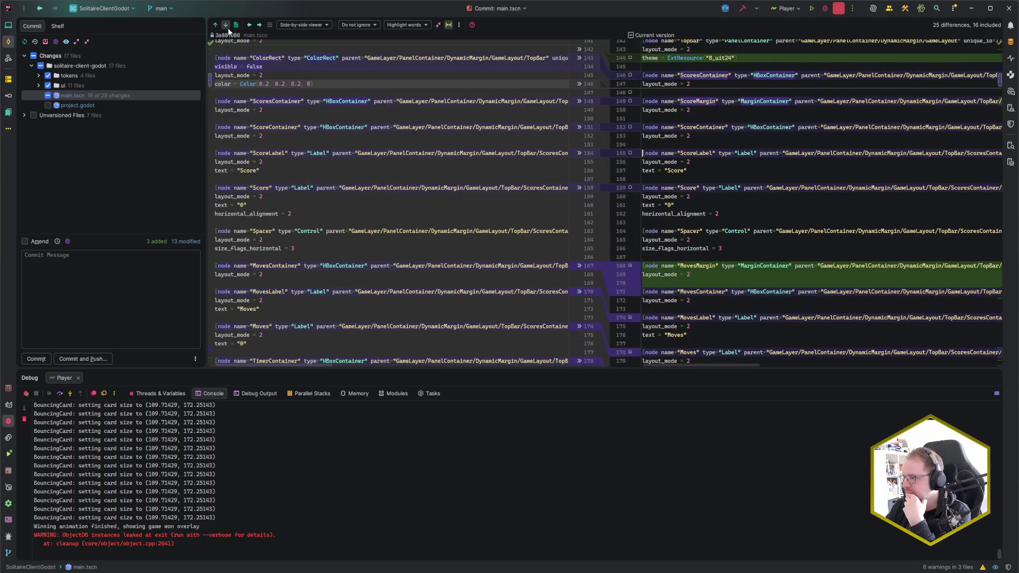
{"action": "left_click", "coordinate": [226, 25]}
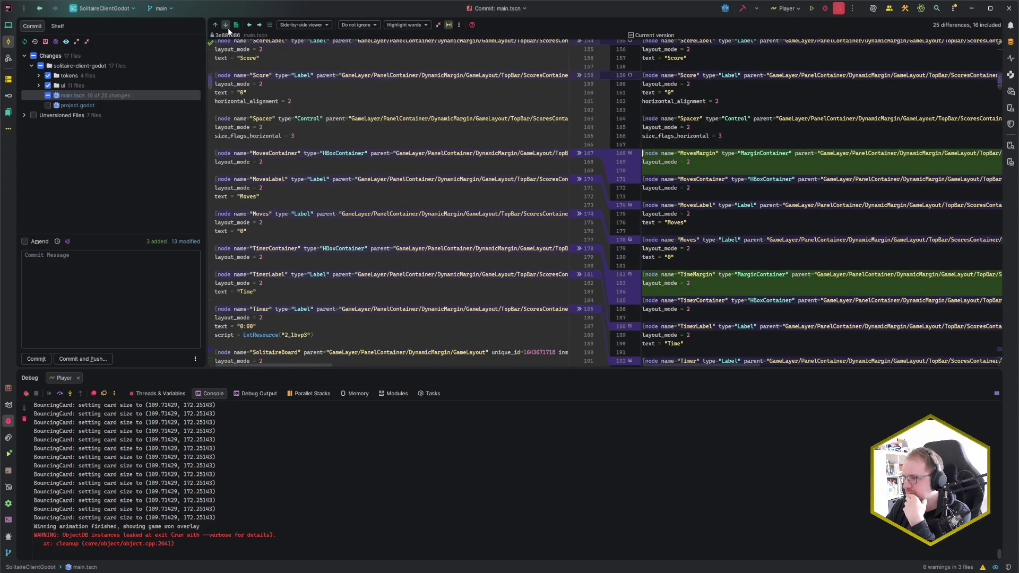
{"action": "left_click", "coordinate": [631, 153]}
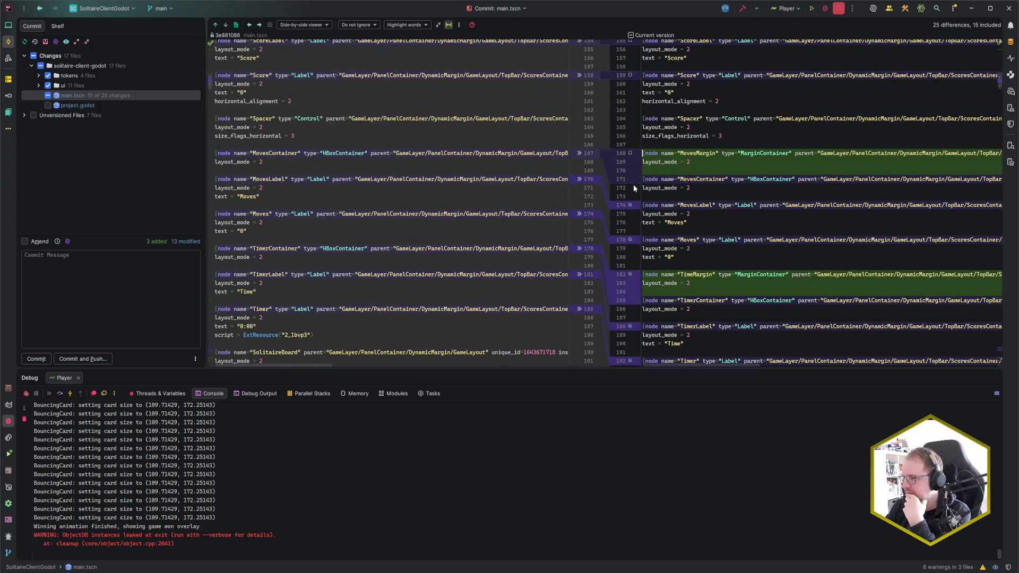
{"action": "left_click", "coordinate": [629, 206]}
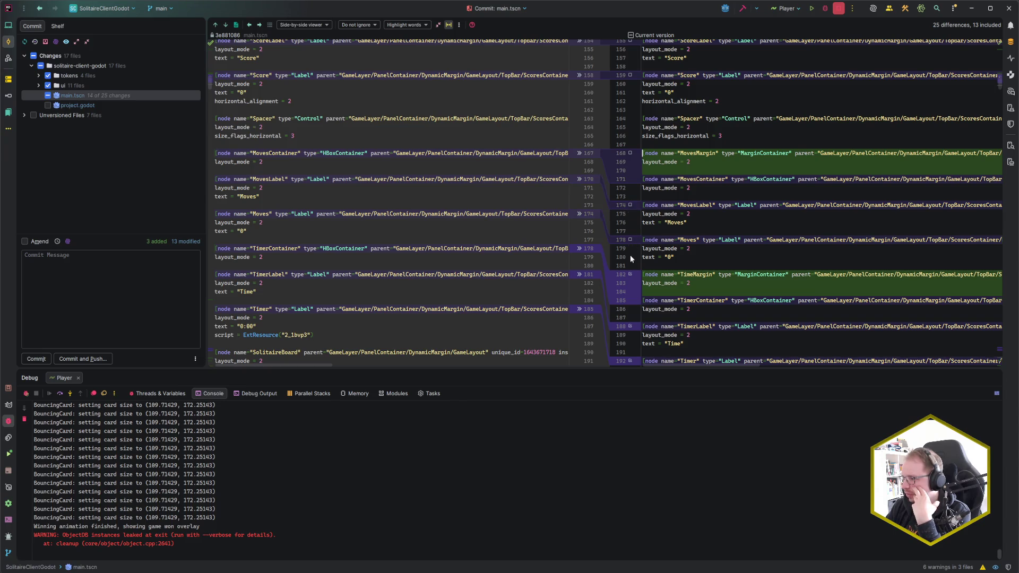
{"action": "left_click", "coordinate": [631, 275]}
{"action": "left_click", "coordinate": [630, 326]}
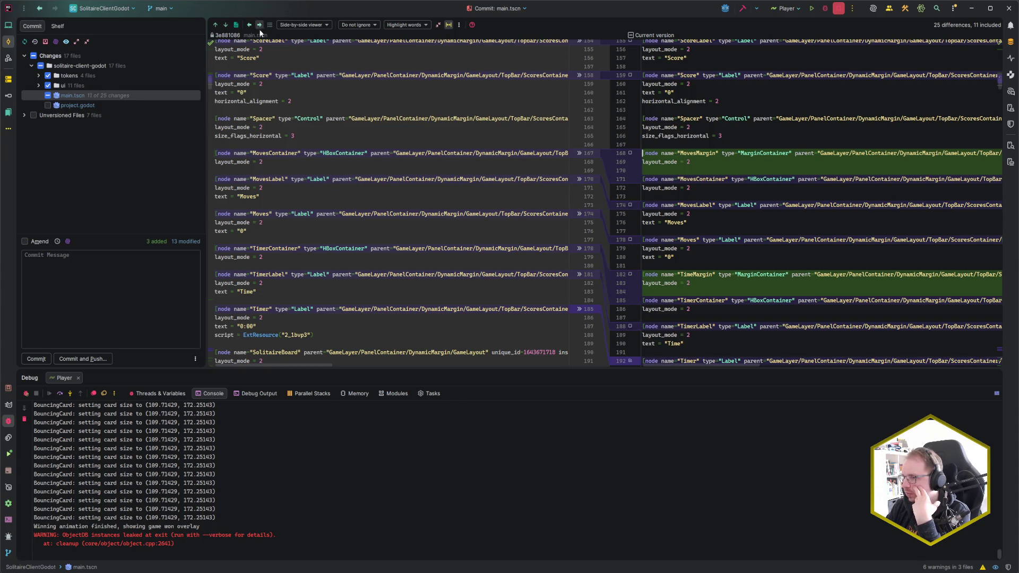
Exclude the Timer change at line 192 and the bottom bar change at line 204.
{"action": "left_click", "coordinate": [225, 25]}
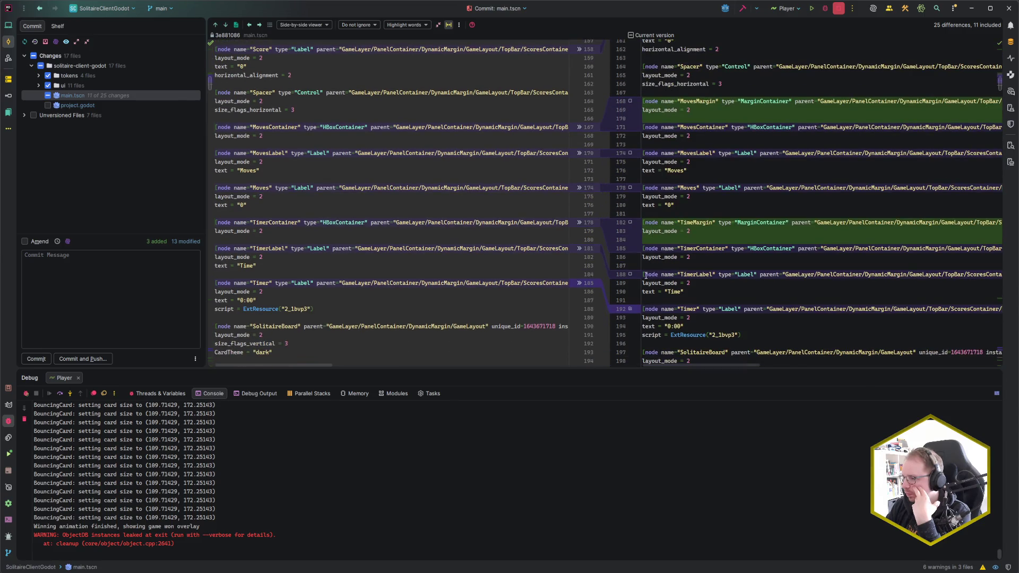
{"action": "left_click", "coordinate": [630, 309]}
{"action": "left_click", "coordinate": [226, 25]}
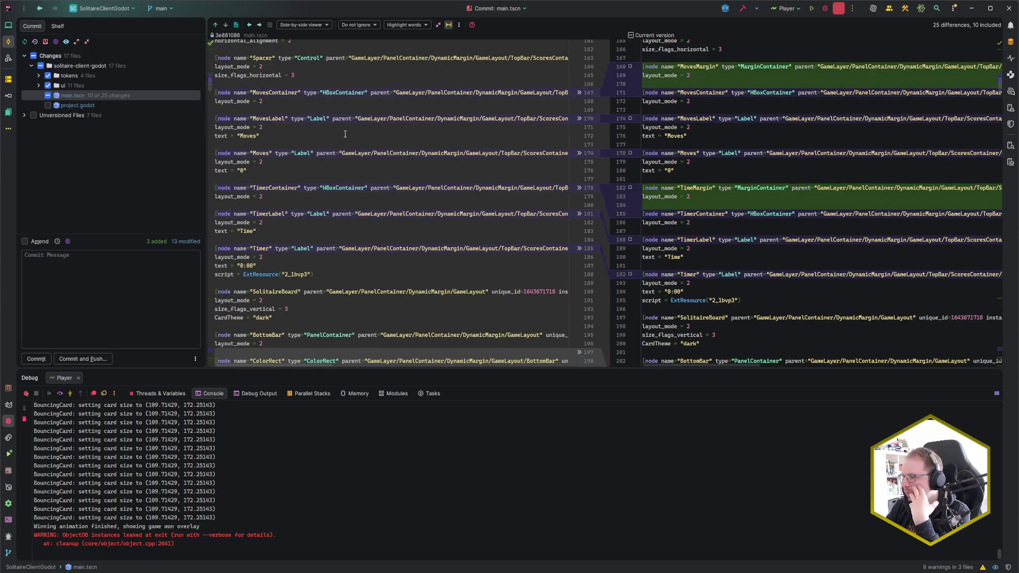
{"action": "left_click", "coordinate": [226, 25]}
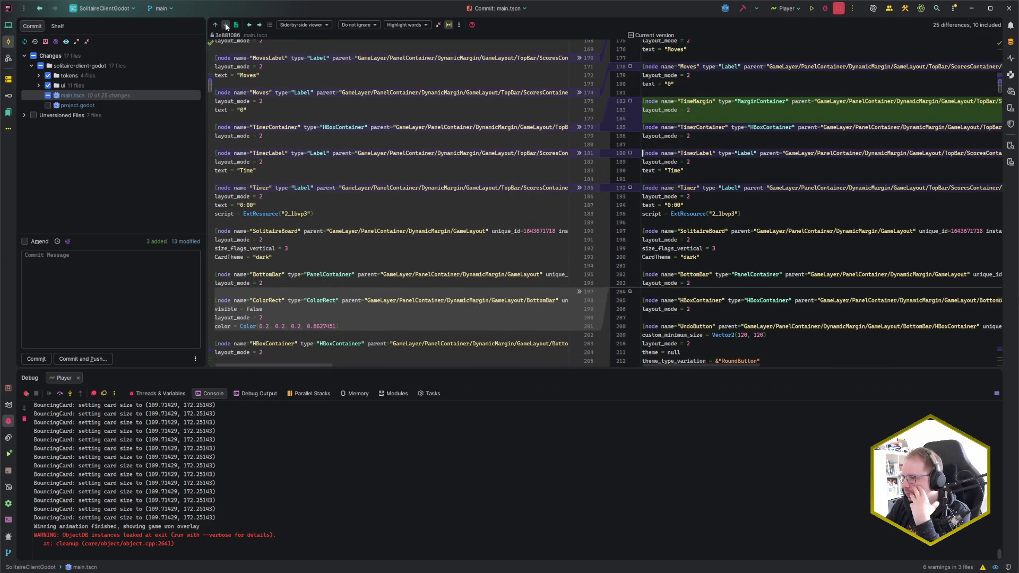
{"action": "left_click", "coordinate": [226, 25]}
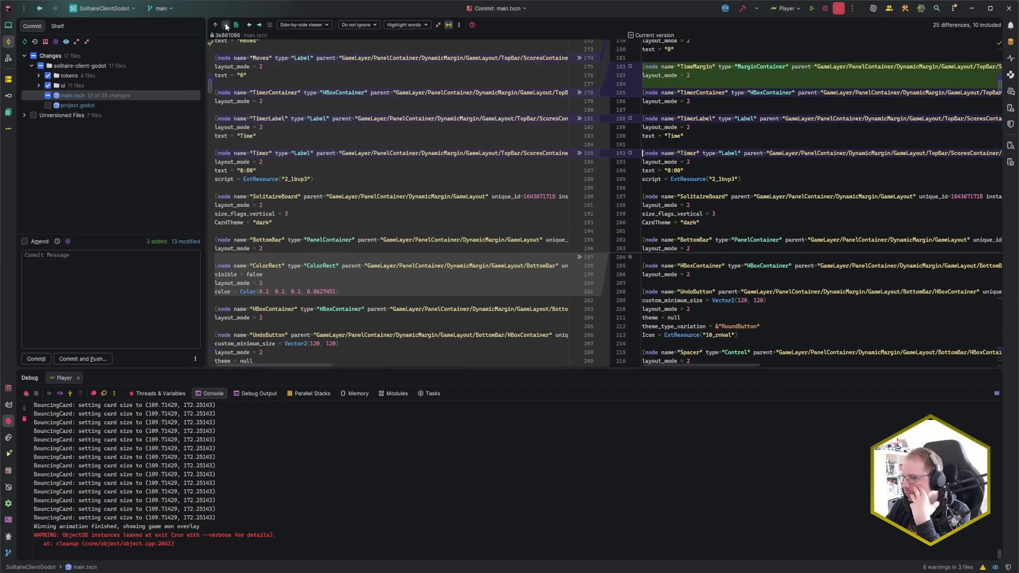
{"action": "left_click", "coordinate": [631, 257]}
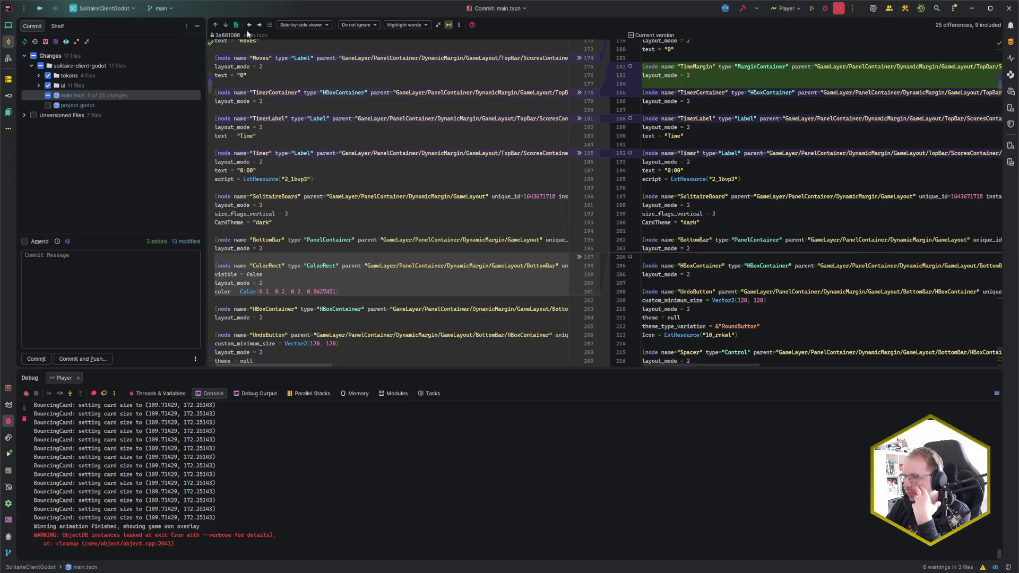
{"action": "left_click", "coordinate": [227, 25]}
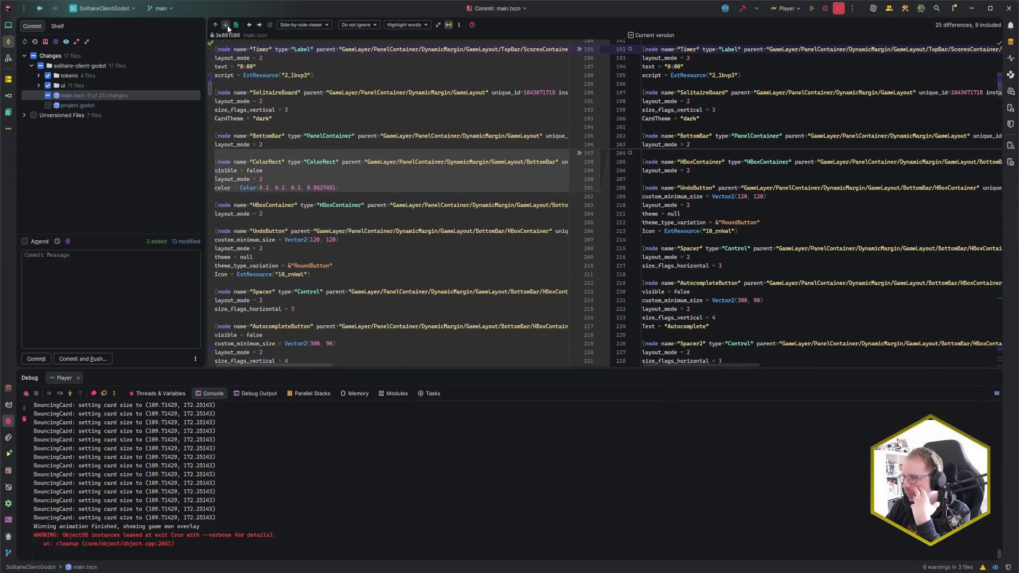
{"action": "left_click", "coordinate": [227, 24]}
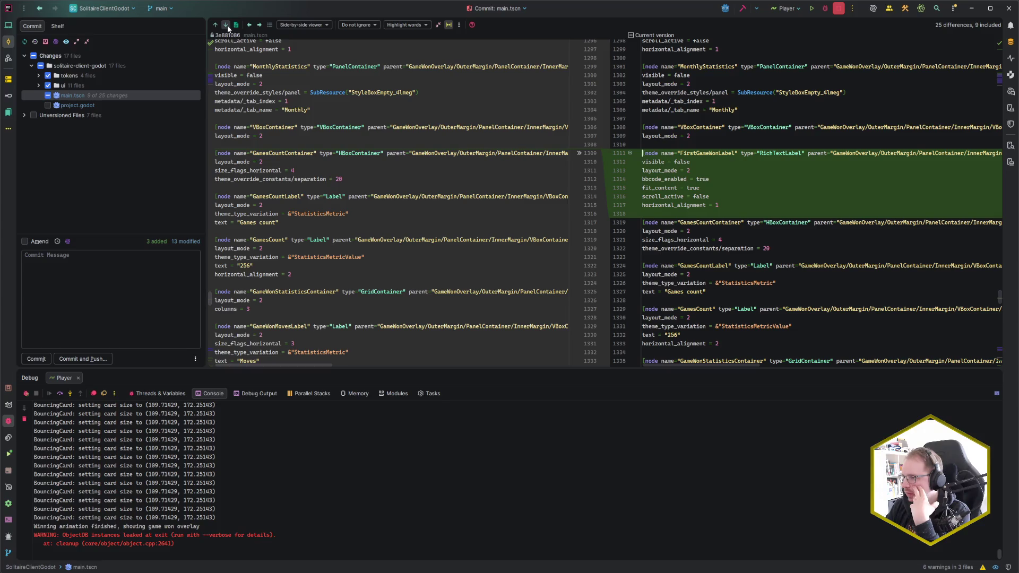
{"action": "left_click", "coordinate": [226, 25]}
{"action": "left_click", "coordinate": [226, 25]}
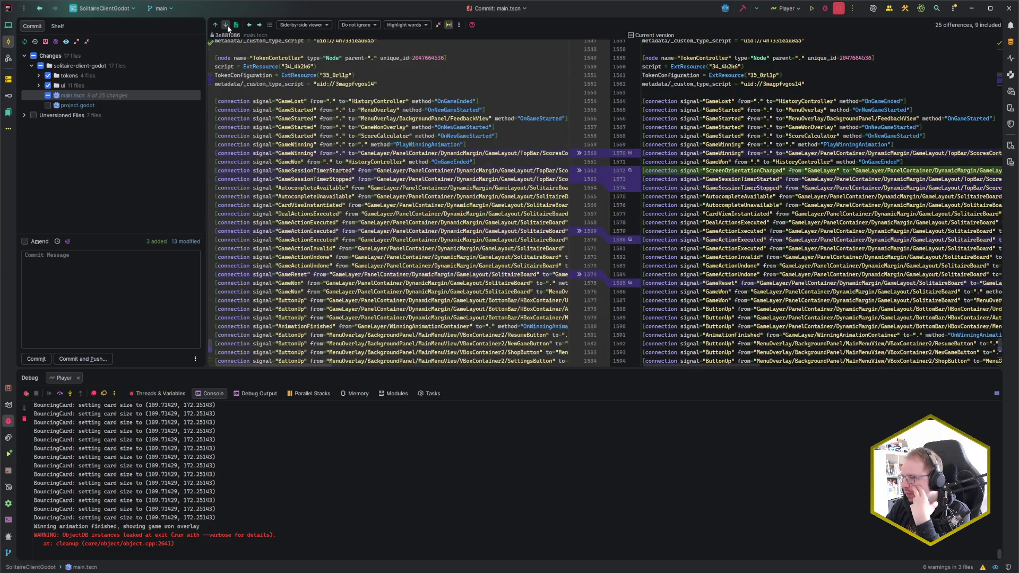
{"action": "key", "text": "alt+0"}
{"action": "key", "text": "alt+0"}
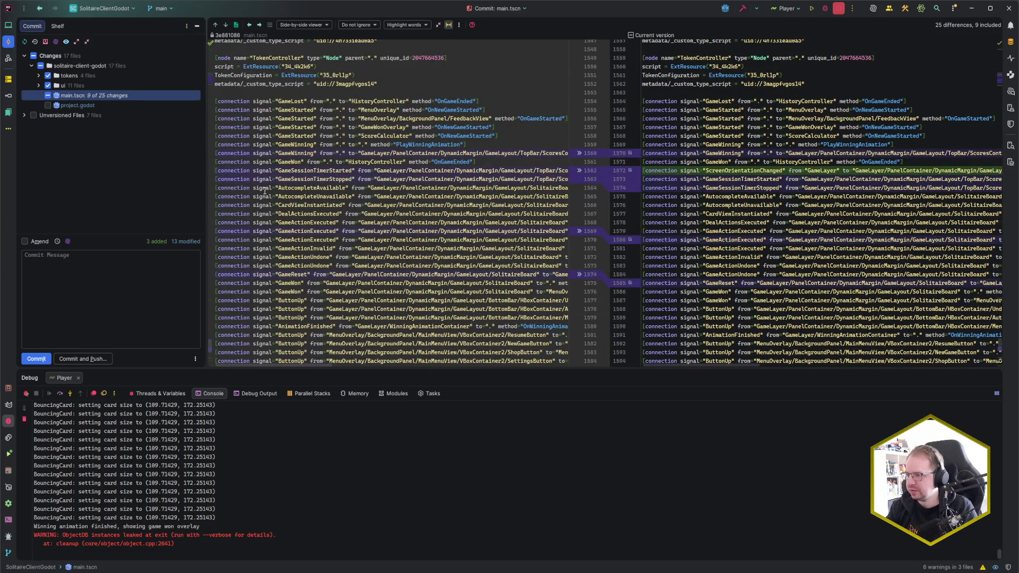
Exclude the ScreenOrientationChanged signal-connection changes around lines 1580/1585 from the commit.
{"action": "scroll", "coordinate": [738, 239], "scroll_direction": "down", "scroll_amount": 1}
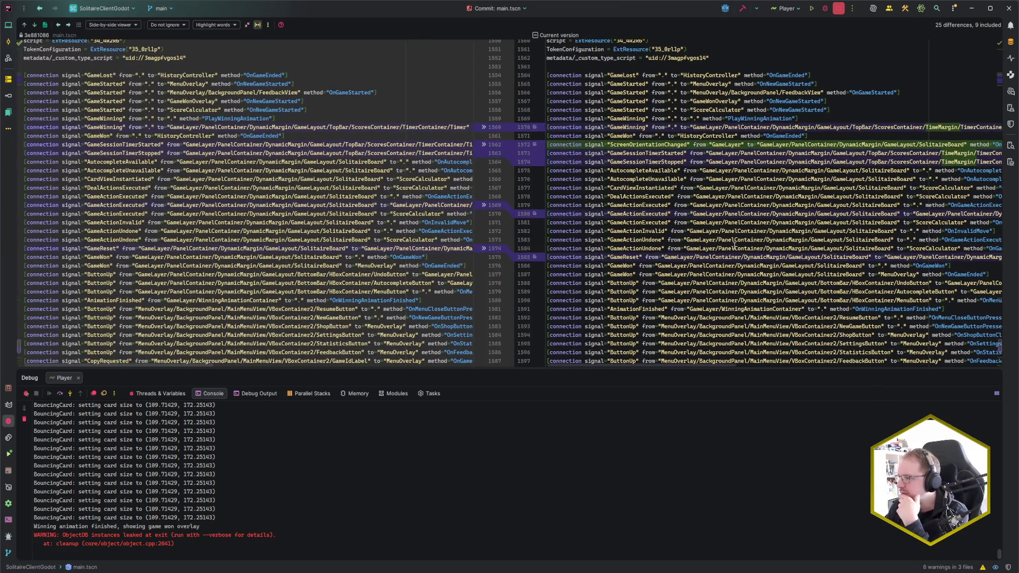
{"action": "scroll", "coordinate": [735, 246], "scroll_direction": "up", "scroll_amount": 1}
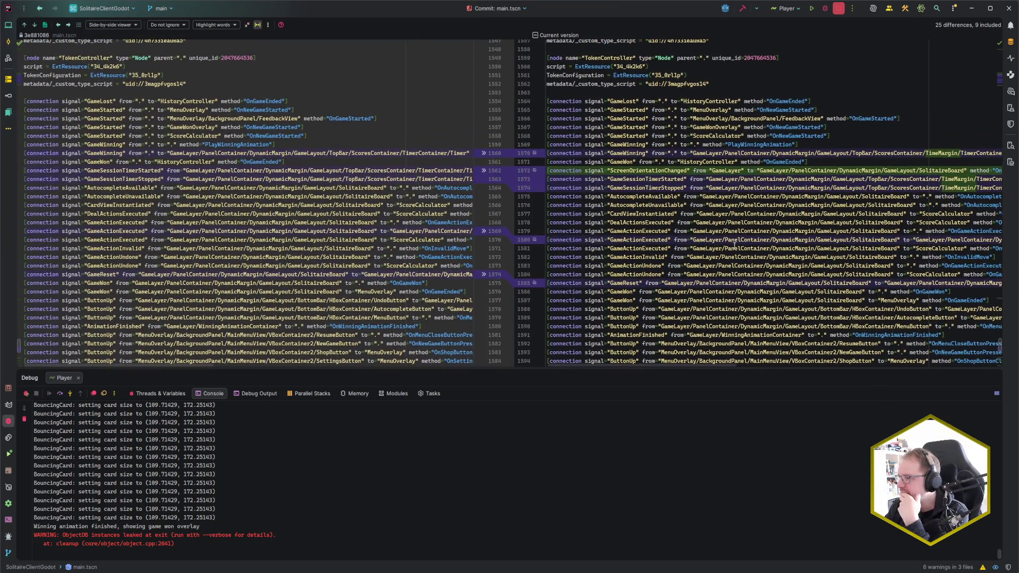
{"action": "left_click", "coordinate": [535, 171]}
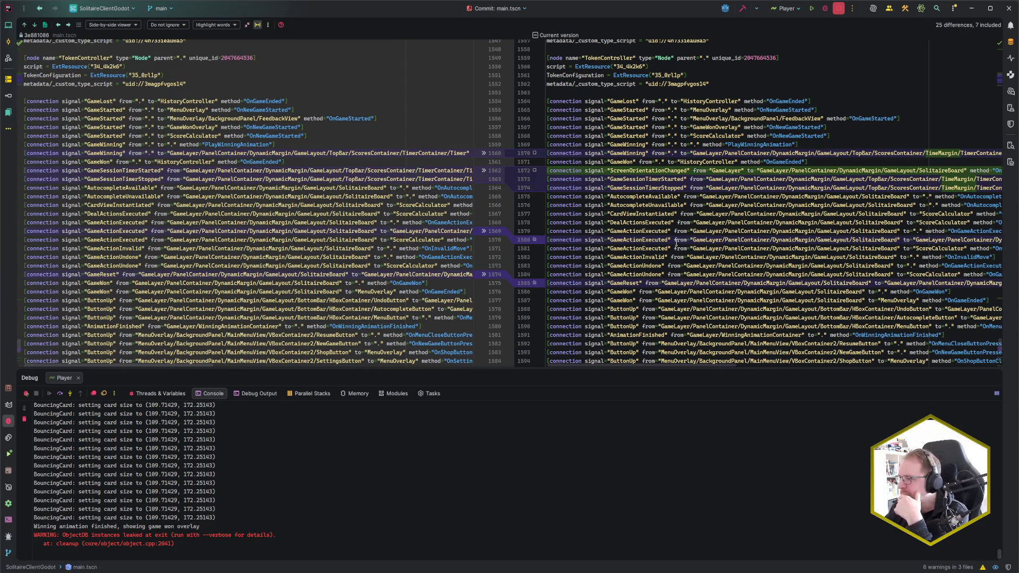
{"action": "scroll", "coordinate": [677, 243], "scroll_direction": "down", "scroll_amount": 1}
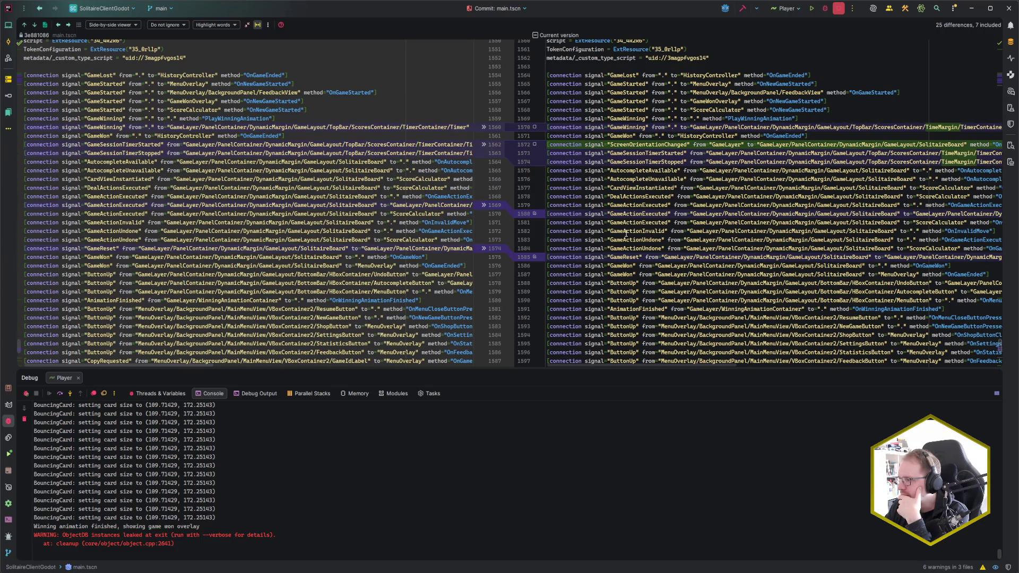
{"action": "scroll", "coordinate": [623, 232], "scroll_direction": "right", "scroll_amount": 5}
{"action": "scroll", "coordinate": [626, 234], "scroll_direction": "right", "scroll_amount": 8}
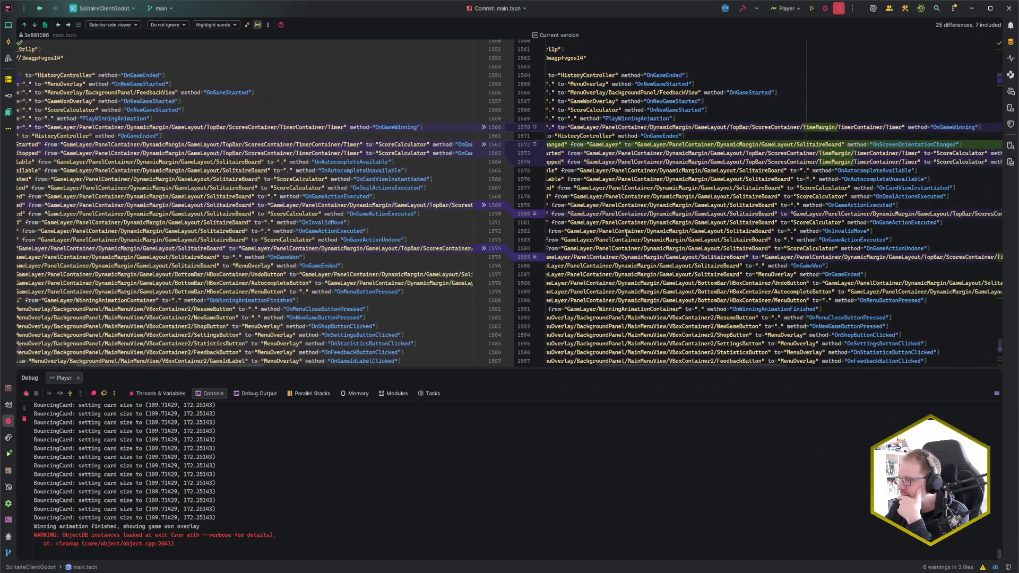
{"action": "scroll", "coordinate": [626, 233], "scroll_direction": "left", "scroll_amount": 8}
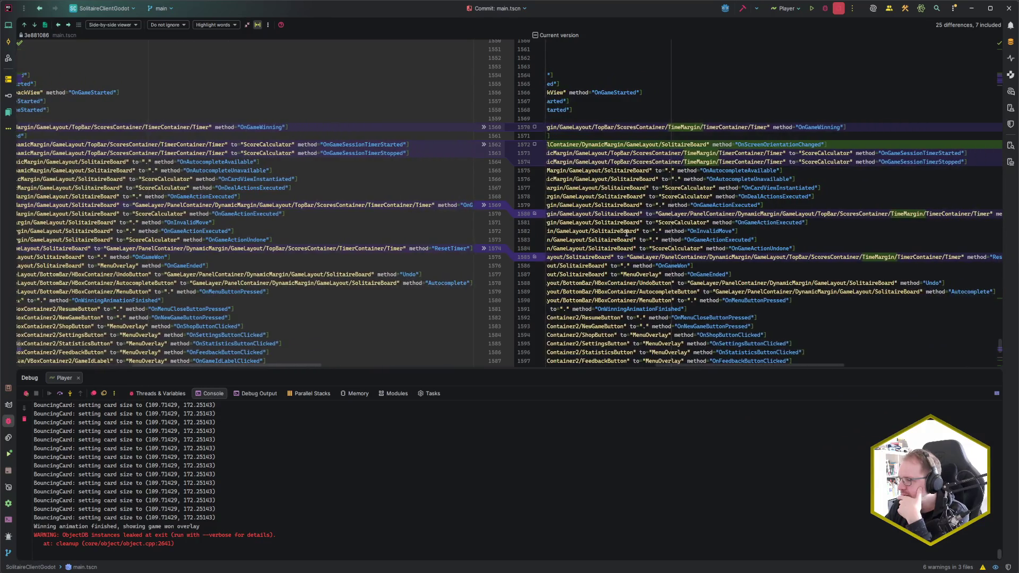
{"action": "scroll", "coordinate": [627, 234], "scroll_direction": "left", "scroll_amount": 8}
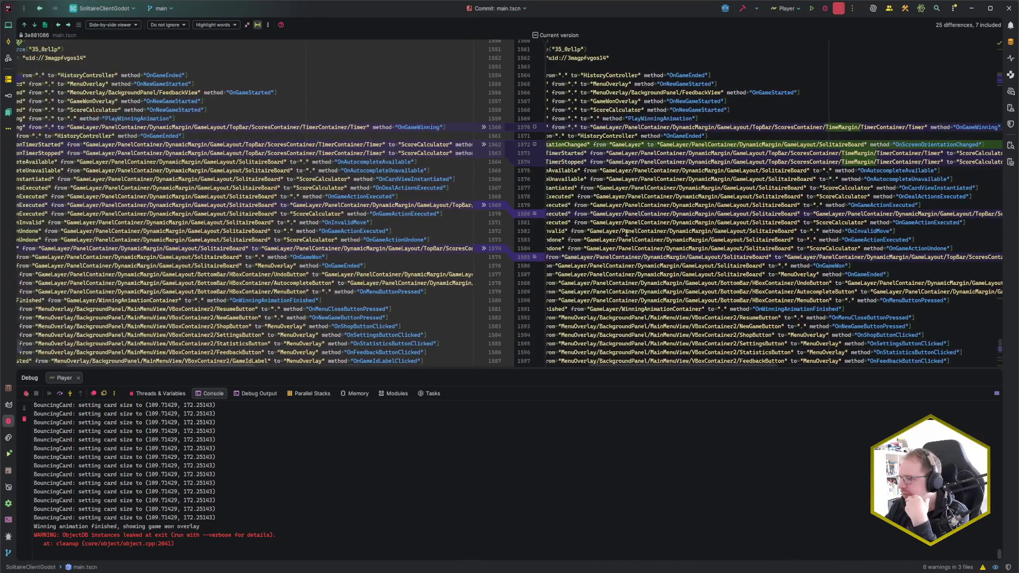
{"action": "left_click", "coordinate": [535, 214]}
{"action": "left_click", "coordinate": [534, 257]}
{"action": "scroll", "coordinate": [533, 227], "scroll_direction": "down", "scroll_amount": 1}
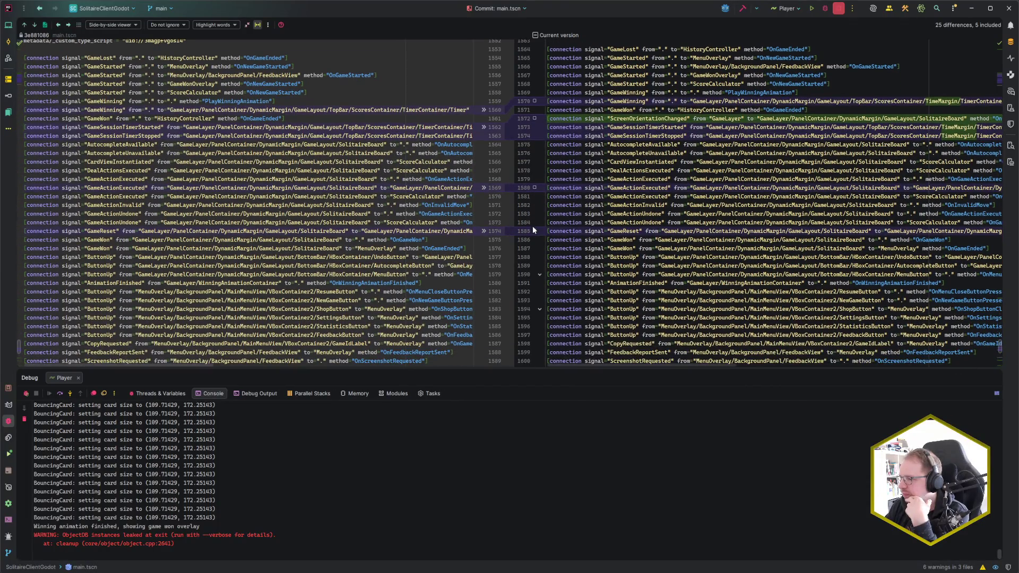
Exclude the changes at lines 1620 and 1621, then check the remaining differences through line 1666.
{"action": "left_click", "coordinate": [35, 25]}
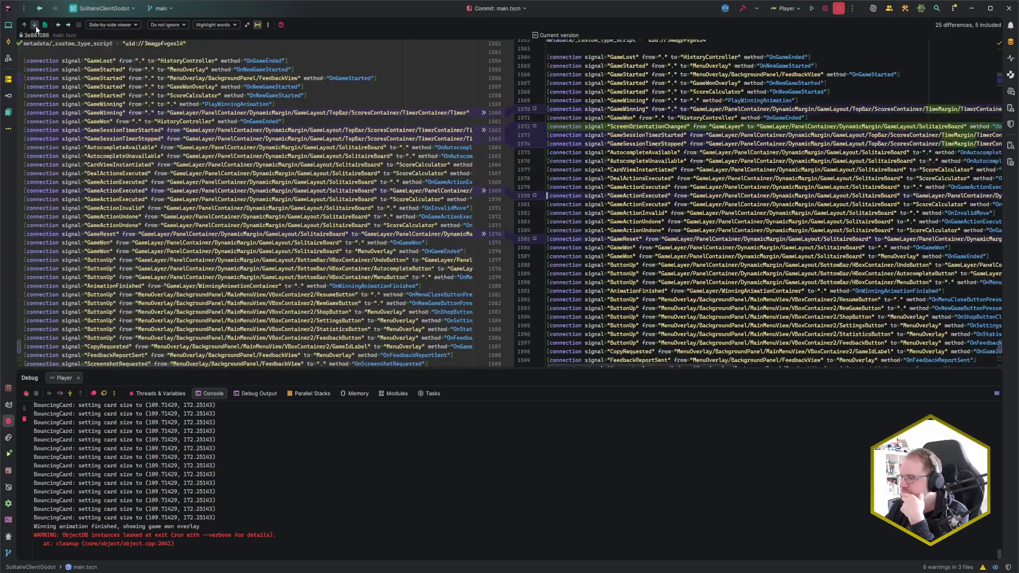
{"action": "left_click", "coordinate": [36, 26]}
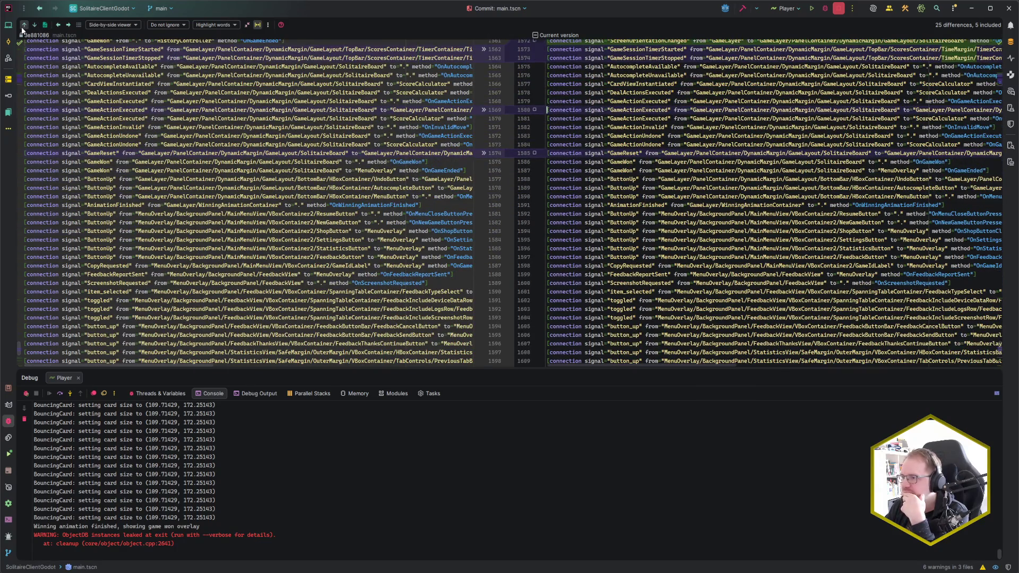
{"action": "left_click", "coordinate": [22, 28]}
{"action": "left_click", "coordinate": [35, 25]}
{"action": "left_click", "coordinate": [35, 26]}
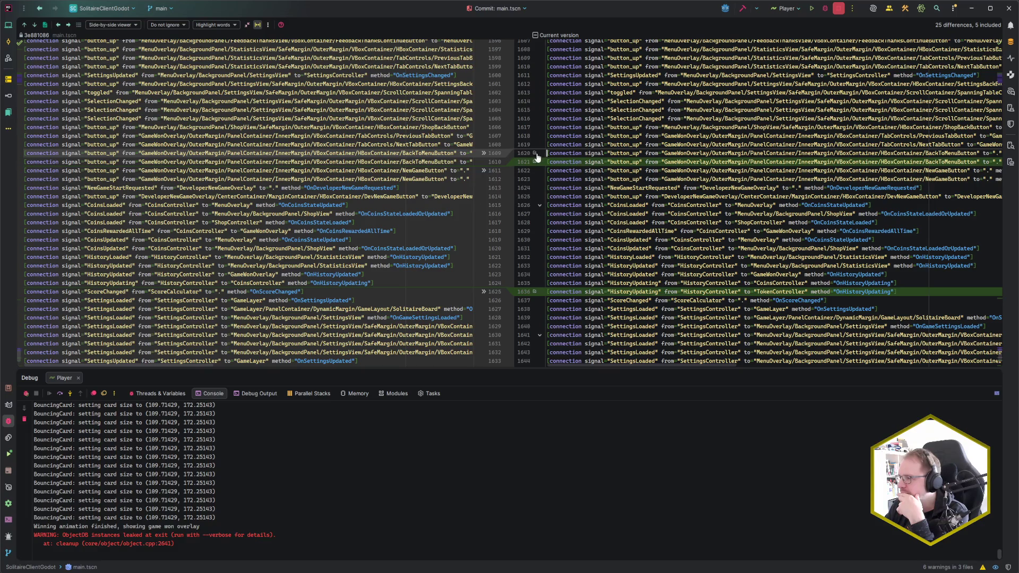
{"action": "left_click", "coordinate": [535, 153]}
{"action": "left_click", "coordinate": [535, 161]}
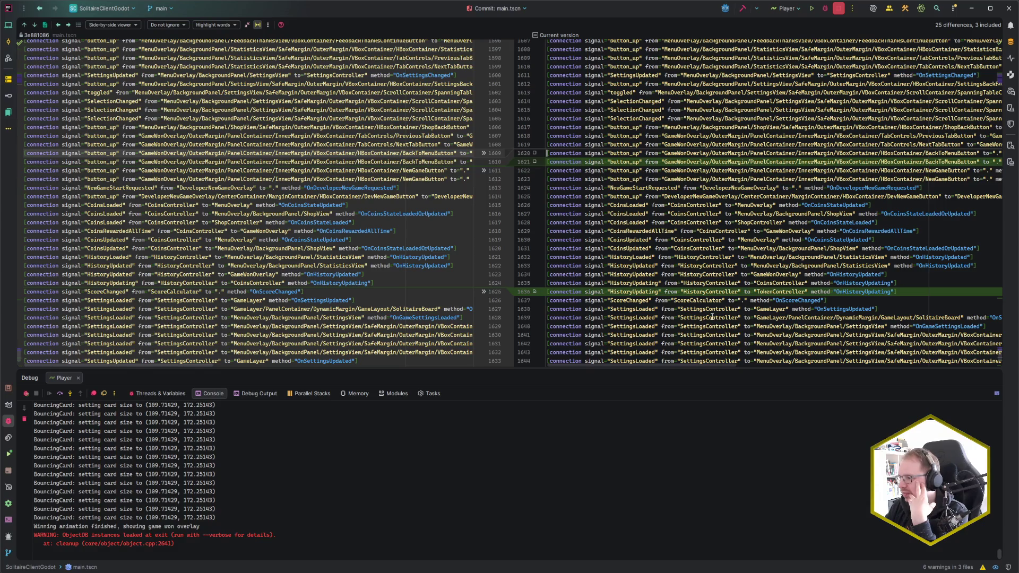
{"action": "scroll", "coordinate": [651, 289], "scroll_direction": "down", "scroll_amount": 1}
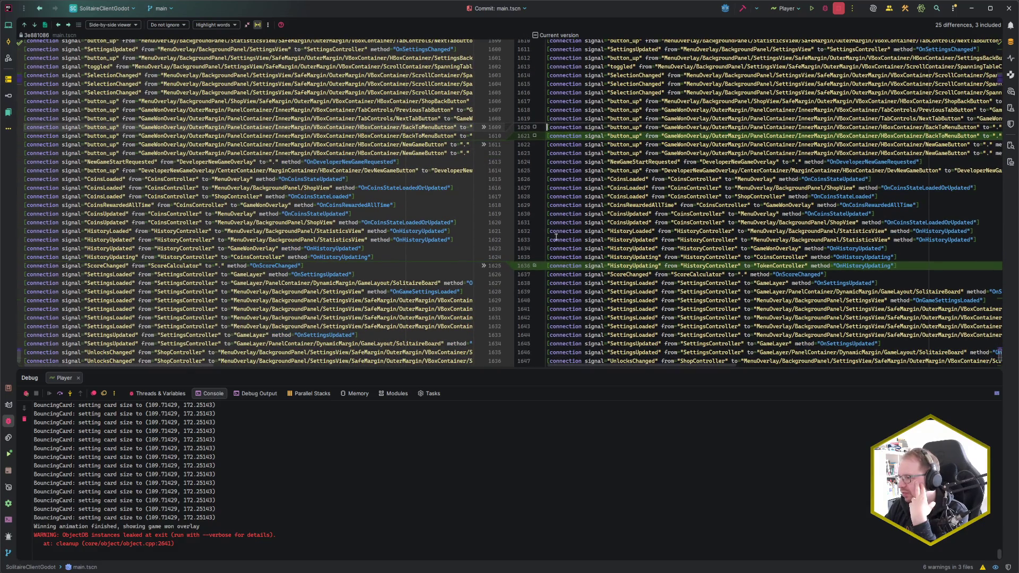
{"action": "left_click", "coordinate": [34, 25]}
{"action": "left_click", "coordinate": [34, 25]}
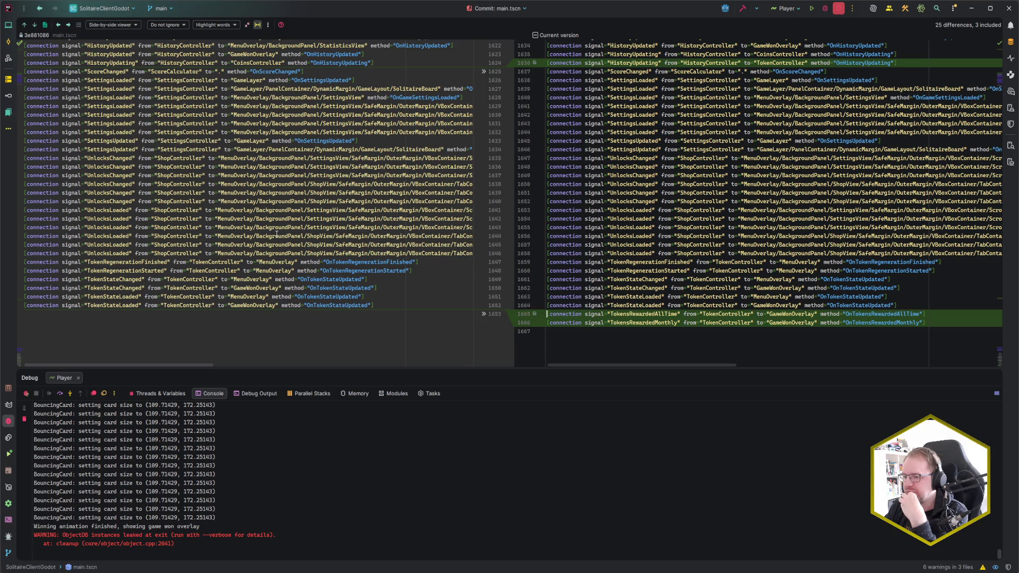
{"action": "key", "text": "alt+0"}
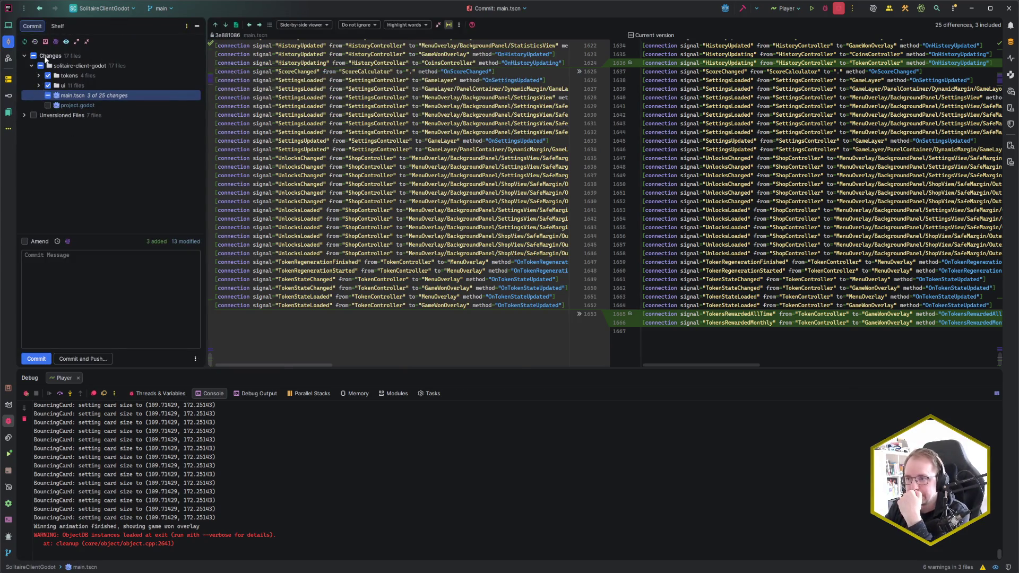
Add TokensStatisticsRewards.cs.uid to Git and include it in the commit.
{"action": "left_click", "coordinate": [77, 42]}
{"action": "scroll", "coordinate": [114, 154], "scroll_direction": "down", "scroll_amount": 3}
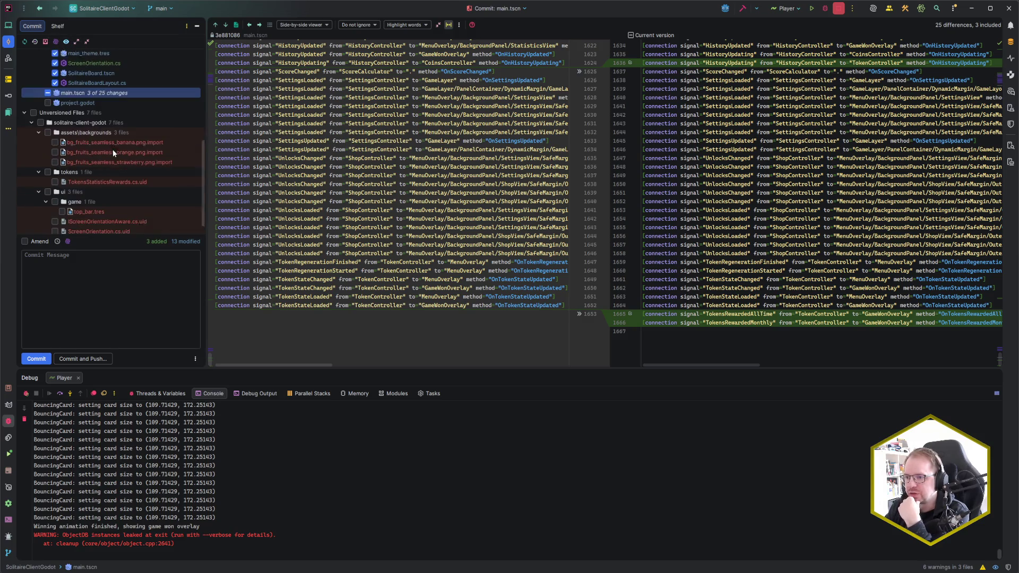
{"action": "scroll", "coordinate": [112, 153], "scroll_direction": "down", "scroll_amount": 1}
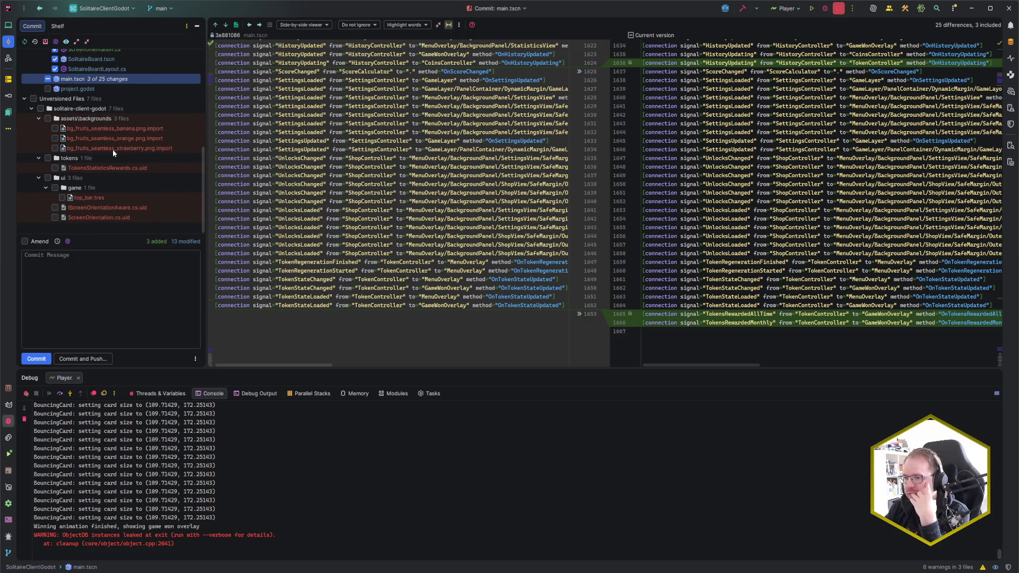
{"action": "left_click", "coordinate": [81, 169]}
{"action": "key", "text": "Delete"}
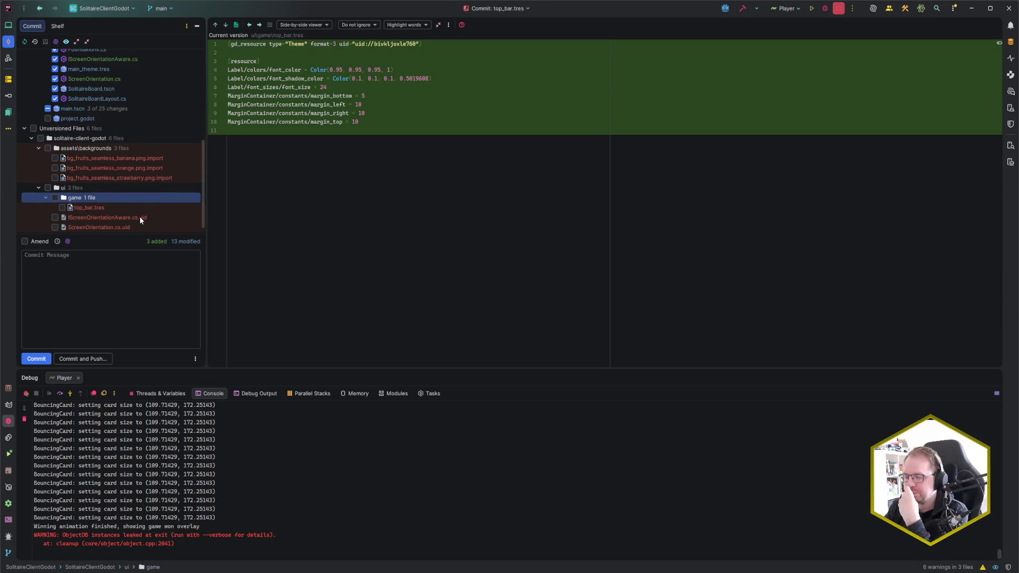
{"action": "scroll", "coordinate": [80, 186], "scroll_direction": "up", "scroll_amount": 5}
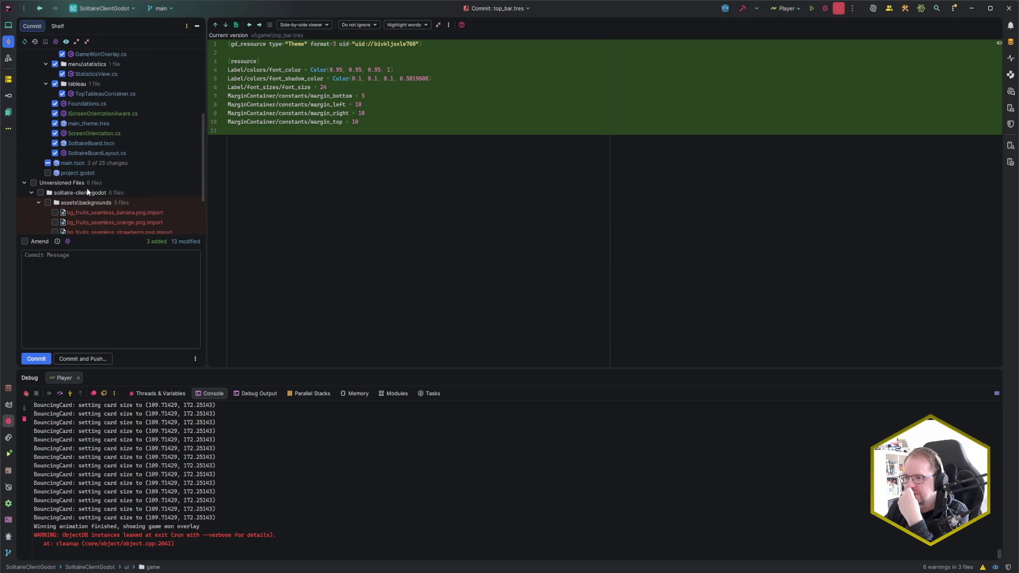
{"action": "scroll", "coordinate": [100, 114], "scroll_direction": "up", "scroll_amount": 3}
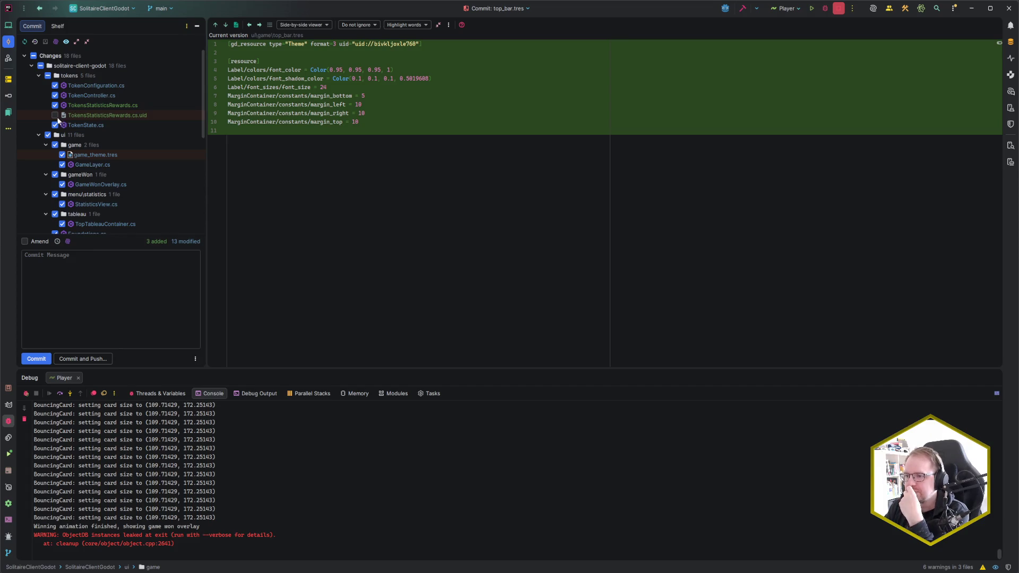
{"action": "left_click", "coordinate": [55, 116]}
Review TokenState.cs and GameWonOverlay.cs, excluding game_theme.tres and GameLayer.cs from the commit.
{"action": "left_click", "coordinate": [93, 126]}
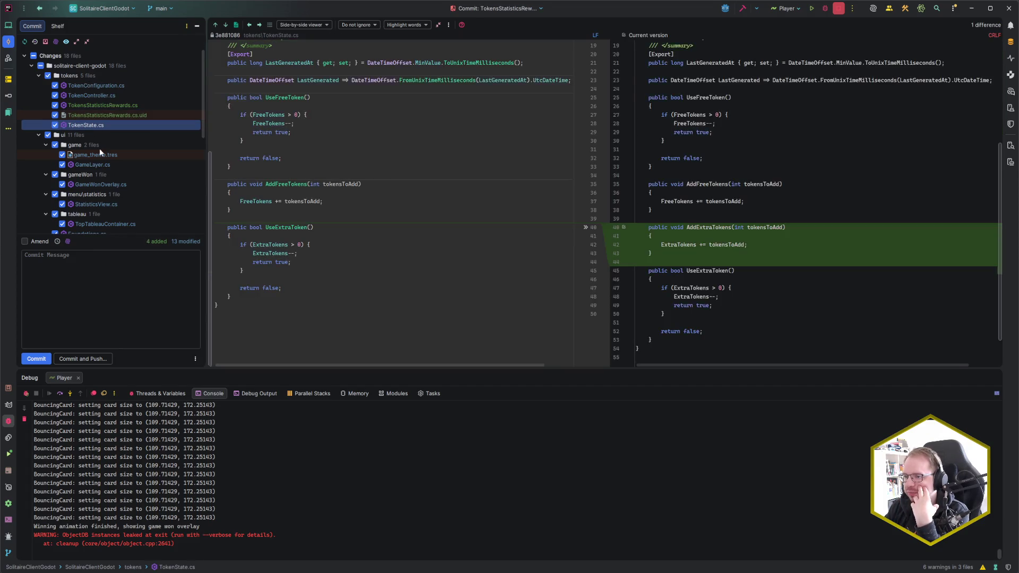
{"action": "left_click", "coordinate": [106, 155]}
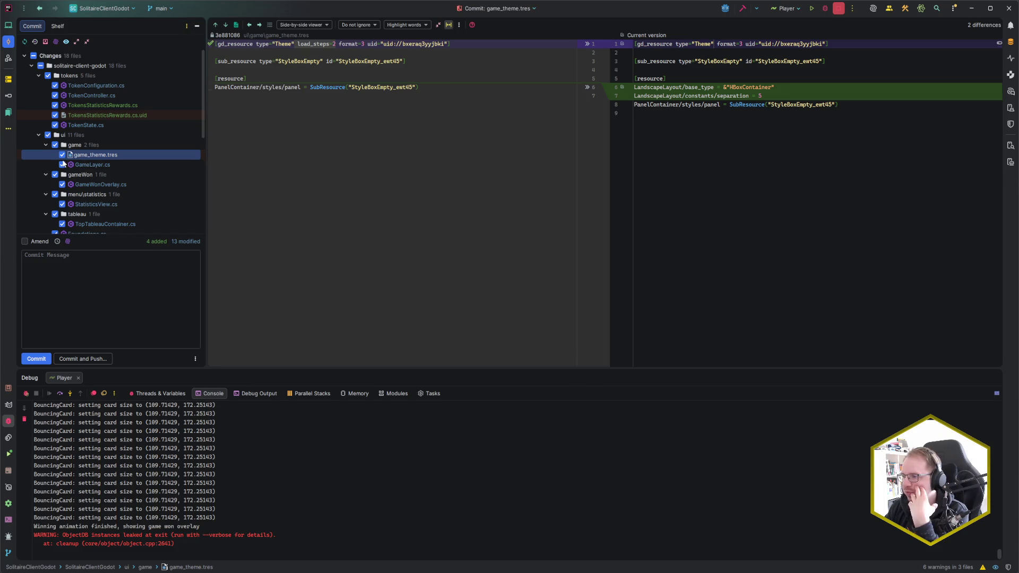
{"action": "left_click", "coordinate": [62, 155]}
{"action": "left_click", "coordinate": [89, 167]}
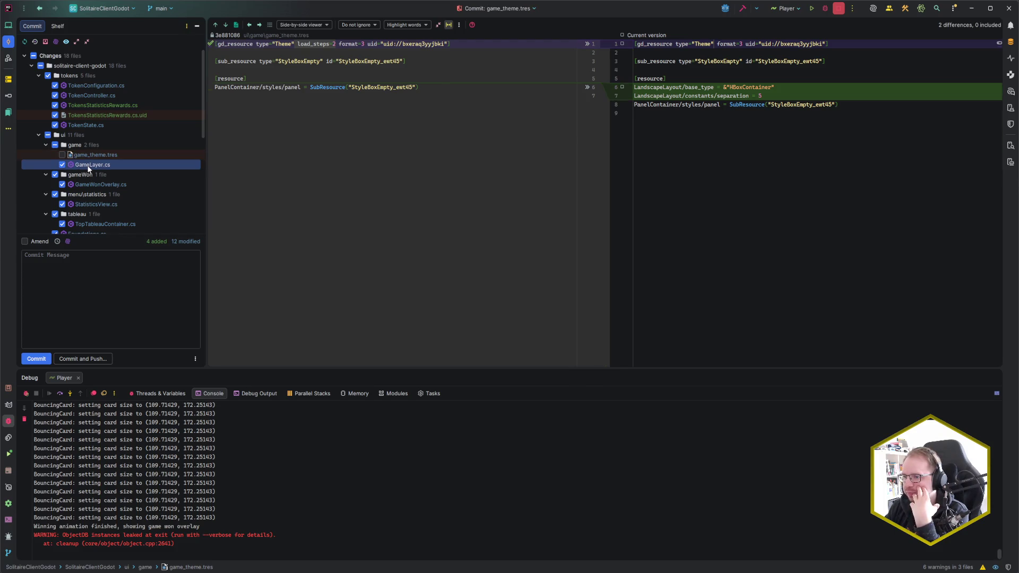
{"action": "left_click", "coordinate": [61, 165]}
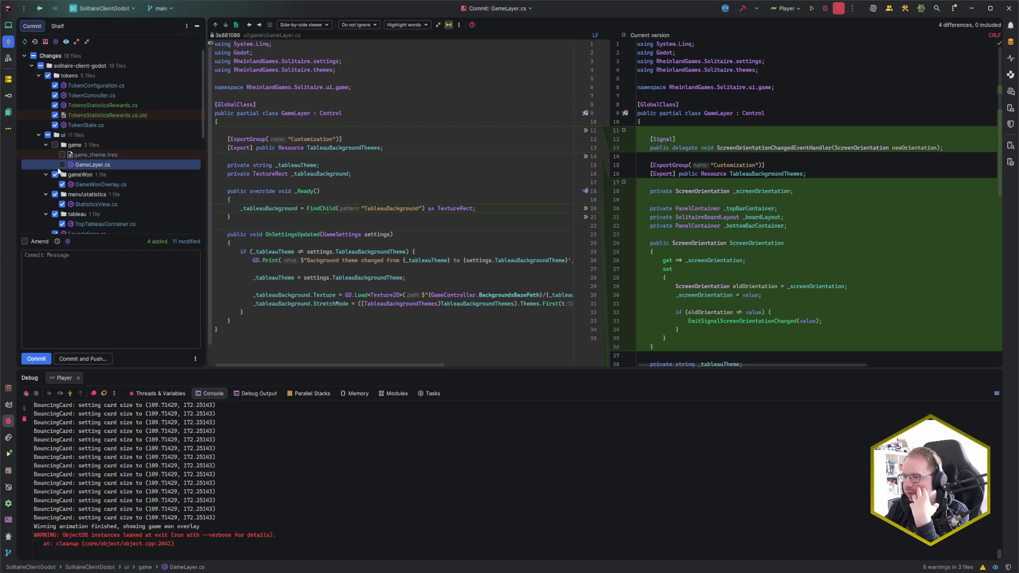
{"action": "scroll", "coordinate": [79, 165], "scroll_direction": "down", "scroll_amount": 2}
{"action": "left_click", "coordinate": [112, 153]}
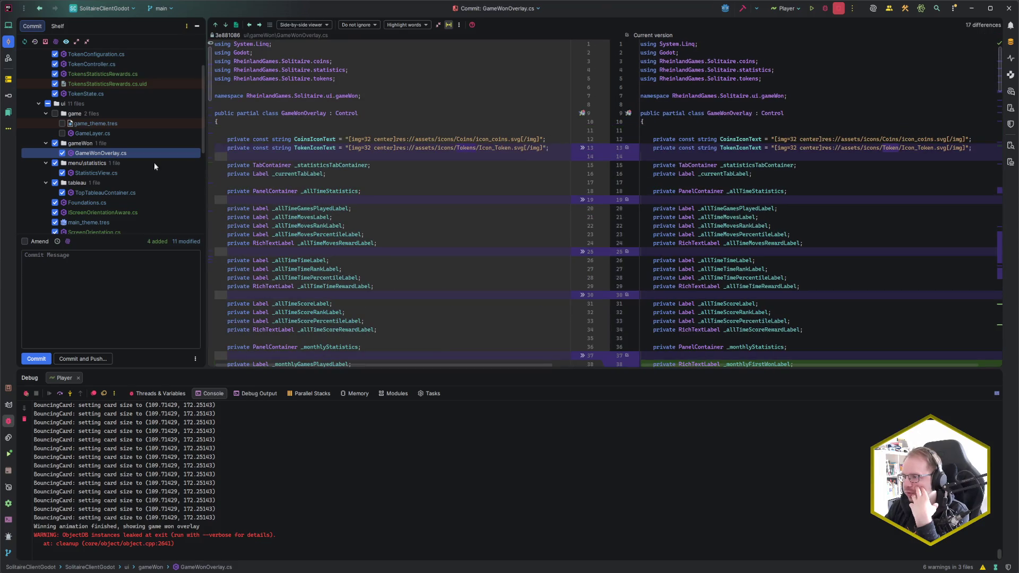
{"action": "scroll", "coordinate": [443, 199], "scroll_direction": "down", "scroll_amount": 7}
{"action": "scroll", "coordinate": [444, 199], "scroll_direction": "down", "scroll_amount": 20}
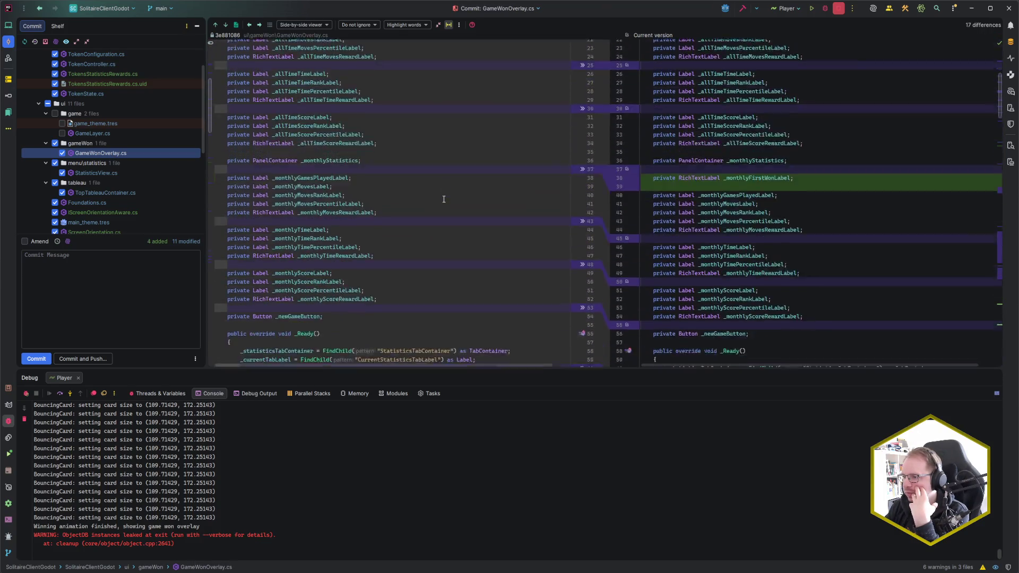
{"action": "scroll", "coordinate": [442, 200], "scroll_direction": "up", "scroll_amount": 8}
{"action": "scroll", "coordinate": [447, 200], "scroll_direction": "up", "scroll_amount": 20}
Exclude TopTableauContainer.cs, Foundations.cs, IScreenOrientationAware.cs and main_theme.tres from the commit.
{"action": "left_click", "coordinate": [96, 176]}
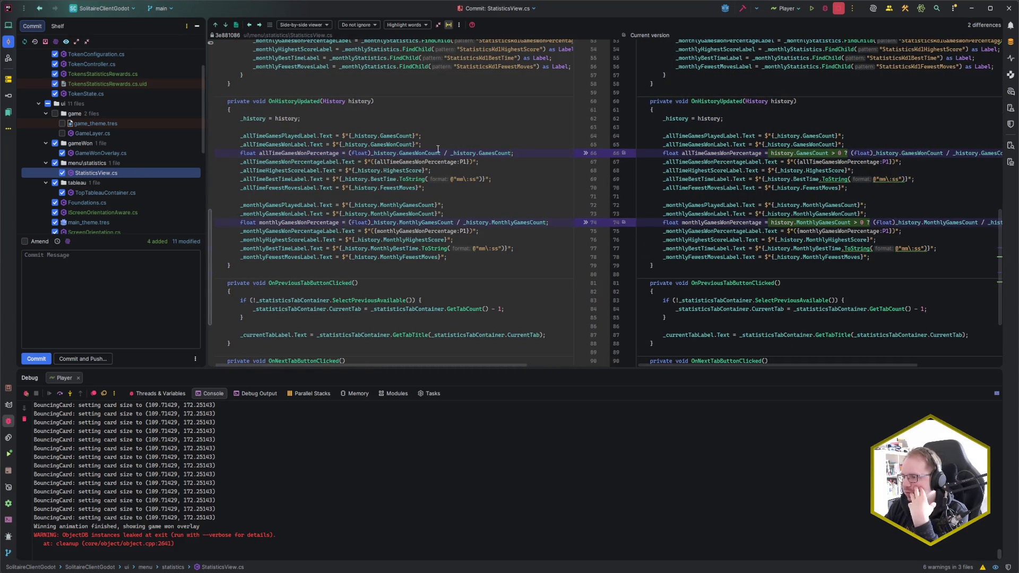
{"action": "left_click", "coordinate": [100, 193]}
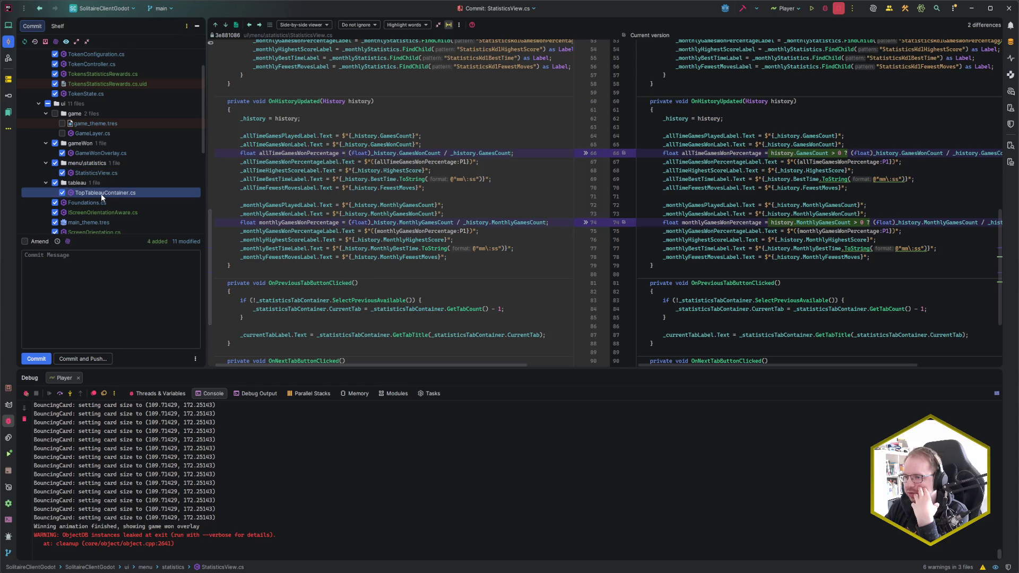
{"action": "left_click", "coordinate": [62, 193]}
{"action": "scroll", "coordinate": [90, 186], "scroll_direction": "down", "scroll_amount": 1}
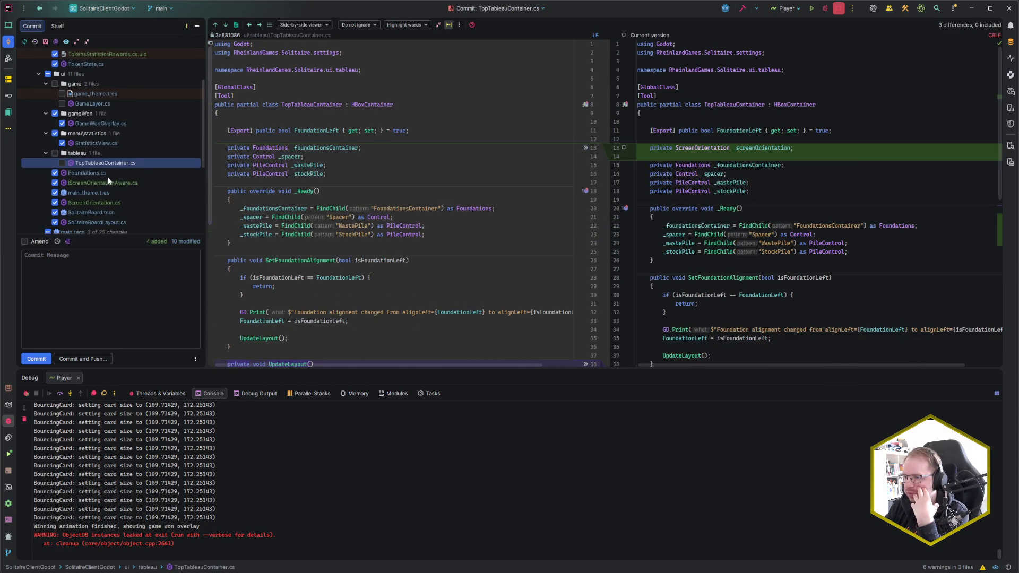
{"action": "left_click", "coordinate": [88, 175]}
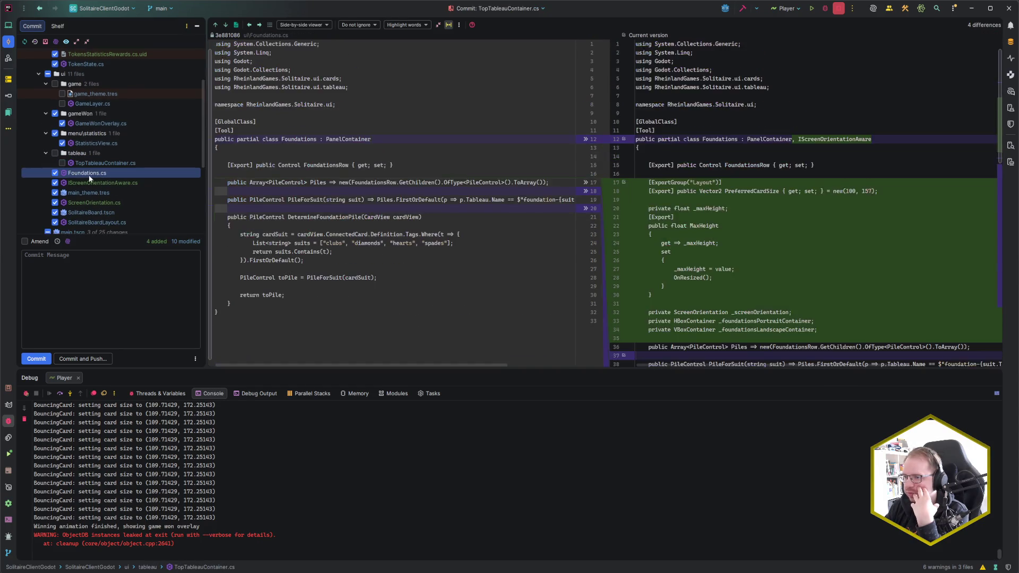
{"action": "left_click", "coordinate": [54, 173]}
{"action": "left_click", "coordinate": [55, 182]}
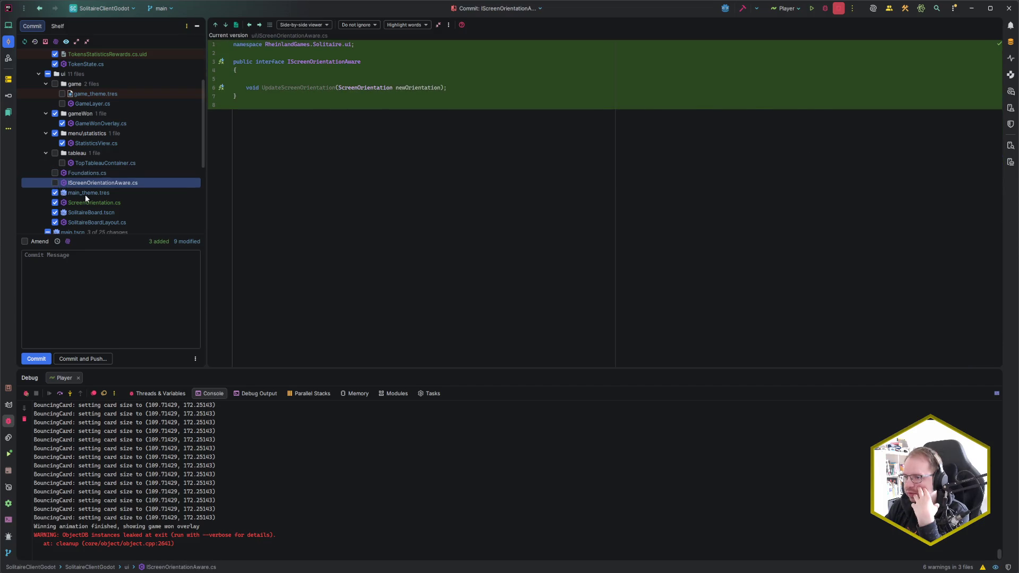
{"action": "left_click", "coordinate": [85, 193]}
{"action": "left_click", "coordinate": [55, 192]}
Exclude SolitaireBoard.tscn and SolitaireBoardLayout.cs from the commit.
{"action": "left_click", "coordinate": [90, 213]}
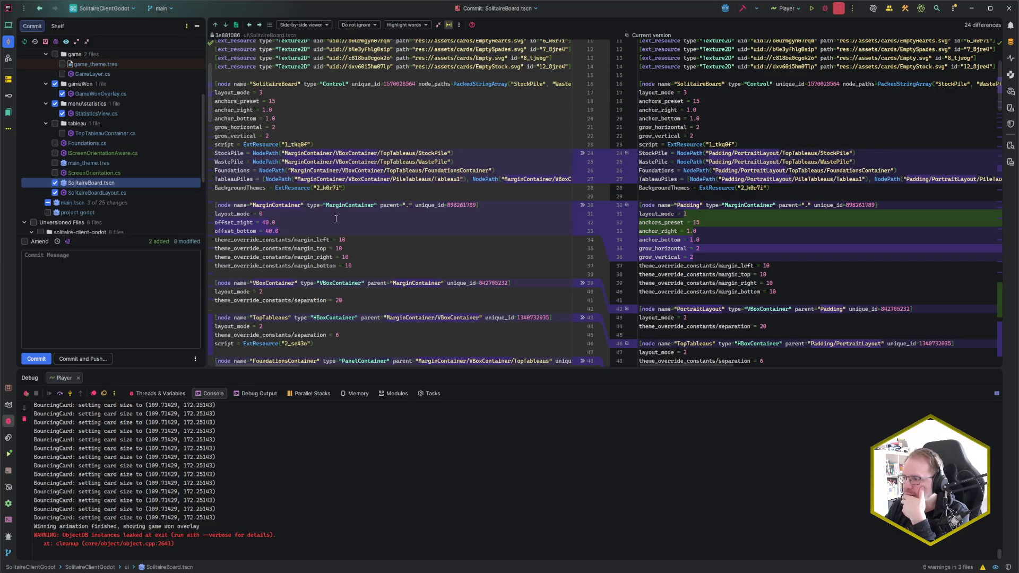
{"action": "left_click", "coordinate": [108, 190]}
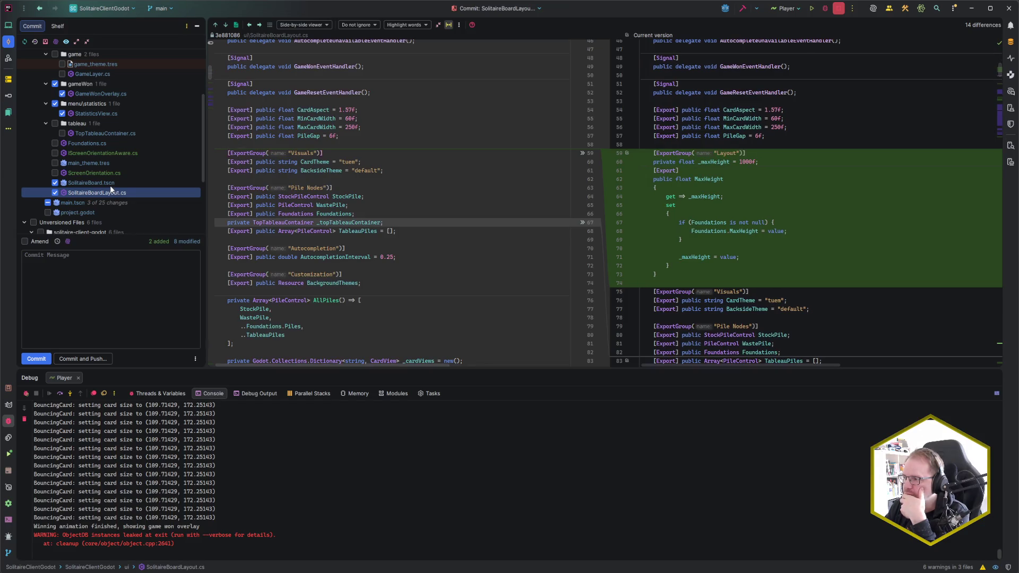
{"action": "left_click", "coordinate": [106, 188]}
{"action": "left_click", "coordinate": [55, 183]}
{"action": "left_click", "coordinate": [55, 193]}
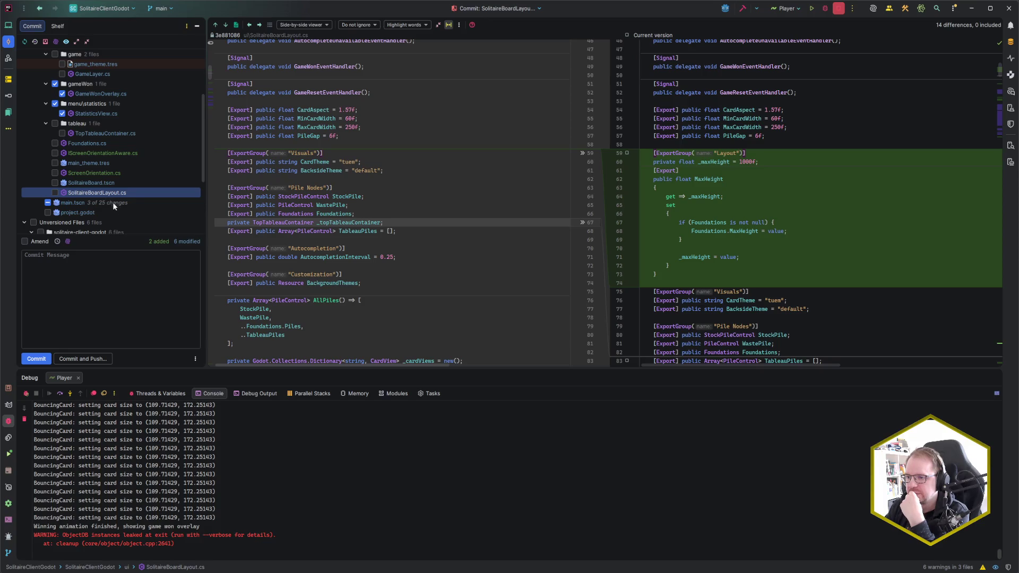
{"action": "scroll", "coordinate": [118, 200], "scroll_direction": "down", "scroll_amount": 5}
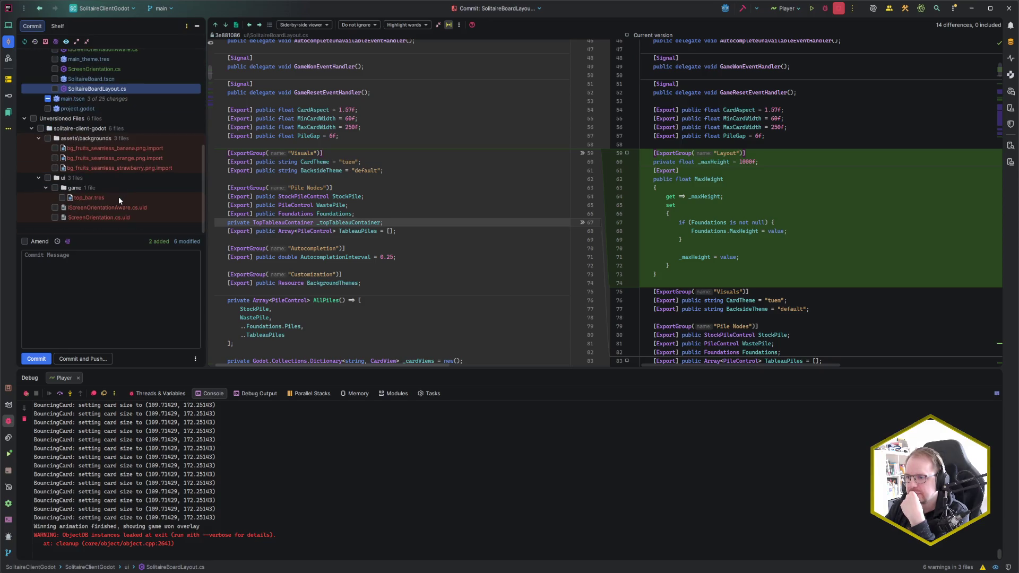
{"action": "scroll", "coordinate": [117, 196], "scroll_direction": "up", "scroll_amount": 10}
{"action": "left_click", "coordinate": [93, 304]}
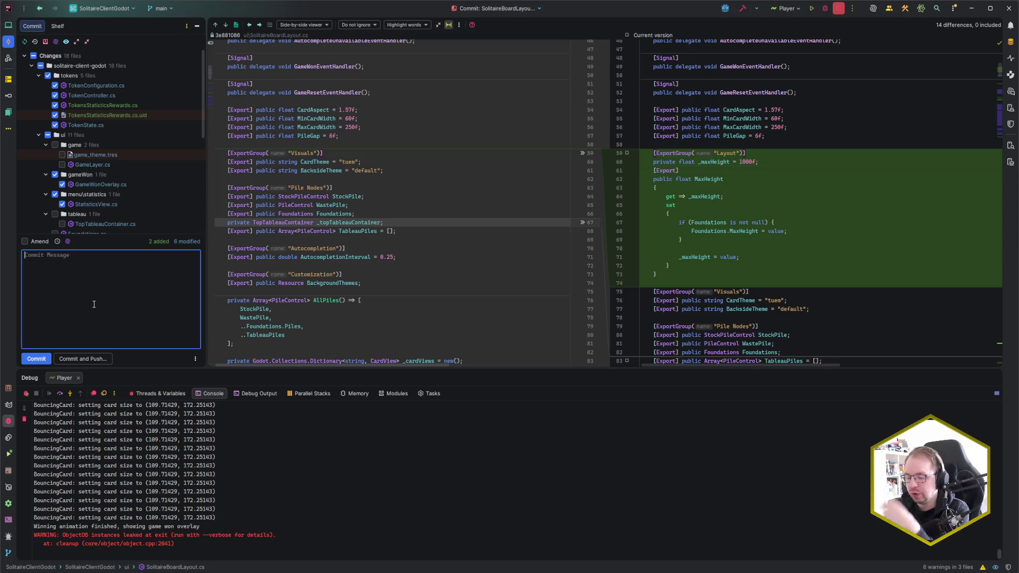
Start the commit message with 'feat:' and paste the Codecks card title 'Reward tokens on top results'.
{"action": "type", "text": "feat:"}
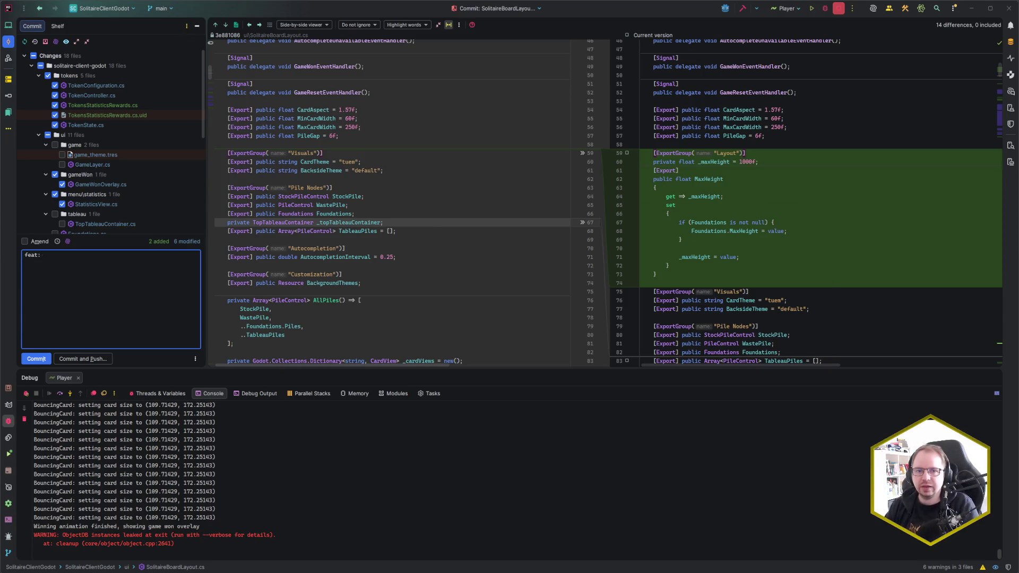
{"action": "key", "text": "alt+Tab"}
{"action": "left_click", "coordinate": [85, 47]}
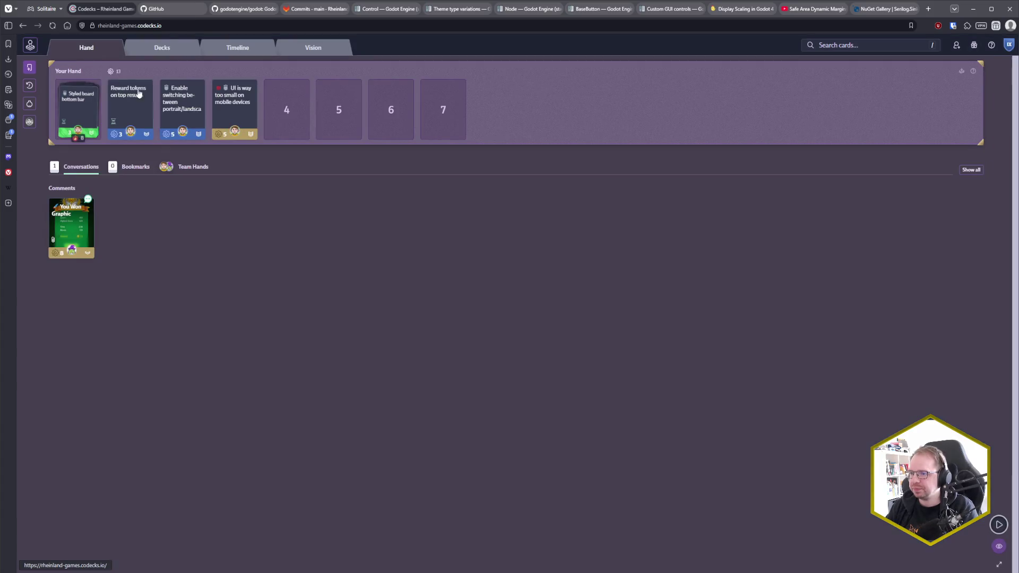
{"action": "left_click", "coordinate": [139, 109]}
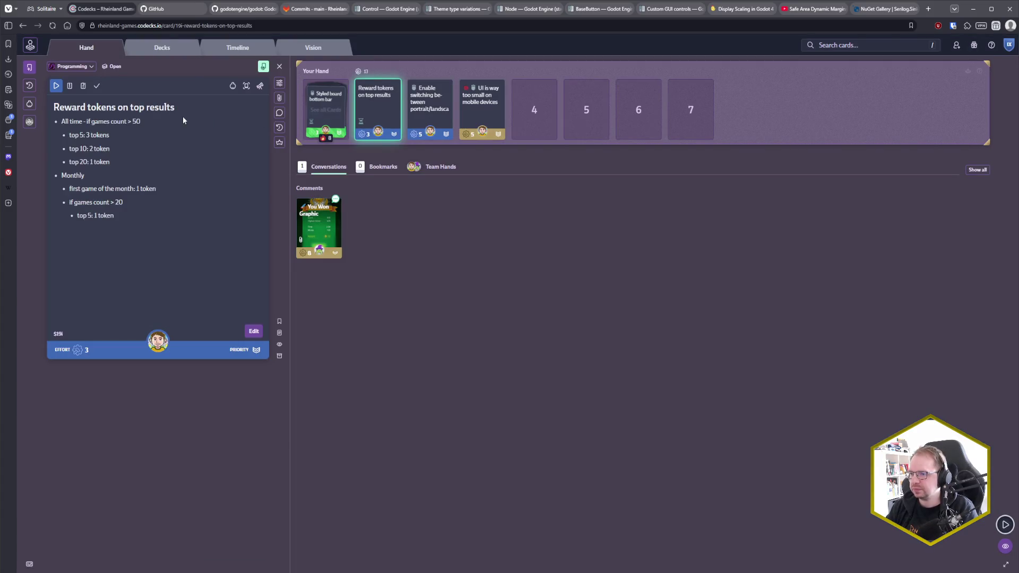
{"action": "left_click_drag", "start_coordinate": [186, 108], "coordinate": [51, 108]}
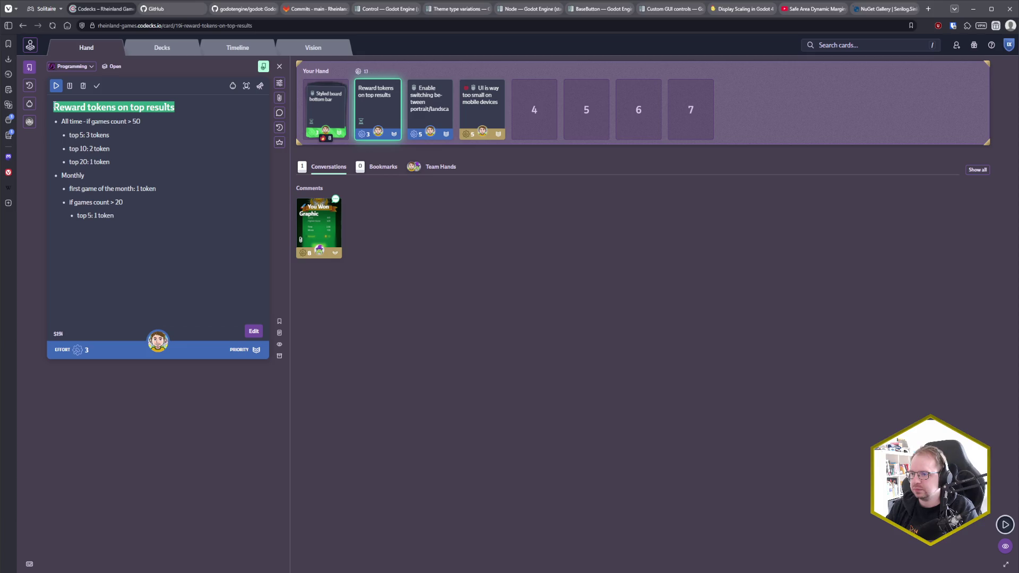
{"action": "key", "text": "ctrl+c"}
{"action": "key", "text": "alt+Tab"}
{"action": "key", "text": "ctrl+v"}
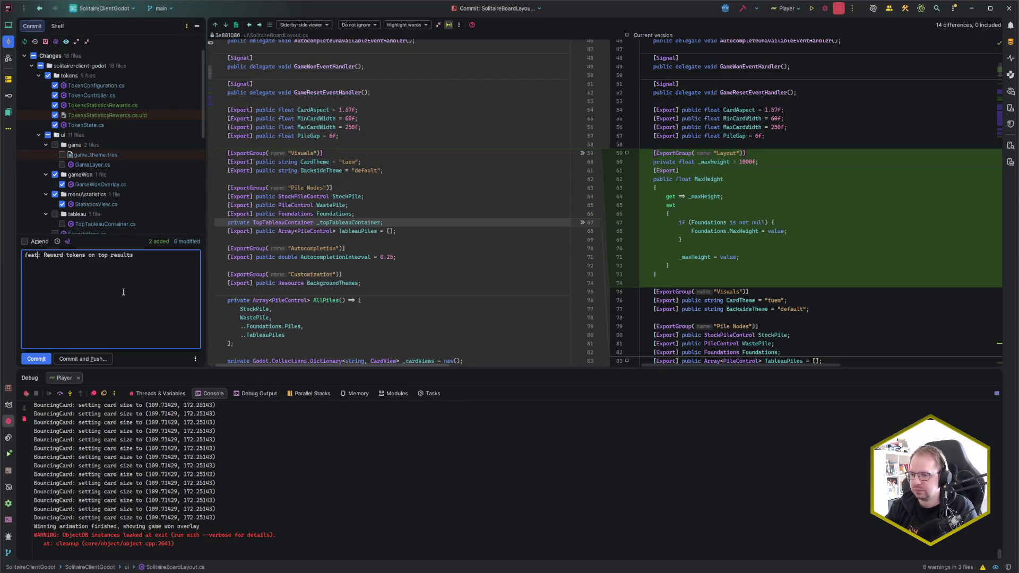
Lowercase 'reward' in the pasted title and add the Codecks card reference $19i.
{"action": "key", "text": "Delete"}
{"action": "type", "text": "r$19i"}
{"action": "key", "text": "alt+Tab"}
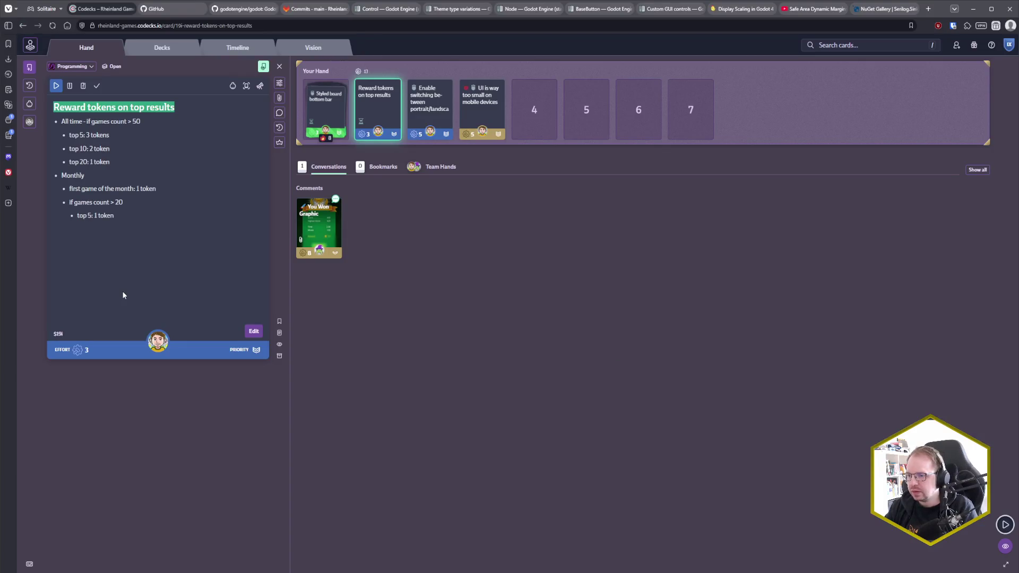
{"action": "key", "text": "alt+Tab"}
{"action": "type", "text": "19"}
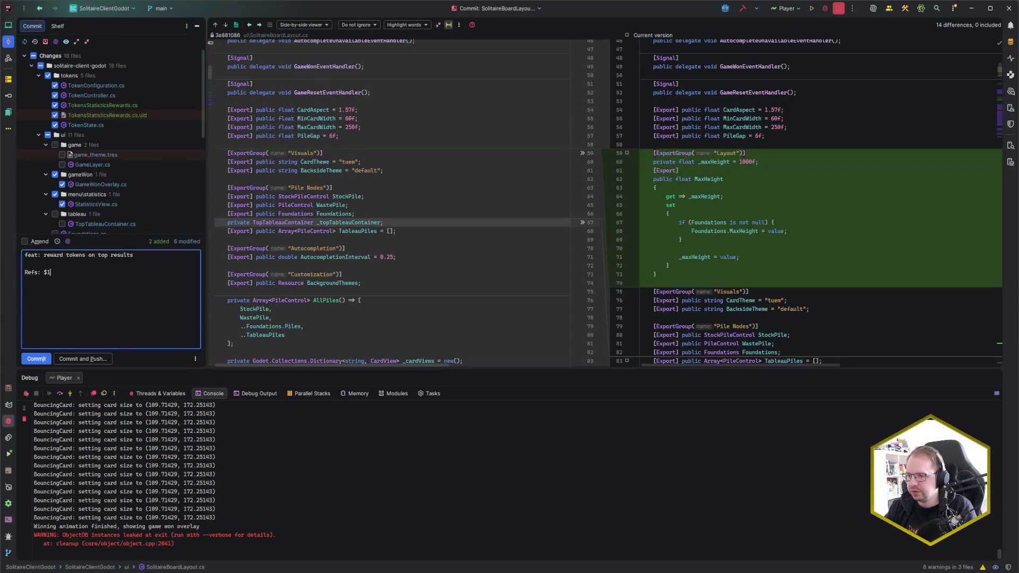
{"action": "key", "text": "alt+Tab"}
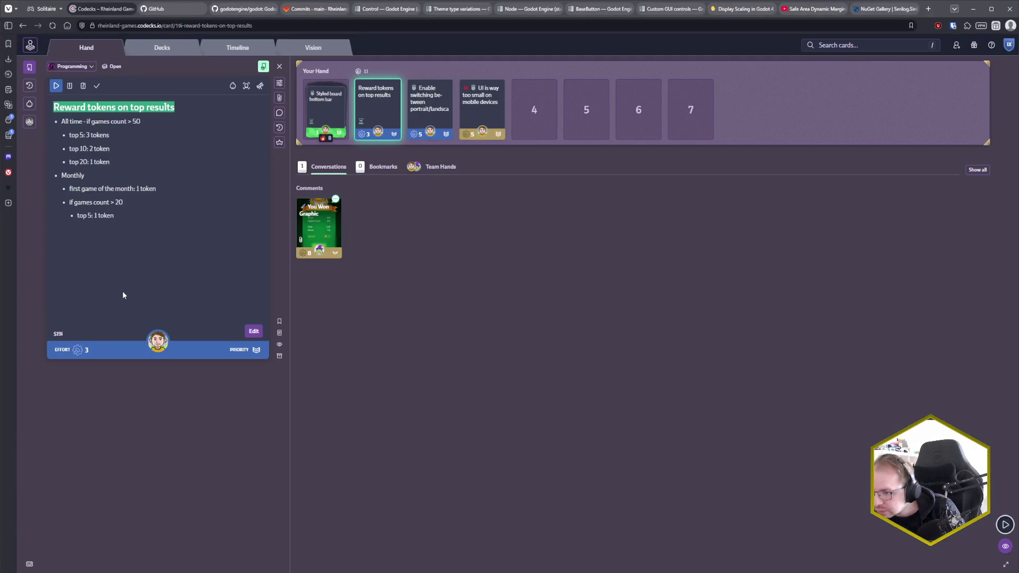
{"action": "key", "text": "alt+Tab"}
{"action": "type", "text": "i"}
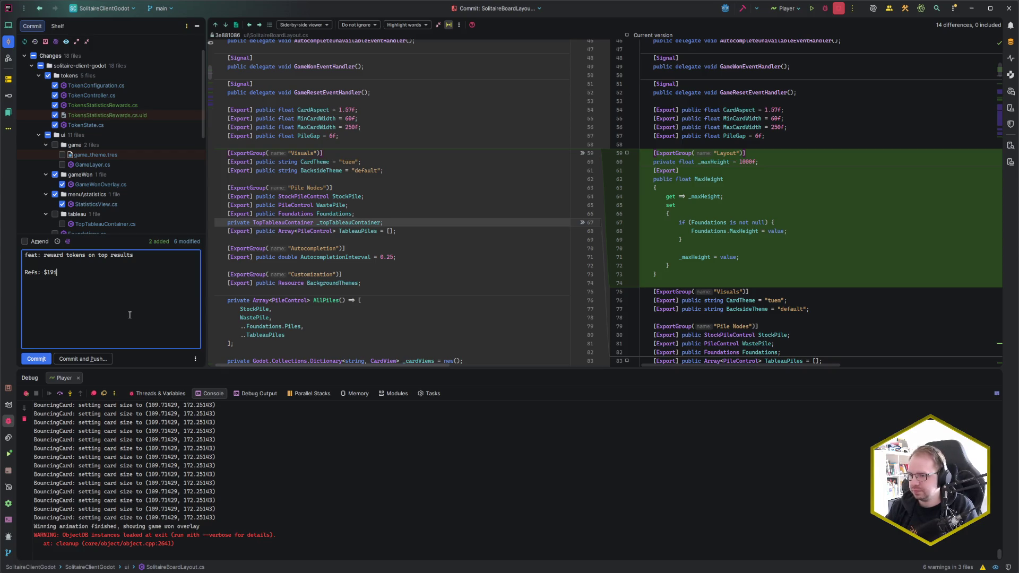
Commit the token-reward changes and accept updating the project from the remote.
{"action": "key", "text": "ctrl+Return"}
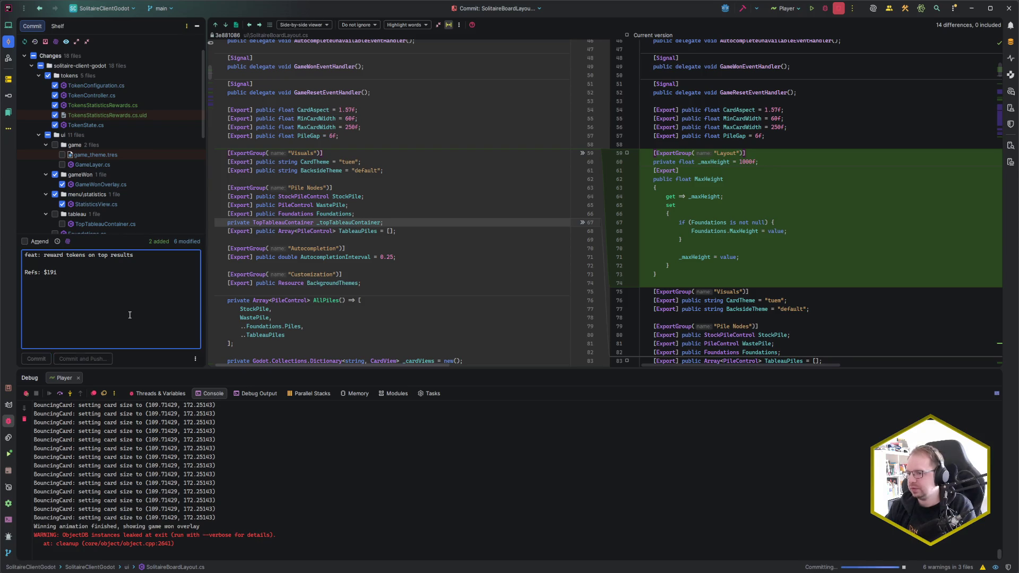
{"action": "key", "text": "ctrl+k"}
{"action": "key", "text": "ctrl+t"}
{"action": "key", "text": "Return"}
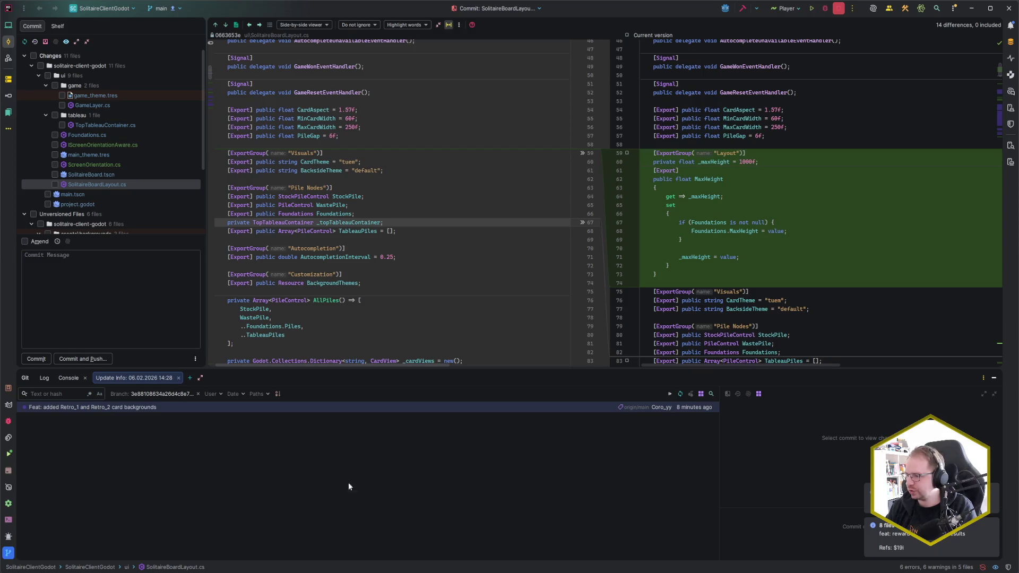
Dismiss the notifications and review the Retro_1 and Retro_2 backgrounds commit in the Git log.
{"action": "left_click", "coordinate": [994, 490]}
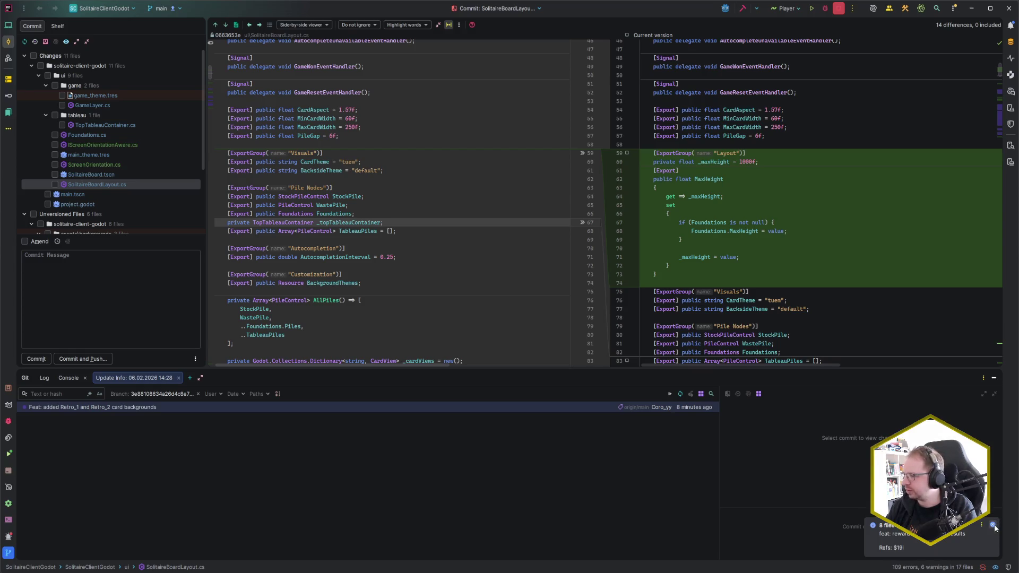
{"action": "left_click", "coordinate": [157, 412]}
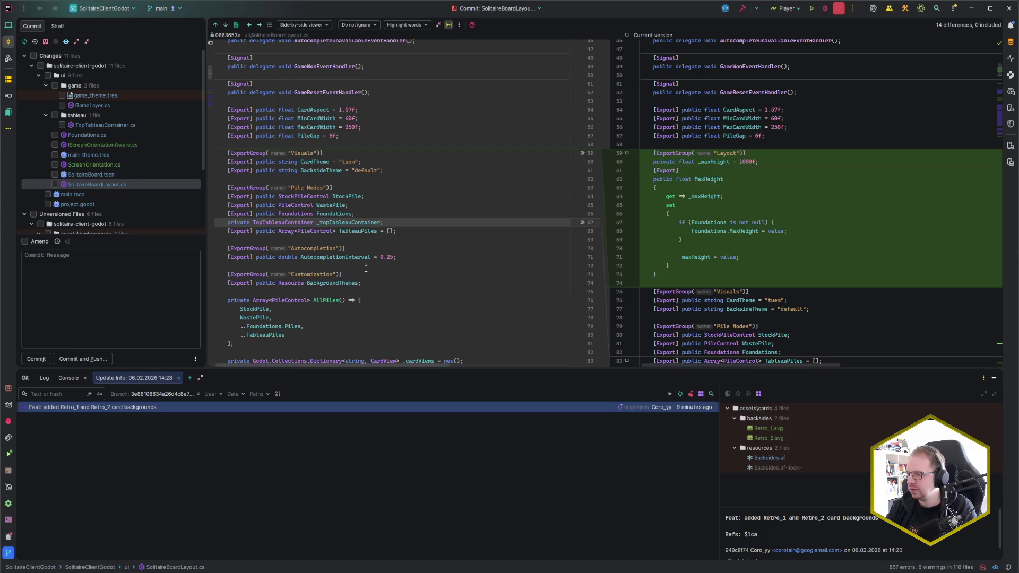
{"action": "left_click", "coordinate": [417, 257]}
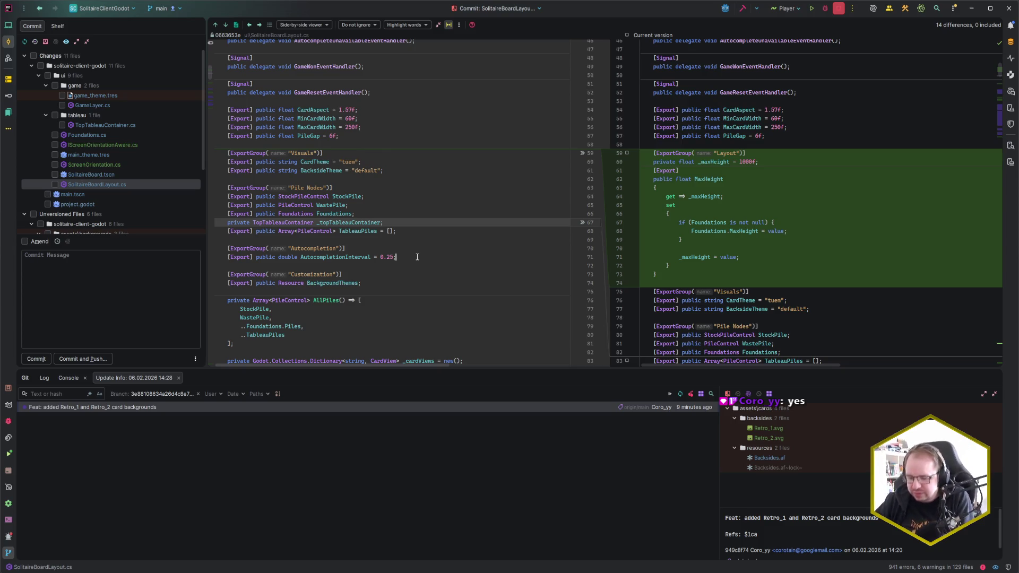
Push the new commit to origin/main.
{"action": "key", "text": "ctrl+shift+k"}
{"action": "key", "text": "Return"}
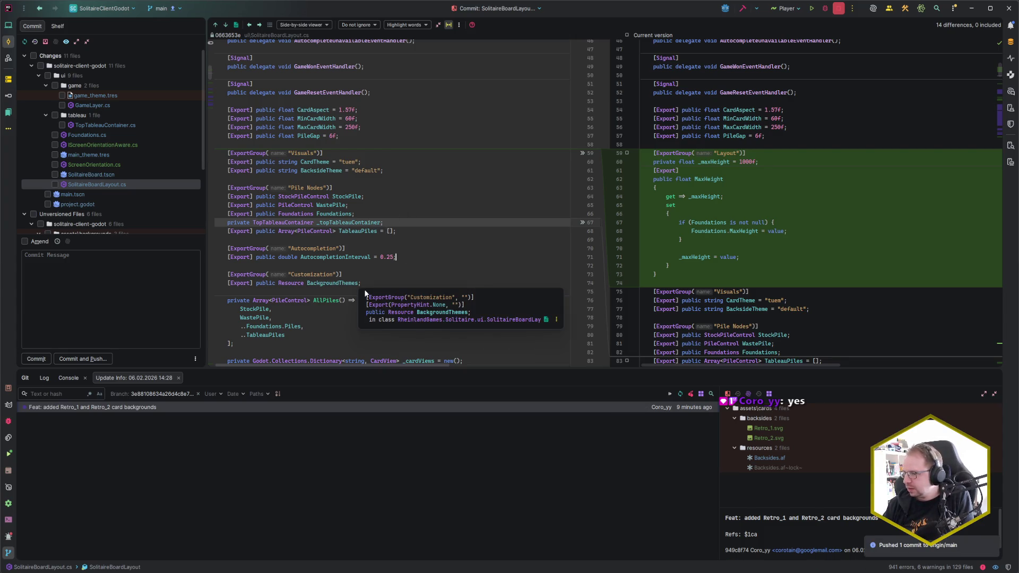
{"action": "key", "text": "alt+Tab"}
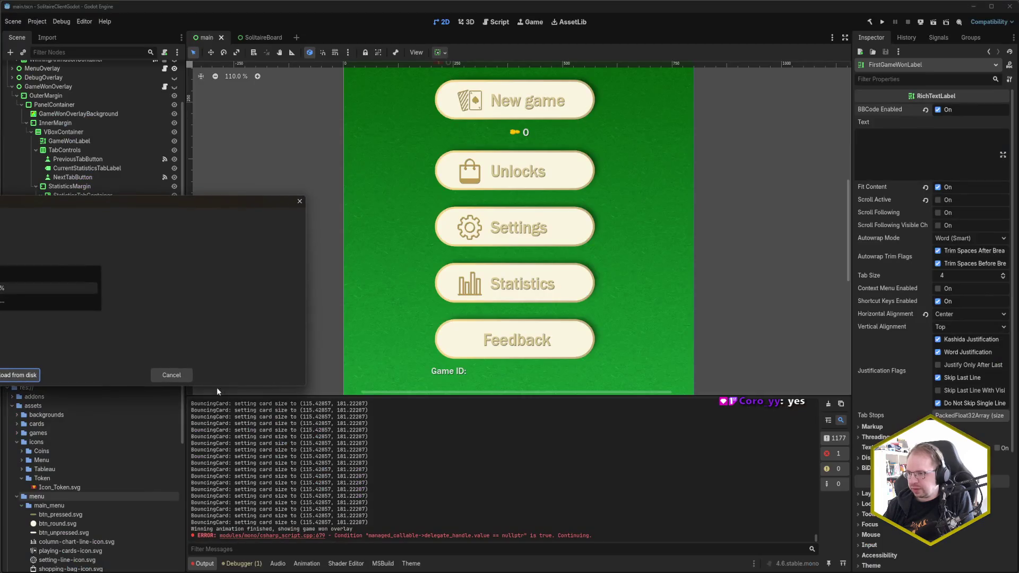
Reload the changed files from disk and expand themes > backsides in the FileSystem dock.
{"action": "left_click", "coordinate": [18, 375]}
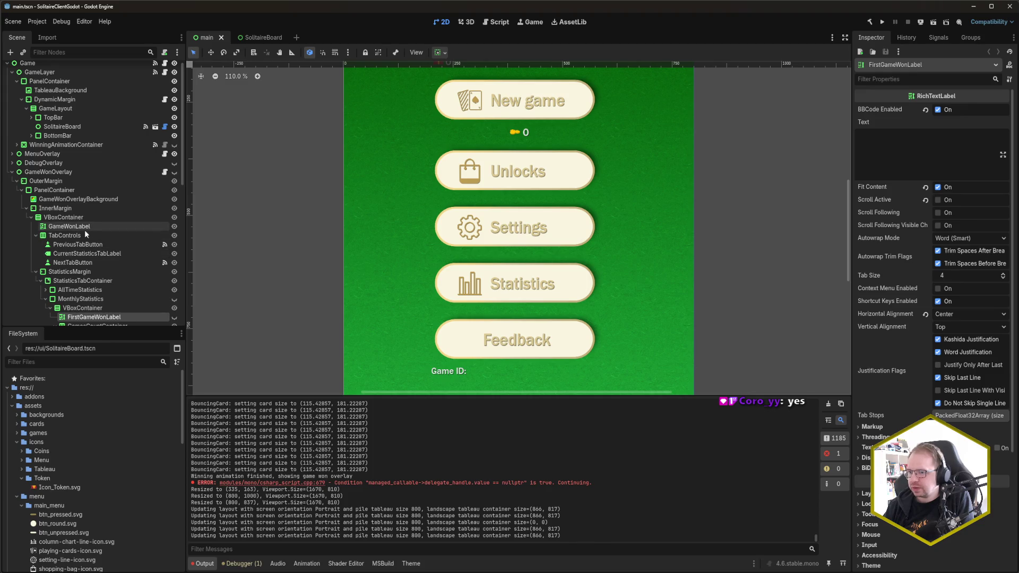
{"action": "left_click", "coordinate": [12, 172]}
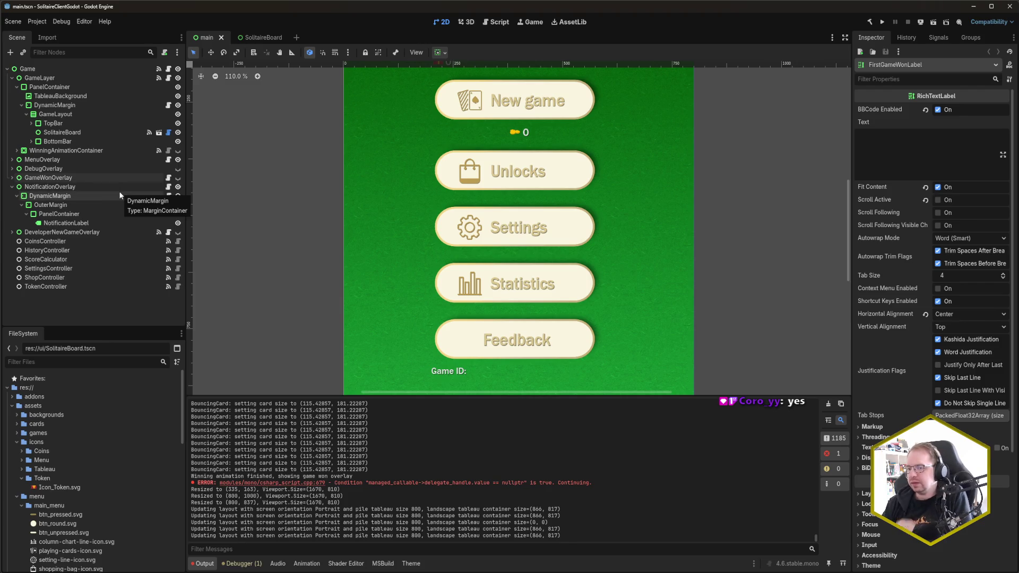
{"action": "scroll", "coordinate": [69, 435], "scroll_direction": "down", "scroll_amount": 1}
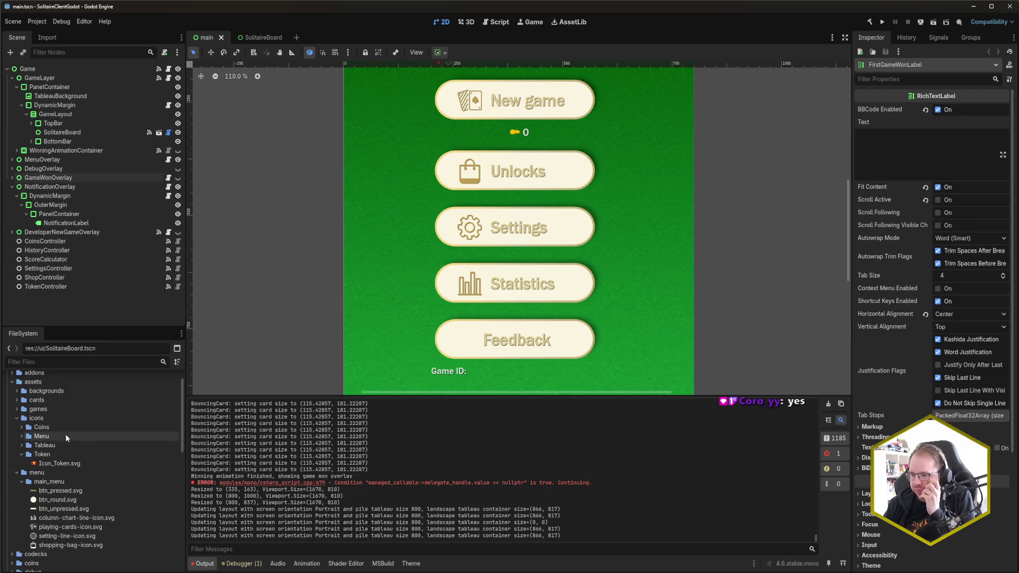
{"action": "scroll", "coordinate": [26, 440], "scroll_direction": "down", "scroll_amount": 10}
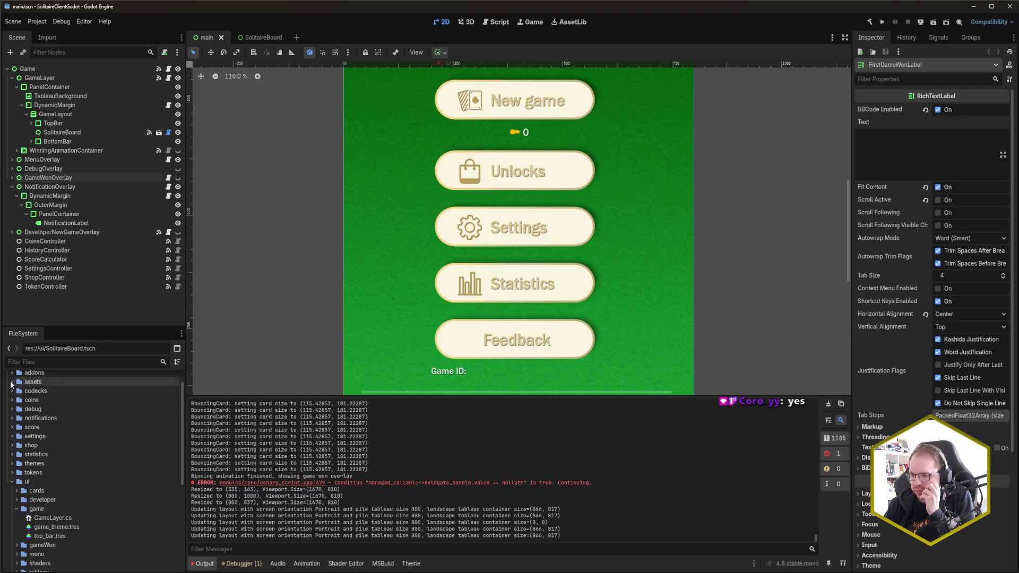
{"action": "left_click", "coordinate": [11, 433]}
{"action": "left_click", "coordinate": [10, 488]}
{"action": "scroll", "coordinate": [66, 463], "scroll_direction": "down", "scroll_amount": 3}
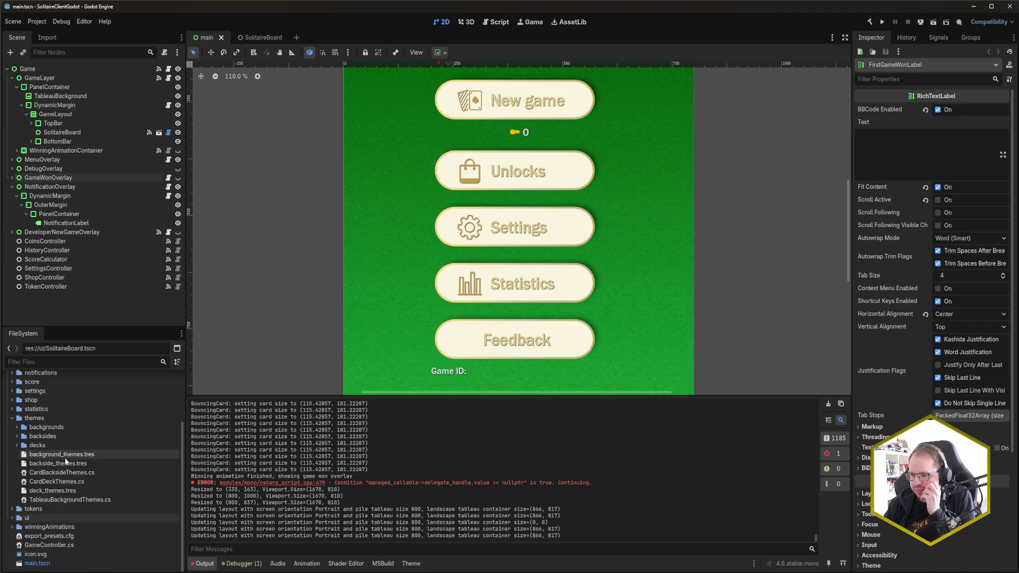
{"action": "left_click", "coordinate": [17, 436]}
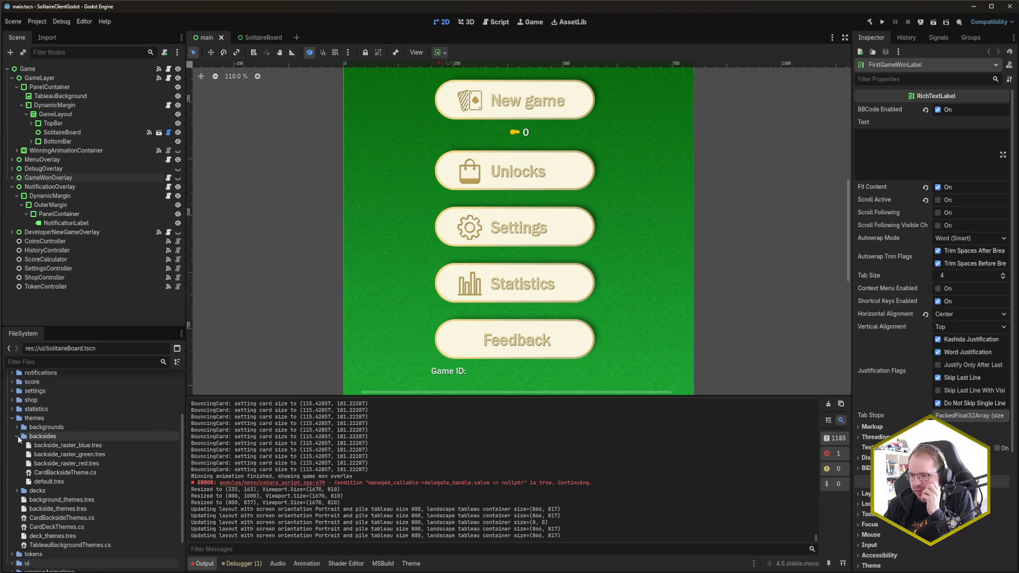
Create a new CardBacksideTheme resource in backsides and save it as retro_1.tres.
{"action": "right_click", "coordinate": [59, 435]}
{"action": "mouse_move", "coordinate": [98, 430]}
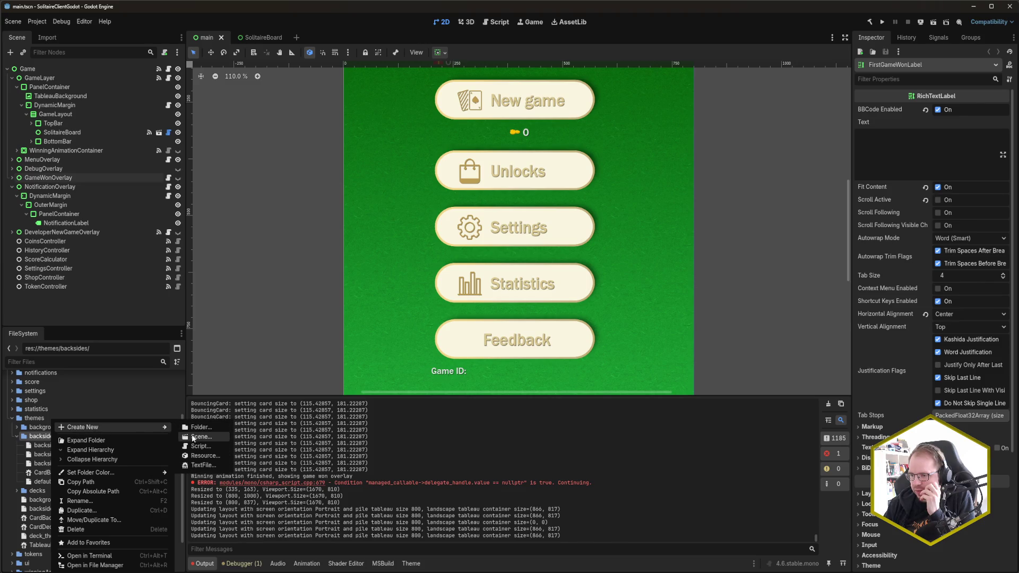
{"action": "left_click", "coordinate": [205, 455]}
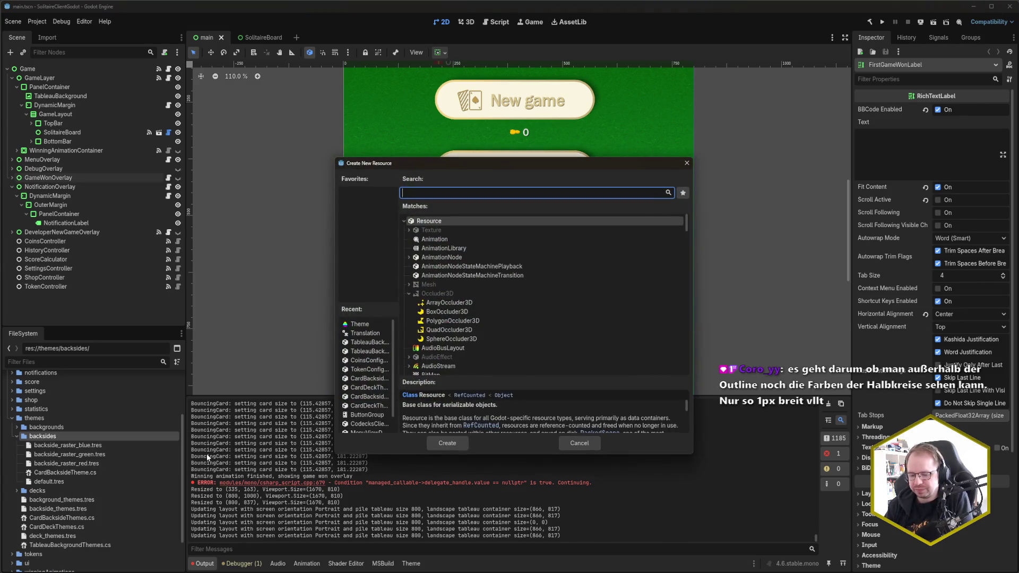
{"action": "type", "text": "backside"}
{"action": "key", "text": "Return"}
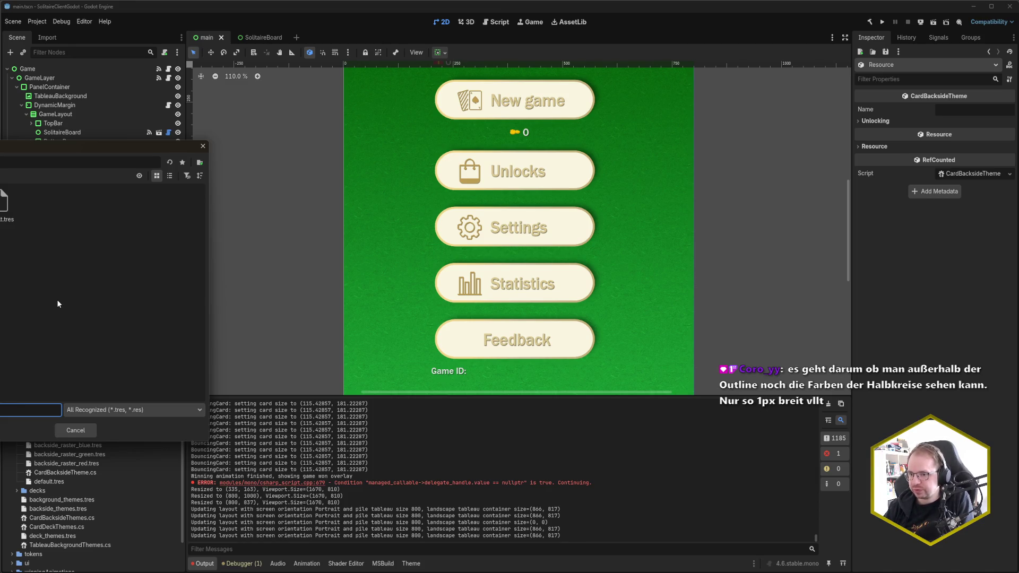
{"action": "key", "text": "Return"}
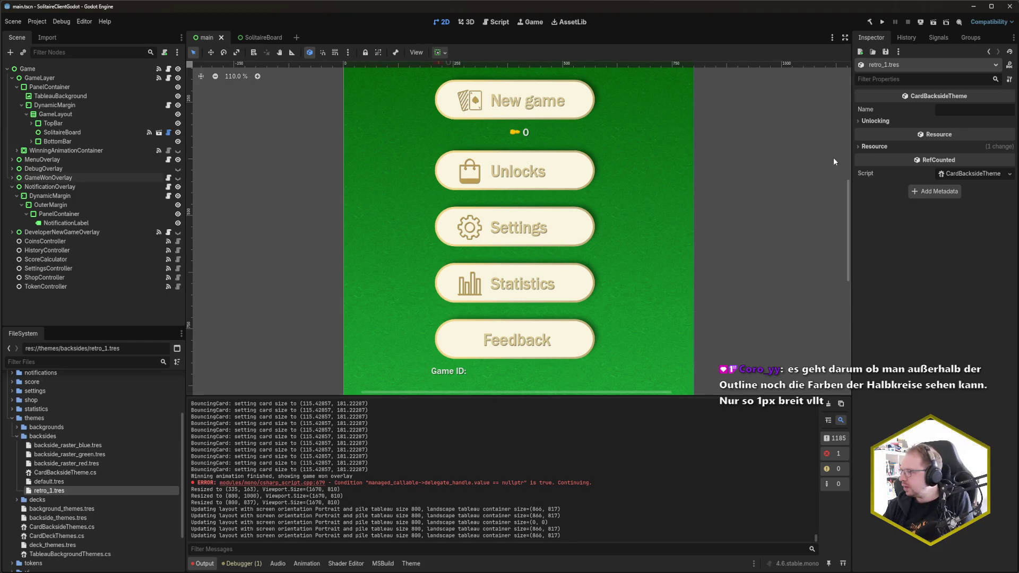
Set the resource's Name to Retro_1 in the Inspector and save.
{"action": "left_click", "coordinate": [908, 124]}
{"action": "left_click", "coordinate": [961, 110]}
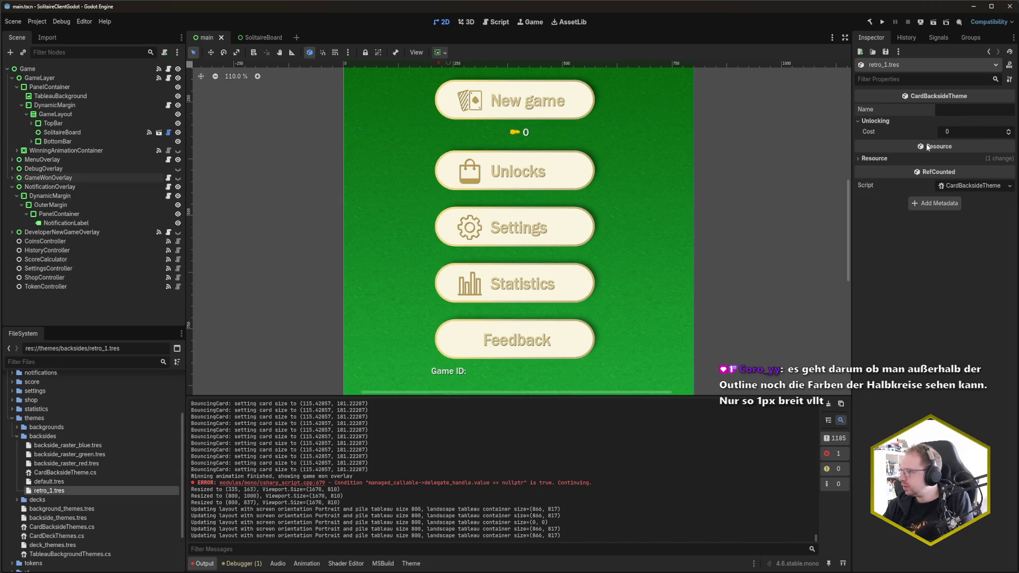
{"action": "type", "text": "Retro_1"}
{"action": "key", "text": "ctrl+s"}
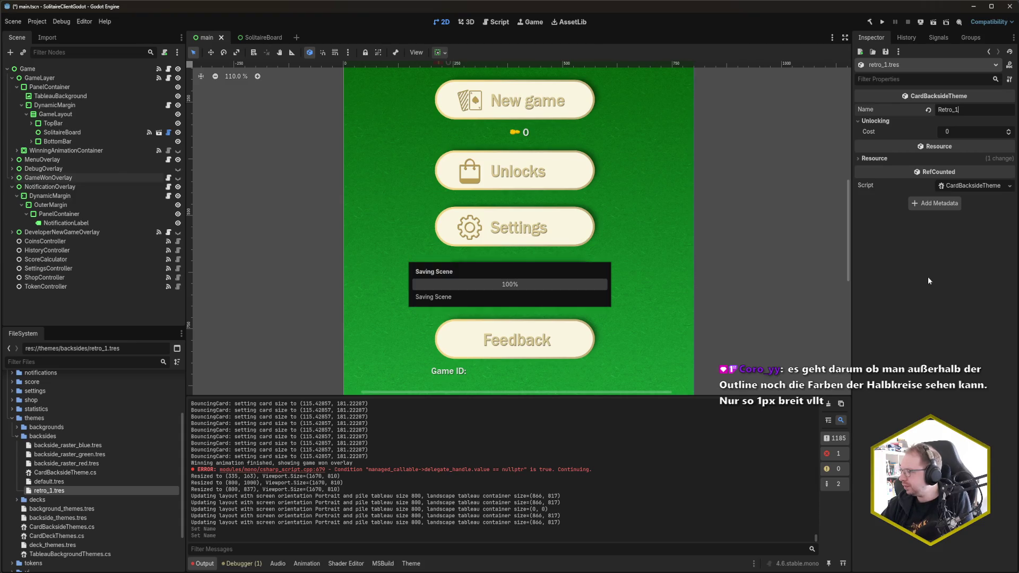
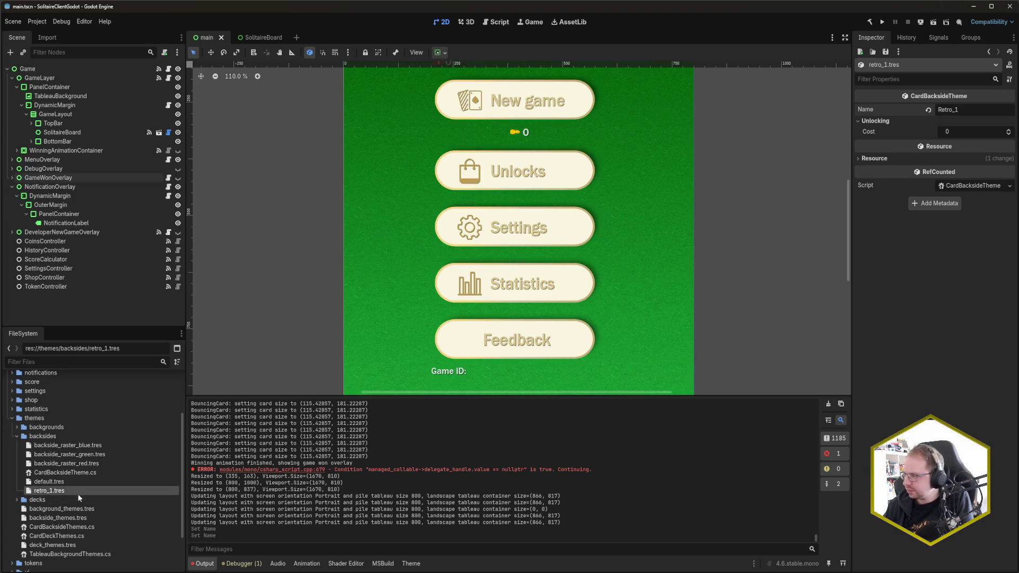
Duplicate retro_1.tres as retro_2.tres, rename its theme to Retro_2, and save.
{"action": "key", "text": "ctrl+d"}
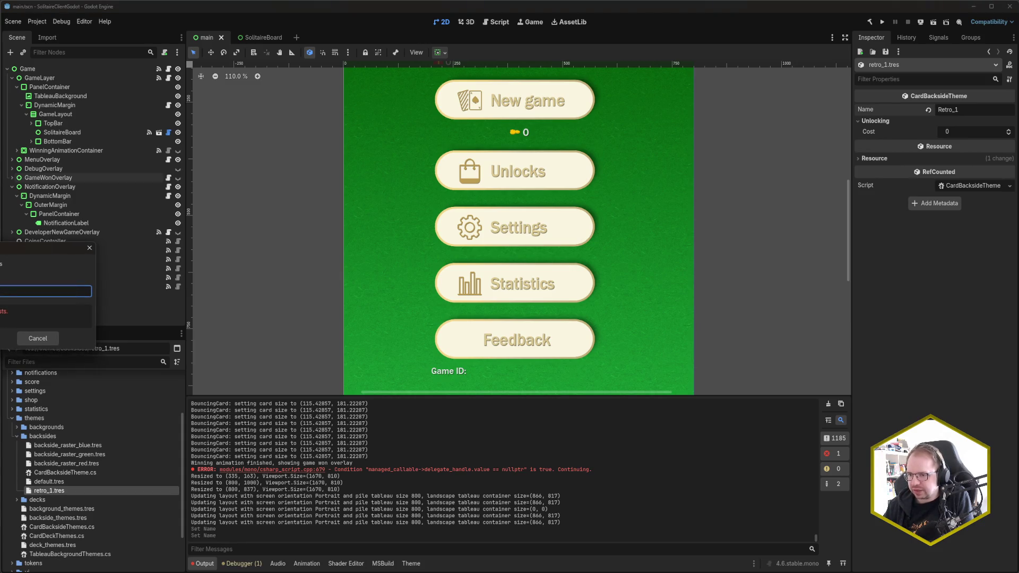
{"action": "type", "text": "retro_2"}
{"action": "key", "text": "Return"}
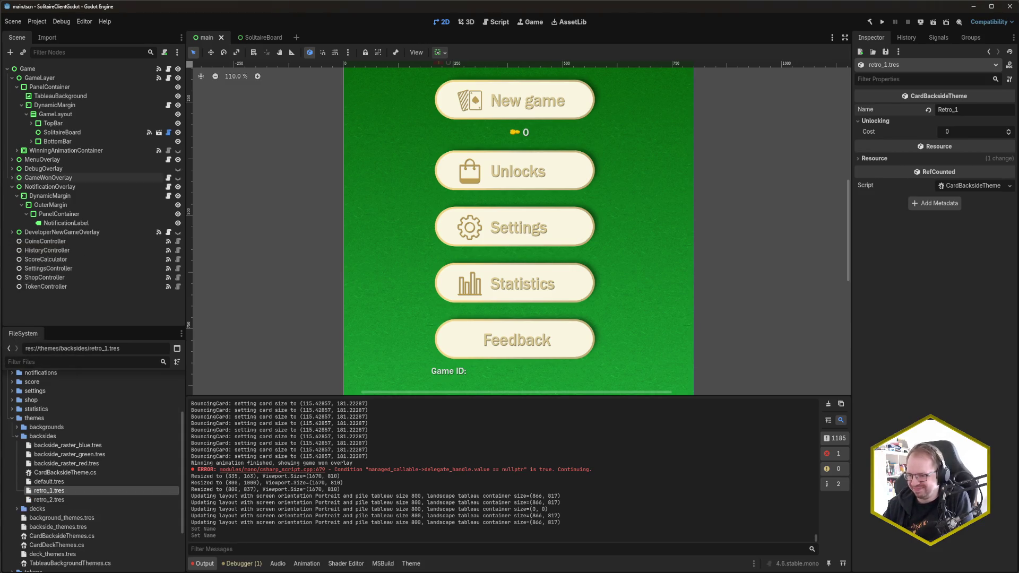
{"action": "left_click", "coordinate": [997, 111]}
{"action": "key", "text": "BackSpace"}
{"action": "type", "text": "2"}
{"action": "key", "text": "ctrl+s"}
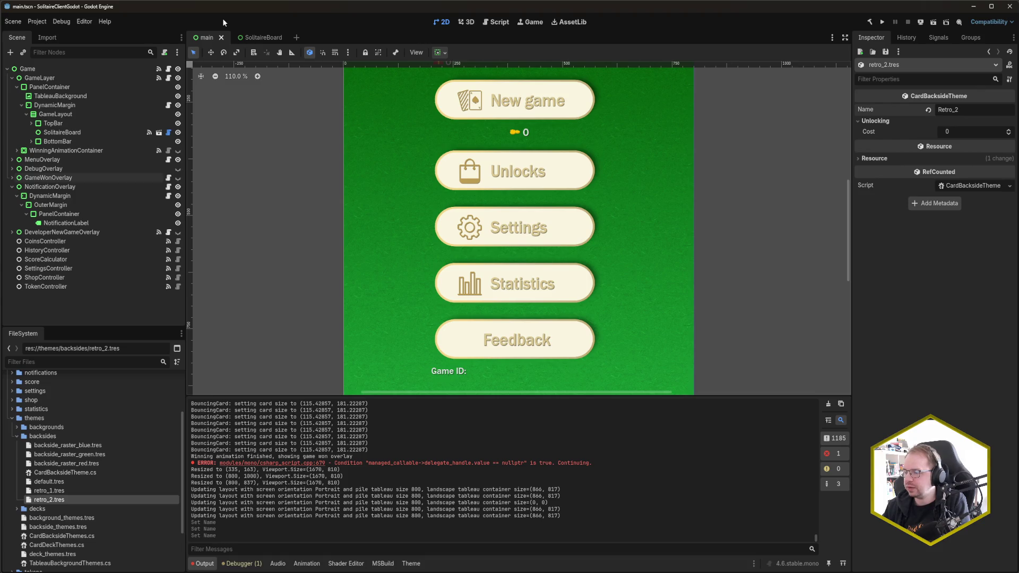
Run the game, check the unlocks and settings screens for the backsides, then stop it.
{"action": "key", "text": "F5"}
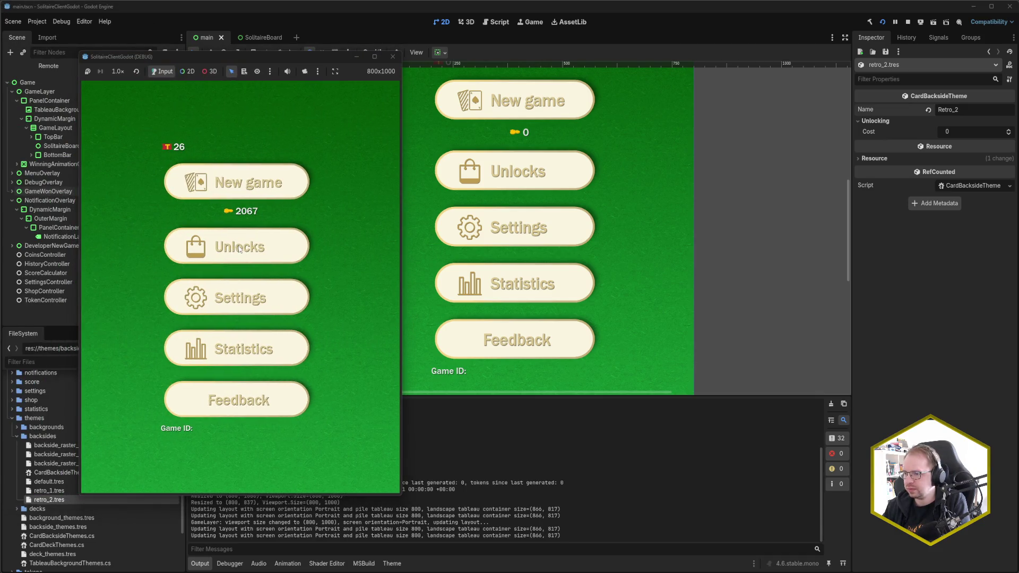
{"action": "left_click", "coordinate": [240, 250]}
{"action": "left_click", "coordinate": [266, 297]}
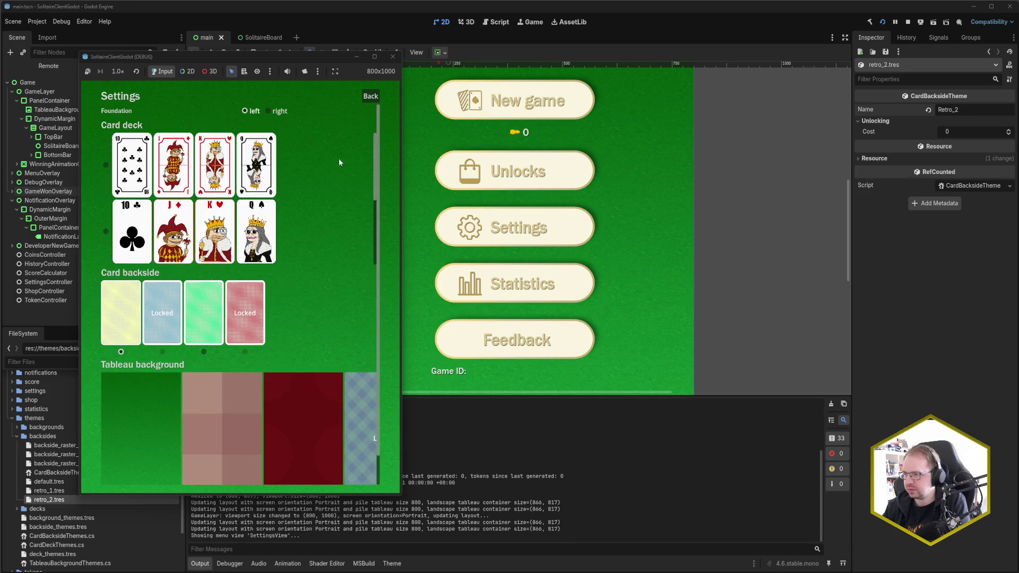
{"action": "left_click", "coordinate": [367, 100]}
{"action": "left_click", "coordinate": [393, 56]}
{"action": "scroll", "coordinate": [98, 485], "scroll_direction": "down", "scroll_amount": 1}
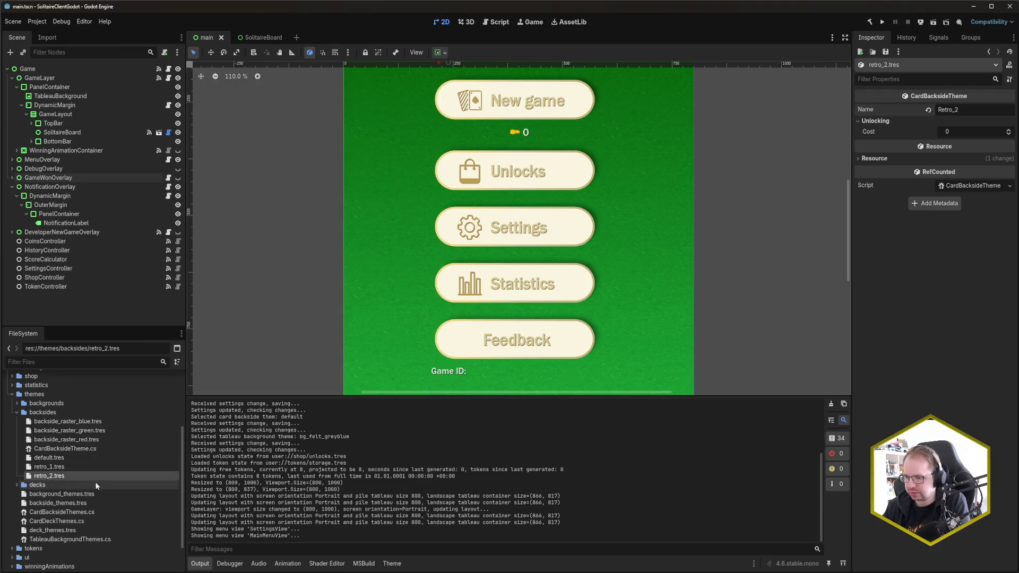
Append retro_1.tres and retro_2.tres to the backside_themes.tres Themes list, save, and run the game.
{"action": "left_click", "coordinate": [57, 502]}
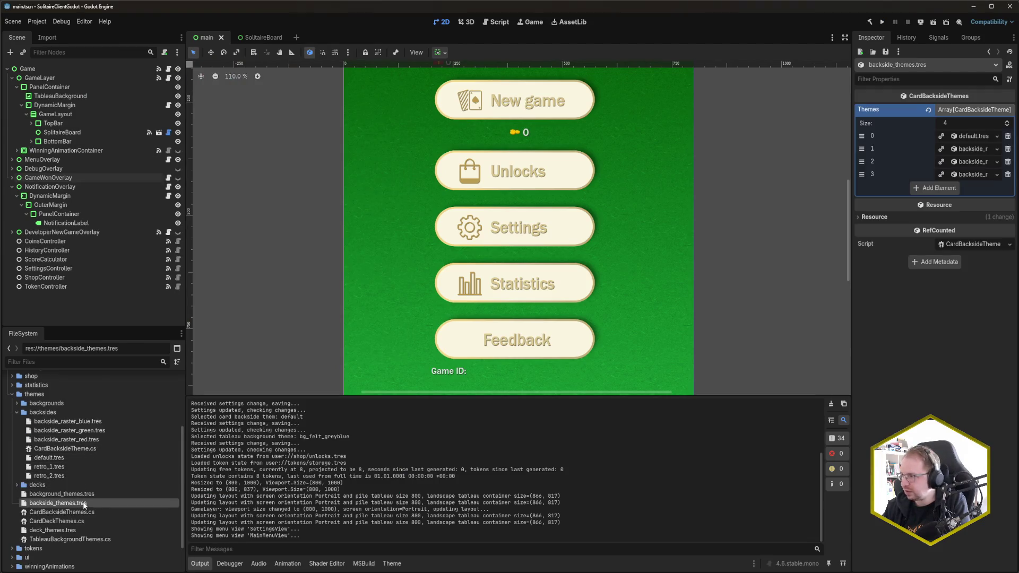
{"action": "left_click", "coordinate": [940, 191]}
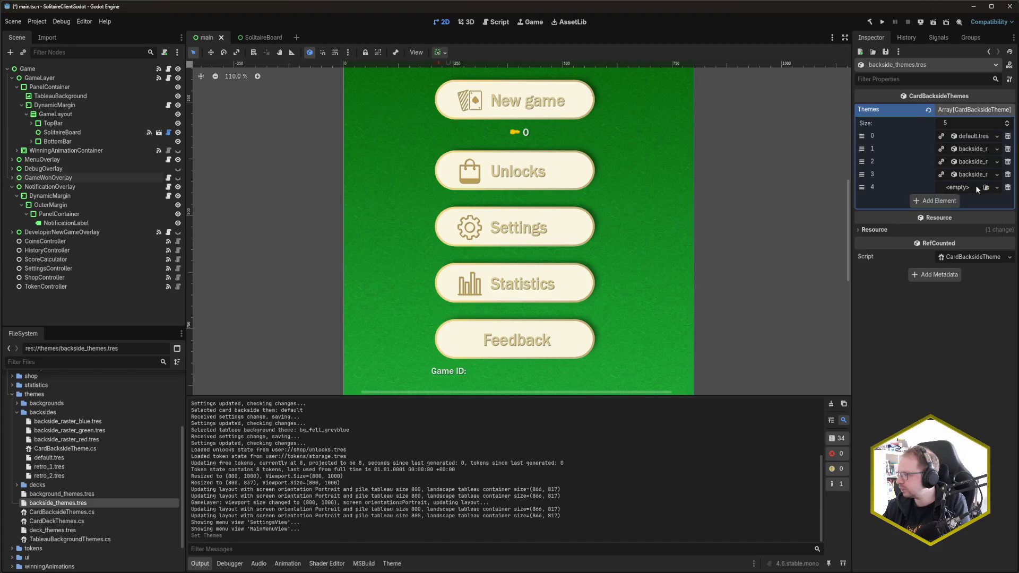
{"action": "mouse_move", "coordinate": [58, 469]}
{"action": "left_mouse_down"}
{"action": "mouse_move", "coordinate": [1002, 249]}
{"action": "mouse_move", "coordinate": [982, 199]}
{"action": "mouse_move", "coordinate": [963, 186]}
{"action": "left_mouse_up"}
{"action": "mouse_move", "coordinate": [53, 476]}
{"action": "left_mouse_down"}
{"action": "mouse_move", "coordinate": [808, 353]}
{"action": "mouse_move", "coordinate": [943, 202]}
{"action": "left_mouse_up"}
{"action": "key", "text": "ctrl+s"}
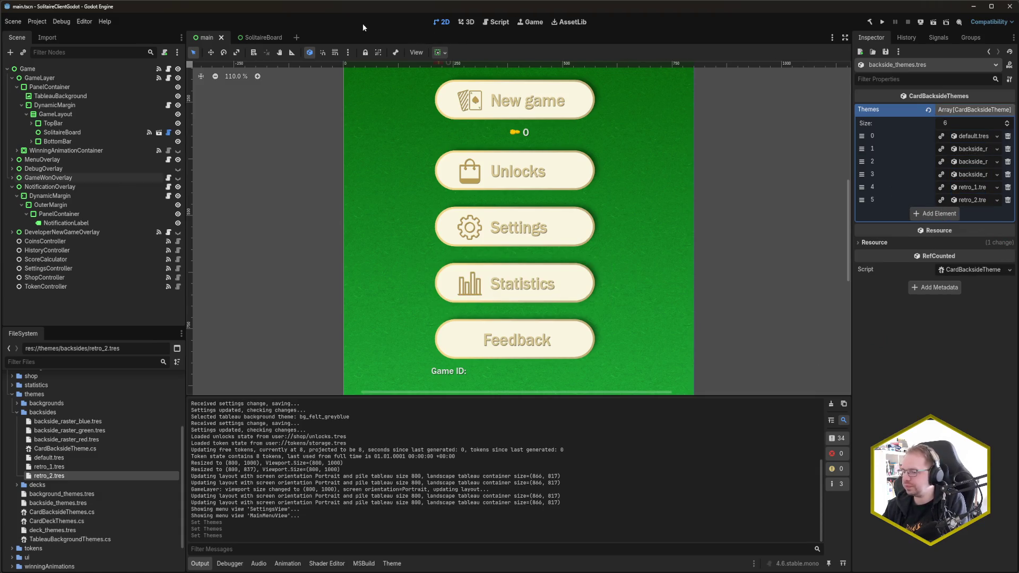
{"action": "key", "text": "F5"}
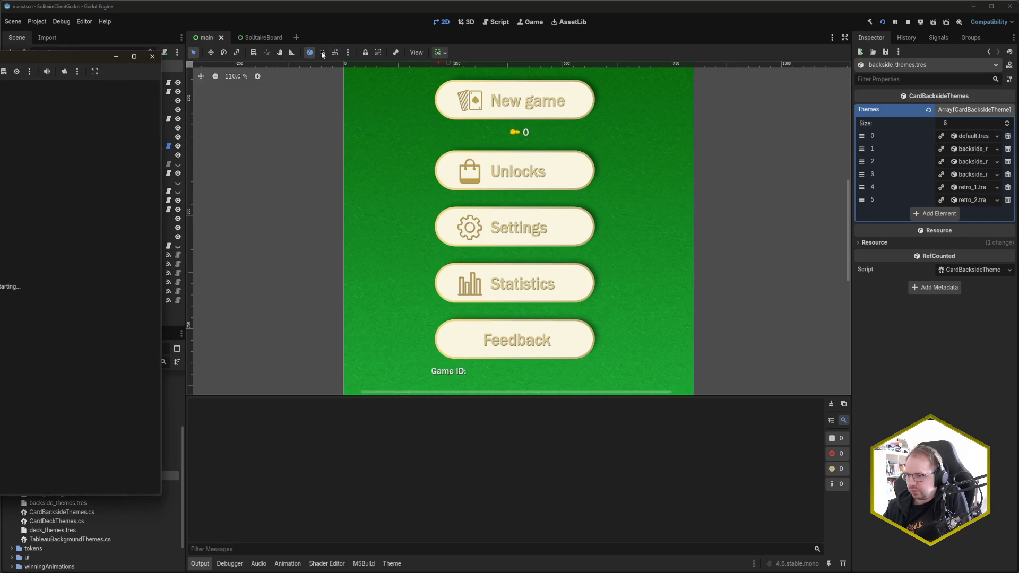
In the running game's settings, try Retro_1 and then select the Retro_2 card backside.
{"action": "left_click_drag", "start_coordinate": [30, 56], "coordinate": [405, 65]}
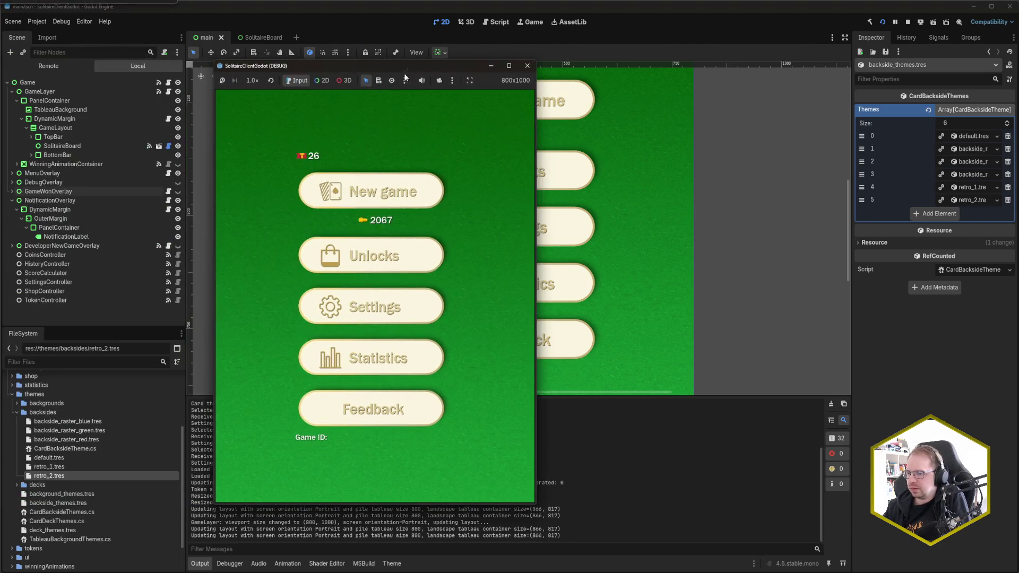
{"action": "left_click", "coordinate": [380, 300]}
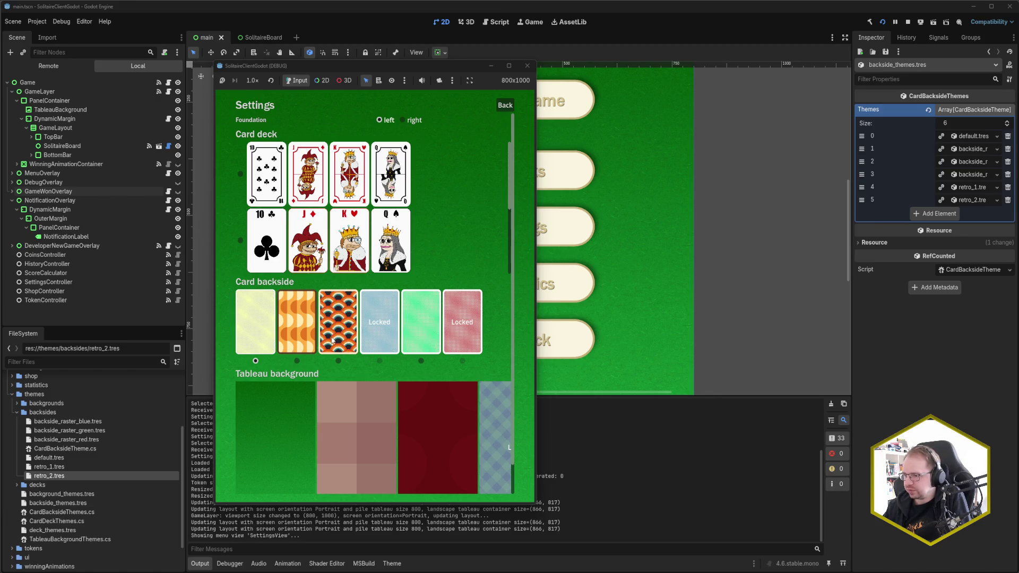
{"action": "left_click", "coordinate": [312, 348]}
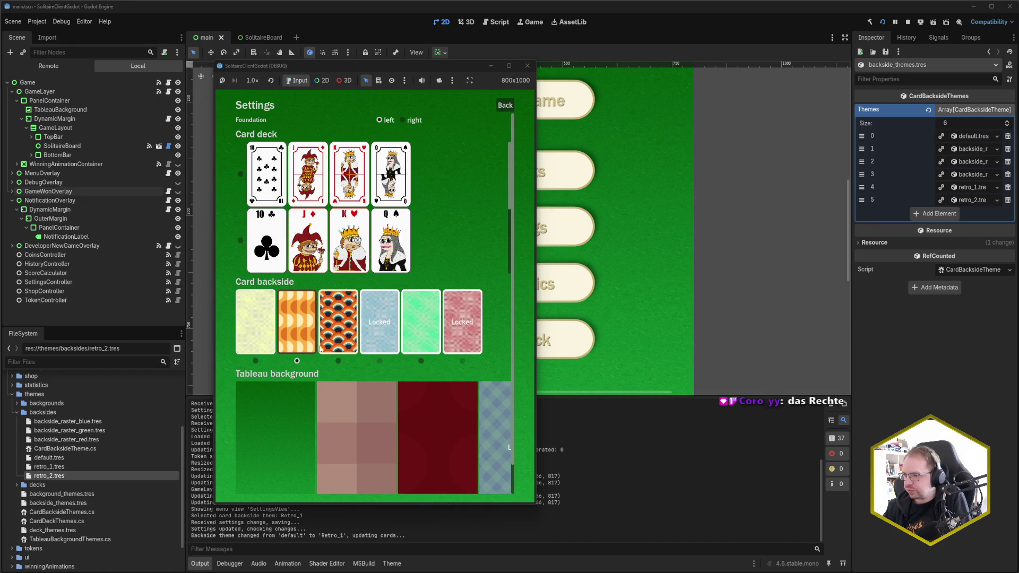
{"action": "left_click", "coordinate": [343, 343]}
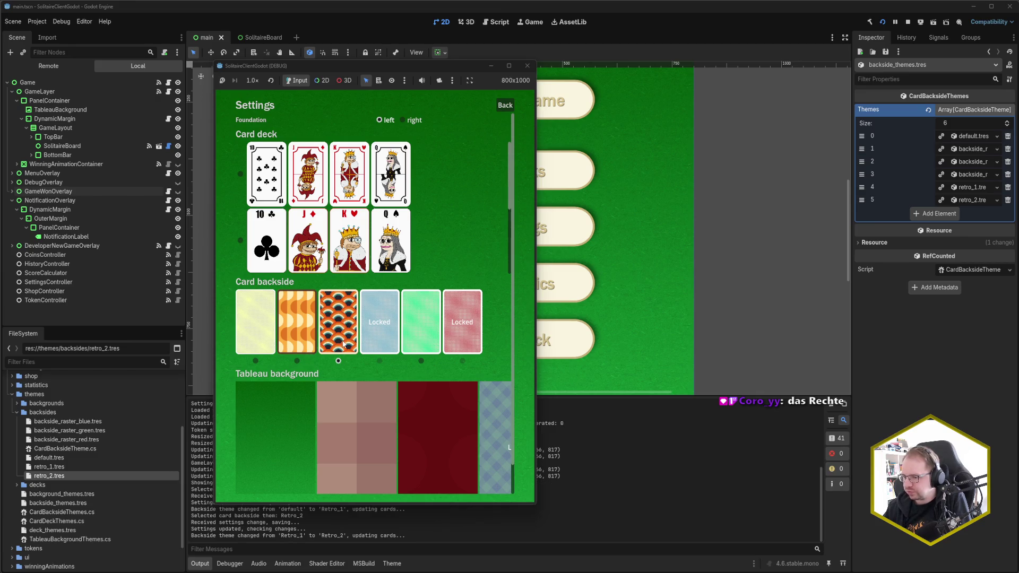
{"action": "left_click", "coordinate": [505, 103]}
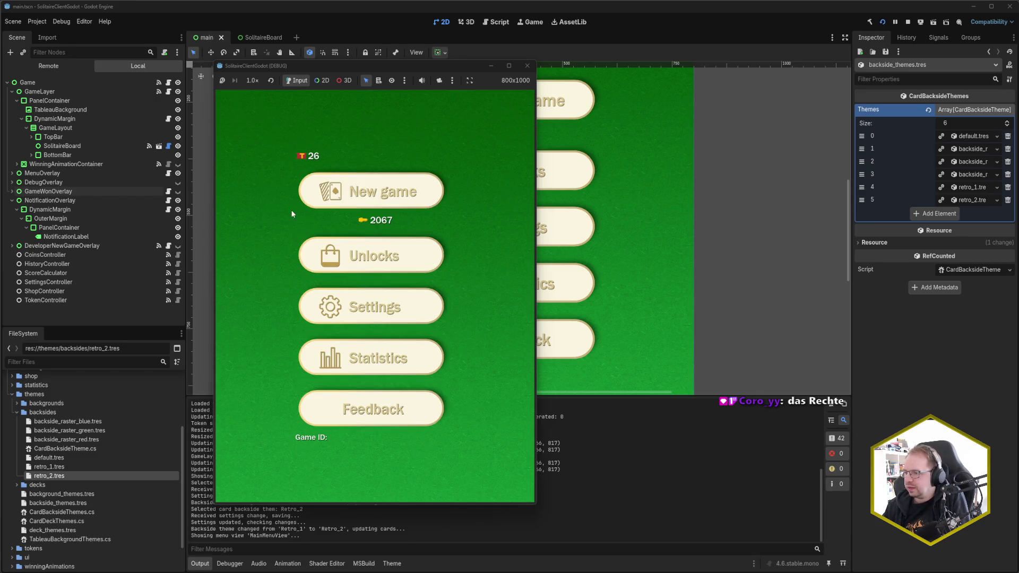
Deal a new game, widen the window to landscape layout, then close the game.
{"action": "left_click", "coordinate": [369, 194]}
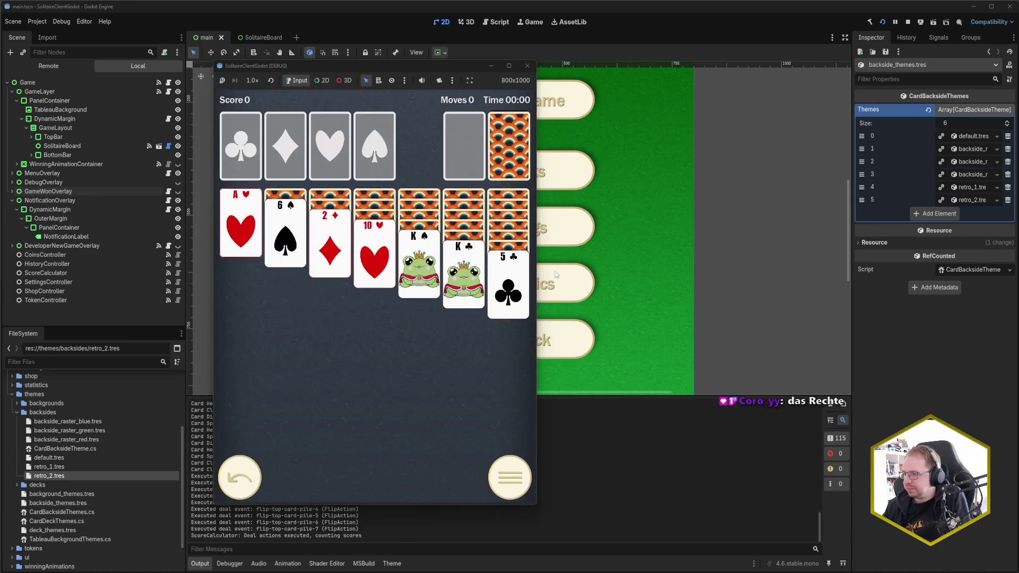
{"action": "mouse_move", "coordinate": [537, 273]}
{"action": "left_mouse_down"}
{"action": "mouse_move", "coordinate": [686, 287]}
{"action": "mouse_move", "coordinate": [940, 287]}
{"action": "left_mouse_up"}
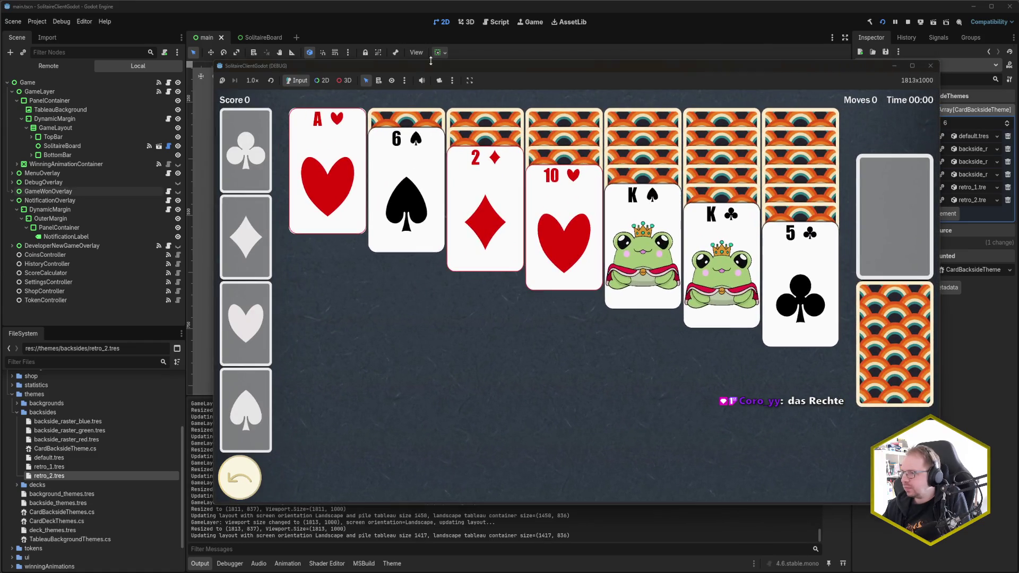
{"action": "left_click_drag", "start_coordinate": [495, 65], "coordinate": [406, 63]}
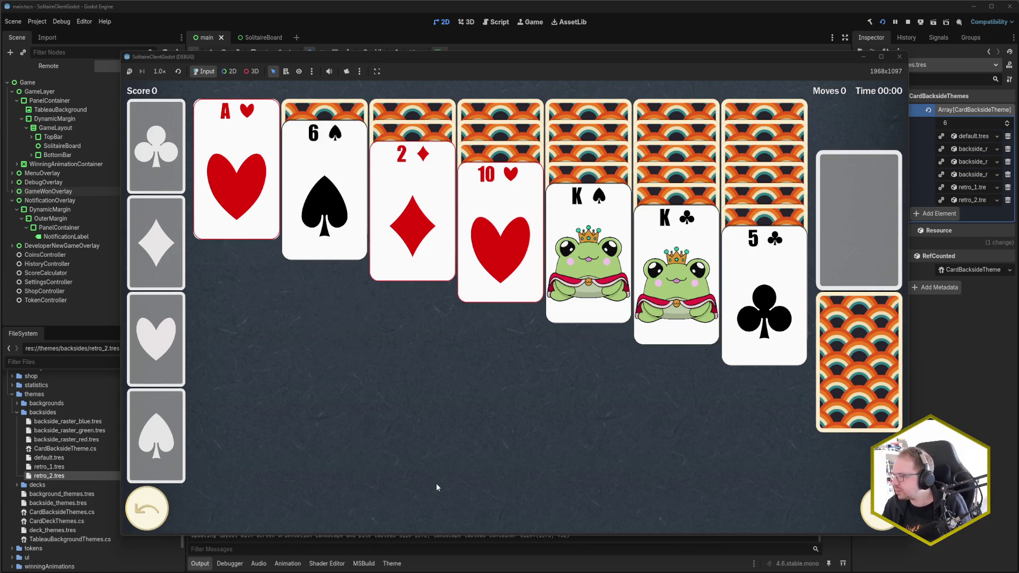
{"action": "left_click", "coordinate": [900, 57]}
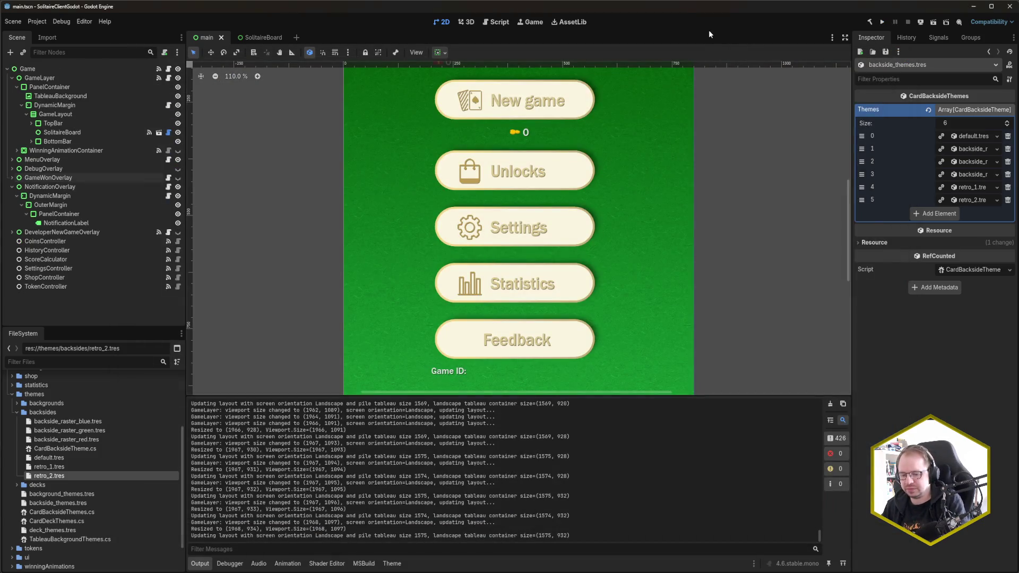
Build and run the solitaire game on the SM-T720 tablet via one-click deploy.
{"action": "key", "text": "F5"}
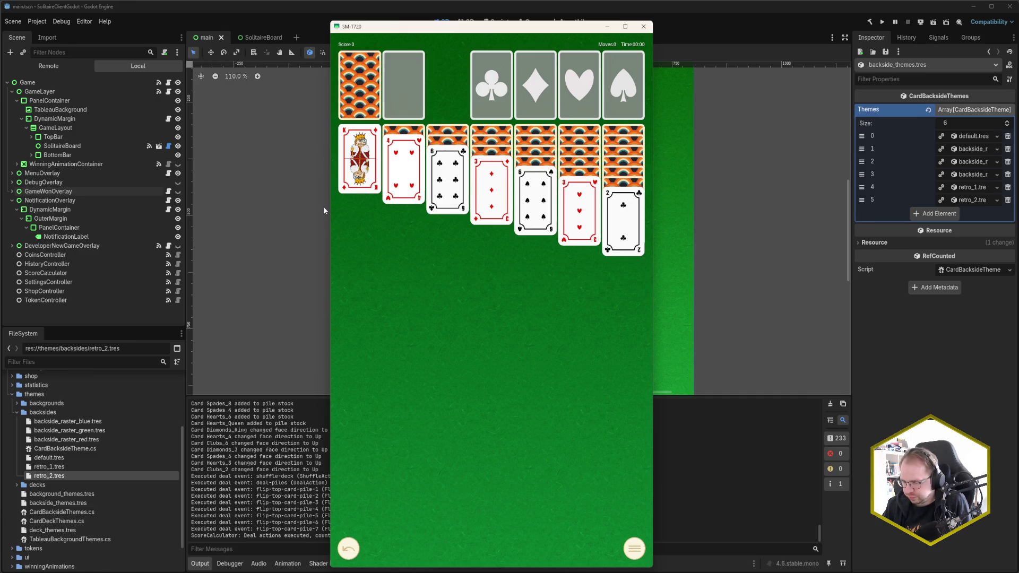
Rotate the tablet board to landscape and back, move the 2 of clubs, draw from stock, then go home.
{"action": "key", "text": "F11"}
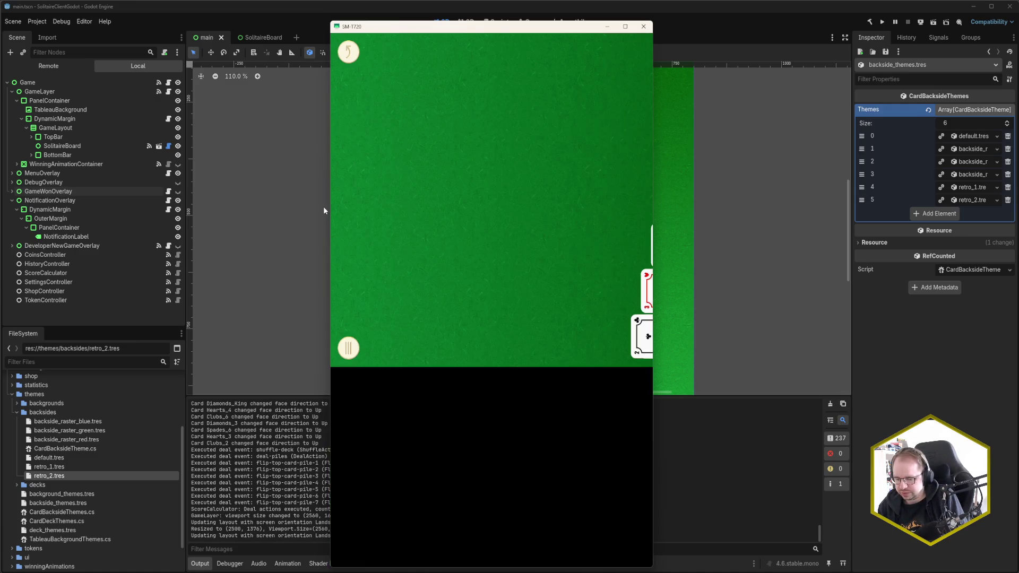
{"action": "key", "text": "F11"}
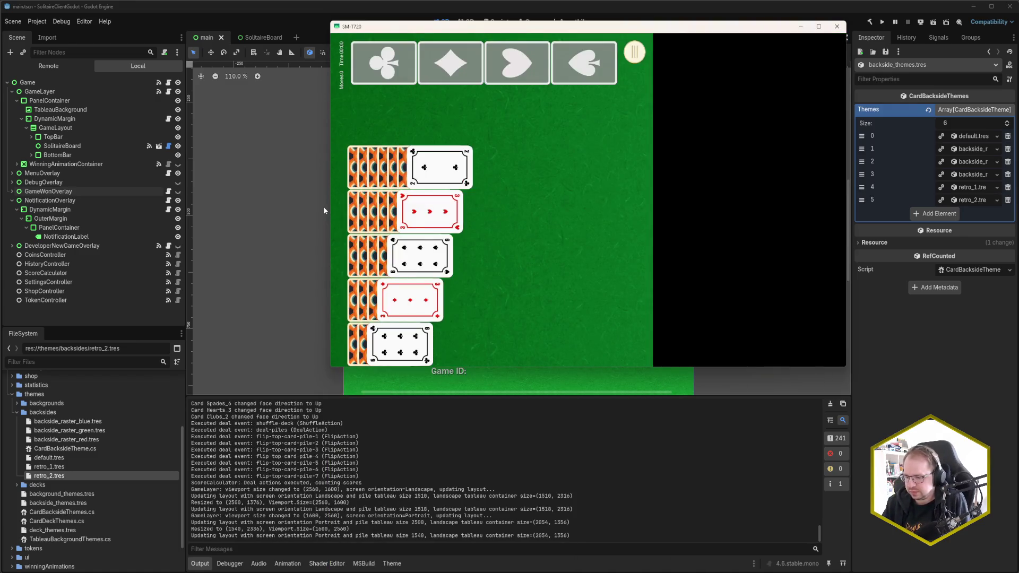
{"action": "key", "text": "space"}
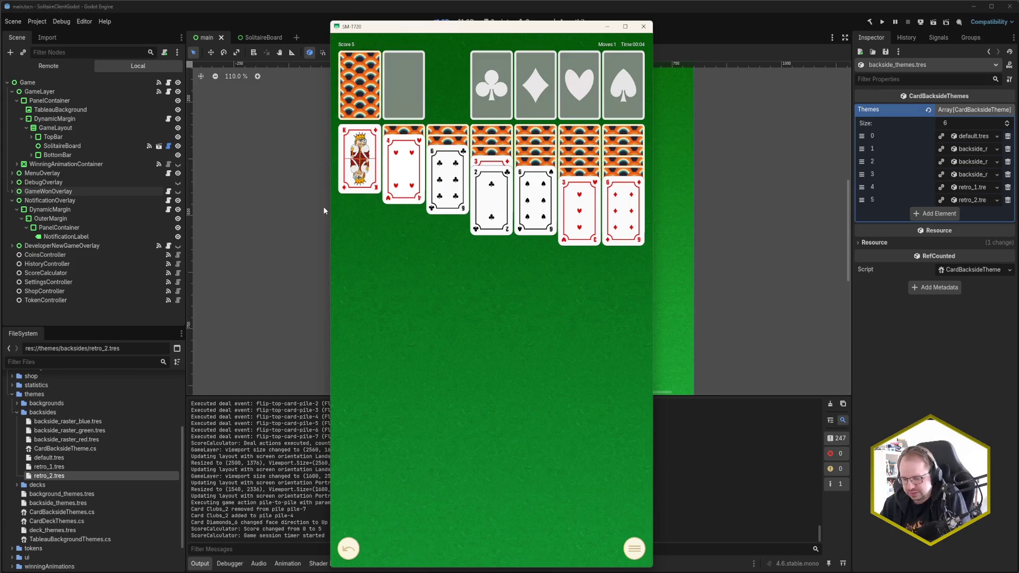
{"action": "key", "text": "space"}
{"action": "key", "text": "space"}
{"action": "key", "text": "space"}
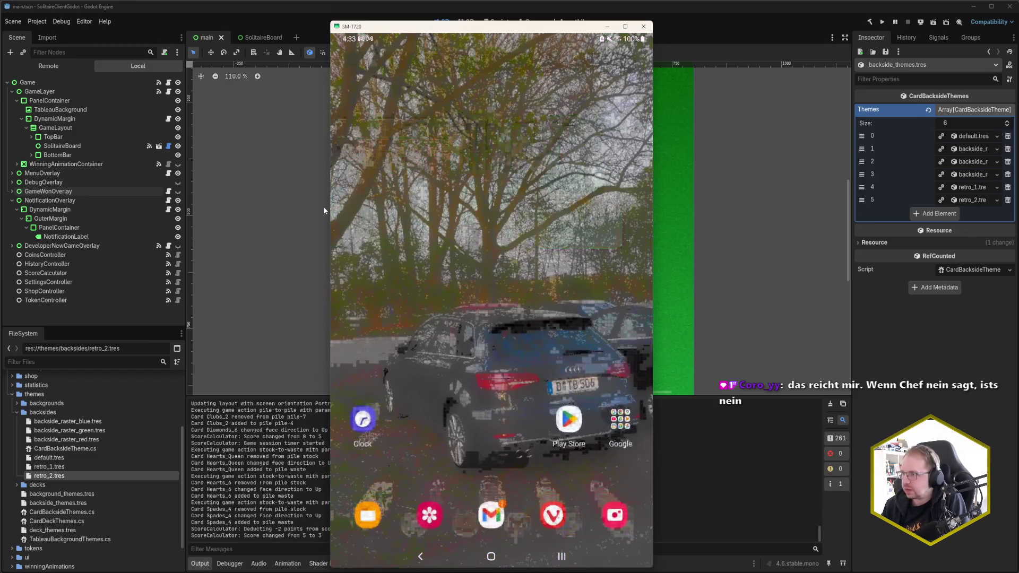
{"action": "left_click", "coordinate": [643, 26]}
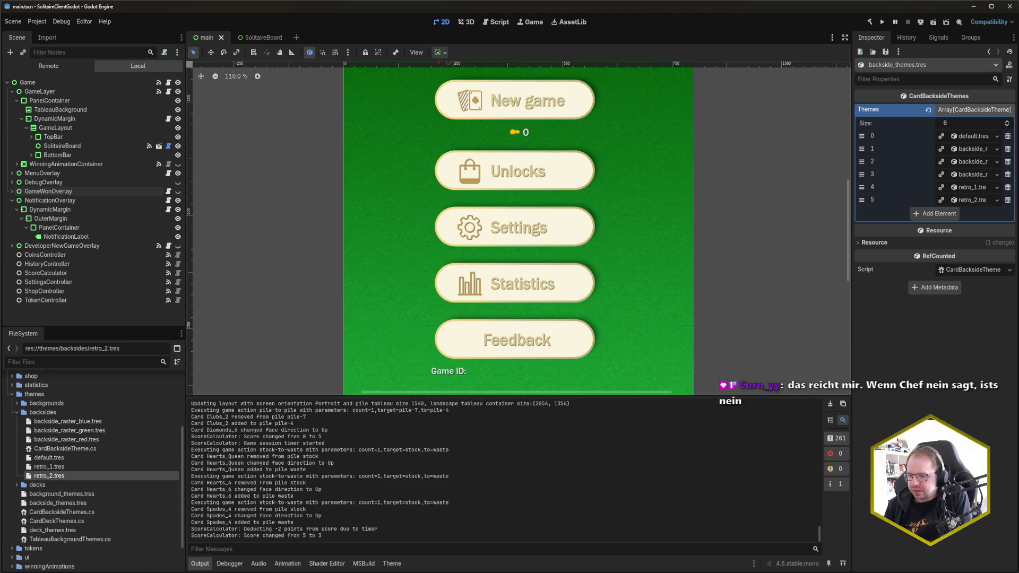
In Codecks, open the Backside settings and unlocking metadata card in the Programming deck.
{"action": "mouse_move", "coordinate": [2, 571]}
{"action": "left_click", "coordinate": [30, 538]}
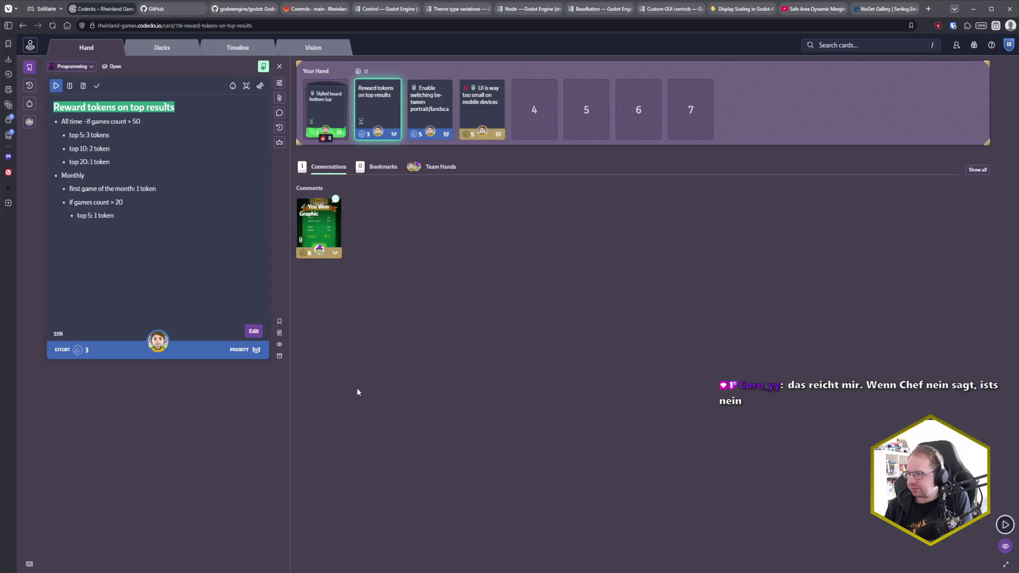
{"action": "left_click", "coordinate": [162, 48]}
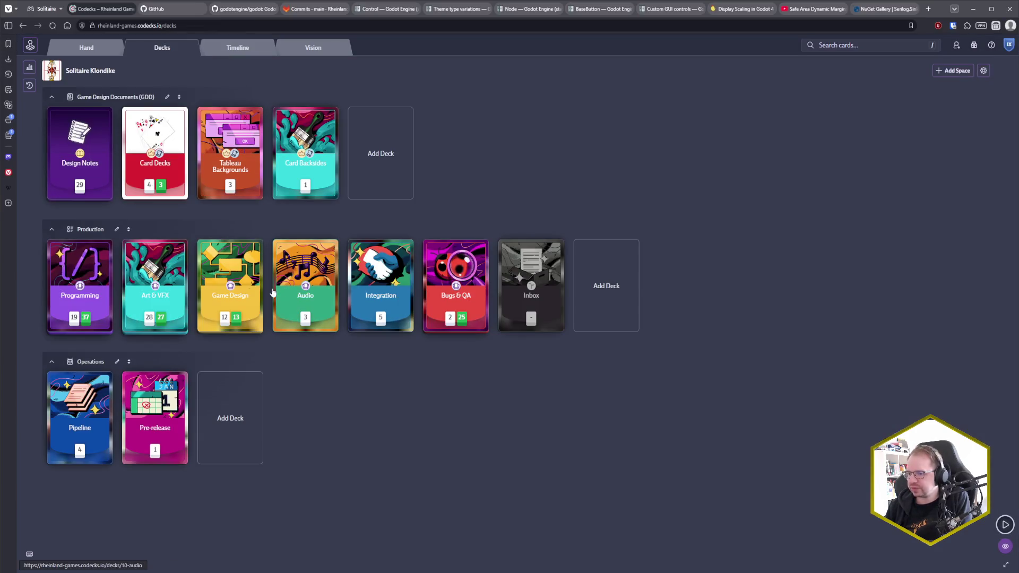
{"action": "left_click", "coordinate": [80, 289]}
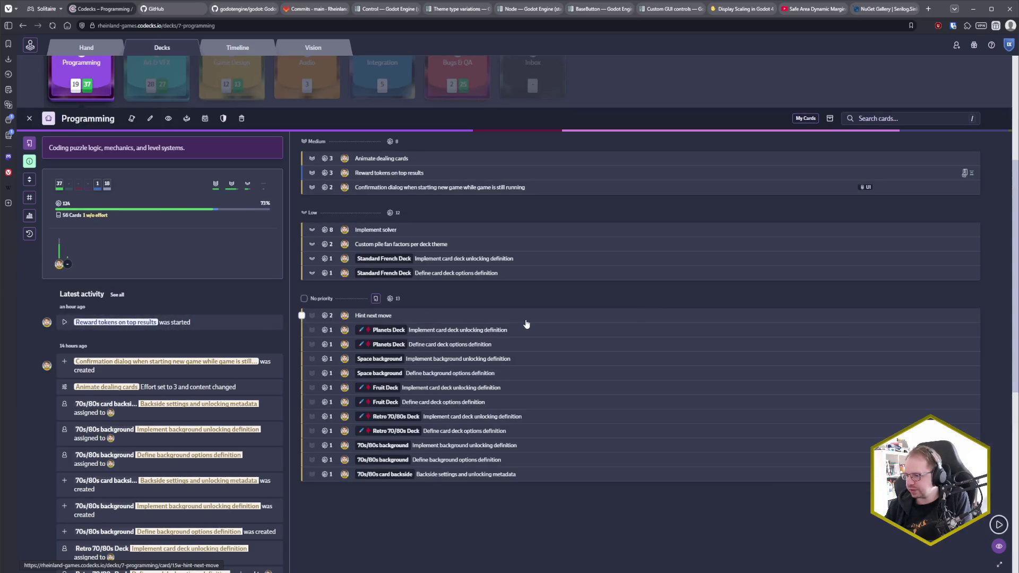
{"action": "left_click", "coordinate": [449, 480]}
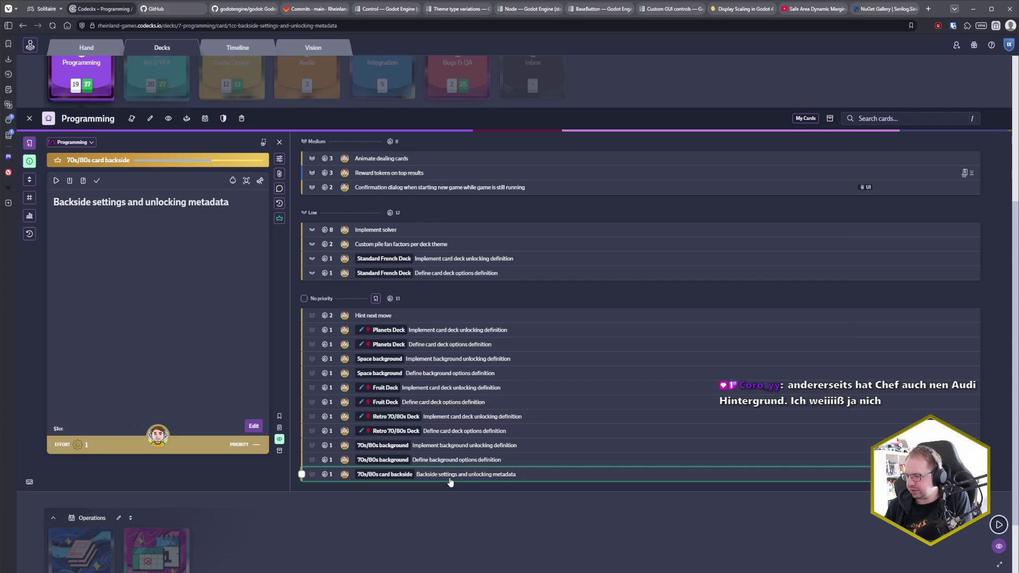
Complete that card, clear the selection, close the deck, and show the Hand page.
{"action": "left_click", "coordinate": [302, 476]}
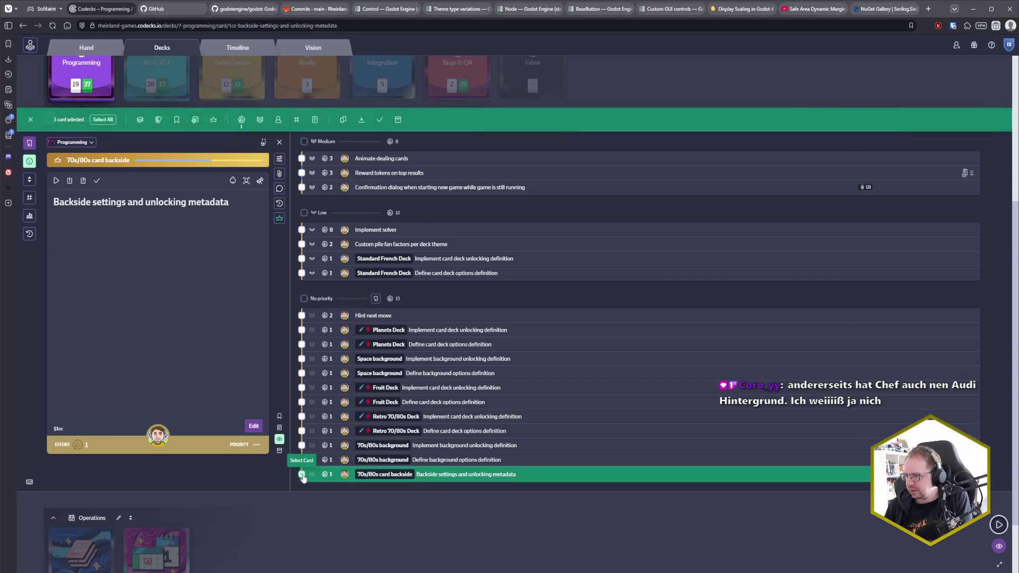
{"action": "left_click", "coordinate": [384, 122]}
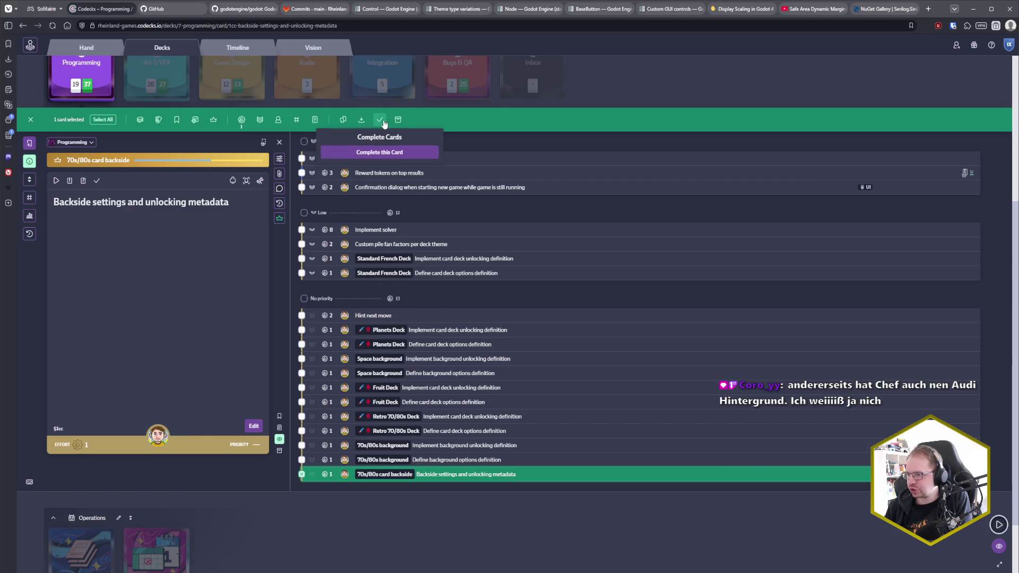
{"action": "left_click", "coordinate": [382, 153]}
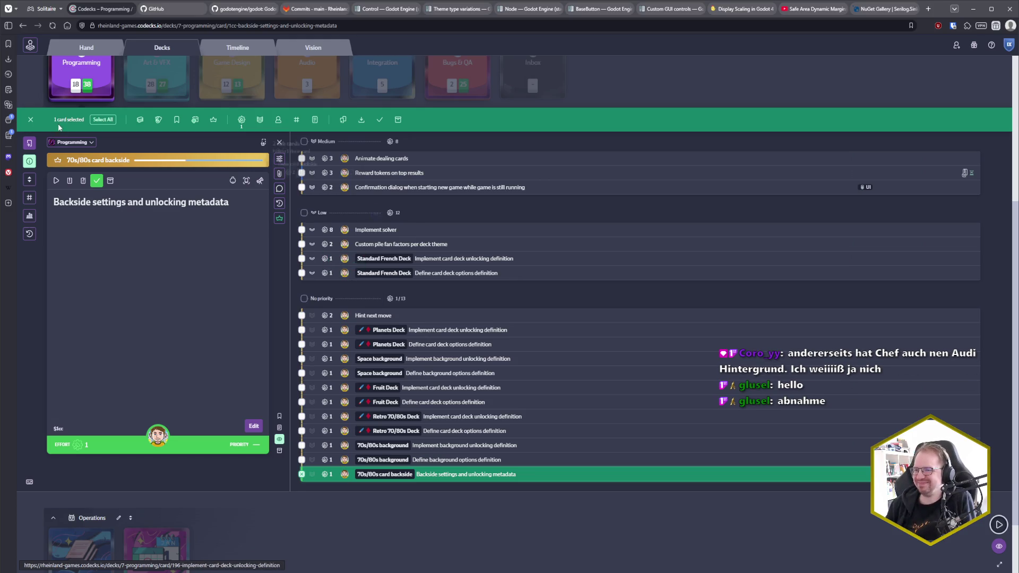
{"action": "left_click", "coordinate": [30, 119]}
{"action": "key", "text": "Escape"}
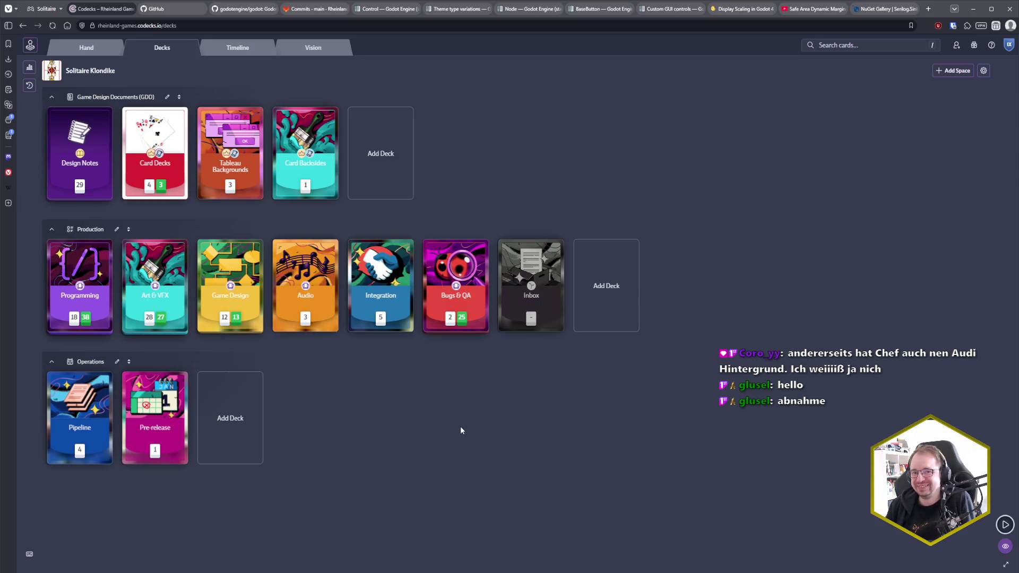
{"action": "left_click", "coordinate": [86, 48]}
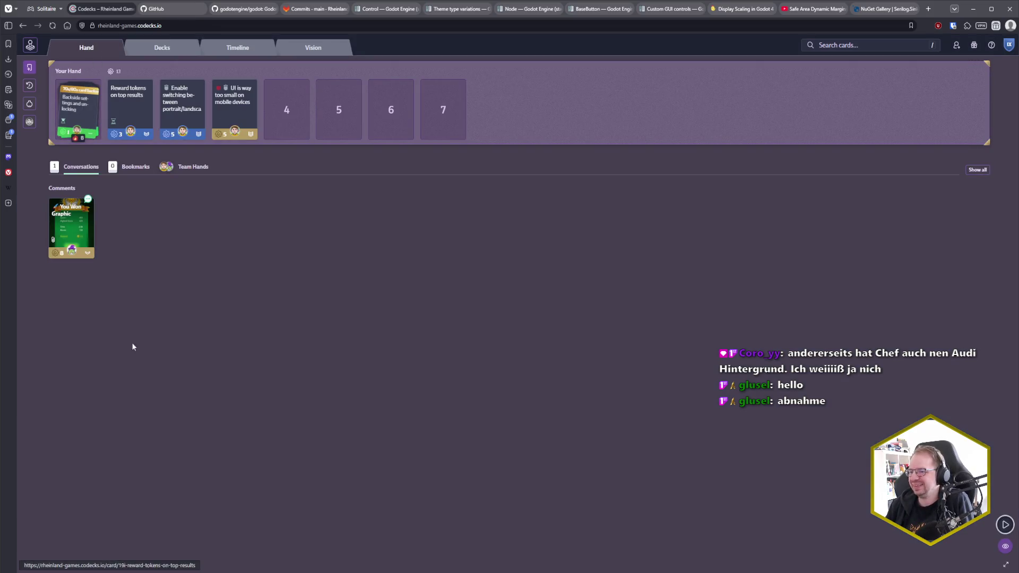
Mark the Reward tokens on top results card as done, then return to Godot with Alt+Tab.
{"action": "left_click", "coordinate": [131, 106]}
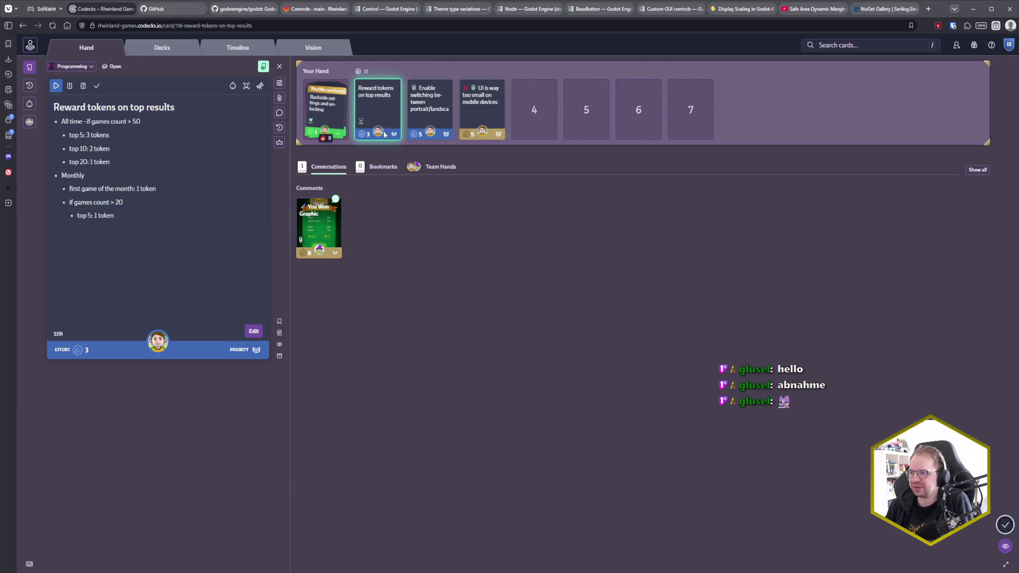
{"action": "left_click", "coordinate": [97, 86]}
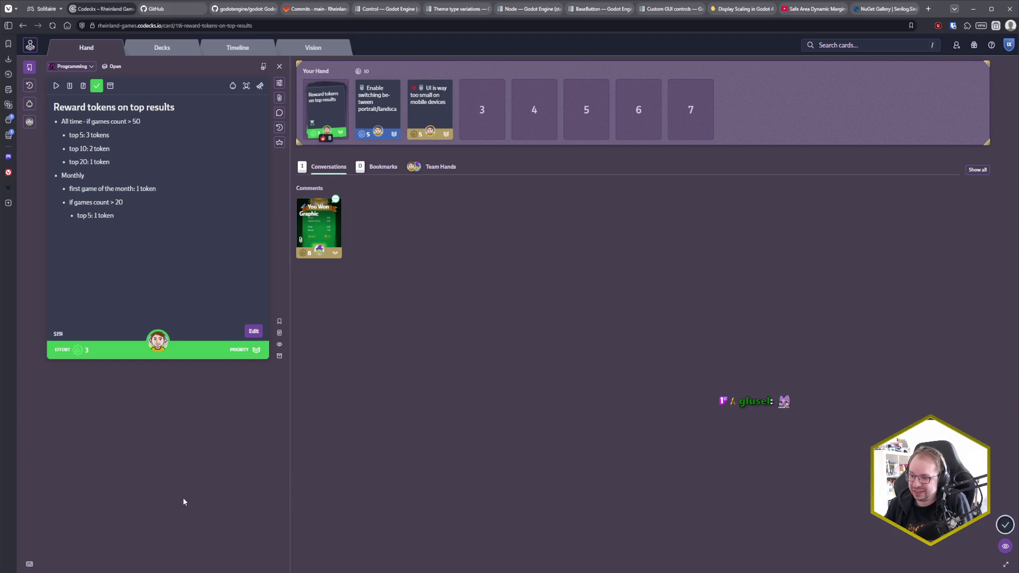
{"action": "key", "text": "alt+Tab"}
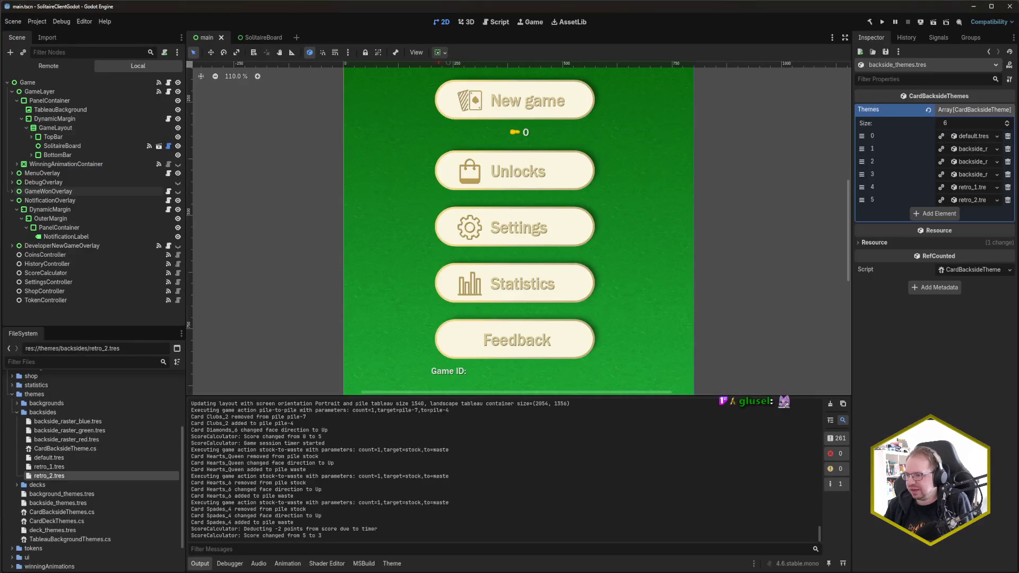
Select GameWonOverlay to edit its theme, then hide NotificationOverlay with its eye icon.
{"action": "scroll", "coordinate": [282, 272], "scroll_direction": "up", "scroll_amount": 1}
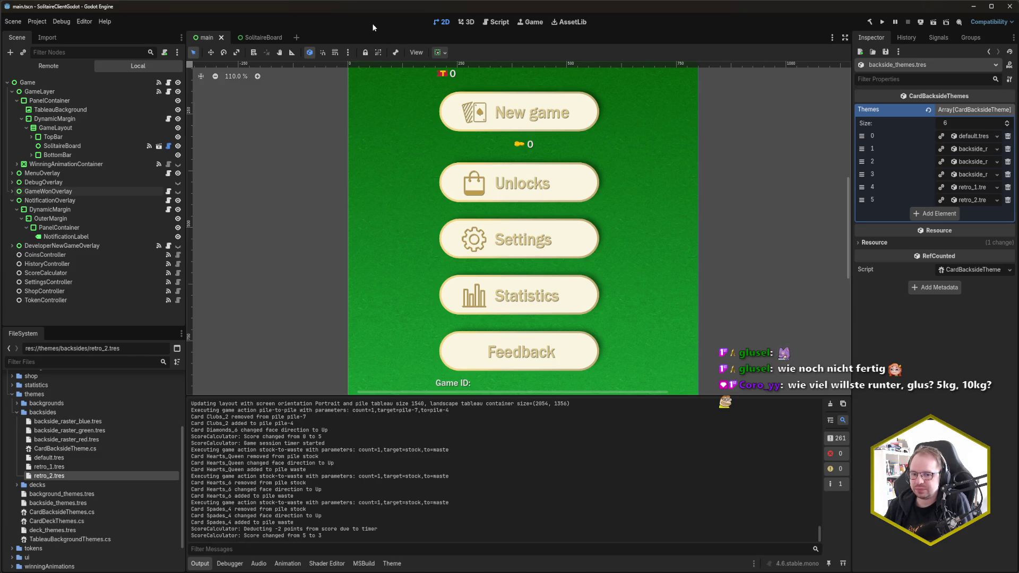
{"action": "left_click", "coordinate": [104, 192]}
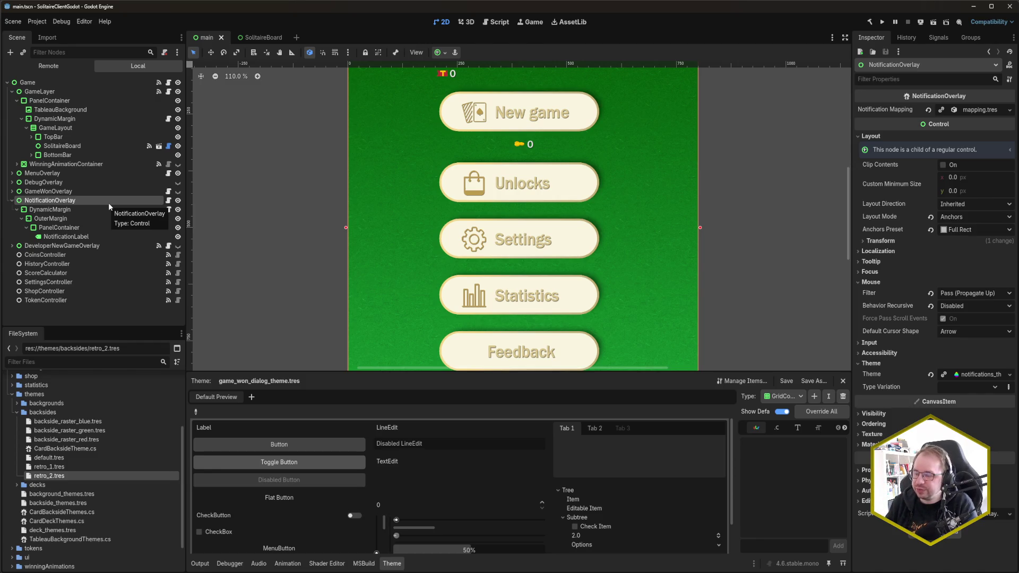
{"action": "left_click", "coordinate": [178, 201]}
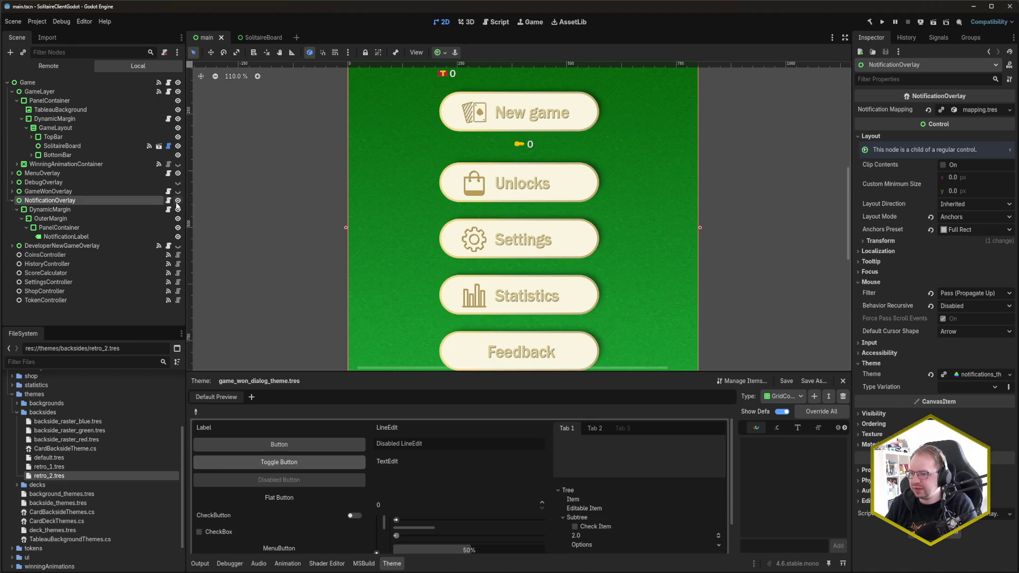
{"action": "key", "text": "F5"}
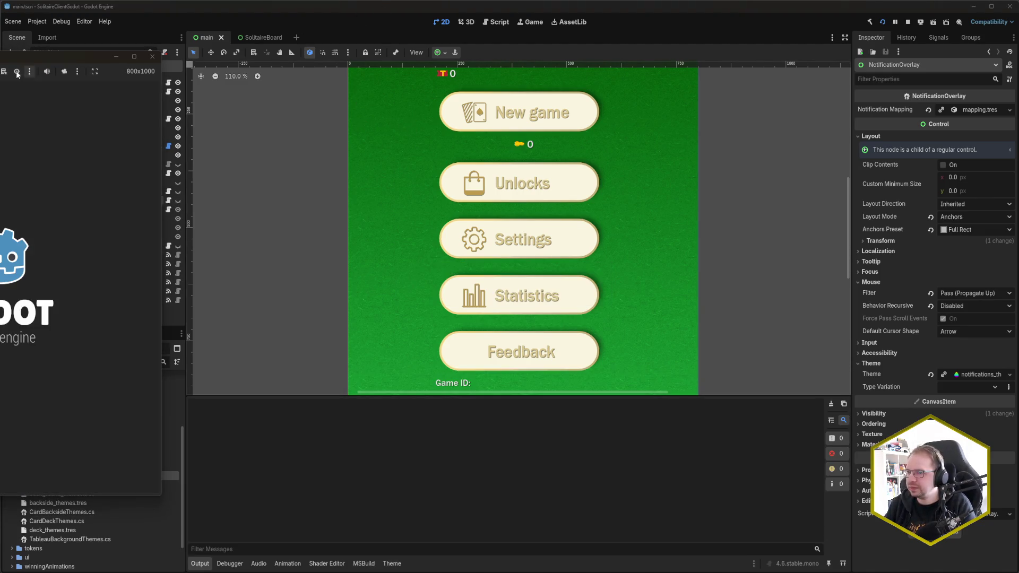
{"action": "left_click_drag", "start_coordinate": [30, 57], "coordinate": [501, 66]}
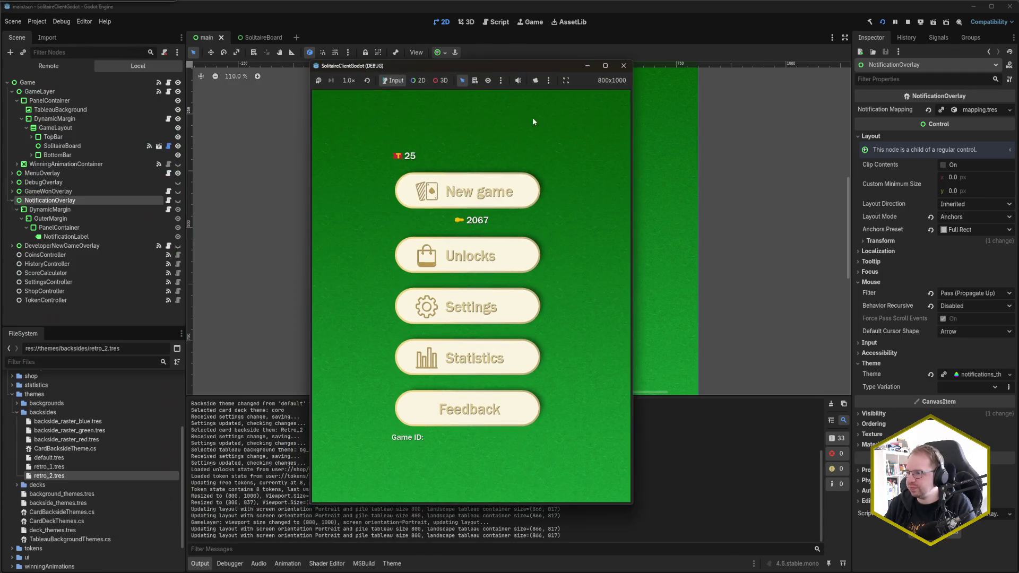
{"action": "left_click", "coordinate": [519, 196]}
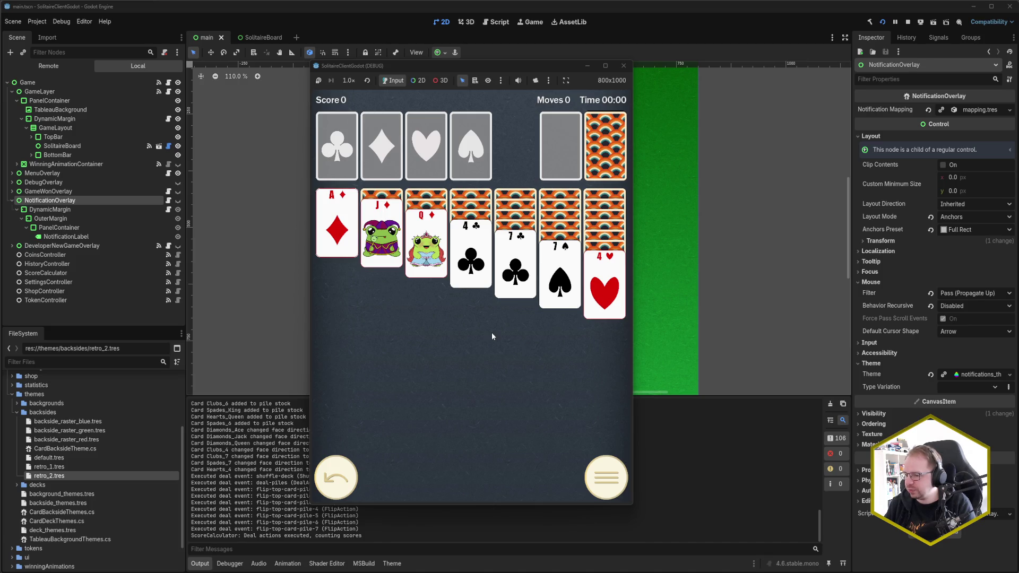
{"action": "left_click", "coordinate": [620, 65]}
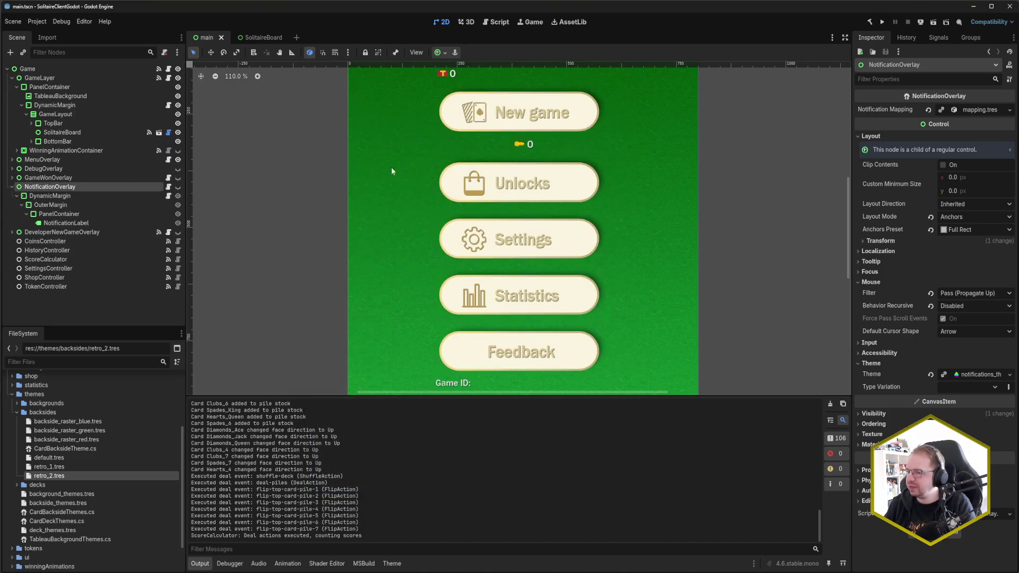
{"action": "left_click", "coordinate": [178, 187]}
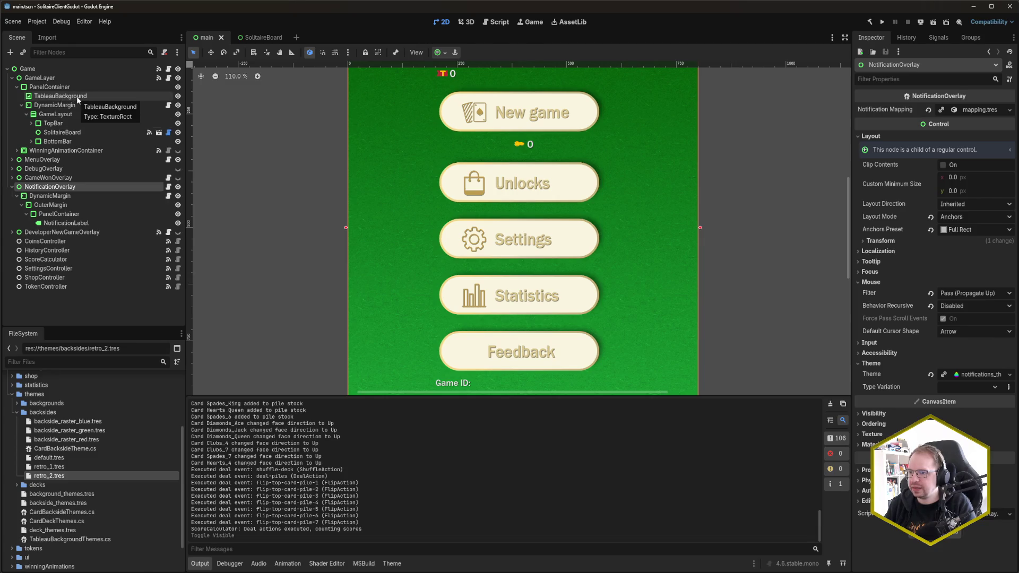
Inspect SolitaireBoard's layout and mouse settings, hide LandscapeLayout in its scene, and run the game.
{"action": "left_click", "coordinate": [72, 134]}
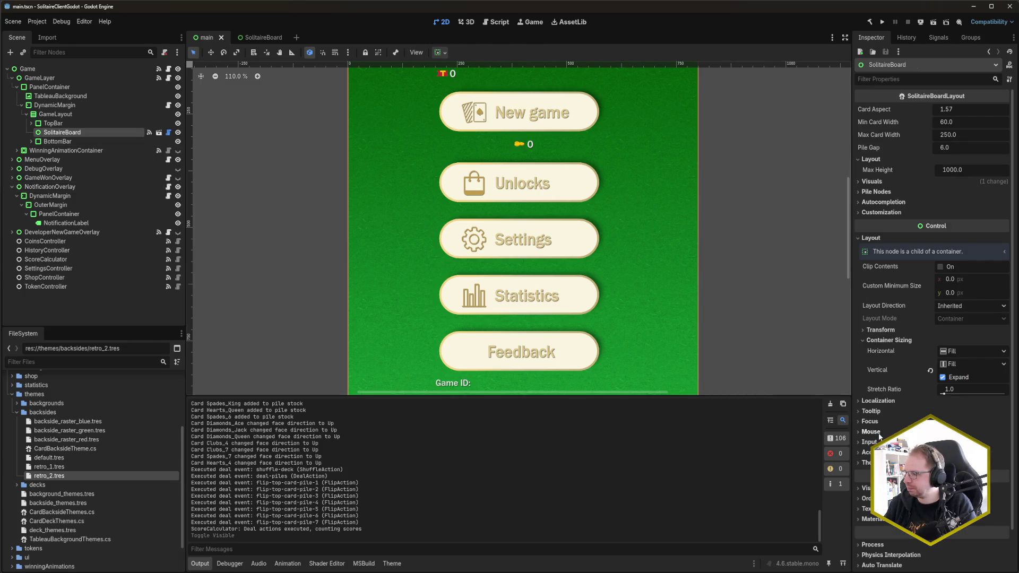
{"action": "left_click", "coordinate": [871, 432]}
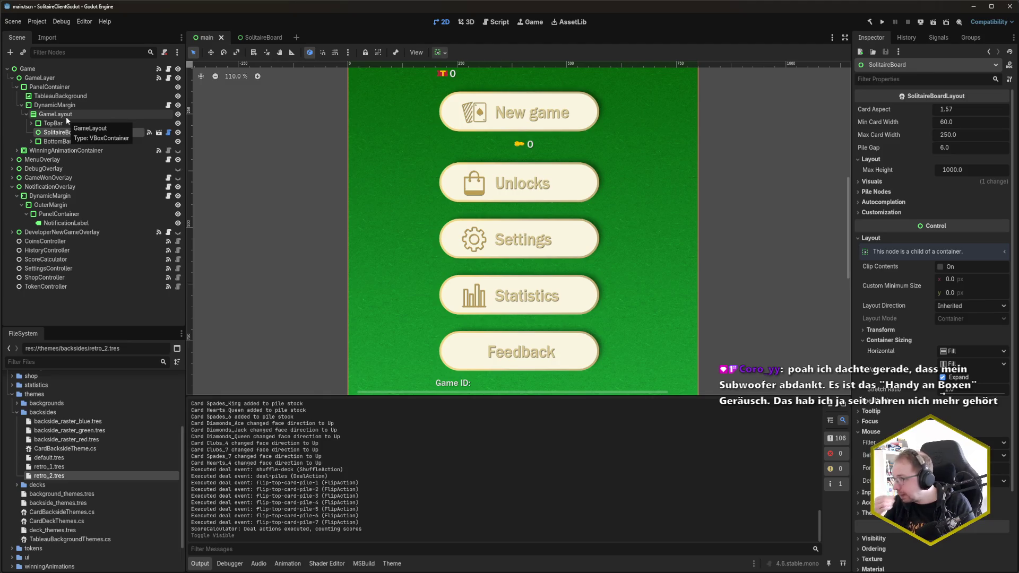
{"action": "left_click", "coordinate": [256, 37]}
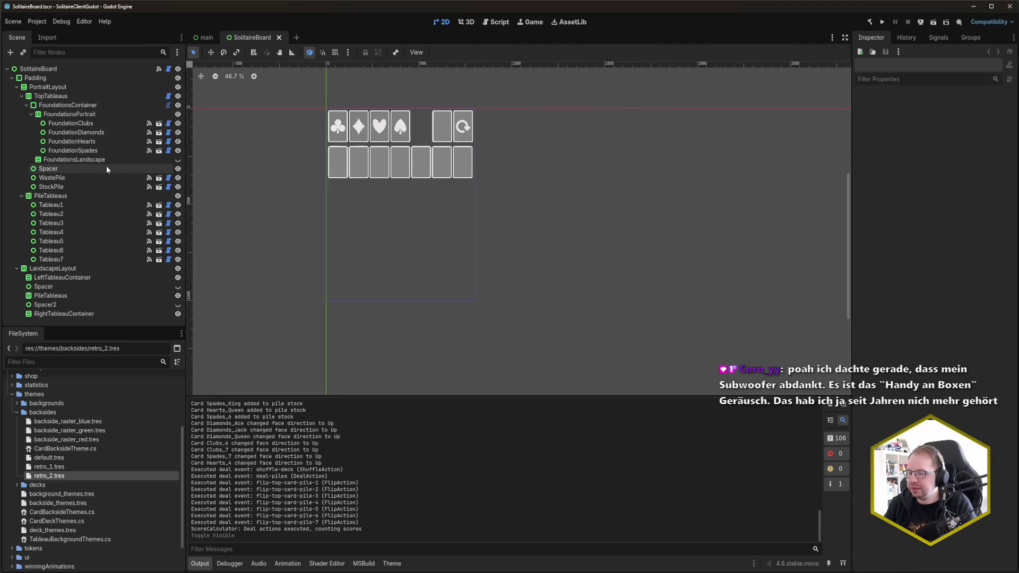
{"action": "left_click", "coordinate": [76, 269]}
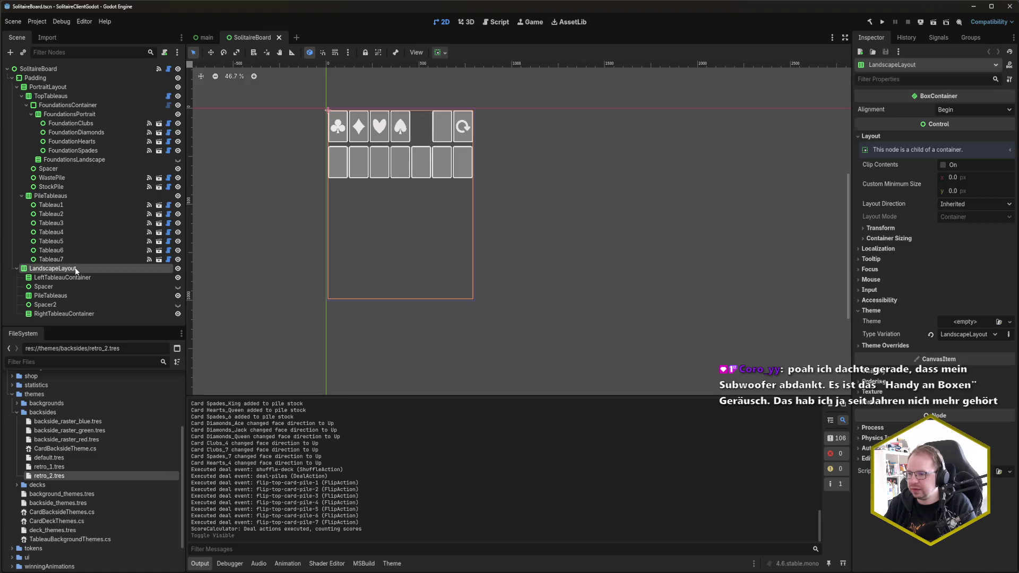
{"action": "left_click", "coordinate": [178, 269]}
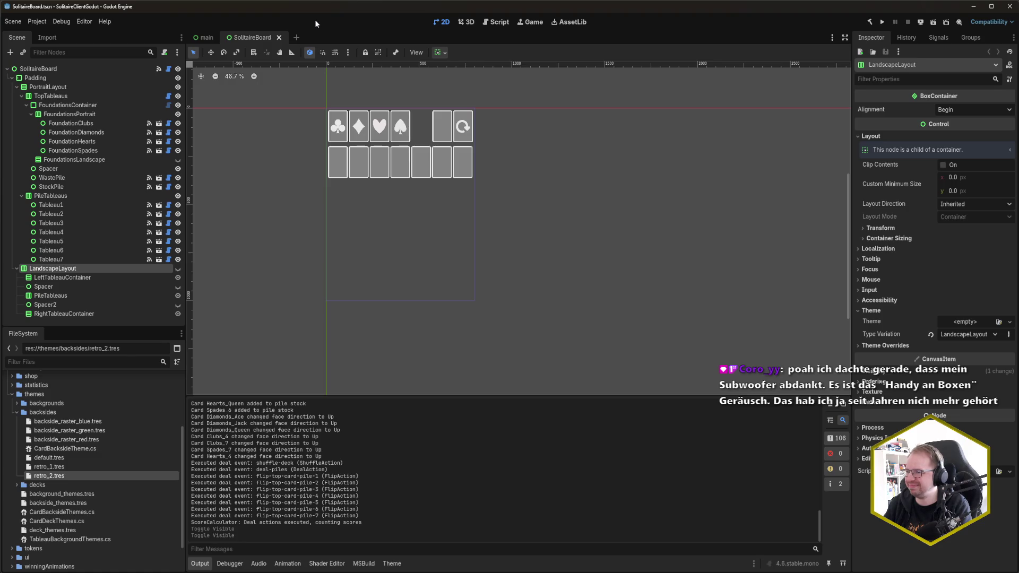
{"action": "key", "text": "F5"}
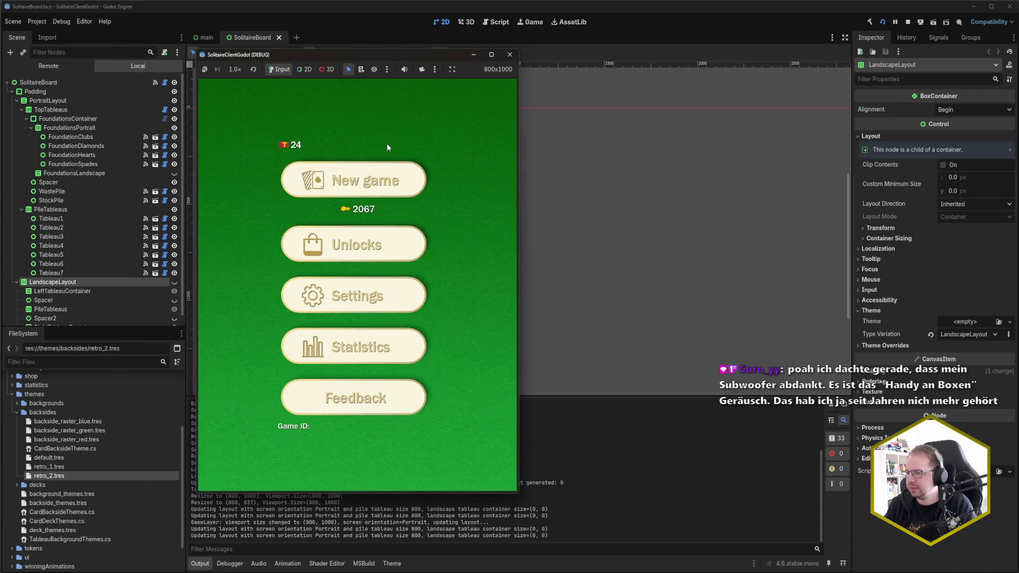
Deal a new game, play 8♥ onto 9♠, A♦ to foundation, 6♠ onto 7♦, then close.
{"action": "left_click", "coordinate": [335, 181]}
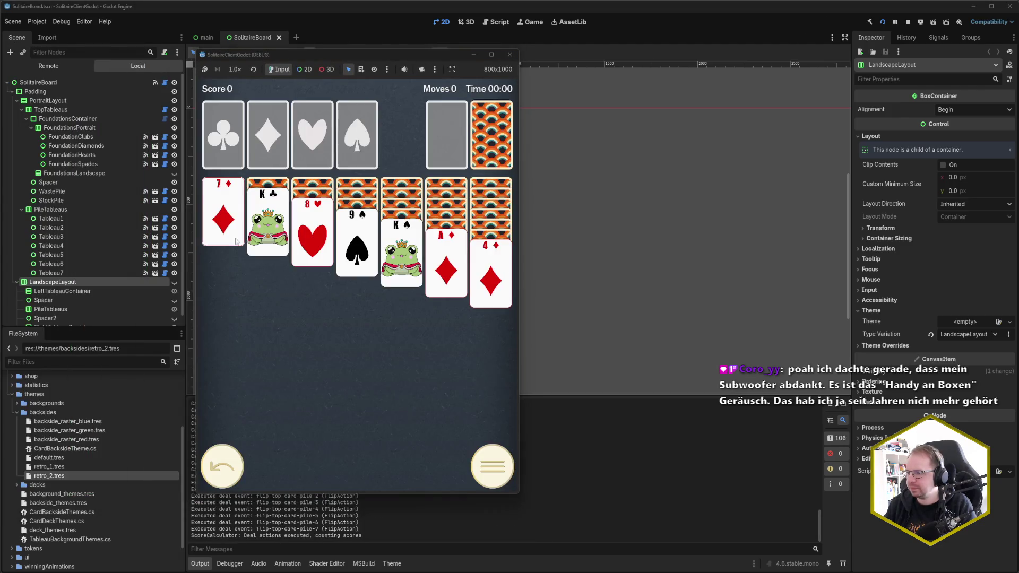
{"action": "left_click_drag", "start_coordinate": [324, 245], "coordinate": [361, 248]}
{"action": "left_click", "coordinate": [486, 271]}
{"action": "left_click", "coordinate": [445, 262]}
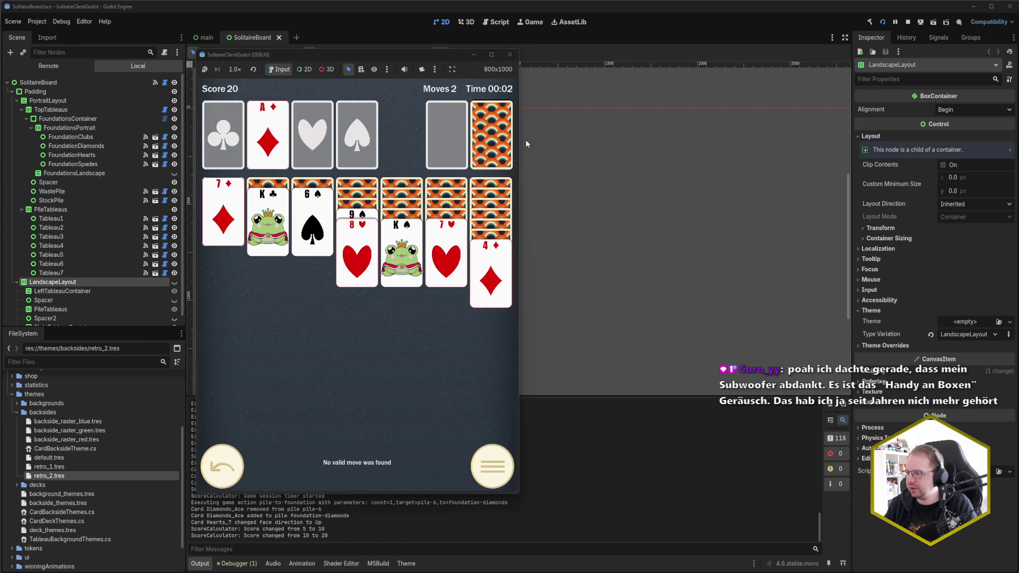
{"action": "left_click", "coordinate": [302, 218]}
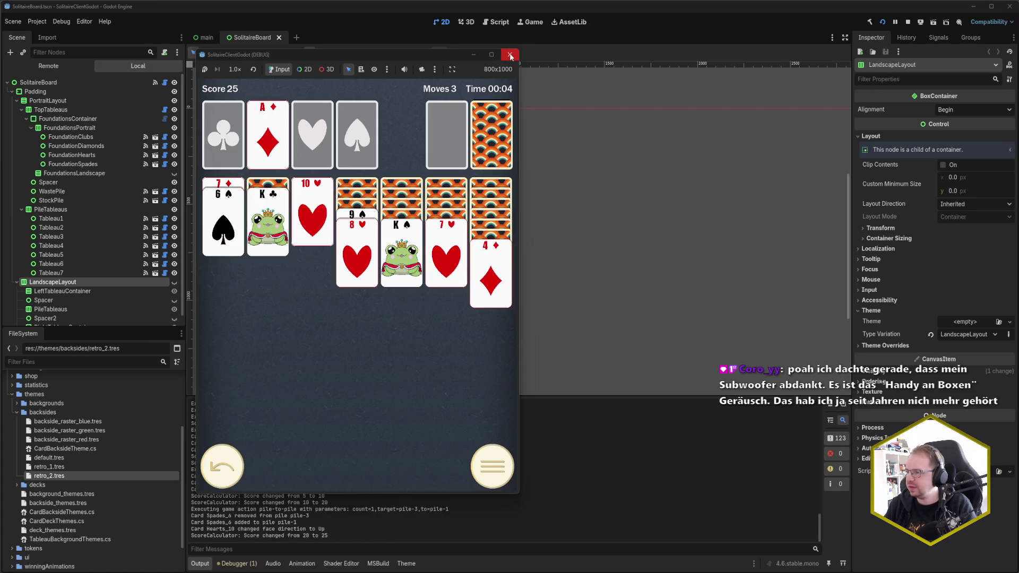
{"action": "left_click", "coordinate": [510, 55]}
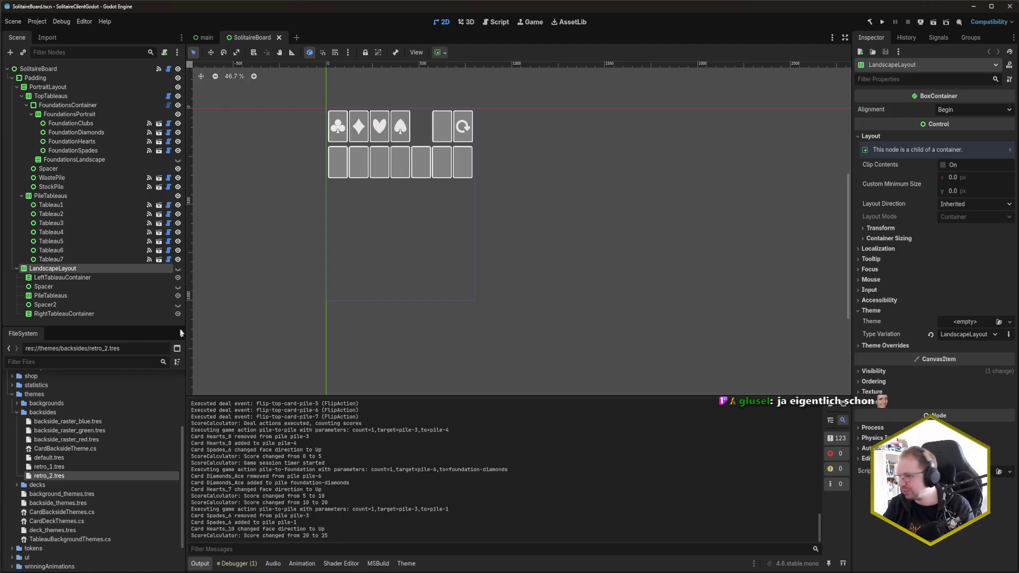
{"action": "scroll", "coordinate": [565, 309], "scroll_direction": "up", "scroll_amount": 2}
{"action": "scroll", "coordinate": [420, 197], "scroll_direction": "up", "scroll_amount": 2}
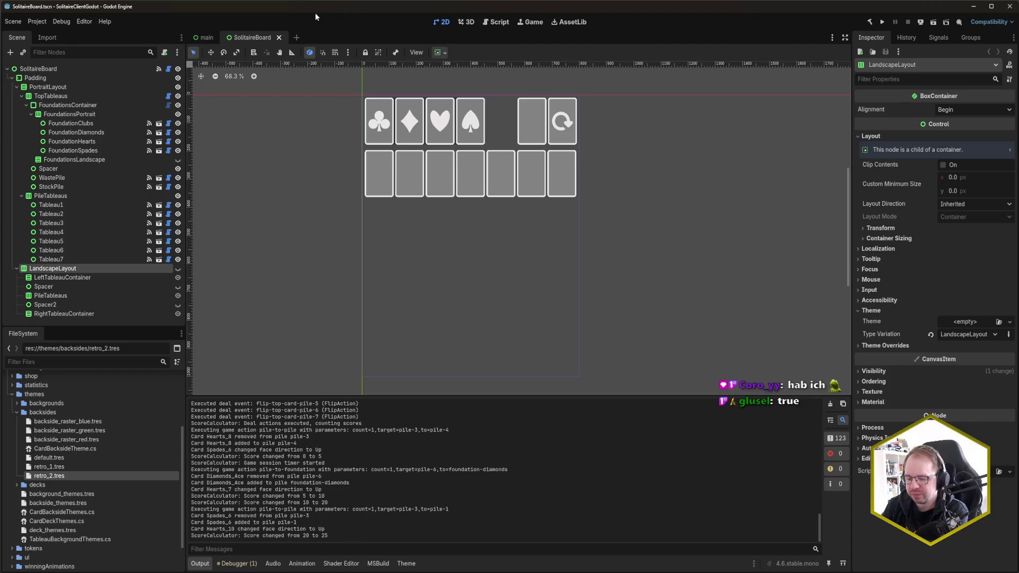
Run the game, bring its window fully onscreen, and deal a new solitaire board.
{"action": "key", "text": "F5"}
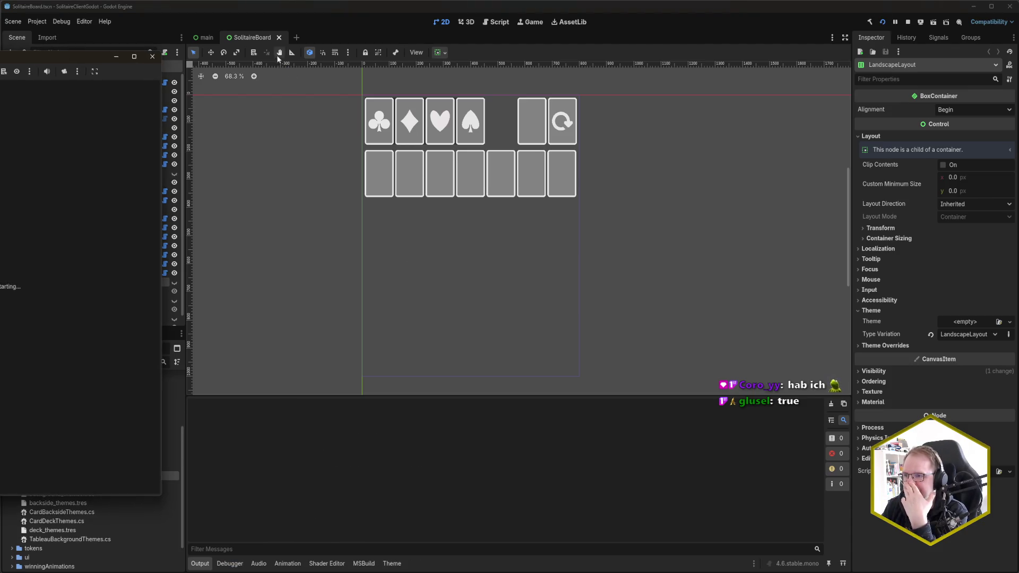
{"action": "left_click_drag", "start_coordinate": [79, 56], "coordinate": [451, 71]}
{"action": "left_click", "coordinate": [390, 199]}
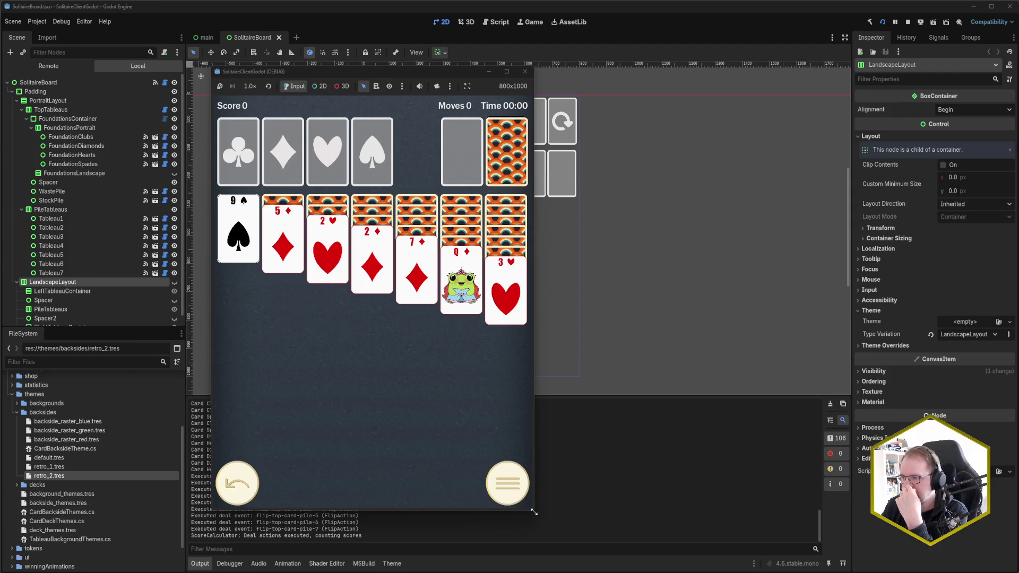
{"action": "left_click_drag", "start_coordinate": [534, 512], "coordinate": [612, 510]}
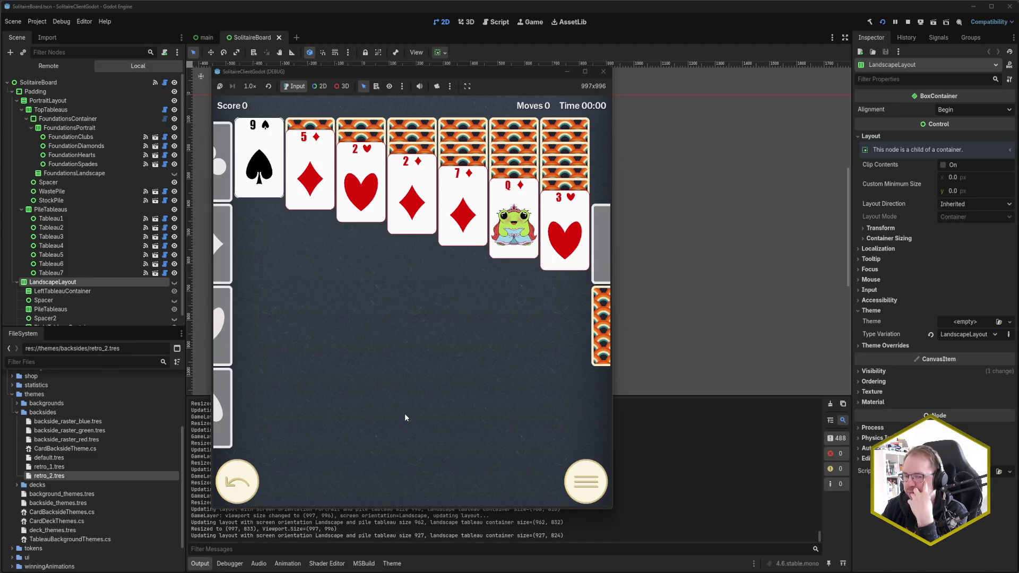
Narrow the game window step by step until the board reflows to portrait, then stop the game.
{"action": "left_click_drag", "start_coordinate": [612, 508], "coordinate": [611, 508]}
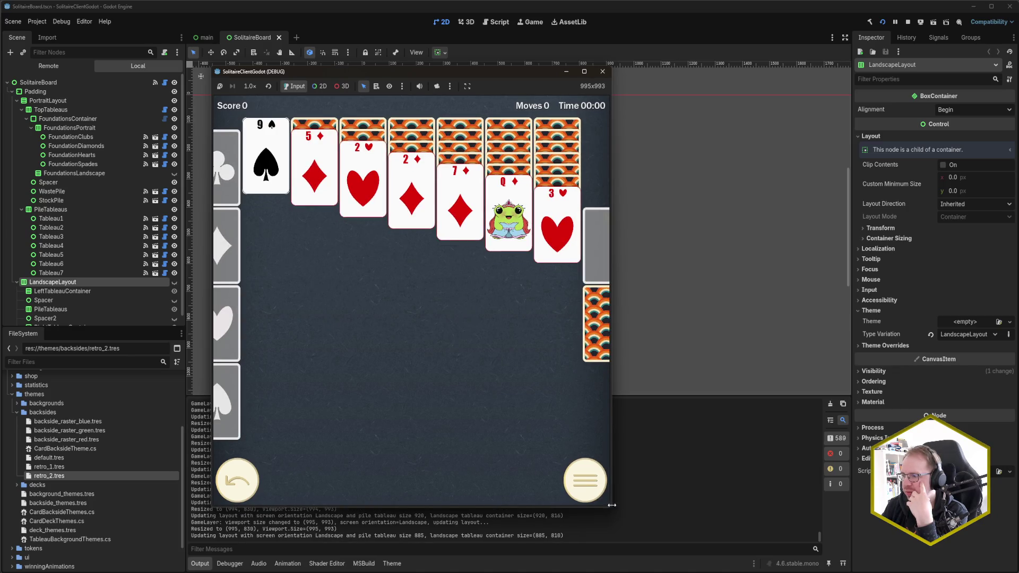
{"action": "left_click_drag", "start_coordinate": [613, 434], "coordinate": [613, 434]}
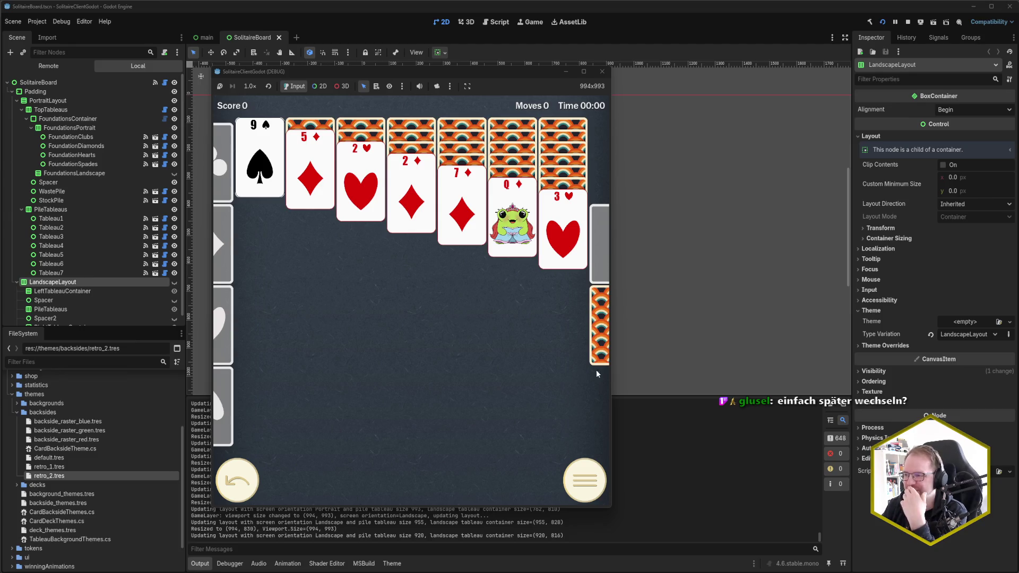
{"action": "left_click_drag", "start_coordinate": [611, 365], "coordinate": [588, 367]}
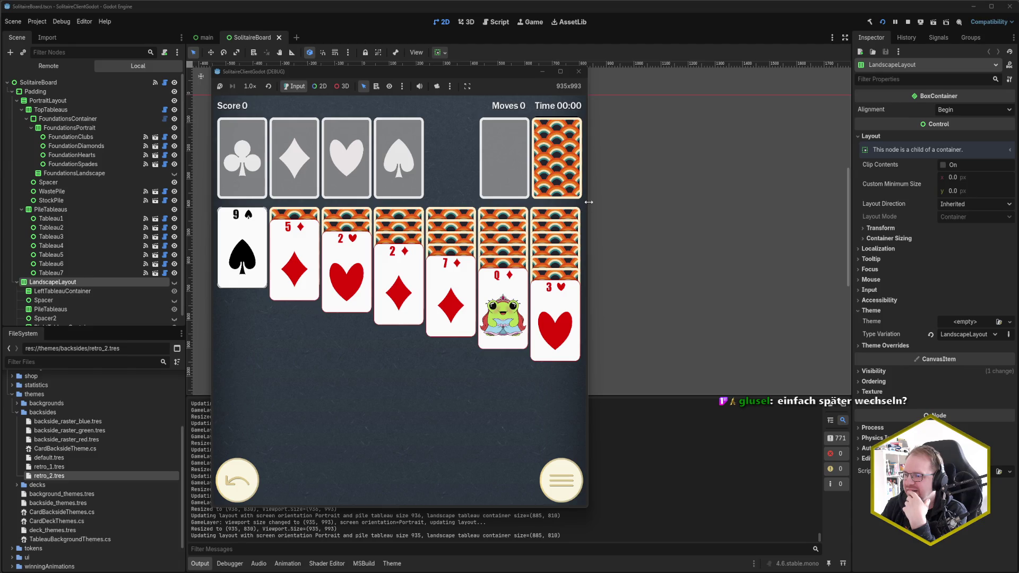
{"action": "left_click_drag", "start_coordinate": [588, 202], "coordinate": [583, 203]}
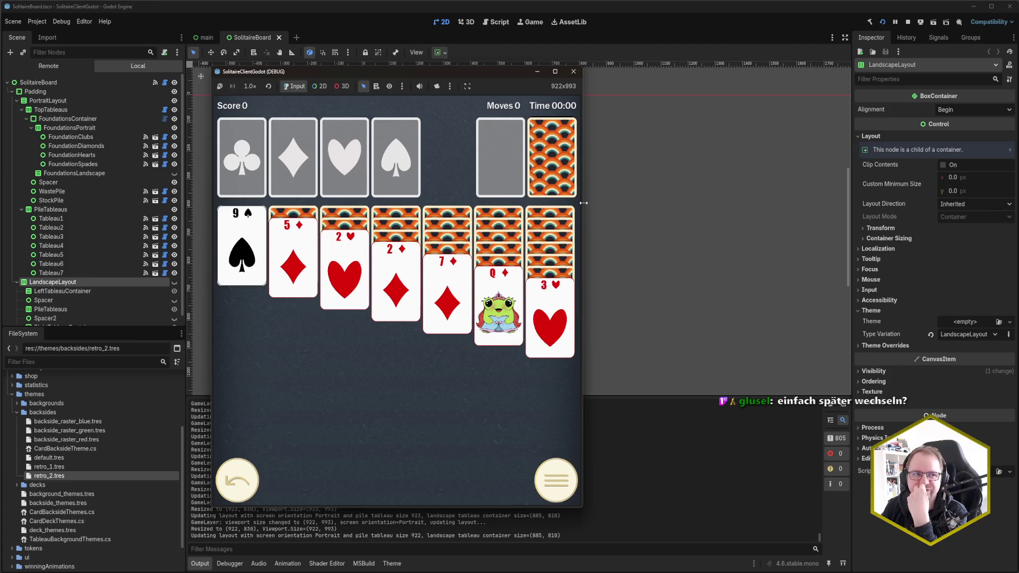
{"action": "left_click", "coordinate": [574, 71]}
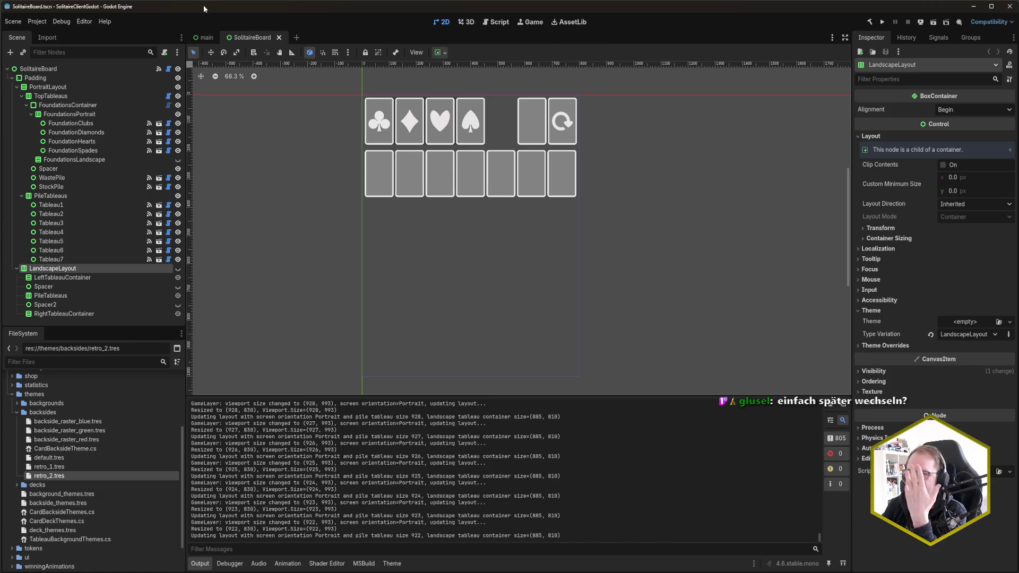
Set the project's Viewport Width to 1600 in Project Settings and rerun the game.
{"action": "left_click", "coordinate": [38, 21]}
{"action": "left_click", "coordinate": [54, 35]}
{"action": "left_click", "coordinate": [557, 231]}
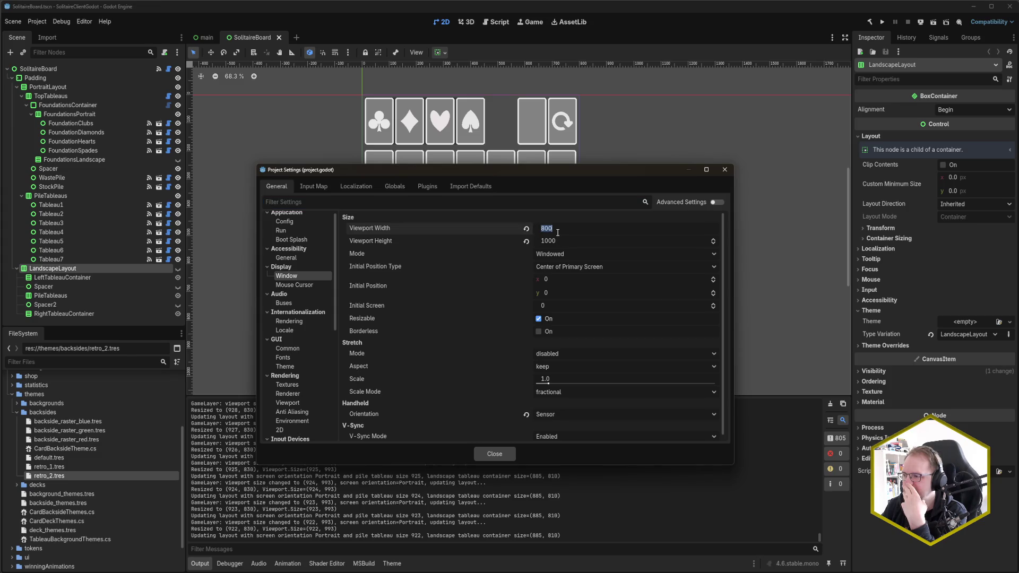
{"action": "type", "text": "1600"}
{"action": "key", "text": "Return"}
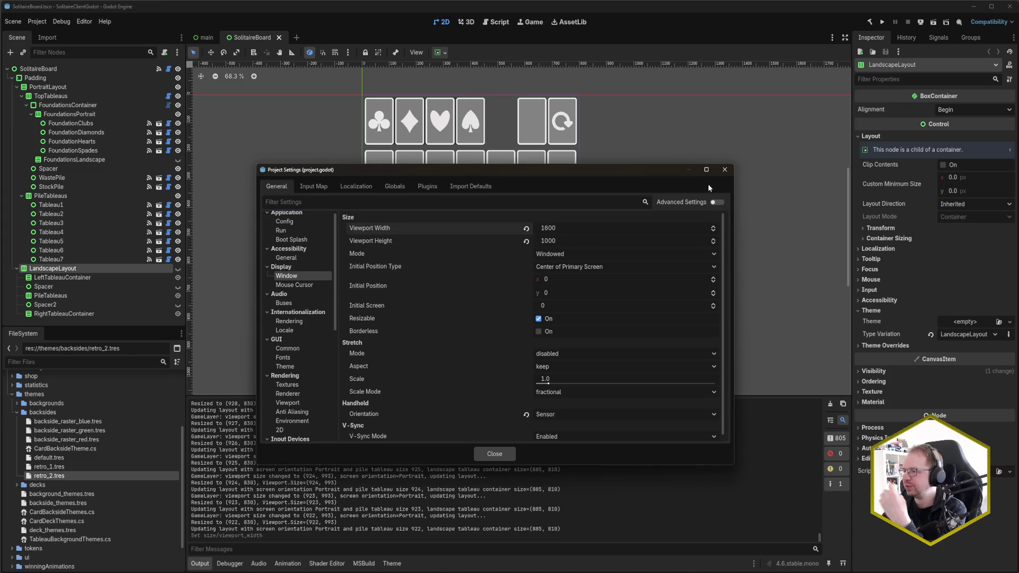
{"action": "left_click", "coordinate": [493, 453]}
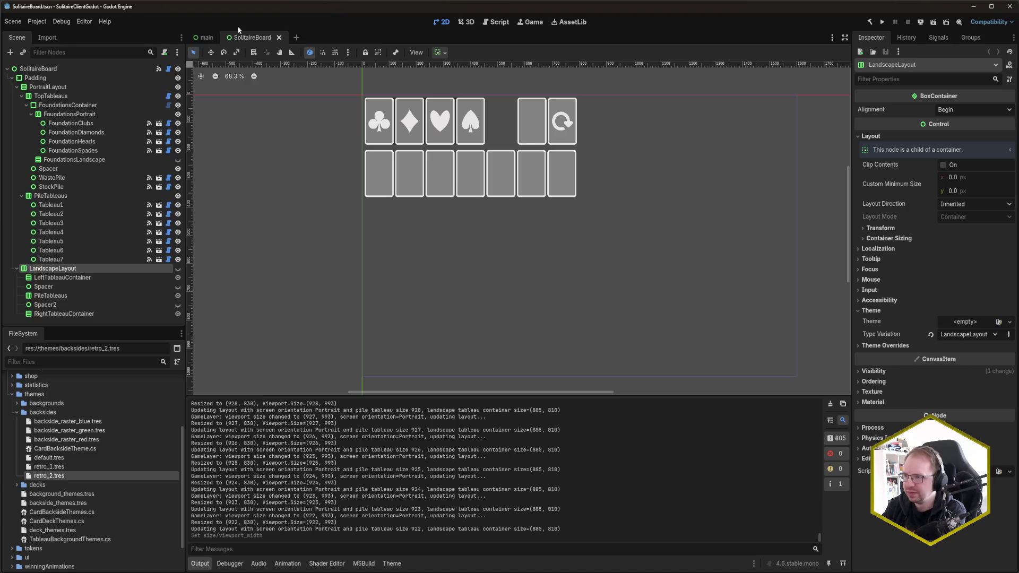
{"action": "key", "text": "F5"}
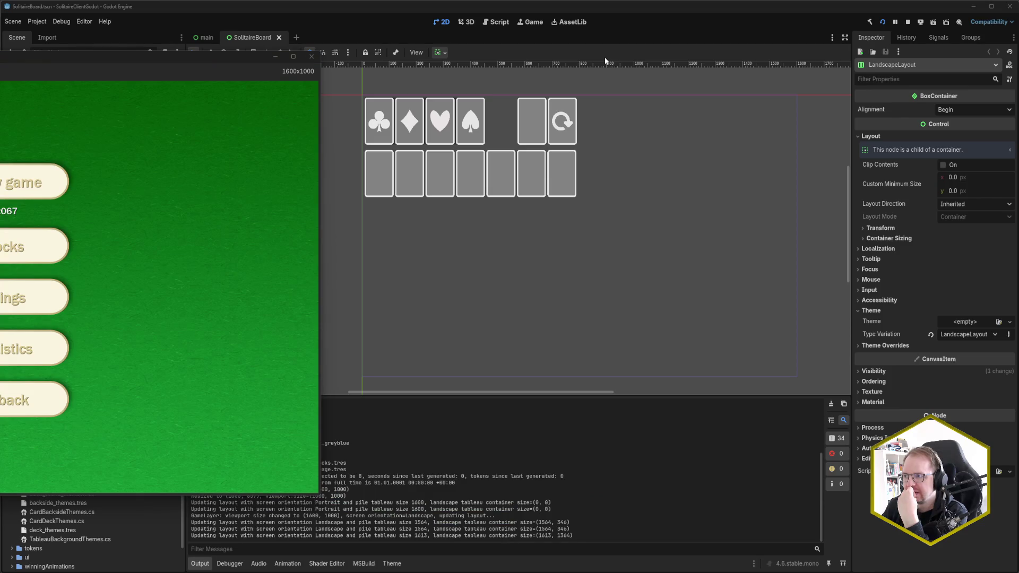
Deal a landscape game at 1600 width, move the Ace of spades to its foundation, then stop.
{"action": "left_click_drag", "start_coordinate": [150, 61], "coordinate": [551, 68]}
{"action": "left_click", "coordinate": [395, 184]}
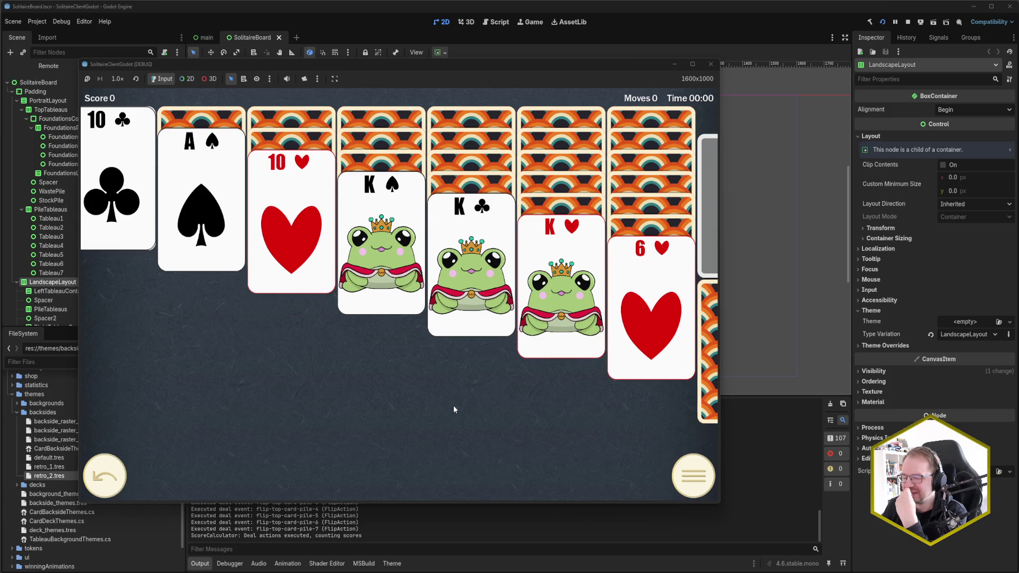
{"action": "left_click", "coordinate": [722, 354]}
{"action": "mouse_move", "coordinate": [722, 353]}
{"action": "left_mouse_down"}
{"action": "mouse_move", "coordinate": [711, 355]}
{"action": "mouse_move", "coordinate": [723, 355]}
{"action": "left_mouse_up"}
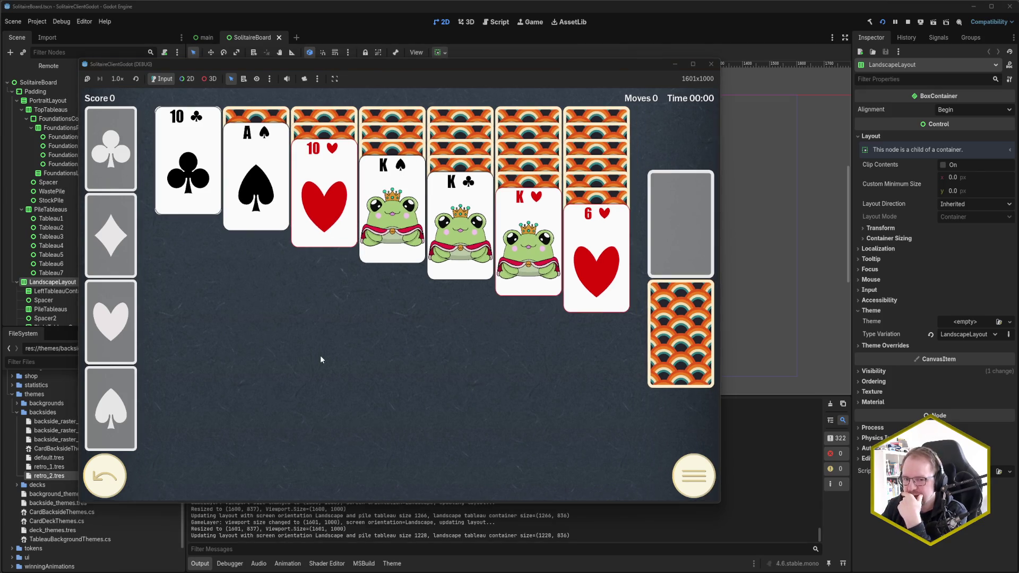
{"action": "left_click", "coordinate": [243, 212]}
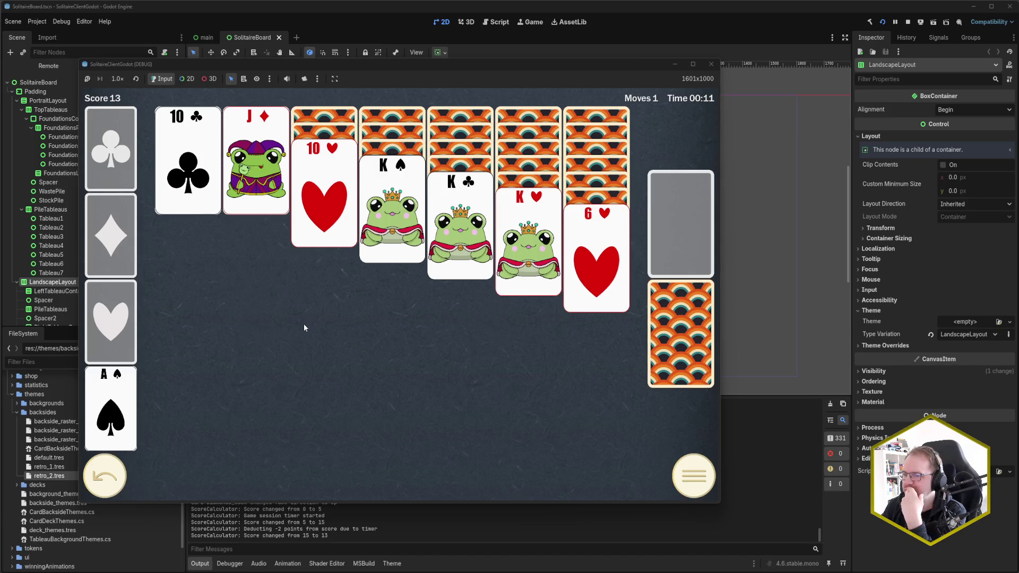
{"action": "left_click", "coordinate": [711, 63]}
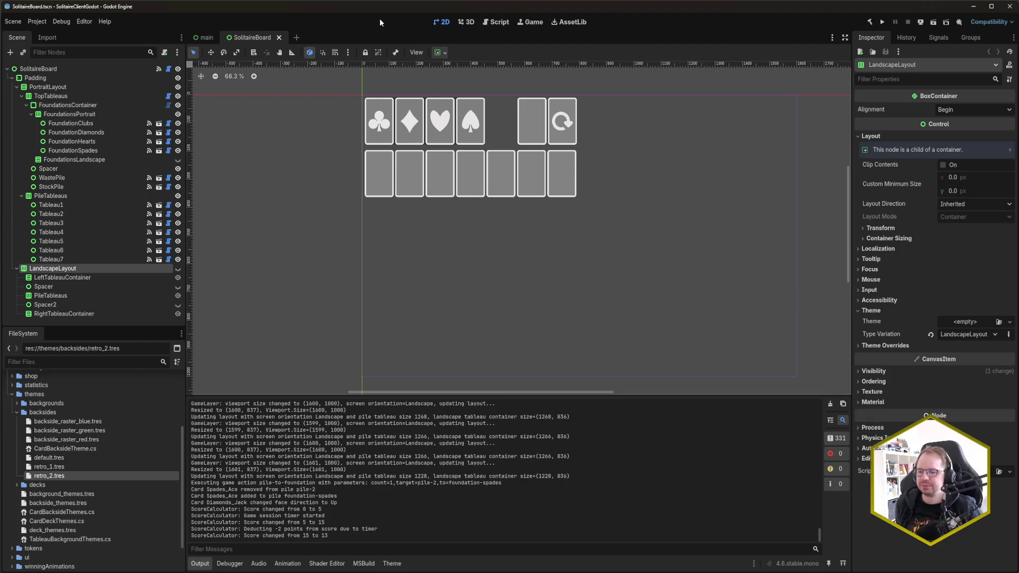
Browse the backside SVGs in assets/cards/backsides, collapse the folders, and rerun the game.
{"action": "left_click", "coordinate": [12, 395]}
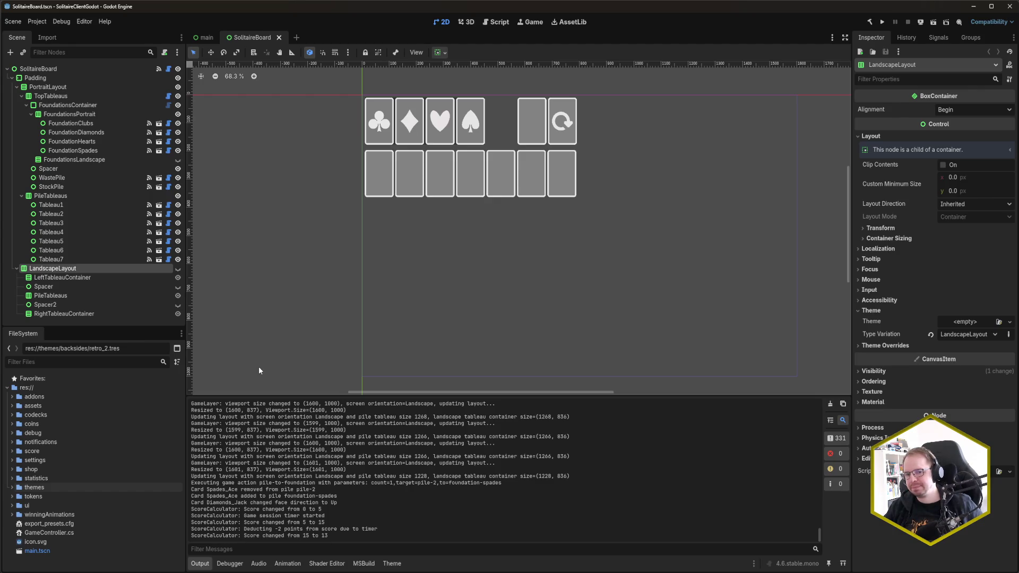
{"action": "left_click", "coordinate": [12, 406]}
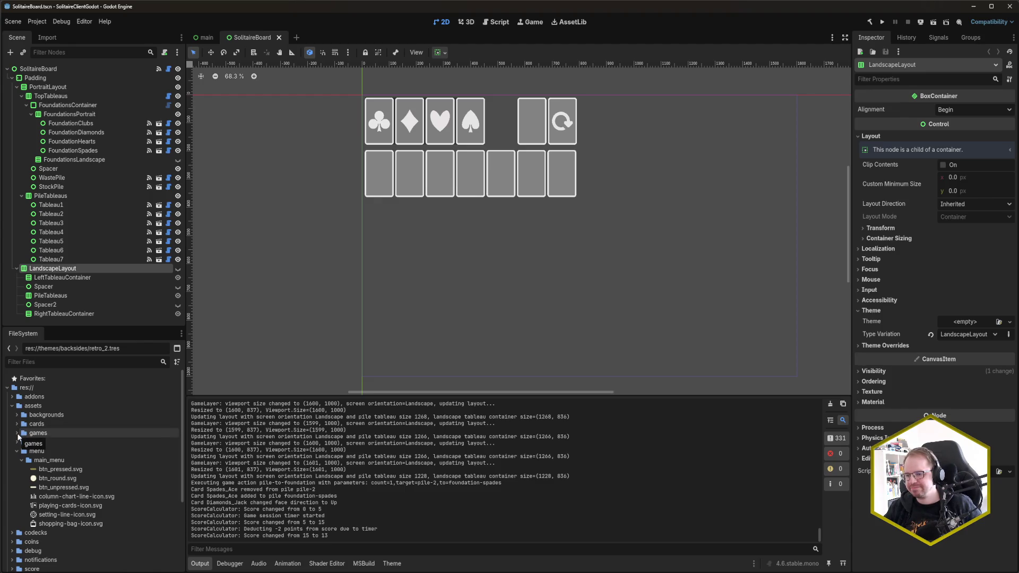
{"action": "left_click", "coordinate": [16, 423]}
{"action": "left_click", "coordinate": [20, 432]}
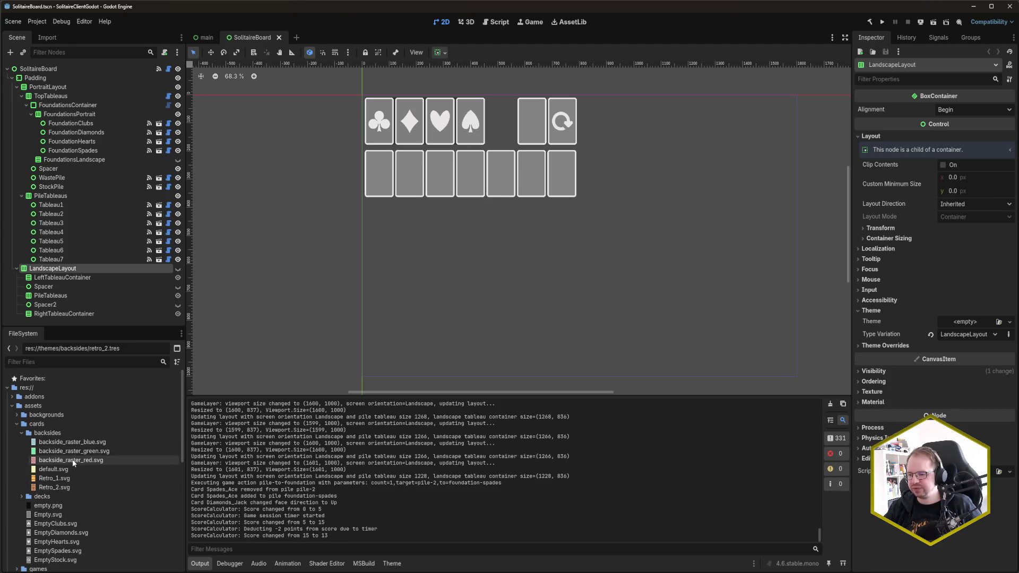
{"action": "mouse_move", "coordinate": [59, 461]}
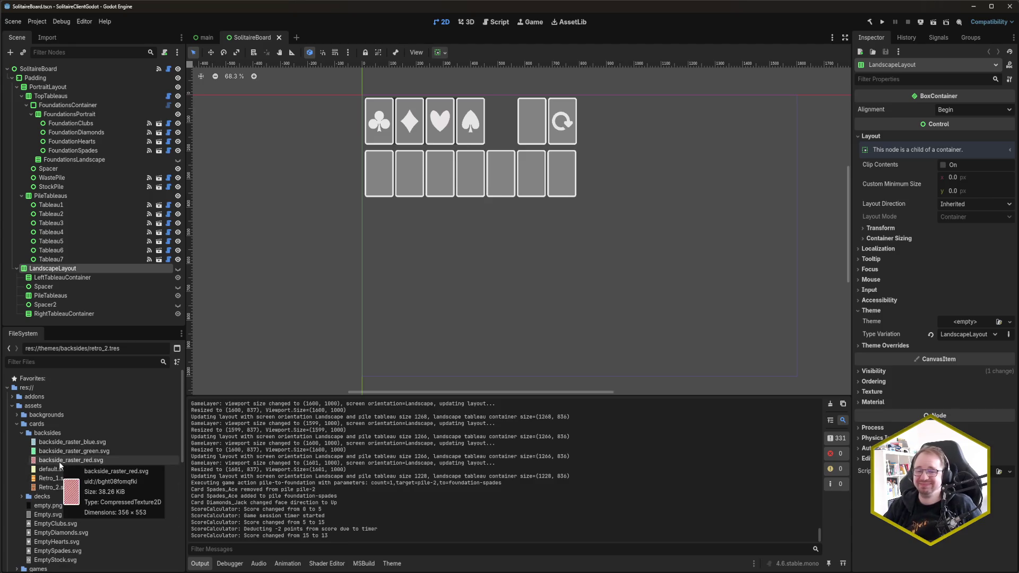
{"action": "left_click", "coordinate": [13, 406]}
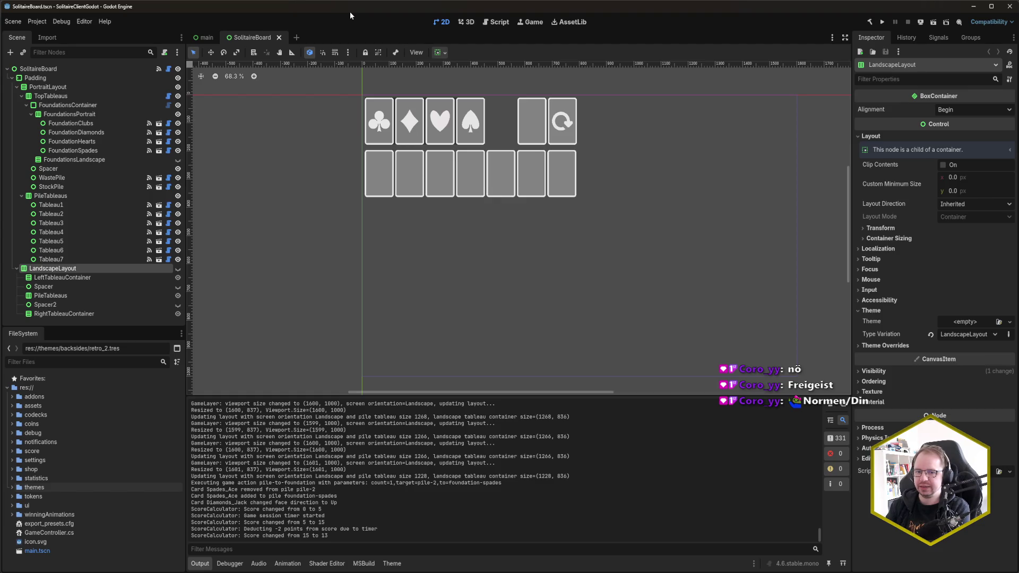
{"action": "key", "text": "F5"}
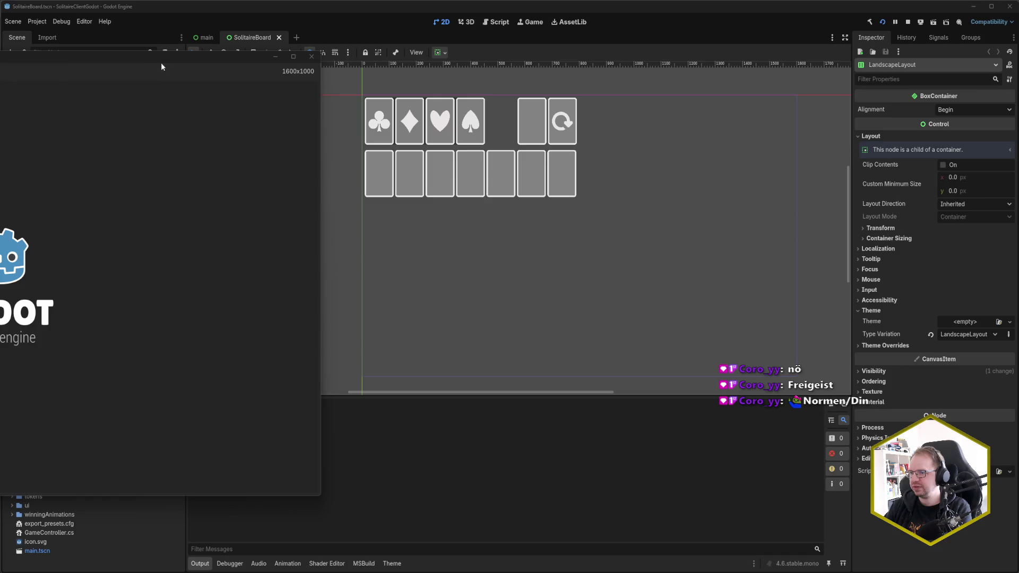
Bring the 1600x1000 game window into view and deal a fresh landscape board.
{"action": "mouse_move", "coordinate": [173, 58]}
{"action": "left_mouse_down"}
{"action": "mouse_move", "coordinate": [560, 43]}
{"action": "mouse_move", "coordinate": [578, 28]}
{"action": "left_mouse_up"}
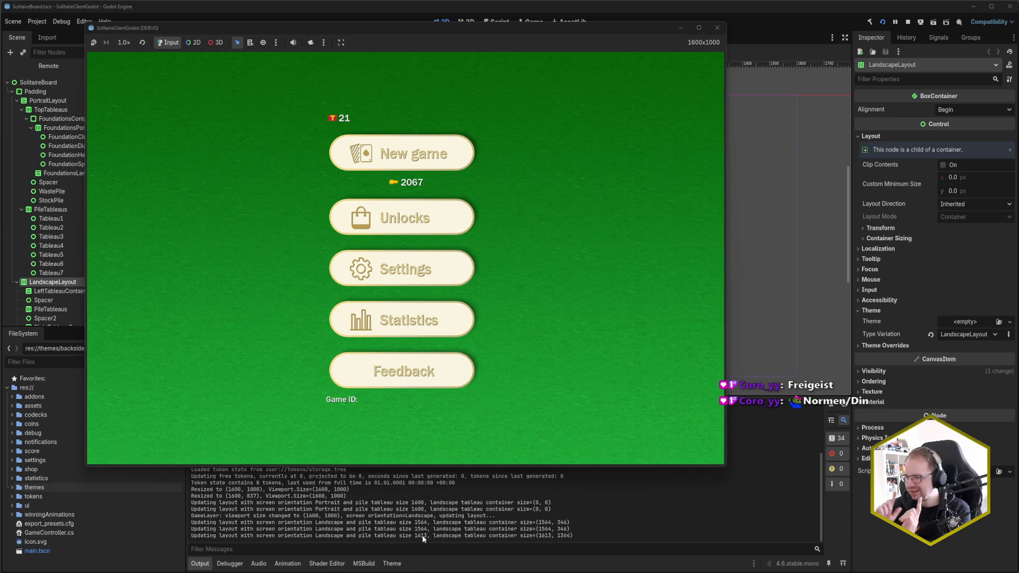
{"action": "left_click", "coordinate": [623, 36]}
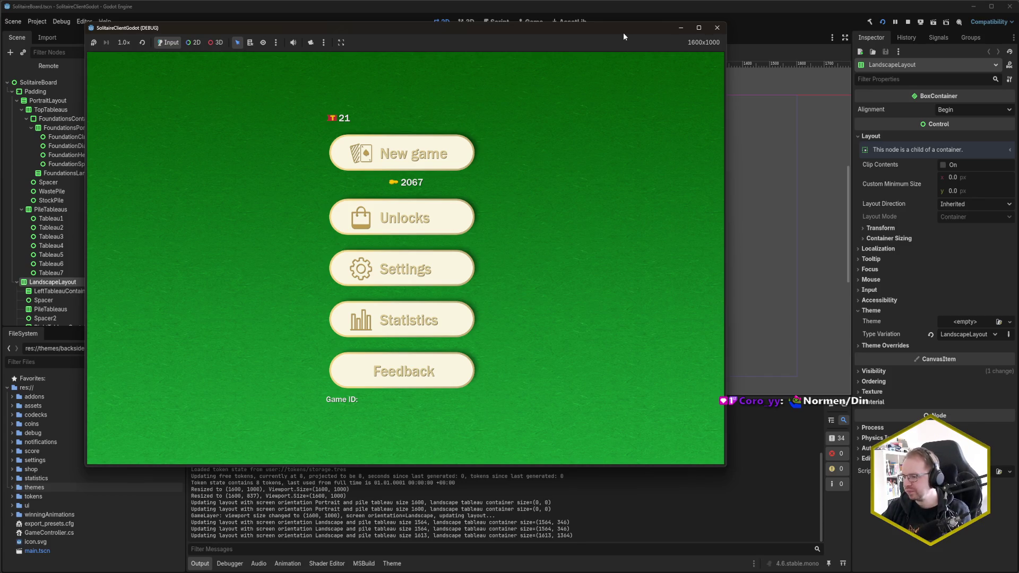
{"action": "left_click", "coordinate": [408, 492]}
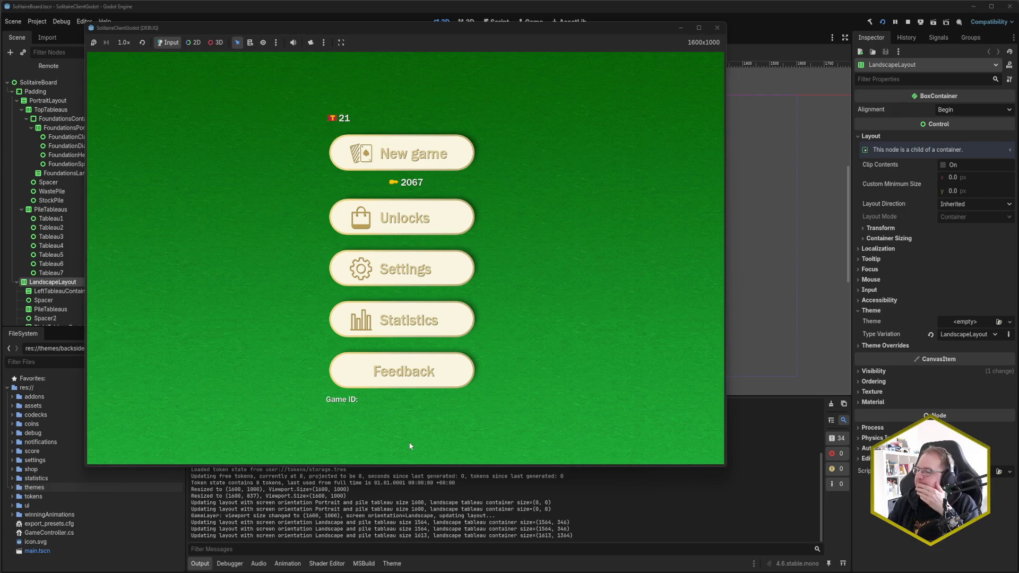
{"action": "left_click", "coordinate": [405, 166]}
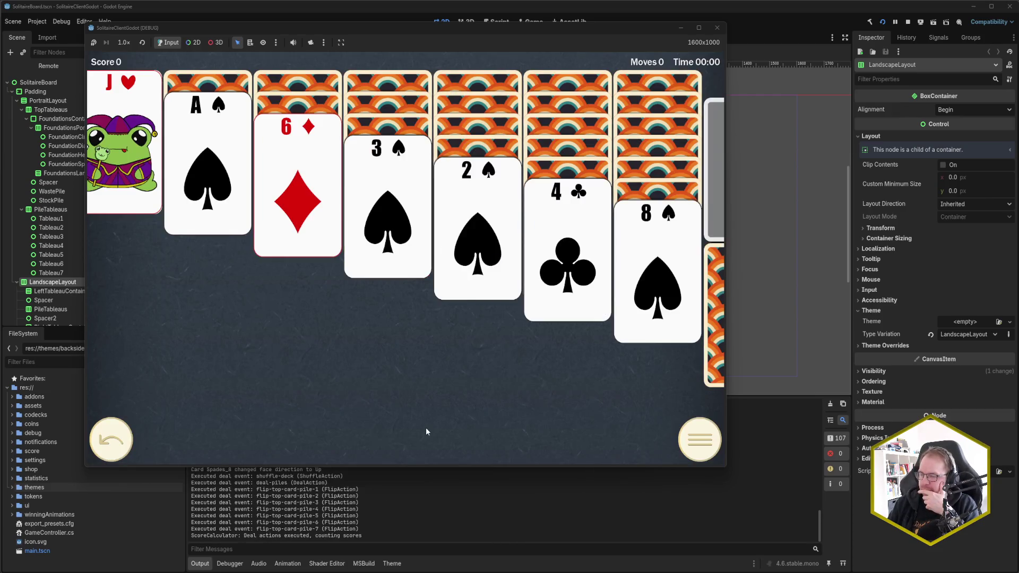